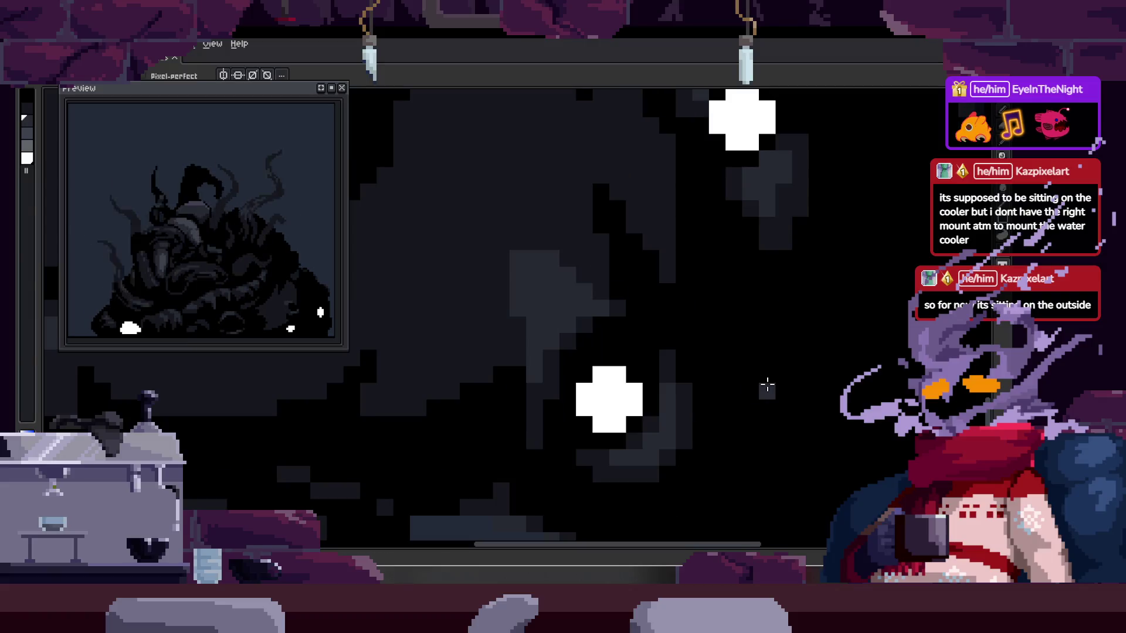
- Paint a dark staircase of pixels beside the white sparkle, undoing the last two stray pixels
scroll(757, 396, up, 2)
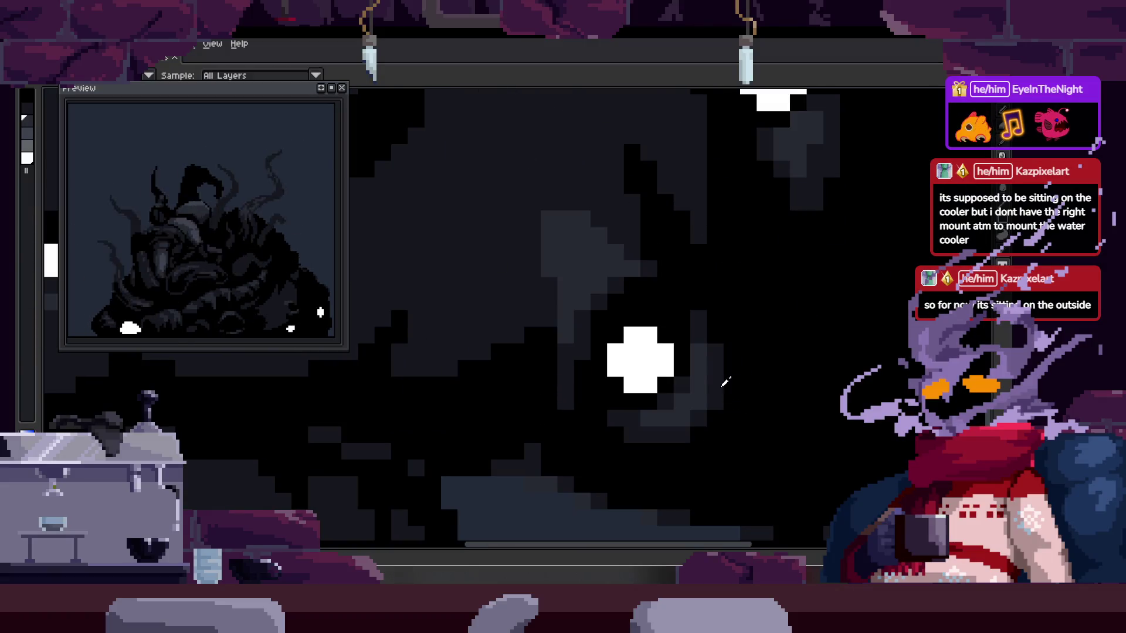
scroll(727, 434, up, 2)
mouse_move(728, 432)
mouse_down()
mouse_move(645, 475)
mouse_move(711, 463)
mouse_move(696, 425)
mouse_move(738, 440)
mouse_up()
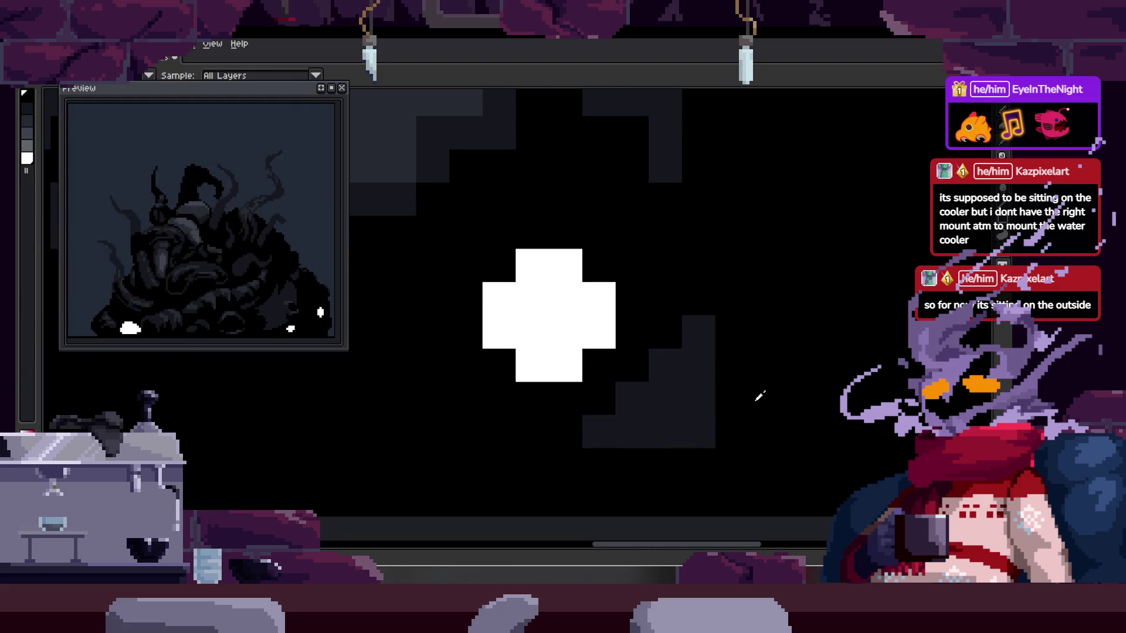
key(ctrl+z)
key(ctrl+z)
- Add a single dark pixel on the shape, then switch to sampling colours from the canvas
scroll(695, 428, down, 2)
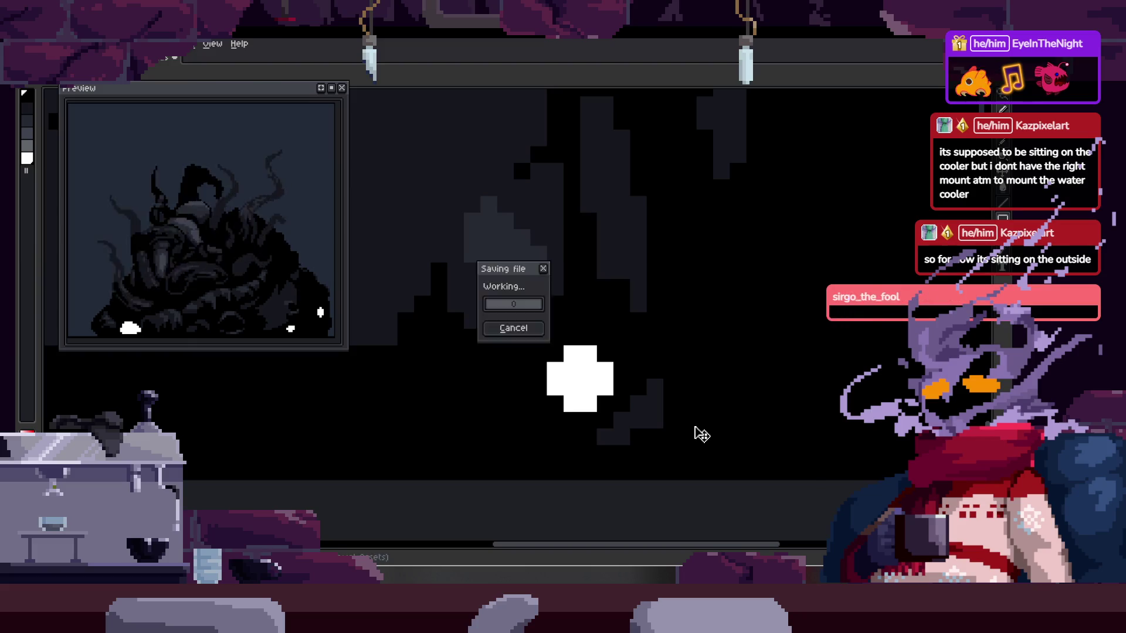
scroll(656, 411, up, 2)
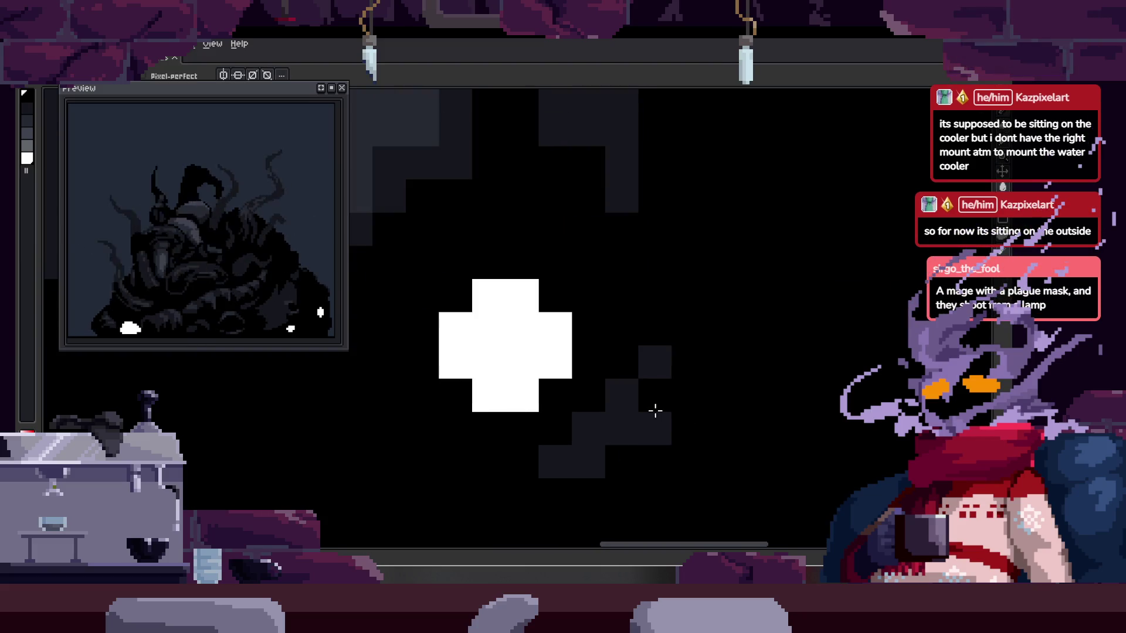
click(656, 410)
key(alt)
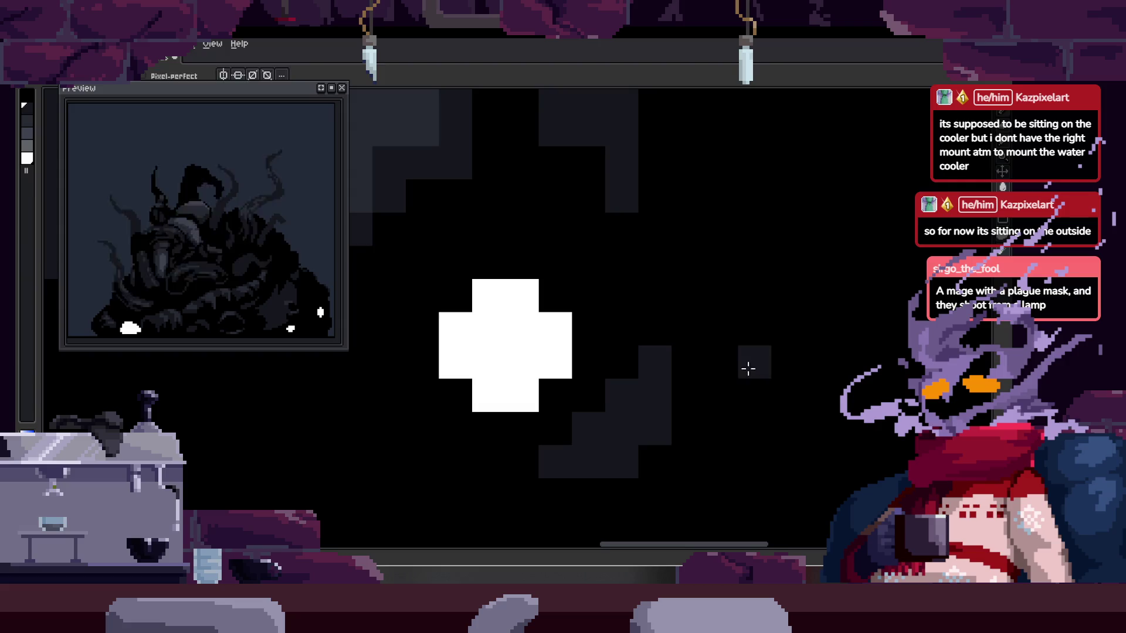
- Move over to the lower-left artwork and paint lighter grey pixels onto the curved form
drag(747, 369, 674, 419)
scroll(679, 430, down, 2)
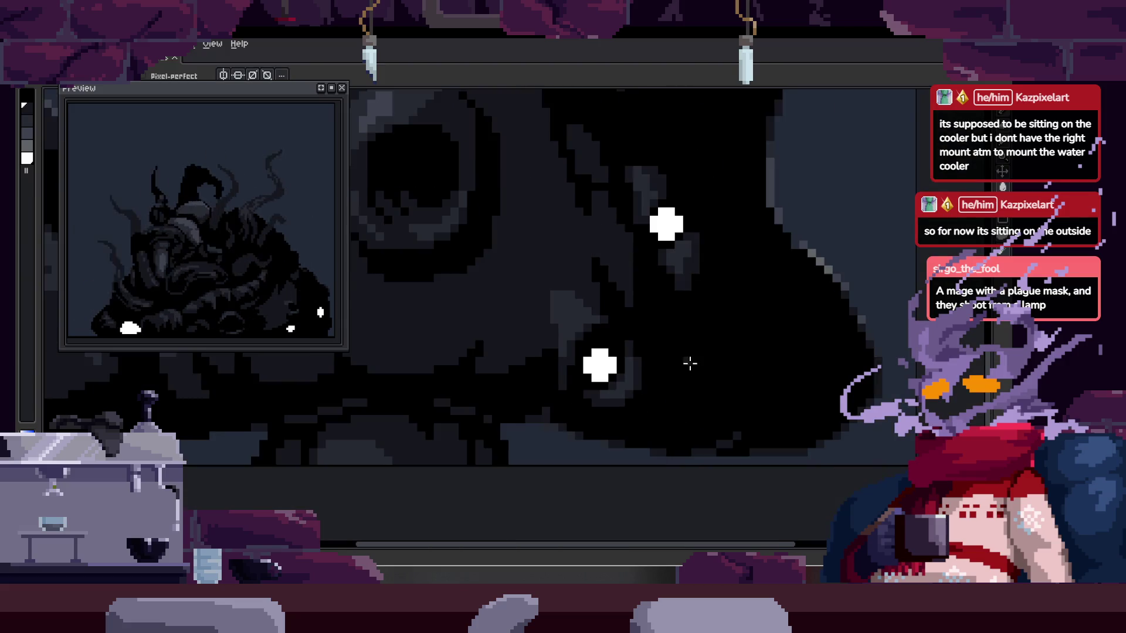
scroll(684, 258, up, 5)
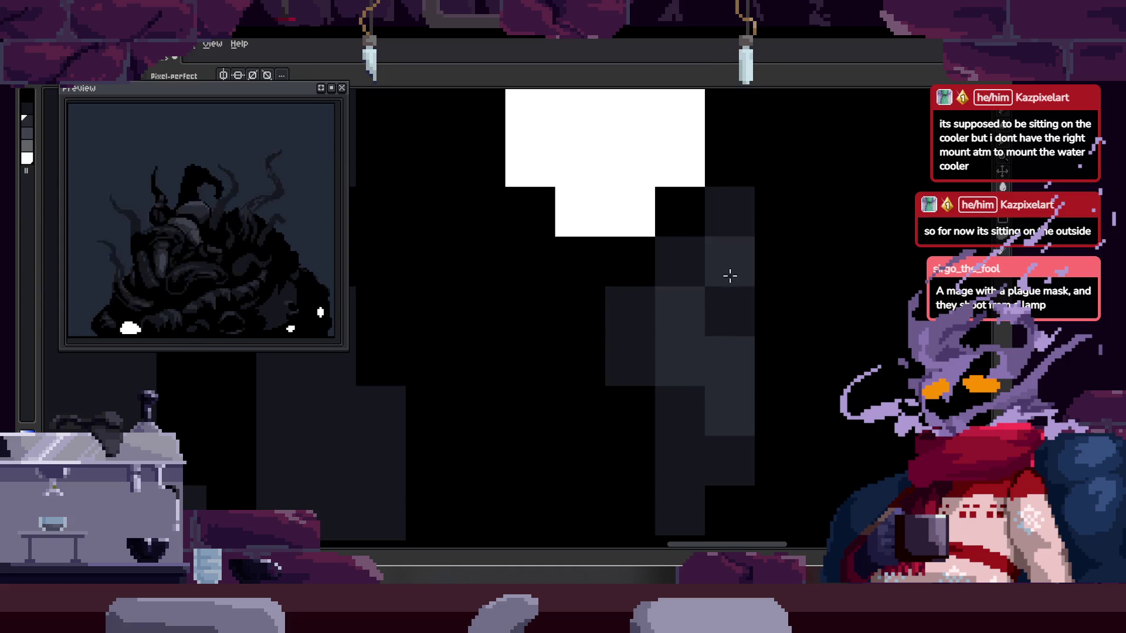
scroll(724, 327, down, 3)
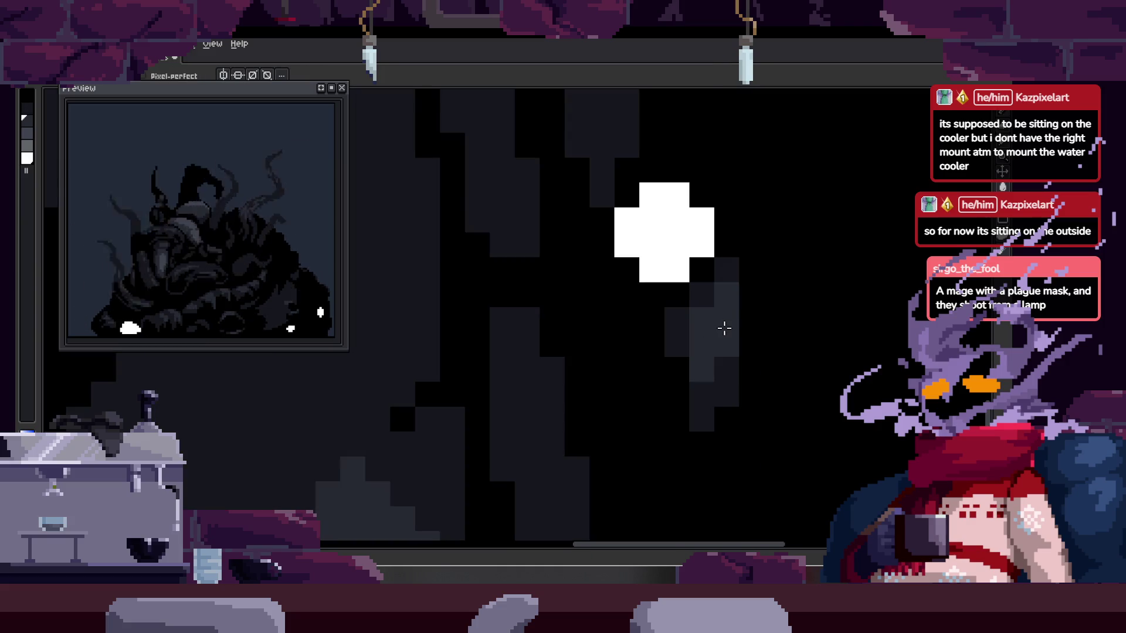
scroll(645, 430, up, 3)
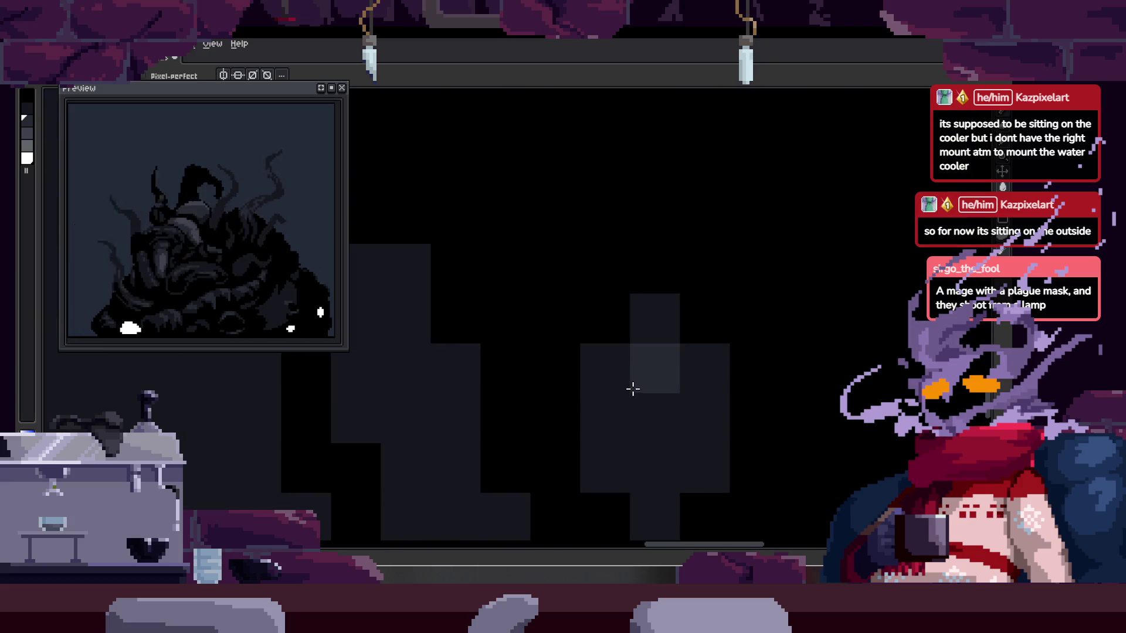
scroll(588, 389, down, 2)
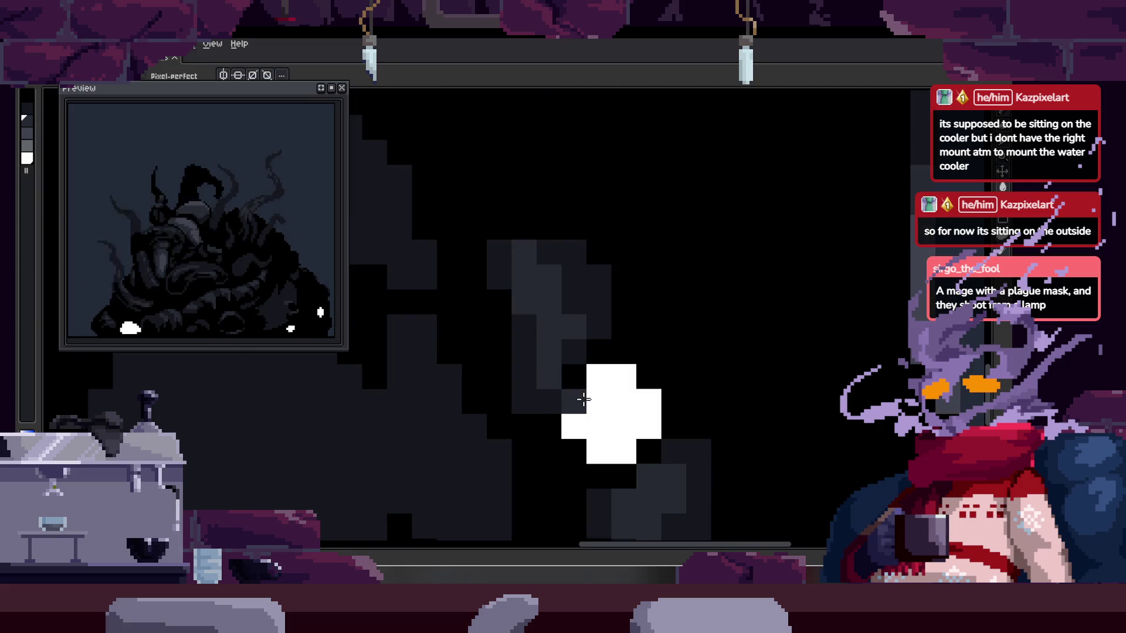
scroll(582, 410, down, 2)
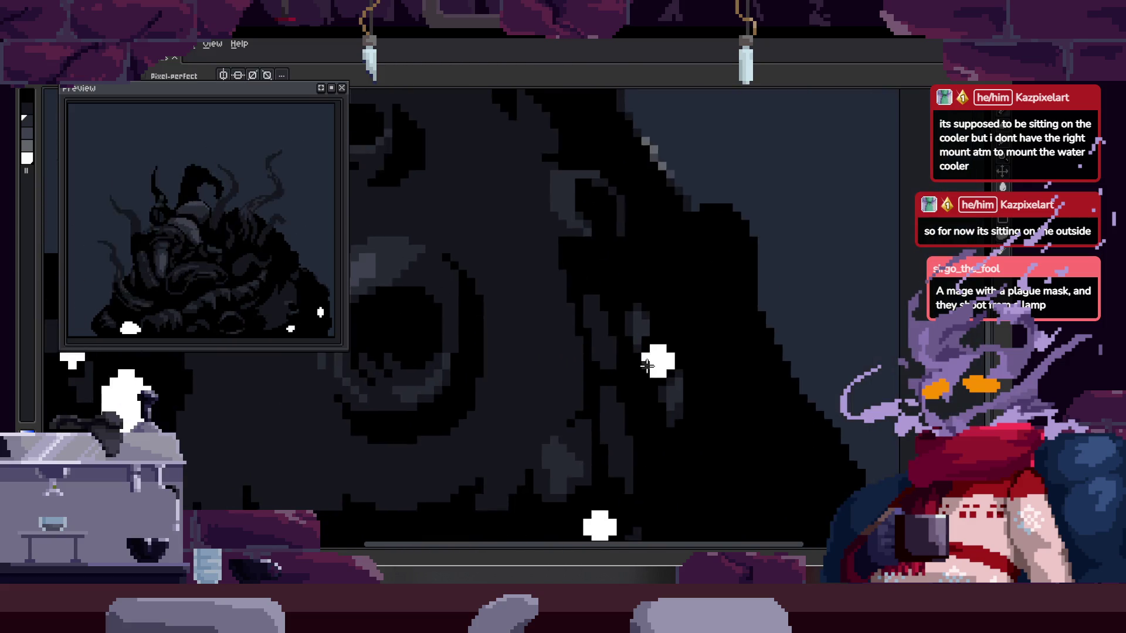
scroll(584, 433, down, 2)
scroll(682, 378, up, 1)
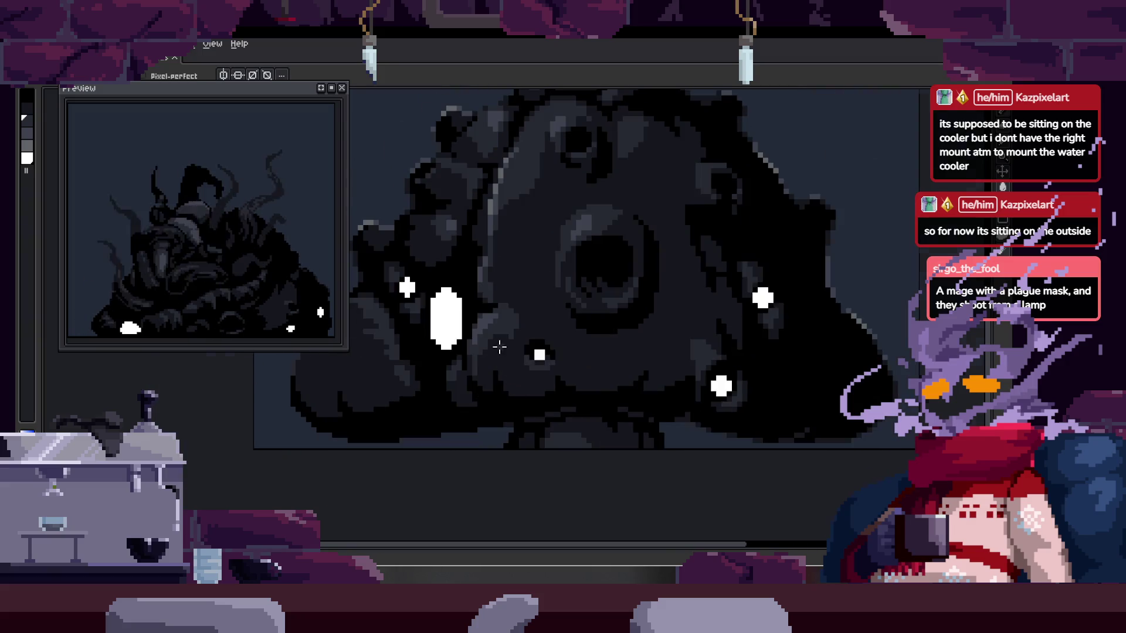
scroll(499, 346, up, 3)
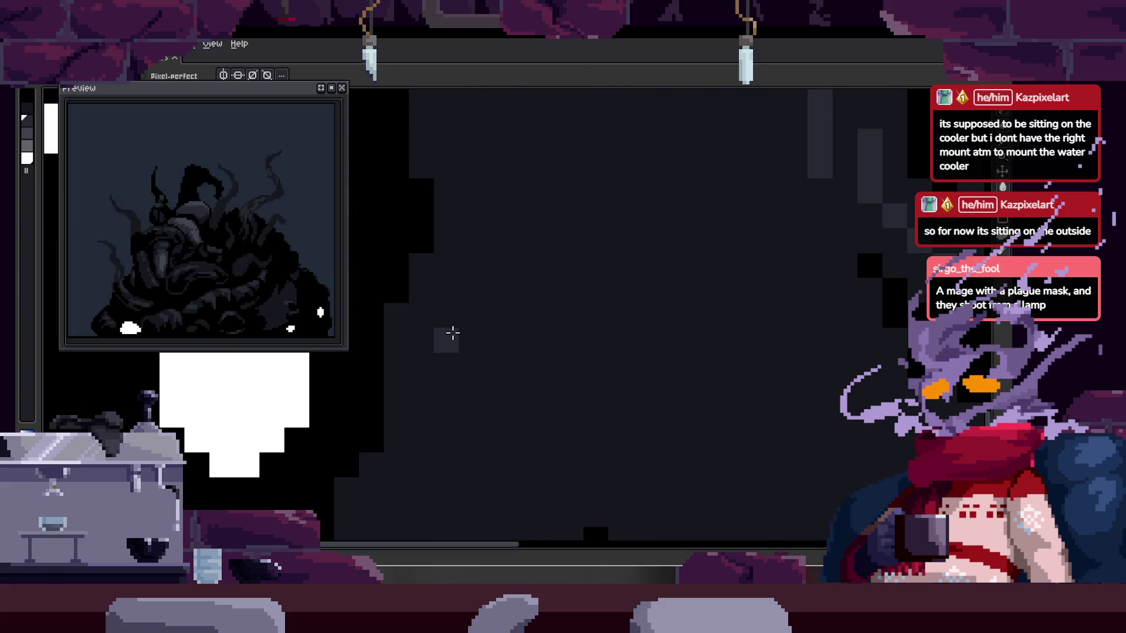
scroll(469, 334, up, 1)
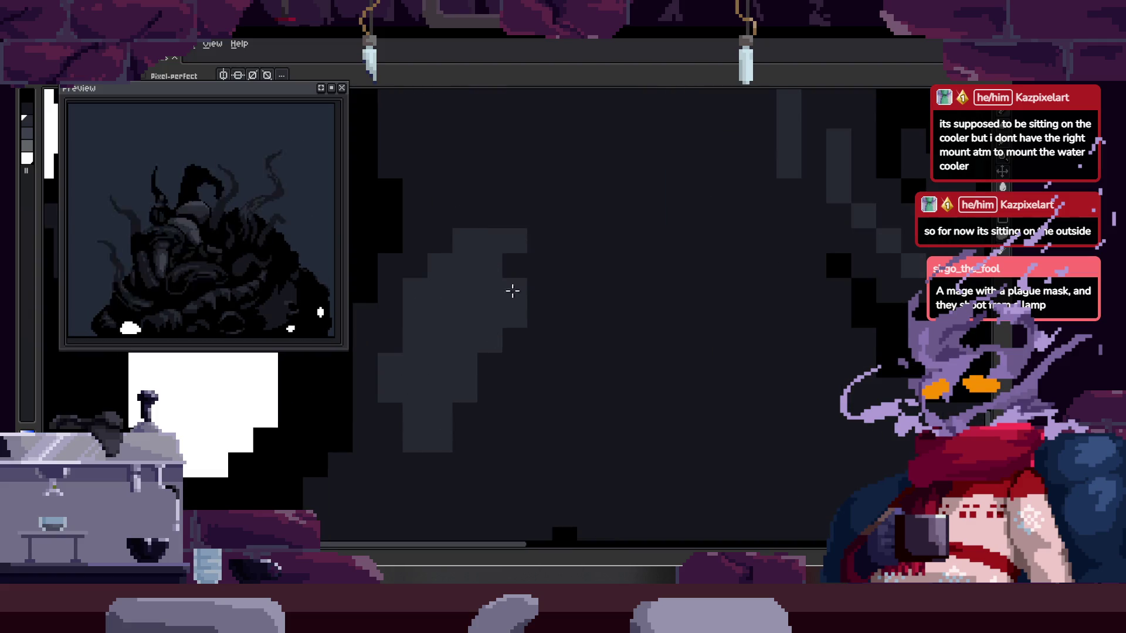
scroll(659, 329, down, 2)
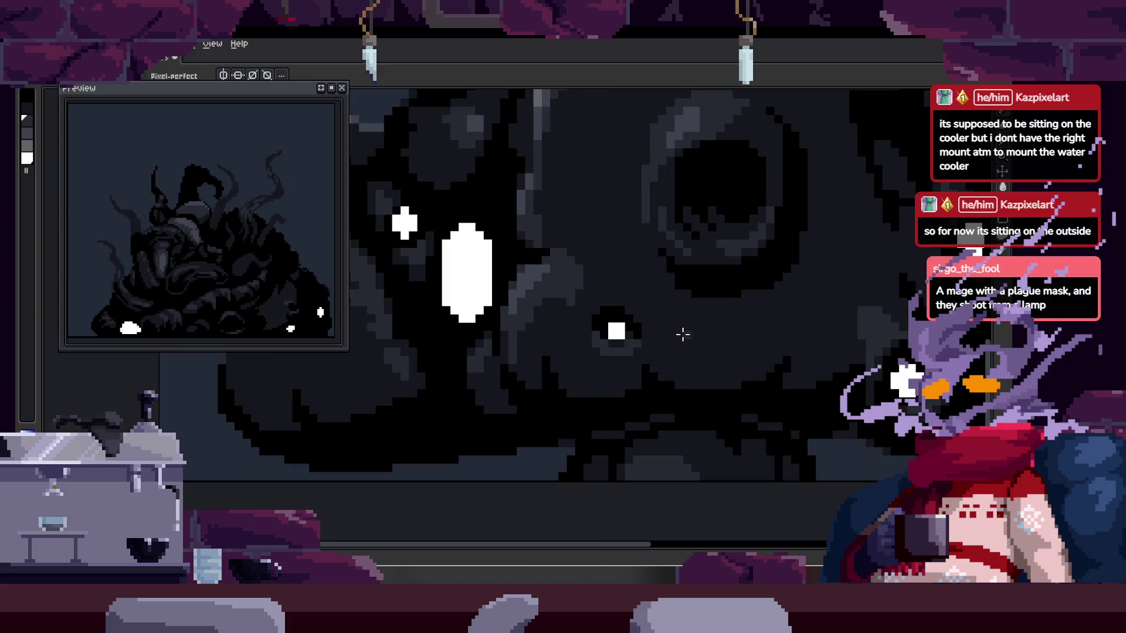
scroll(502, 350, up, 1)
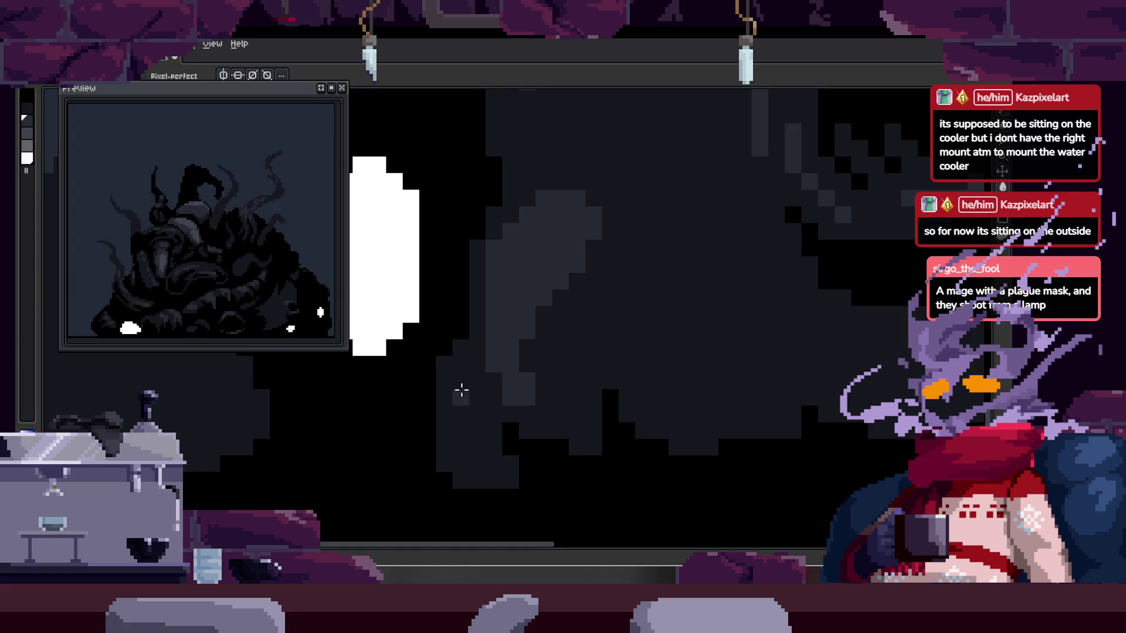
drag(446, 402, 450, 375)
- Eyedrop a lighter grey from the canvas and return to the pencil
alt+click(477, 338)
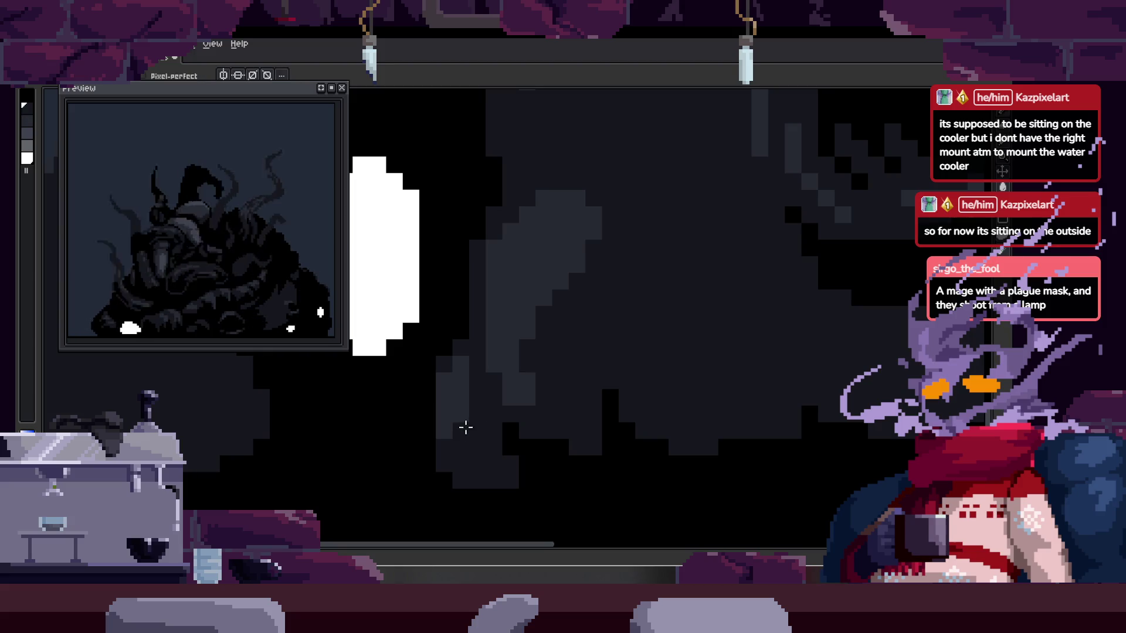
scroll(527, 407, down, 2)
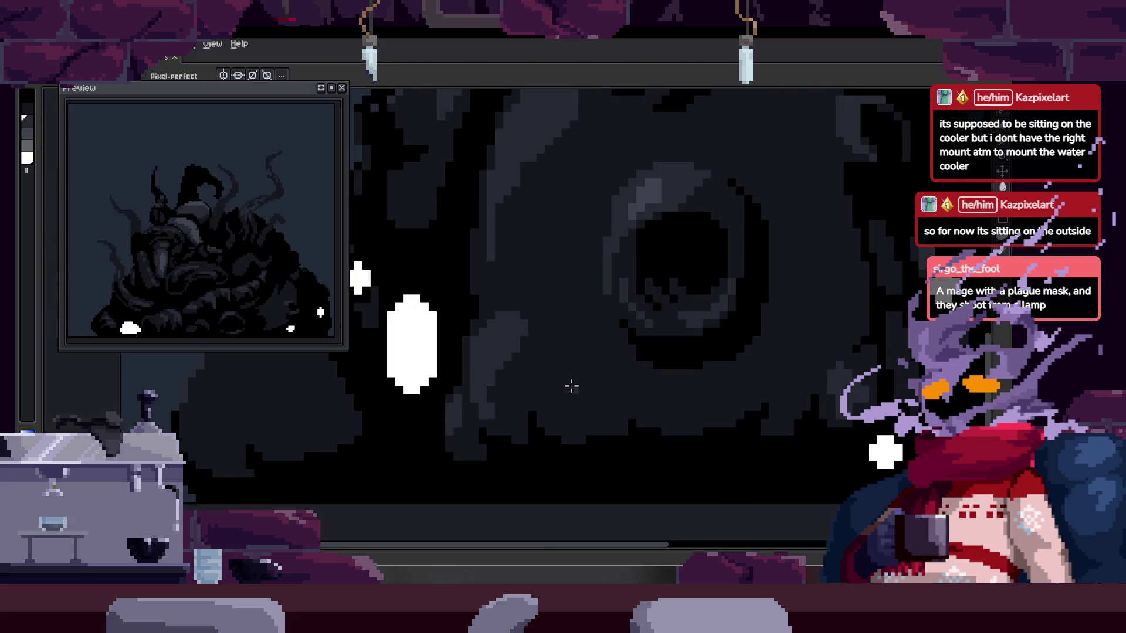
scroll(545, 382, up, 2)
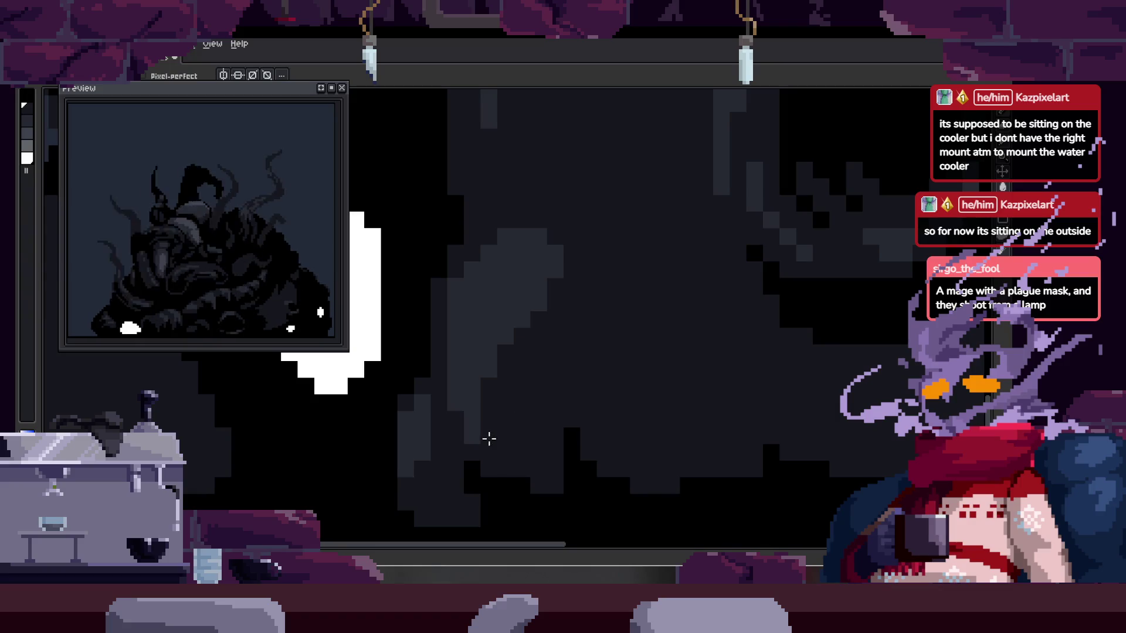
scroll(528, 410, right, 1)
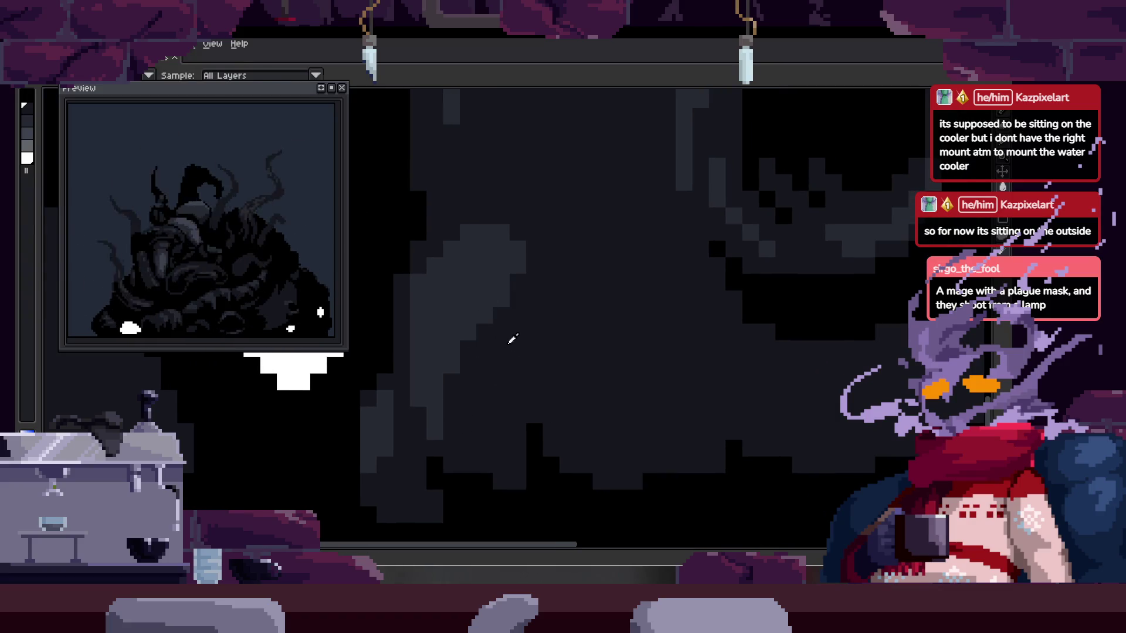
key(b)
- Draw a lighter diagonal highlight stroke along the dark curve, extending it up and right
scroll(487, 341, up, 2)
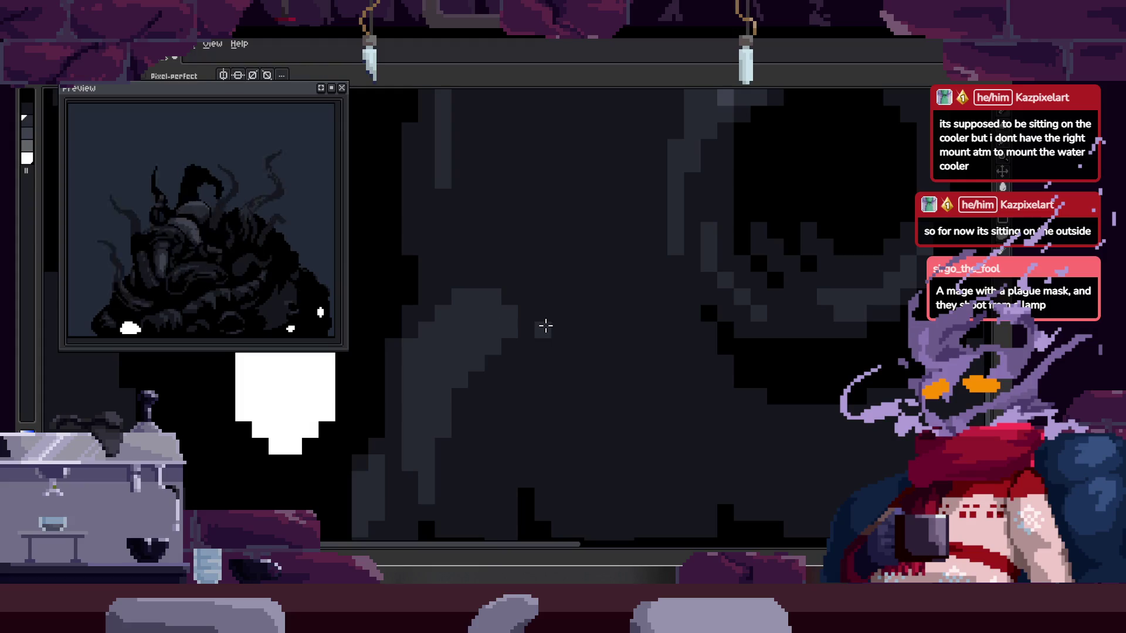
scroll(516, 328, right, 1)
scroll(516, 346, up, 1)
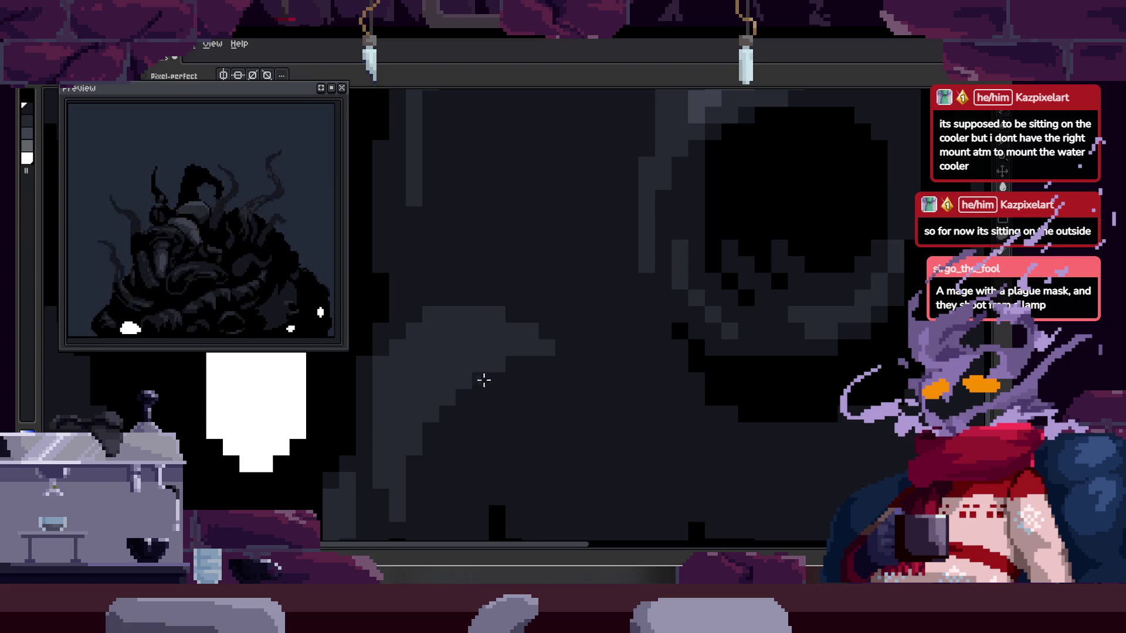
scroll(588, 366, down, 3)
scroll(533, 344, up, 2)
key(i)
scroll(509, 334, up, 2)
key(b)
scroll(526, 447, up, 1)
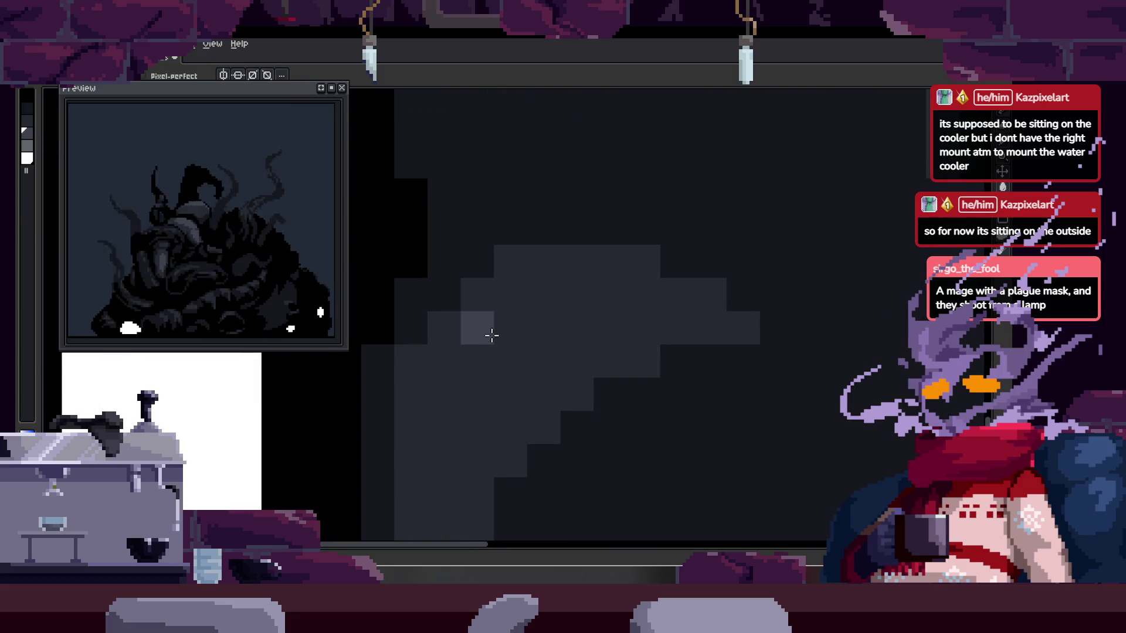
mouse_move(452, 400)
mouse_down()
mouse_move(515, 307)
mouse_move(491, 357)
mouse_up()
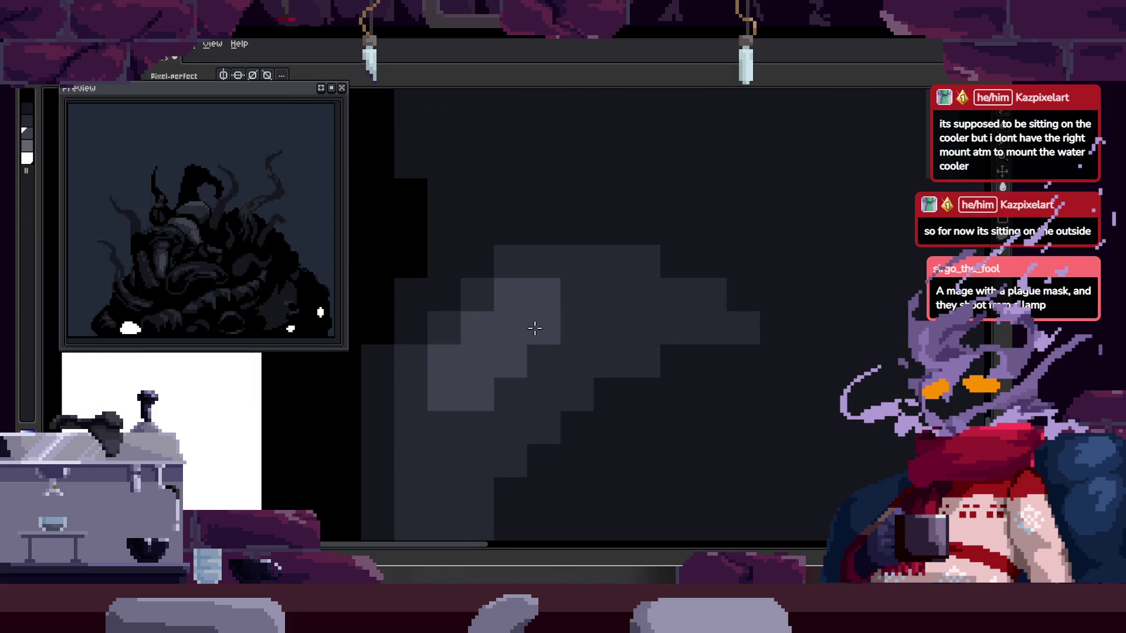
mouse_move(562, 341)
mouse_down()
mouse_move(582, 297)
mouse_move(639, 297)
mouse_up()
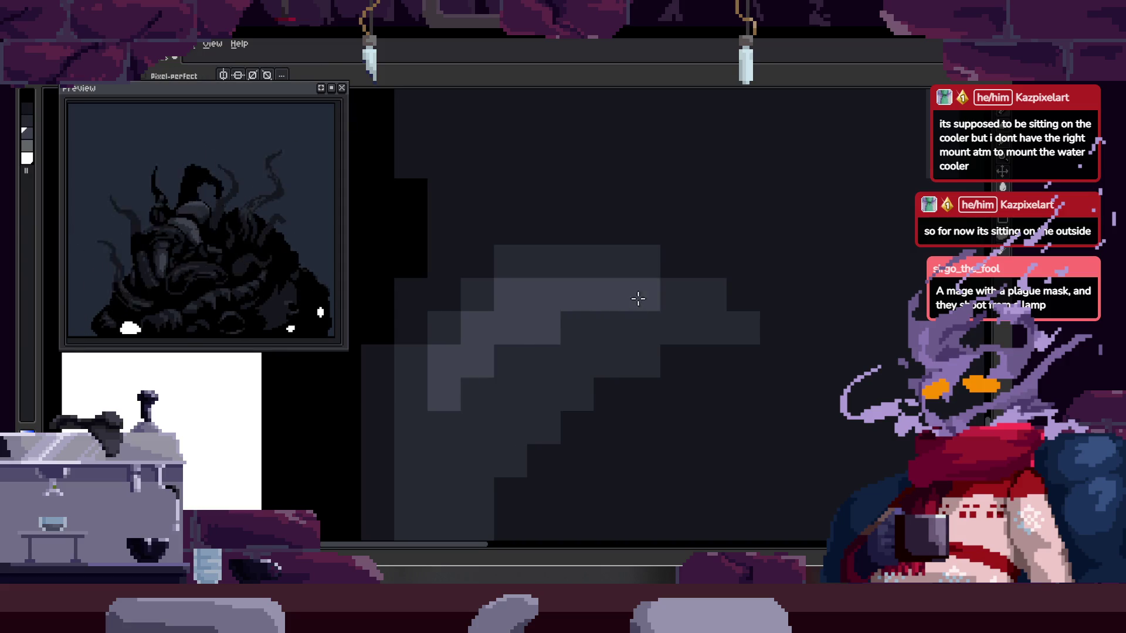
scroll(522, 332, down, 2)
scroll(620, 349, down, 3)
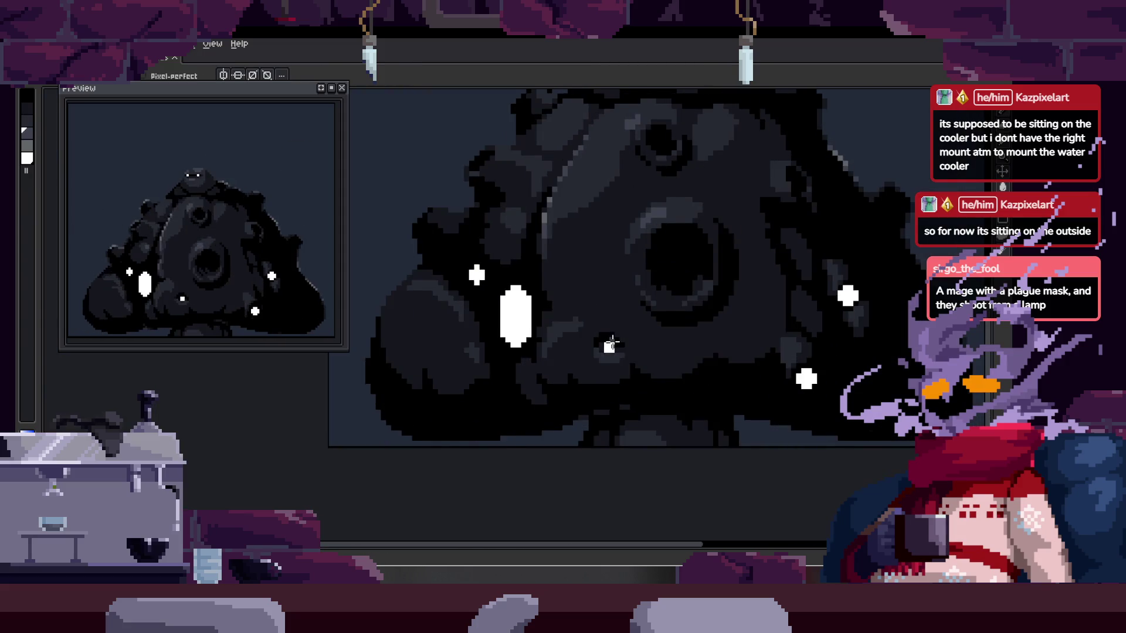
- Paint a lighter grey block on the mound and reposition the close-up view
scroll(469, 377, up, 5)
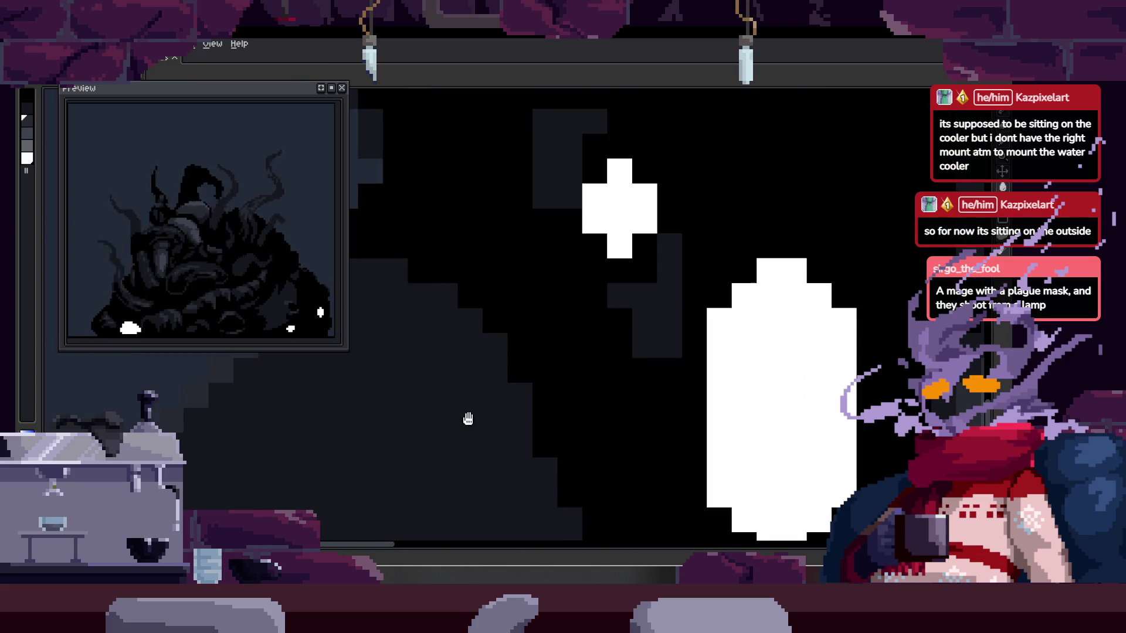
mouse_move(468, 419)
mouse_down()
mouse_move(528, 304)
mouse_move(540, 344)
mouse_move(526, 329)
mouse_move(586, 362)
mouse_up()
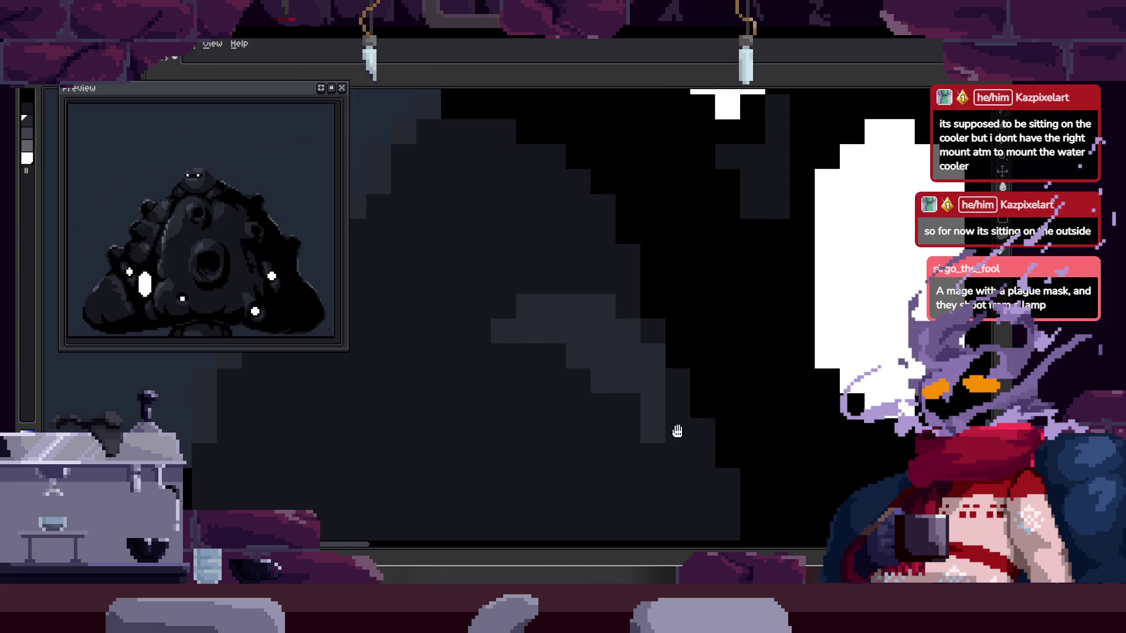
drag(669, 430, 570, 333)
scroll(599, 390, down, 3)
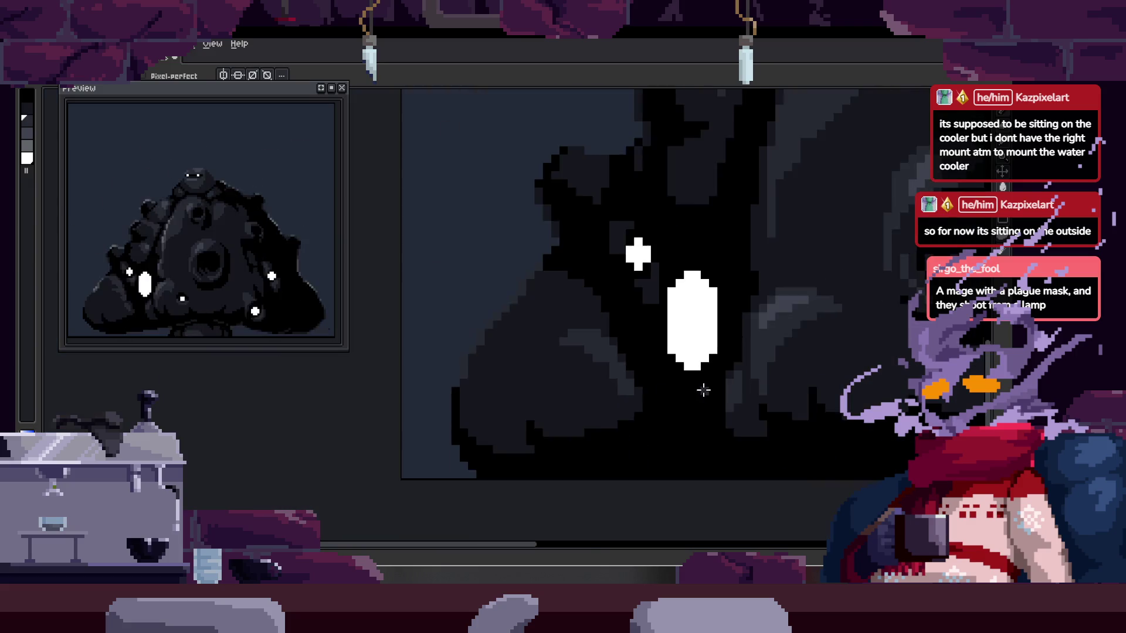
scroll(654, 377, up, 3)
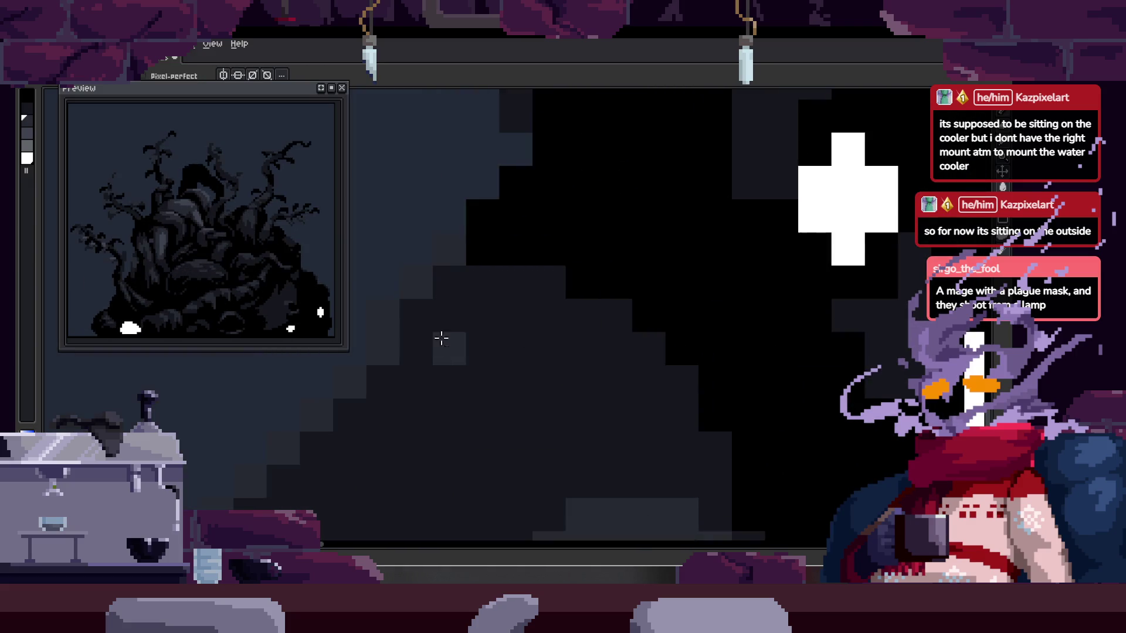
scroll(545, 352, down, 2)
scroll(549, 371, down, 2)
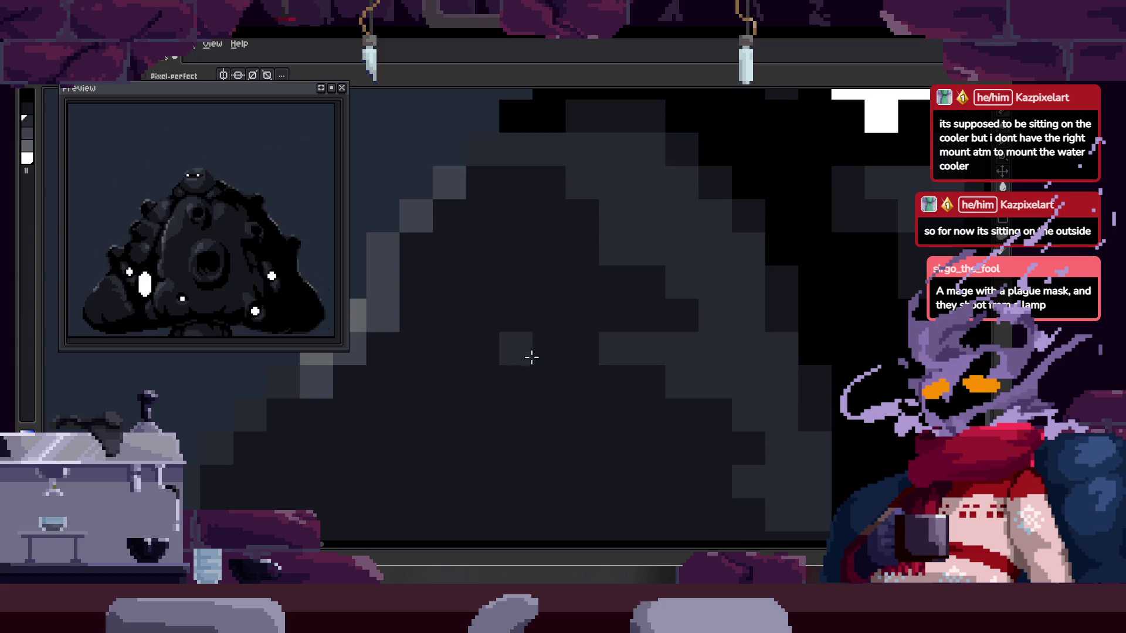
scroll(526, 354, up, 2)
- Sample a colour from the canvas and add light pixels along the staircase edge
key(i)
scroll(623, 302, left, 3)
scroll(534, 276, up, 3)
key(b)
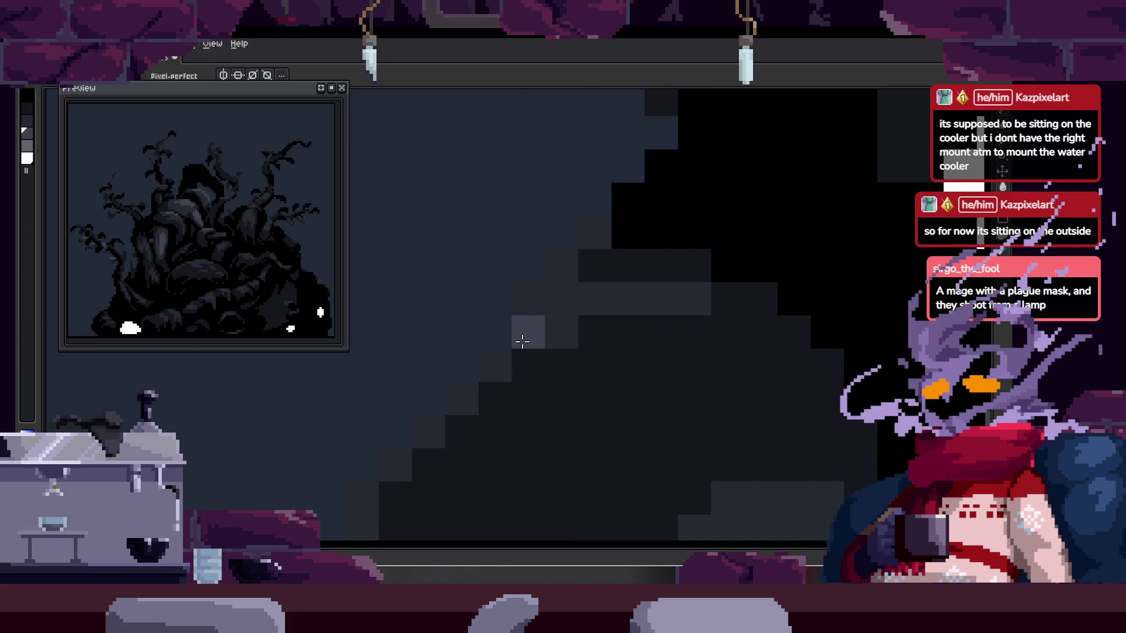
drag(499, 361, 442, 428)
scroll(481, 410, down, 1)
- Resample a colour and paint a short stroke of lighter pixels
key(i)
scroll(502, 303, up, 2)
key(b)
scroll(568, 384, down, 2)
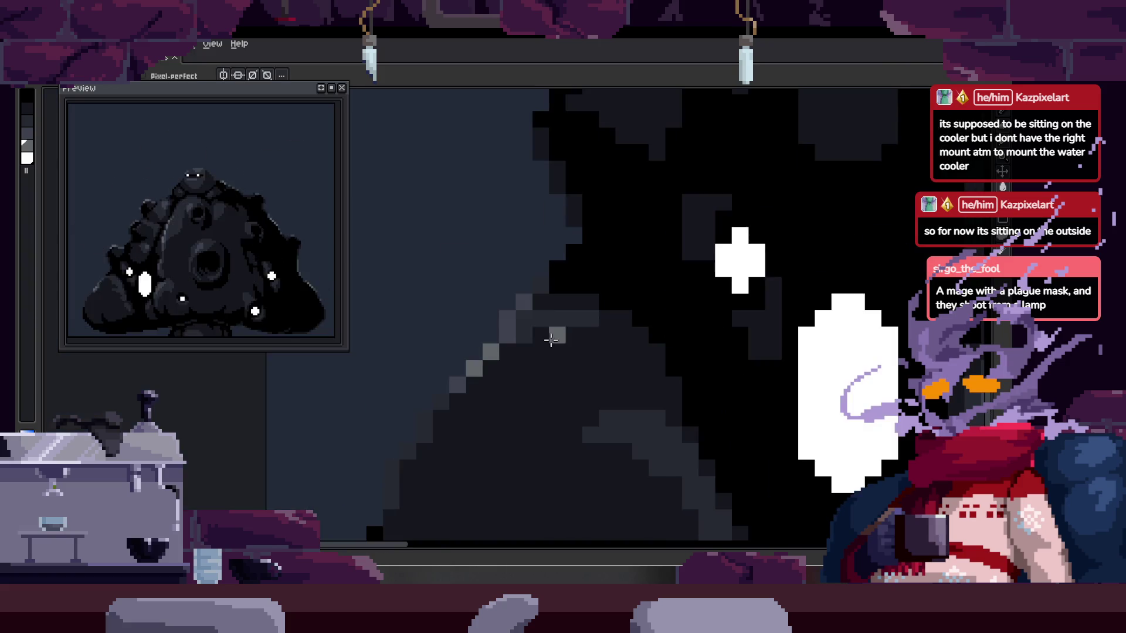
scroll(553, 320, down, 1)
scroll(610, 354, up, 2)
mouse_move(534, 317)
mouse_down()
mouse_move(589, 349)
mouse_move(663, 350)
mouse_move(696, 432)
mouse_move(593, 418)
mouse_up()
- Move to another part of the creature and paint a grey pixel block plus one pixel beside the band
scroll(593, 417, down, 1)
scroll(528, 340, up, 1)
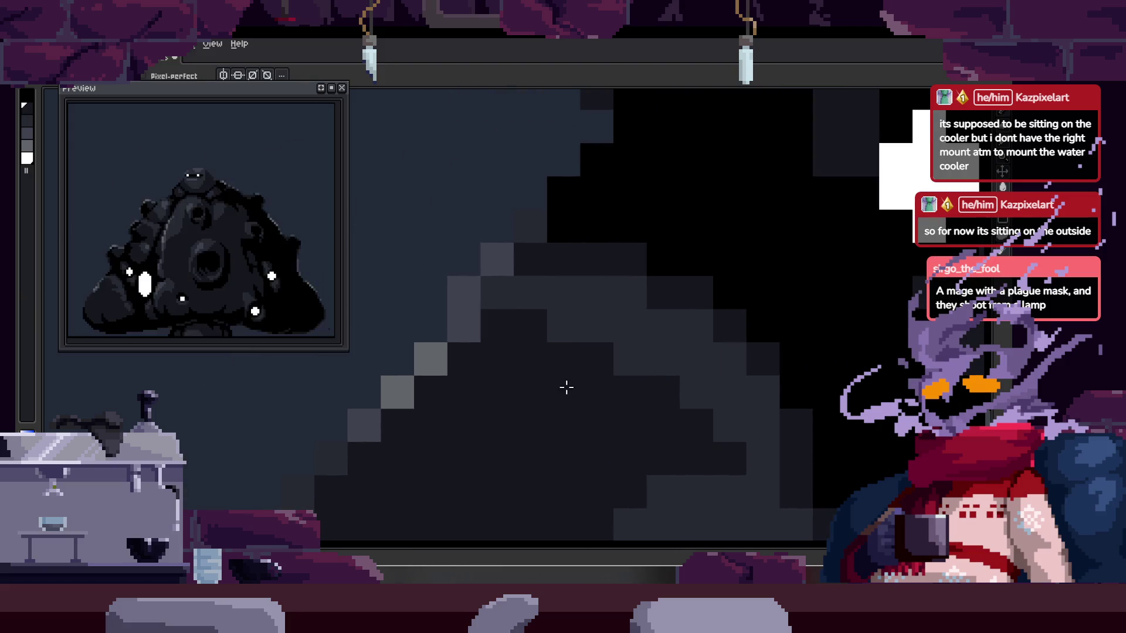
scroll(567, 388, down, 1)
scroll(534, 336, down, 1)
scroll(520, 360, down, 1)
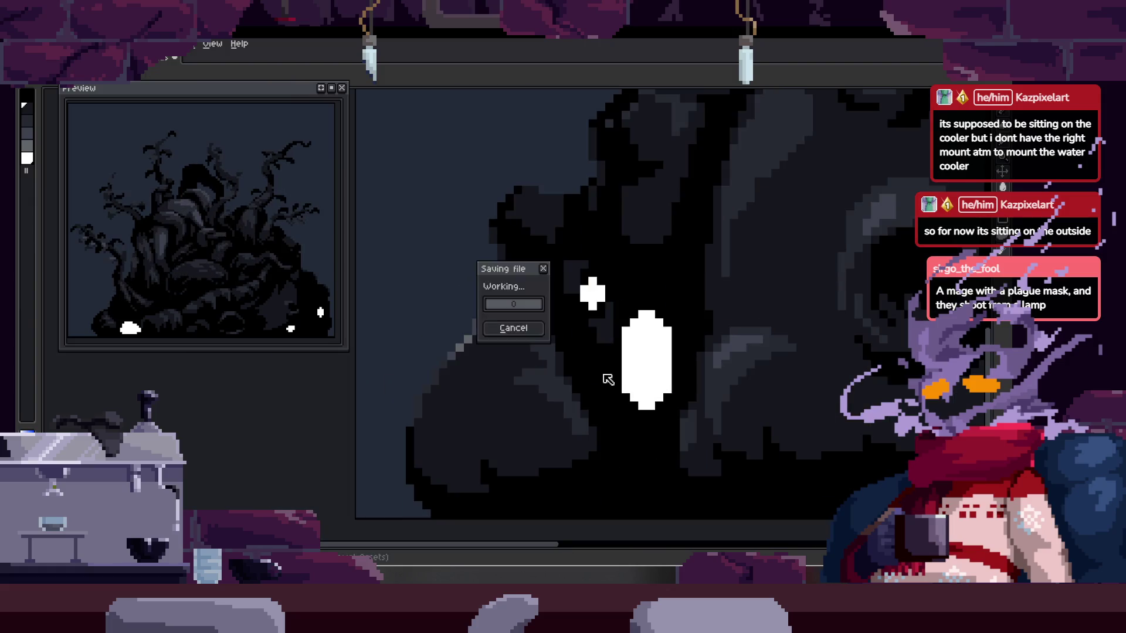
scroll(587, 379, up, 1)
drag(559, 242, 546, 297)
scroll(547, 297, down, 1)
scroll(516, 339, up, 2)
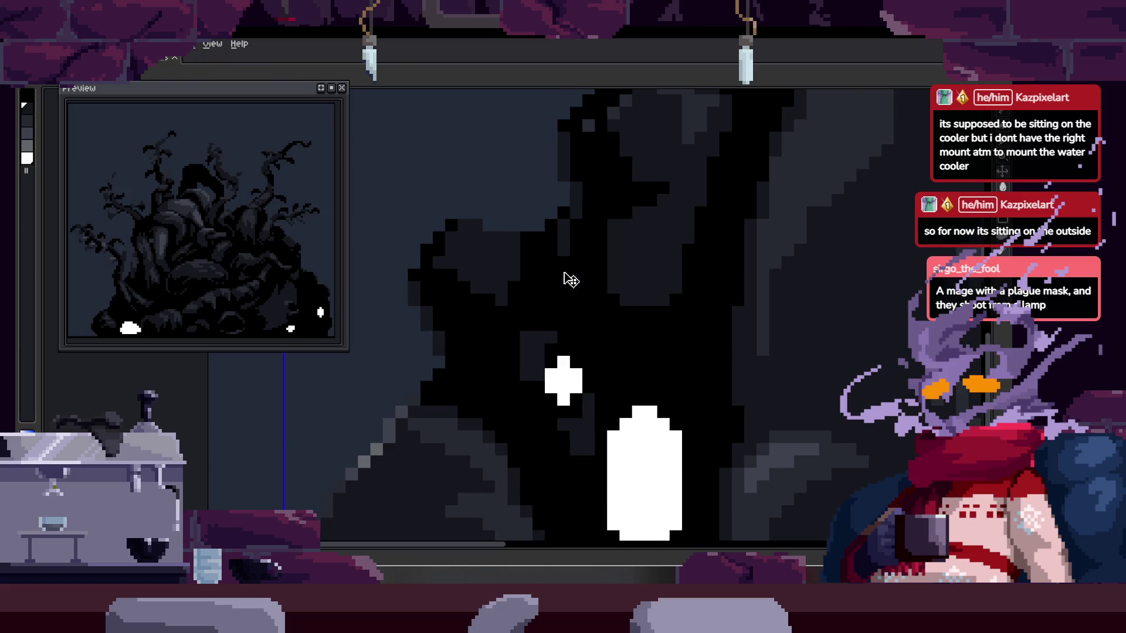
scroll(516, 183, up, 1)
scroll(674, 248, up, 1)
scroll(648, 354, up, 1)
drag(668, 352, 734, 350)
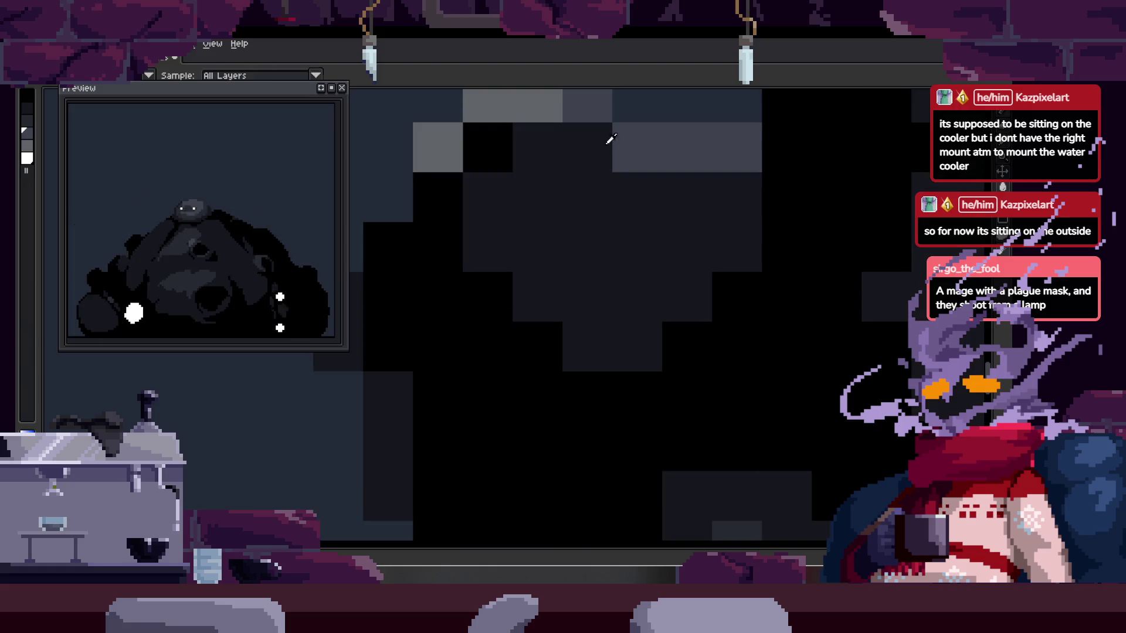
click(521, 262)
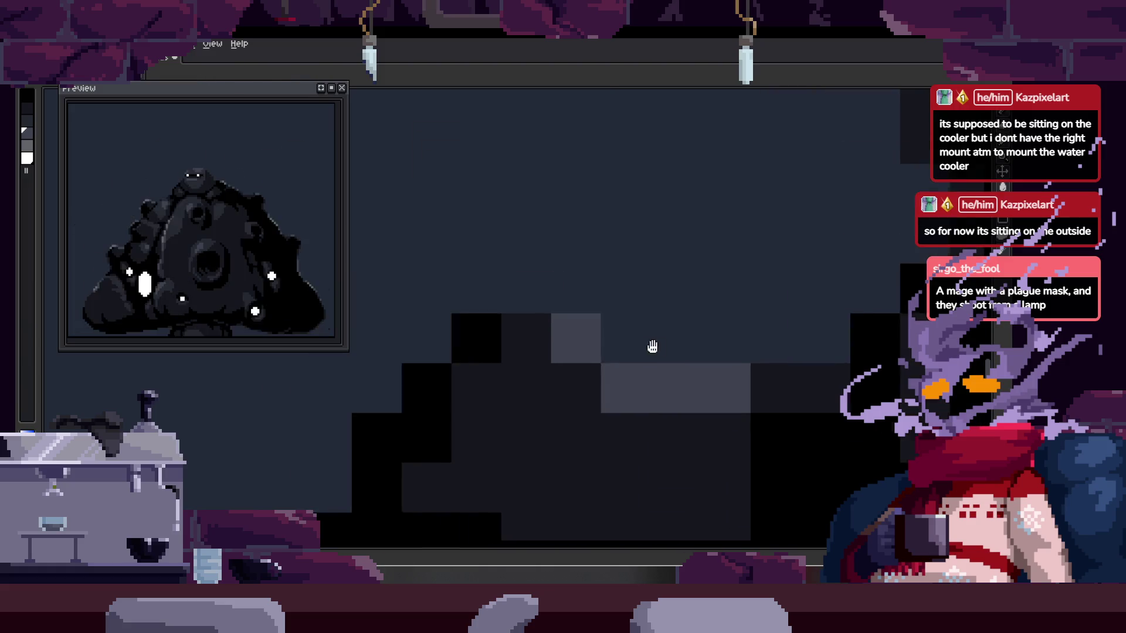
- Sample another colour from the drawing and switch back to the pencil
scroll(566, 351, down, 3)
scroll(578, 350, down, 2)
scroll(587, 317, up, 2)
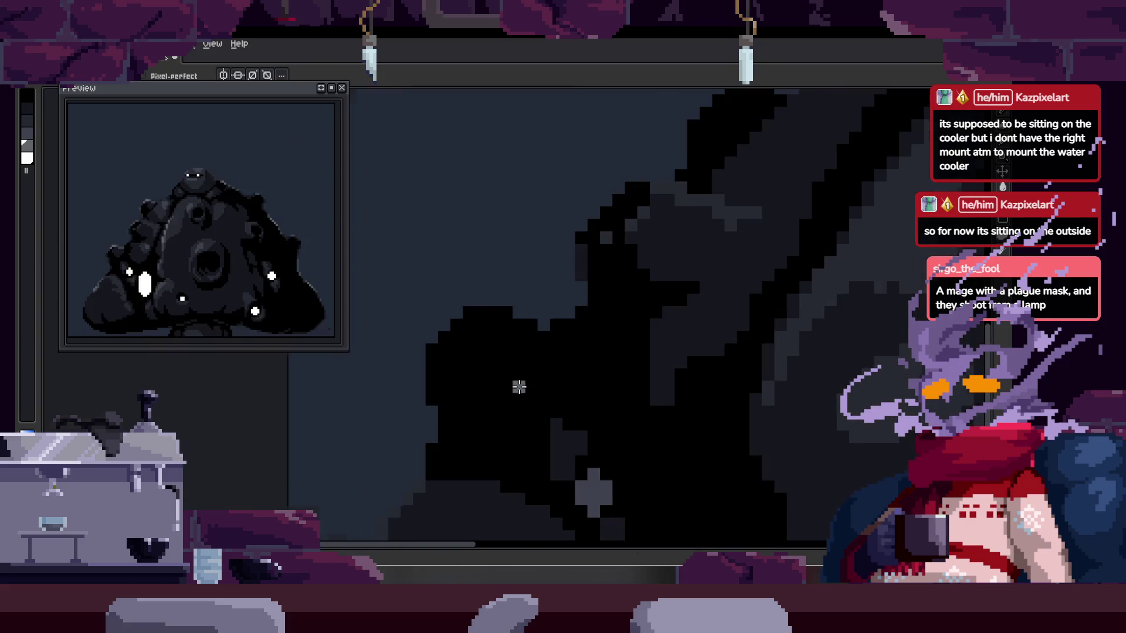
scroll(569, 298, up, 3)
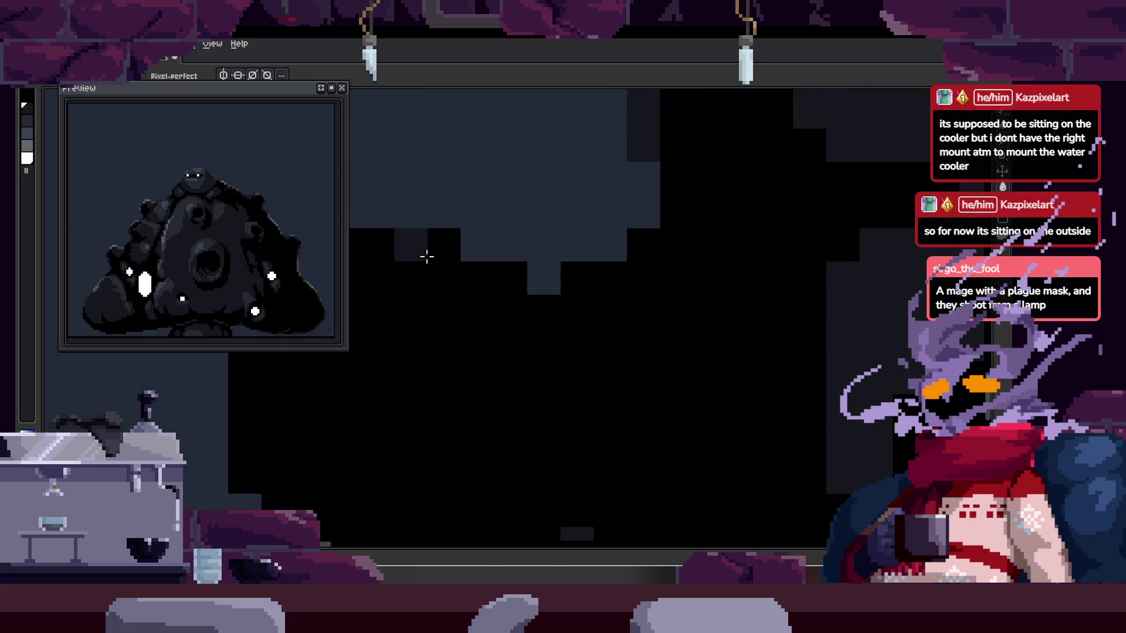
scroll(477, 276, down, 1)
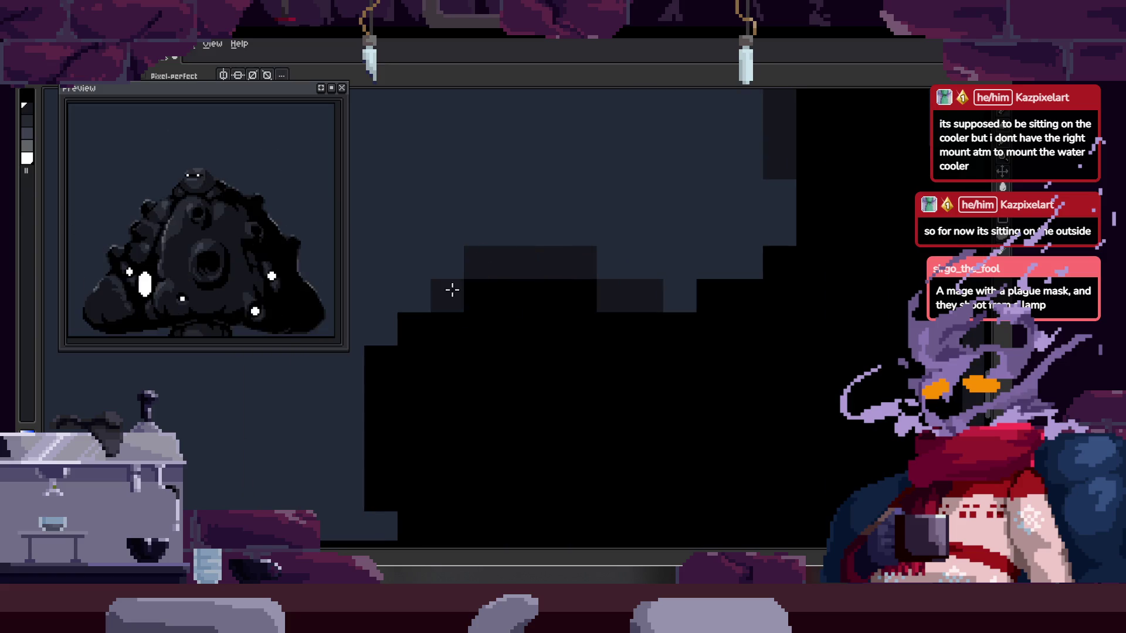
scroll(623, 314, down, 1)
scroll(696, 235, up, 1)
key(i)
alt+click(696, 234)
scroll(667, 269, up, 2)
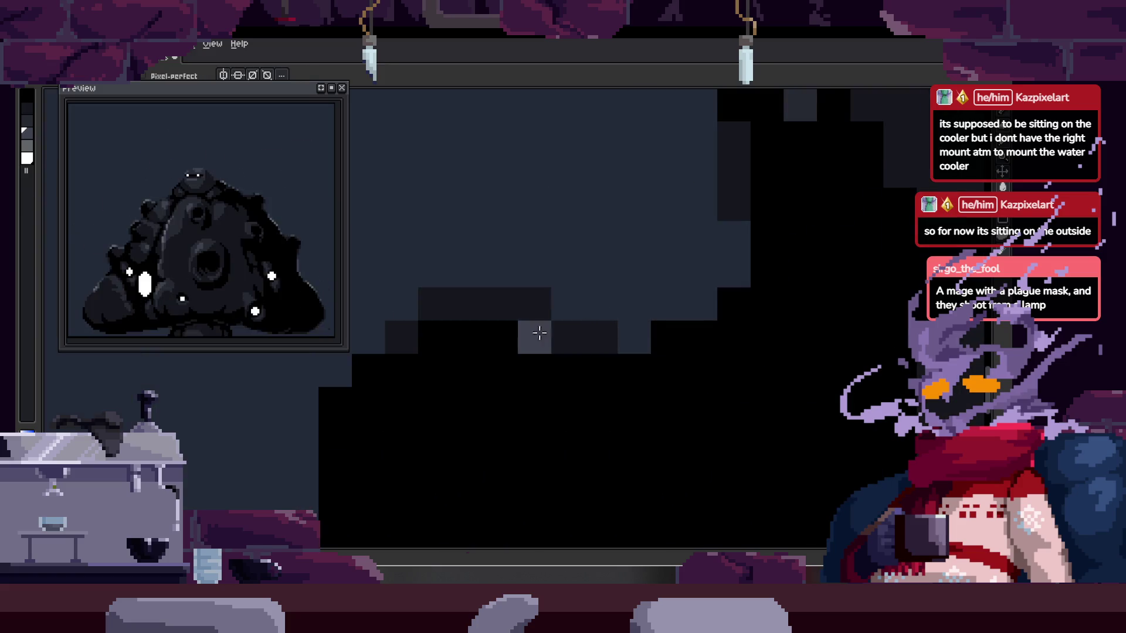
scroll(576, 357, down, 4)
scroll(580, 352, up, 3)
scroll(518, 381, down, 1)
scroll(518, 349, up, 1)
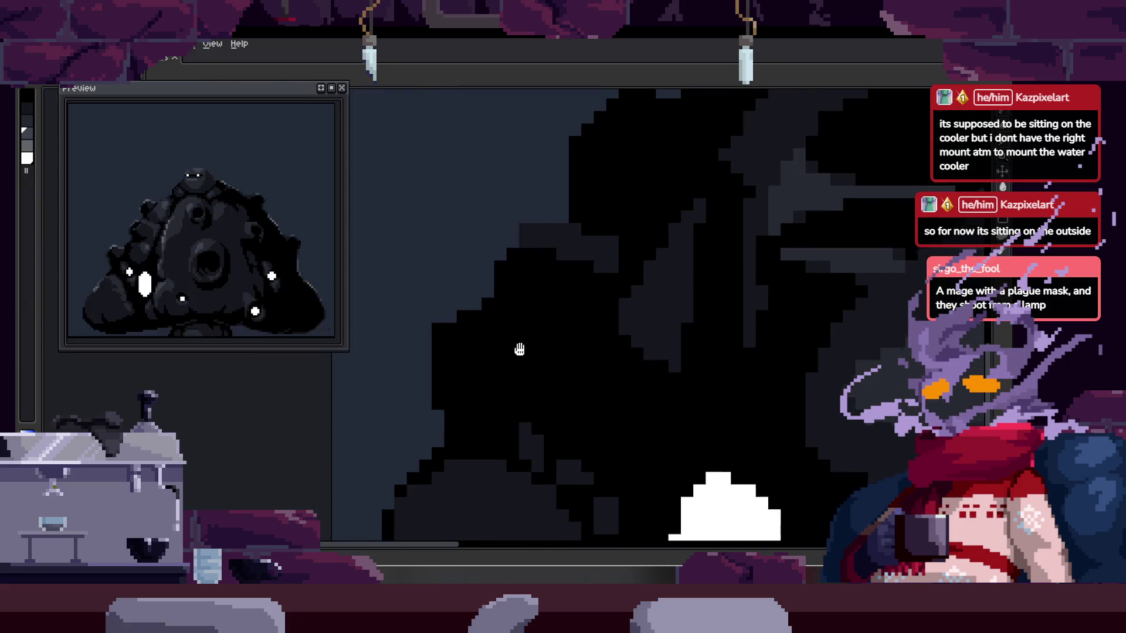
scroll(626, 354, down, 1)
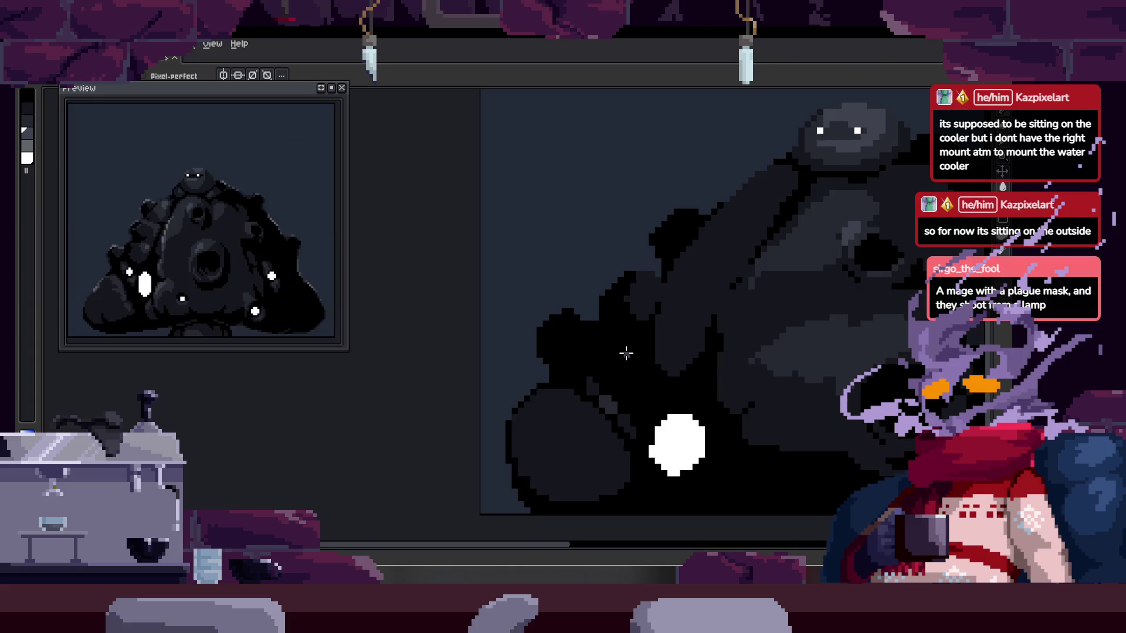
scroll(626, 353, up, 3)
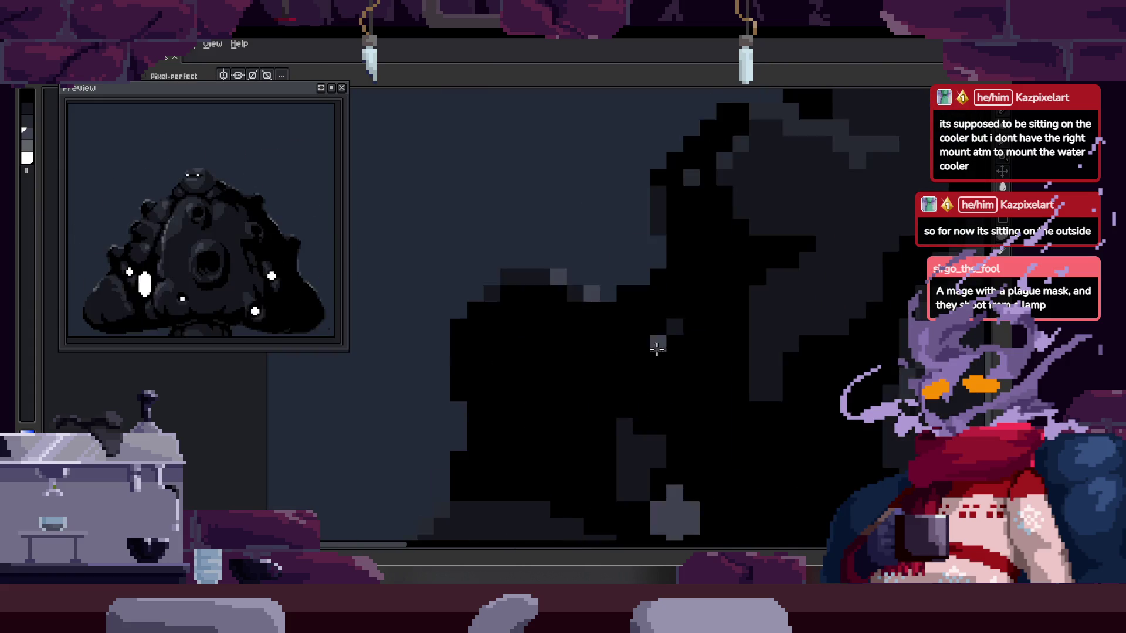
key(i)
key(b)
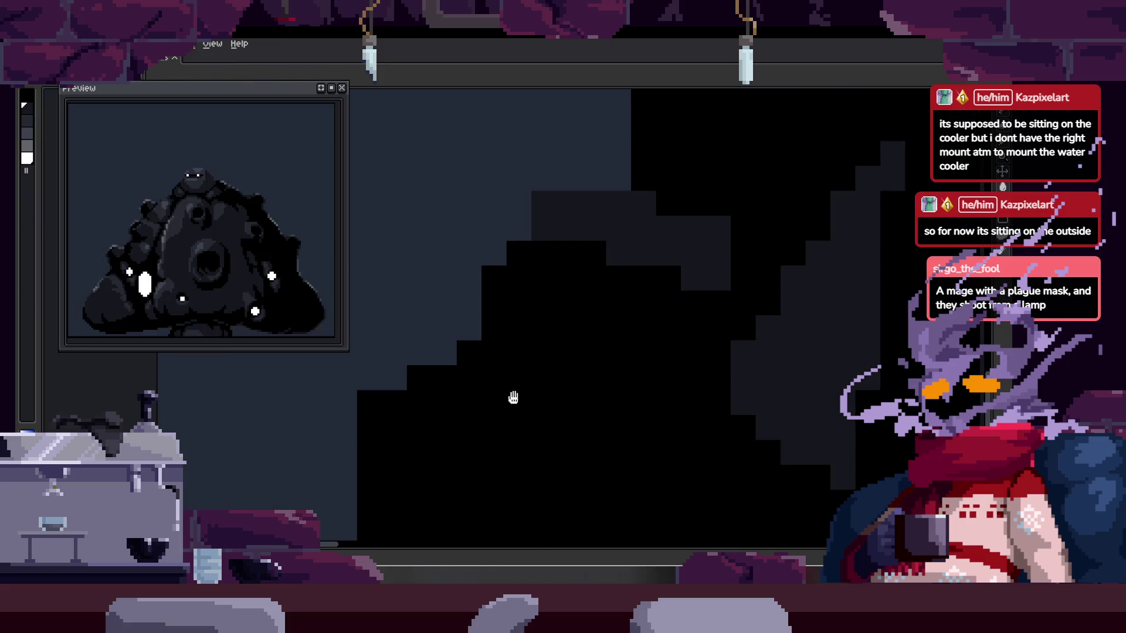
- Centre the whole creature in view and close the Preview window
scroll(529, 315, down, 2)
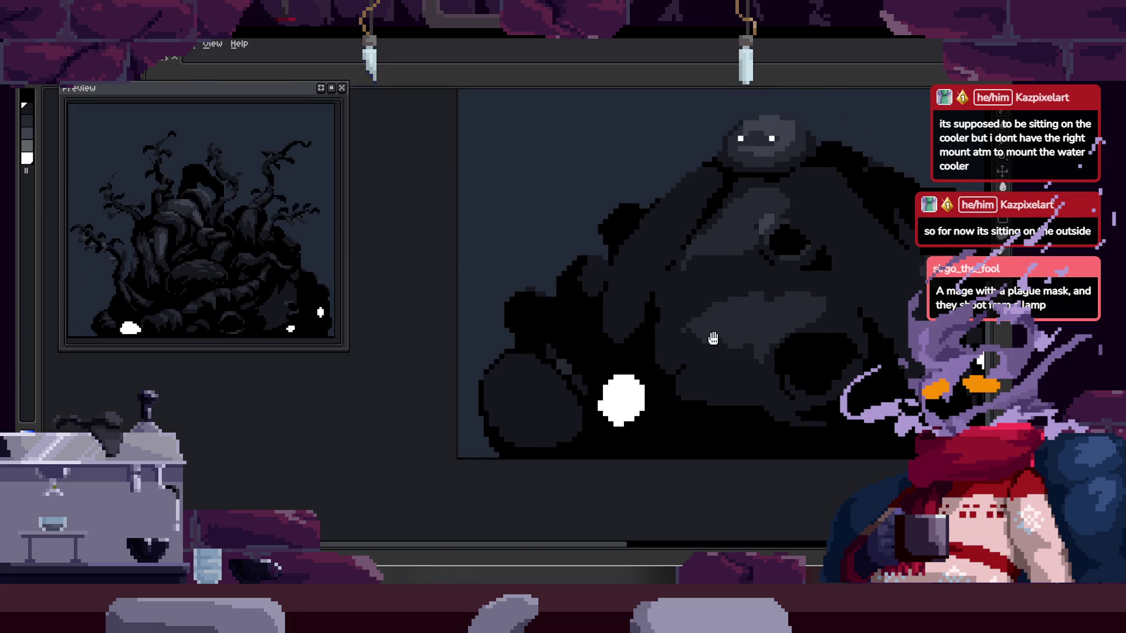
scroll(586, 334, up, 2)
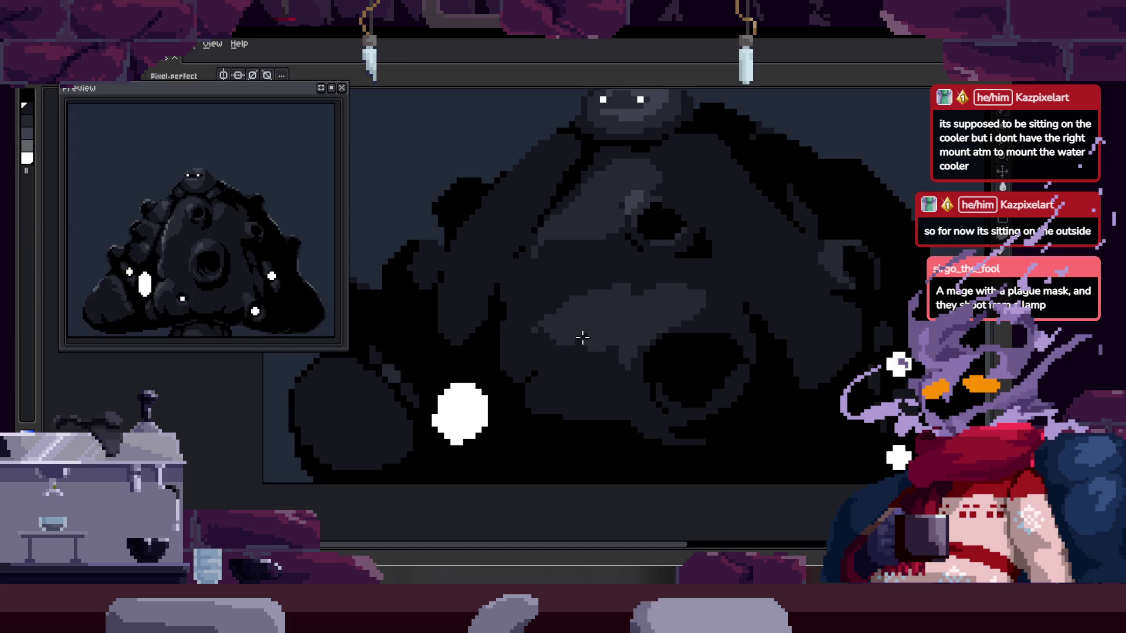
scroll(584, 340, down, 2)
drag(582, 337, 486, 407)
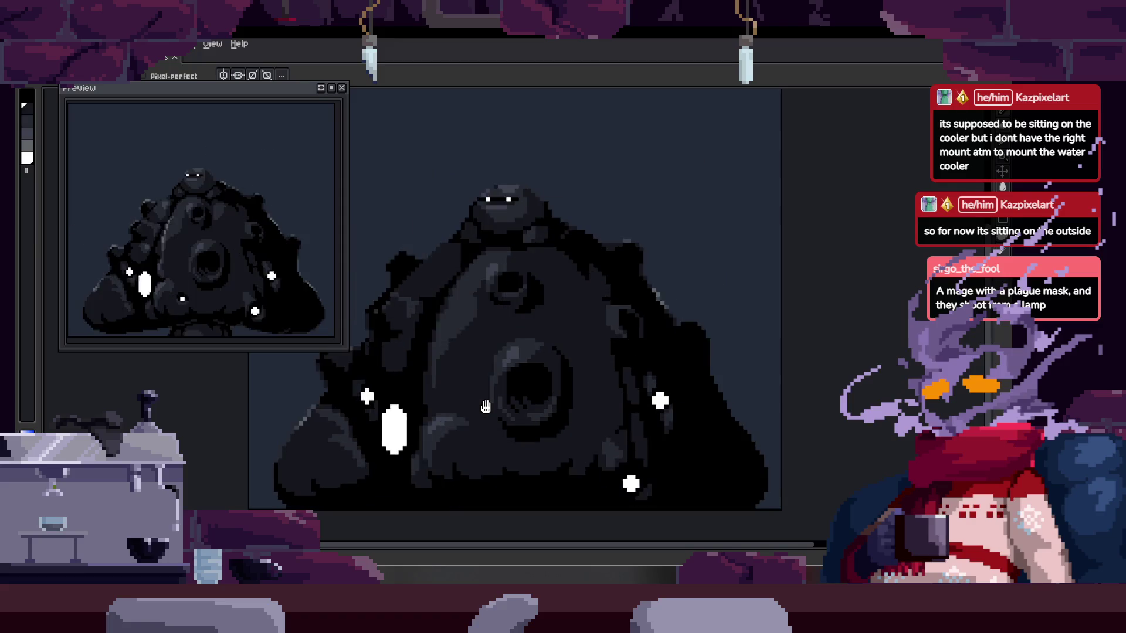
click(342, 87)
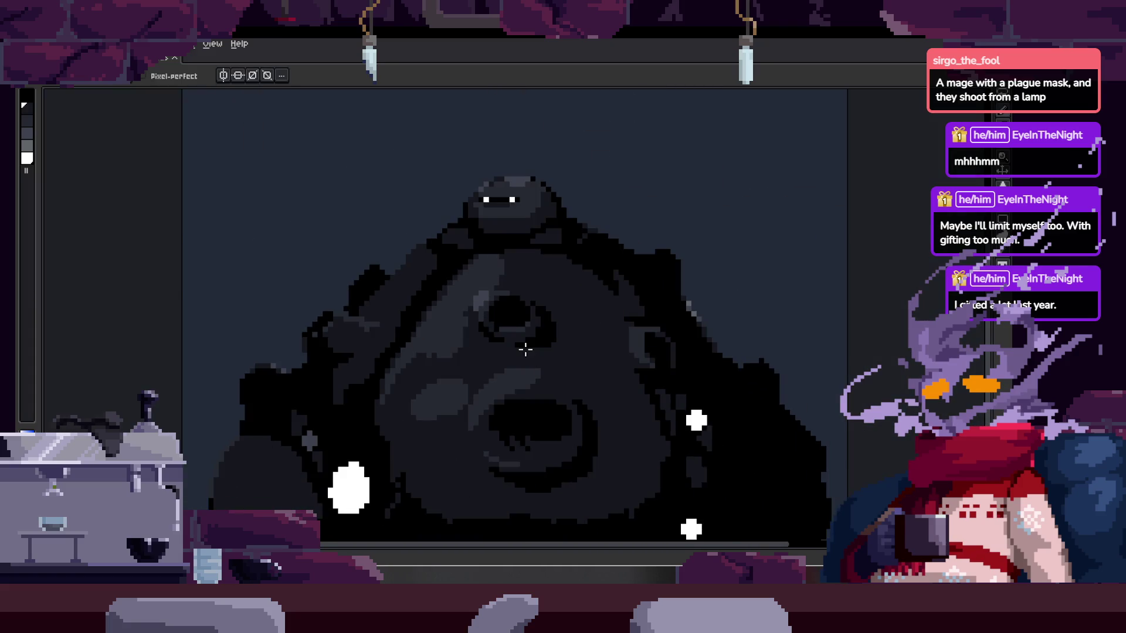
- Hide the timeline, paint light-grey and black pixels on the body, and pick black
key(Tab)
key(Tab)
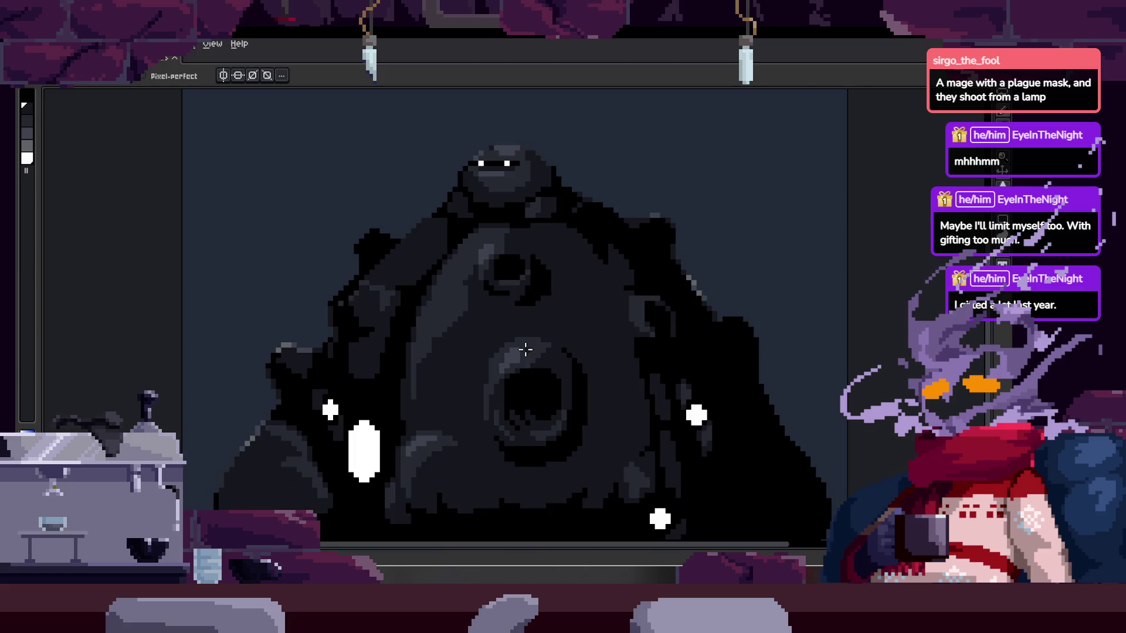
scroll(498, 281, up, 1)
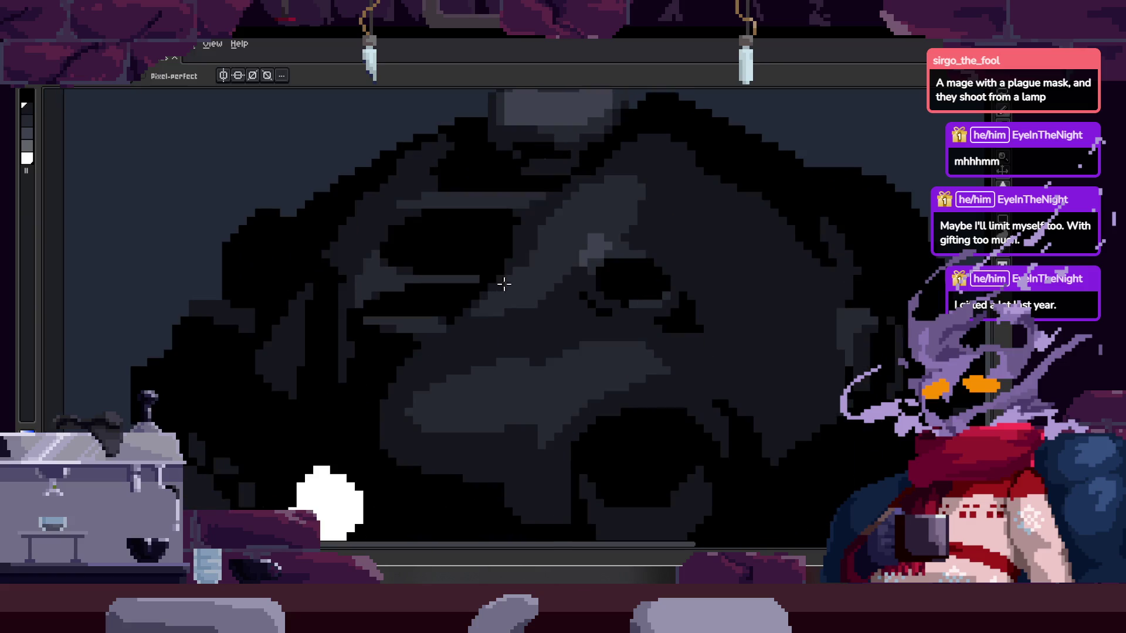
scroll(522, 291, down, 1)
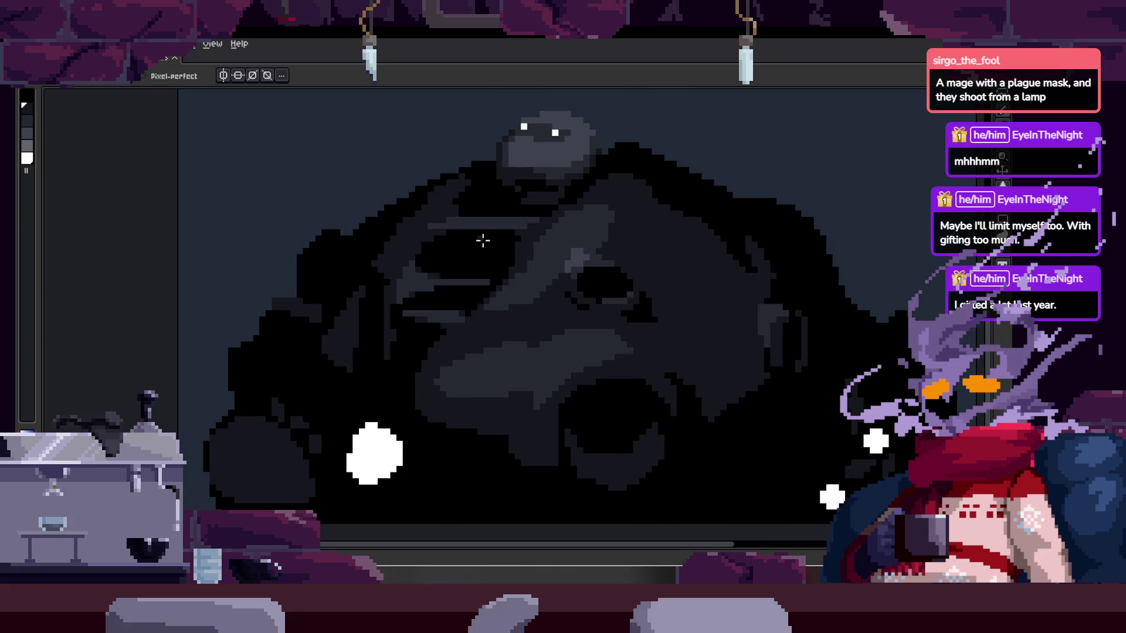
scroll(481, 232, up, 4)
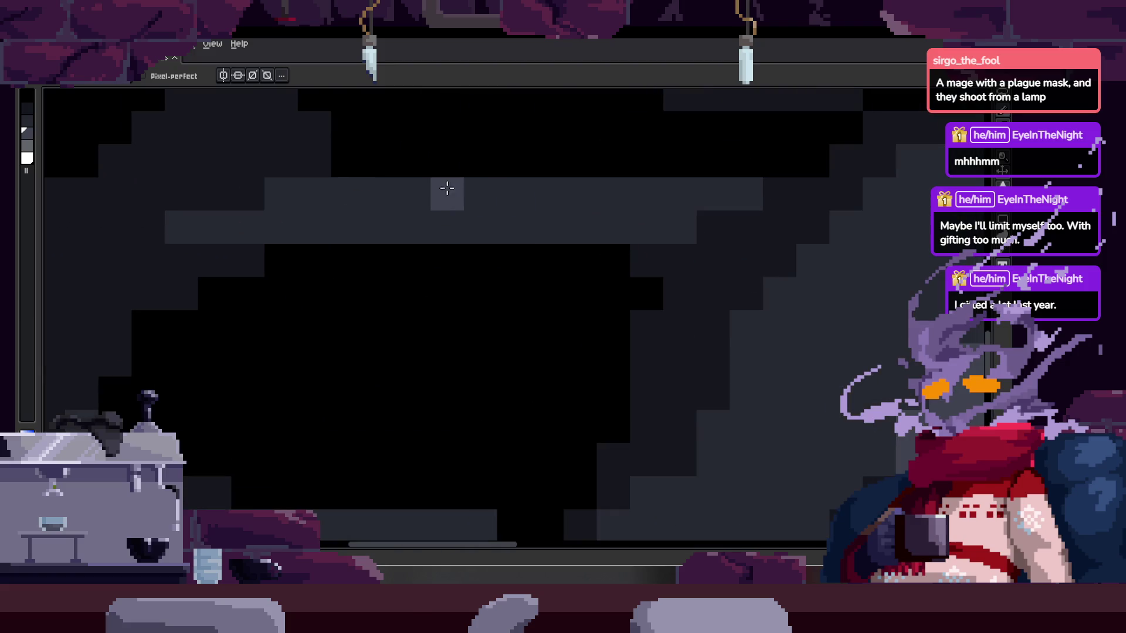
mouse_move(507, 197)
mouse_down()
mouse_move(343, 195)
mouse_move(461, 235)
mouse_move(557, 229)
mouse_up()
alt+click(535, 271)
- Step to the next frame, sample a colour, and paint light-grey cells across the body
scroll(560, 246, down, 4)
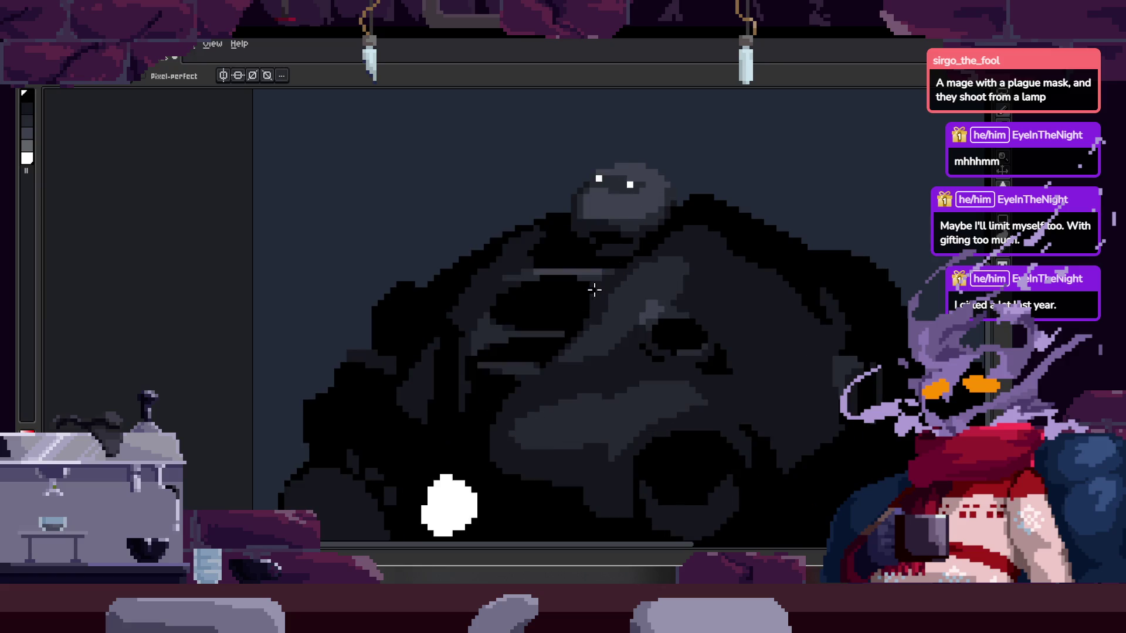
scroll(595, 290, up, 2)
key(Right)
alt+click(594, 290)
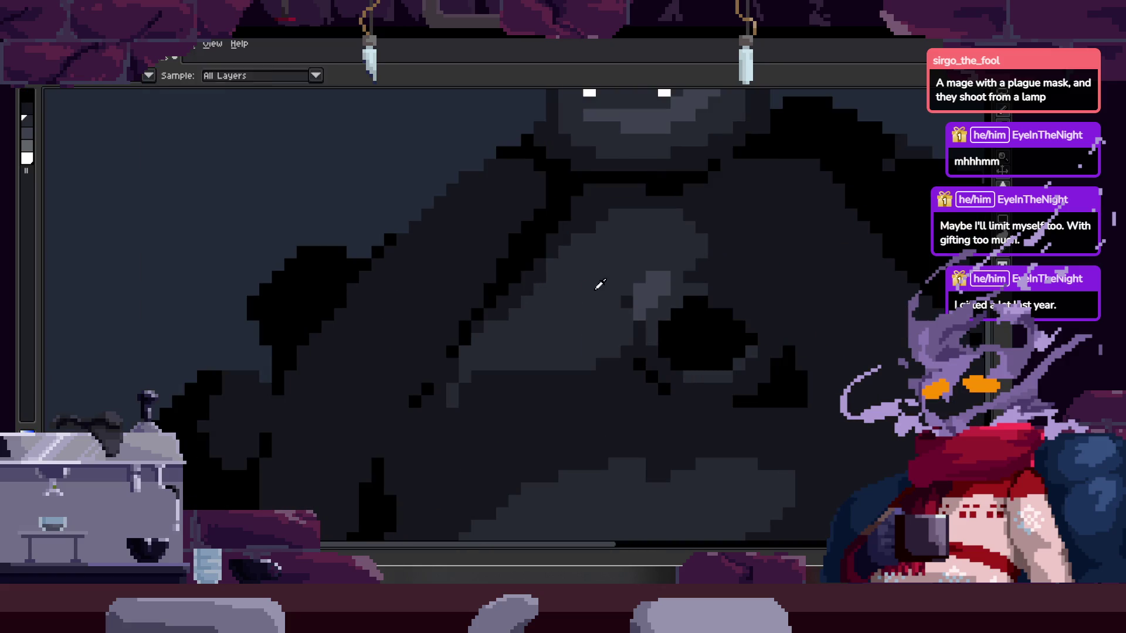
scroll(599, 284, up, 3)
mouse_move(468, 251)
mouse_down()
mouse_move(430, 193)
mouse_move(386, 266)
mouse_move(628, 244)
mouse_move(736, 199)
mouse_move(711, 244)
mouse_move(780, 187)
mouse_up()
scroll(819, 262, down, 3)
- Darken a pixel beside the black diagonal line and lighten several pixels along the edge
key(alt)
scroll(763, 258, down, 5)
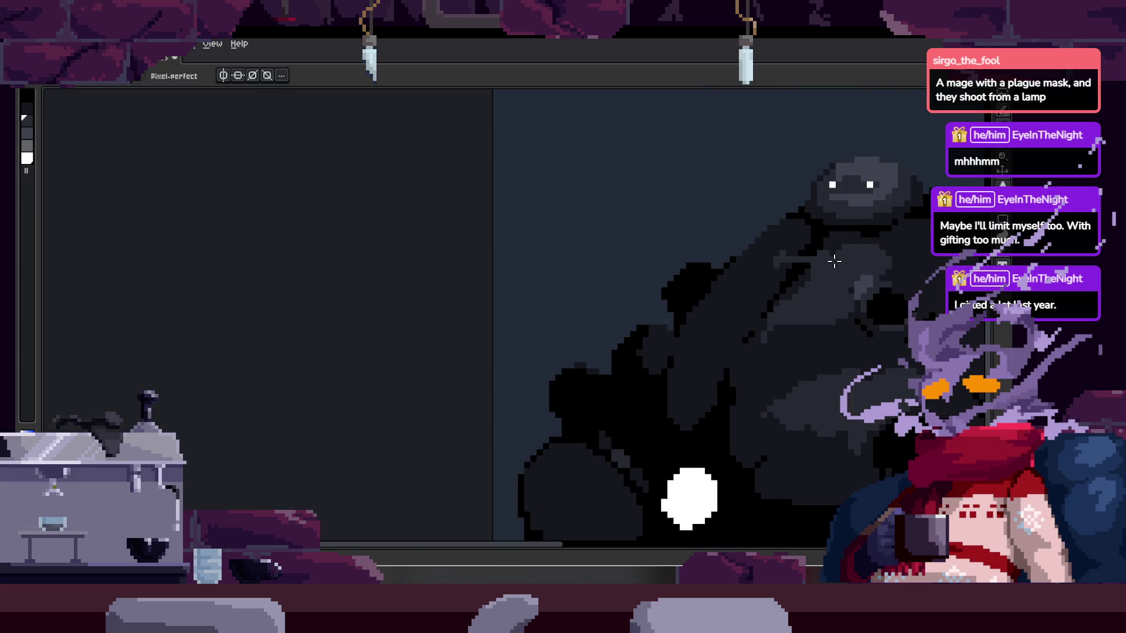
scroll(730, 258, up, 1)
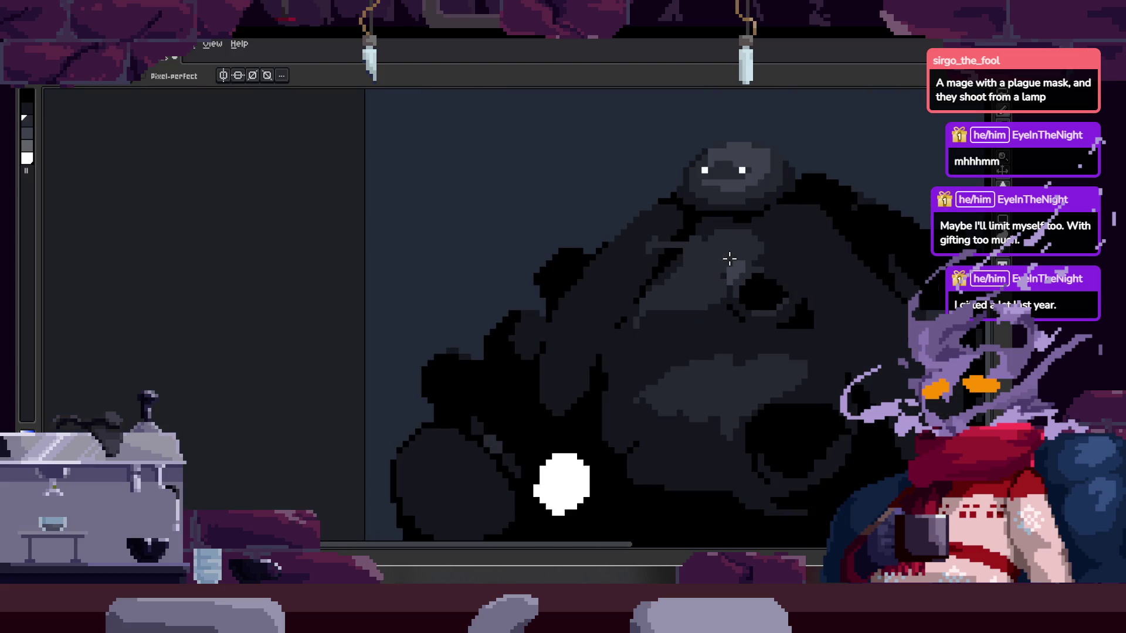
scroll(730, 258, up, 4)
key(ctrl)
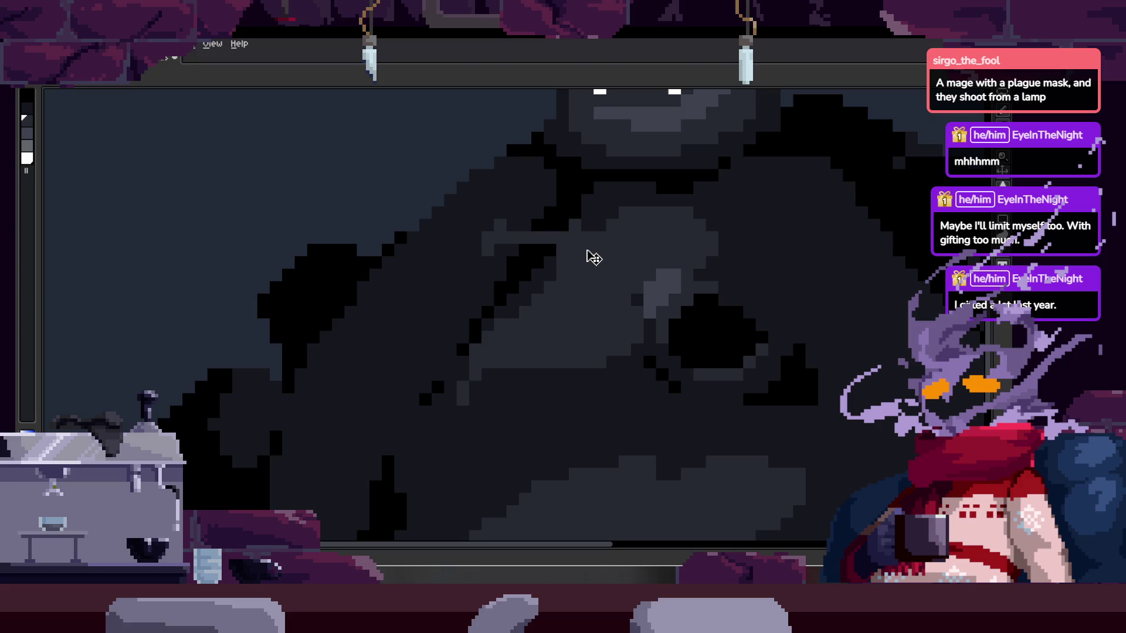
scroll(581, 246, up, 3)
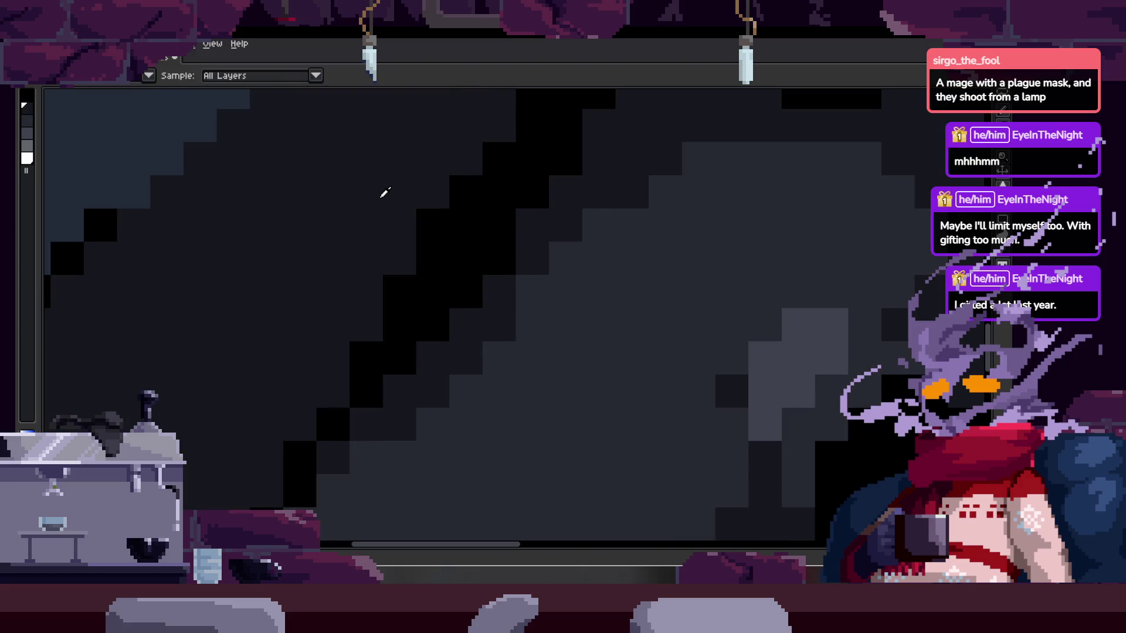
click(498, 234)
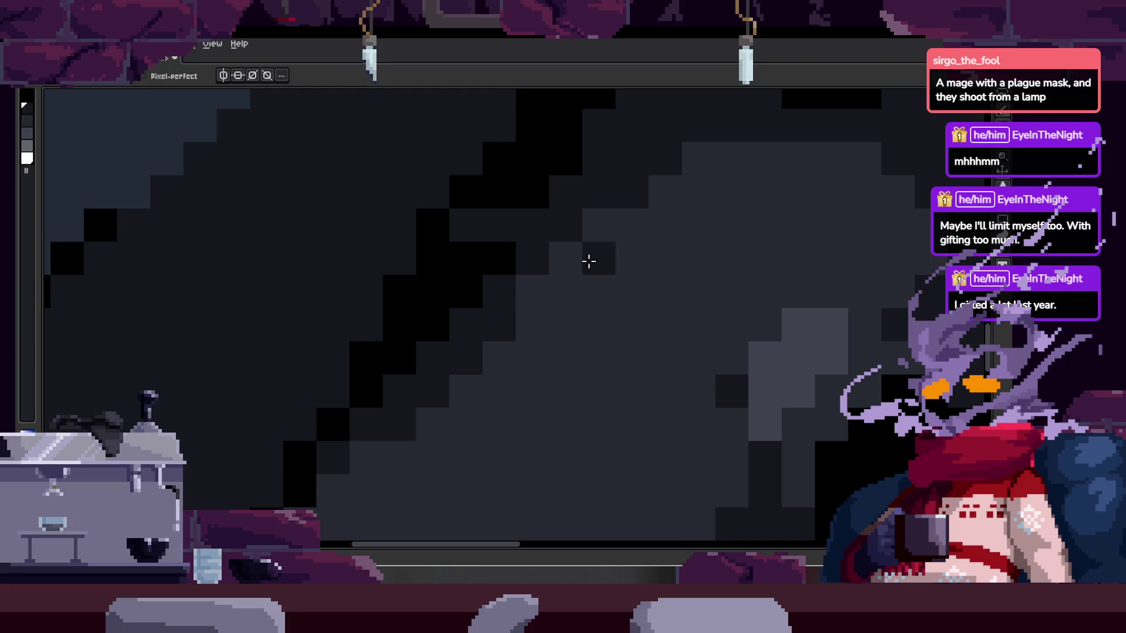
click(565, 229)
click(532, 258)
click(641, 203)
click(599, 194)
- Bring the animation timeline back into view
scroll(631, 254, down, 5)
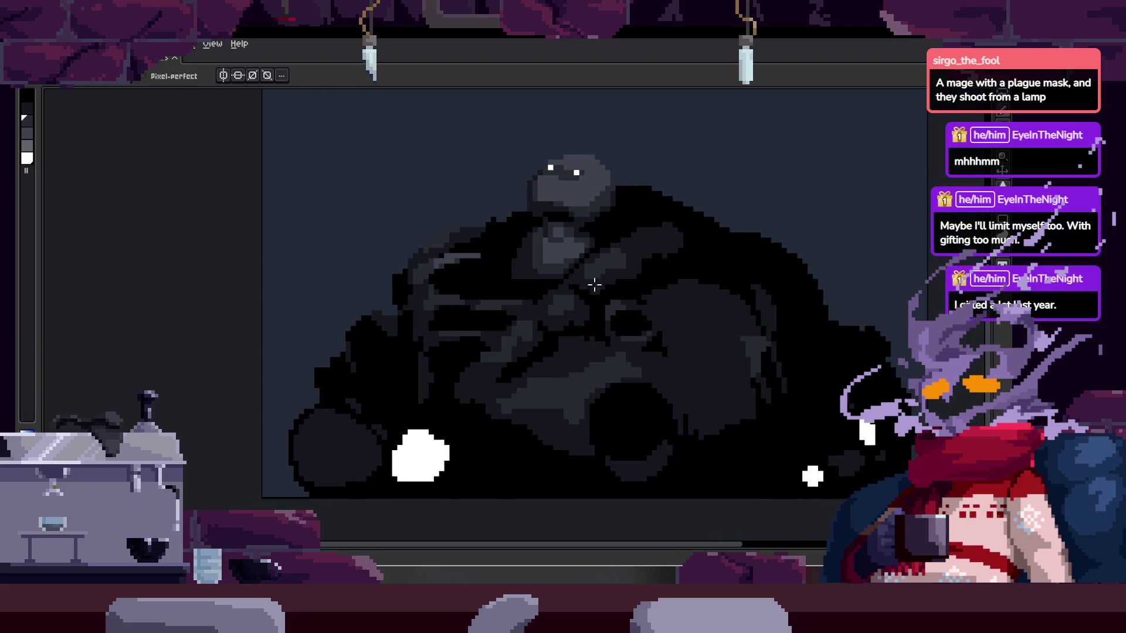
scroll(564, 268, down, 2)
scroll(557, 275, up, 1)
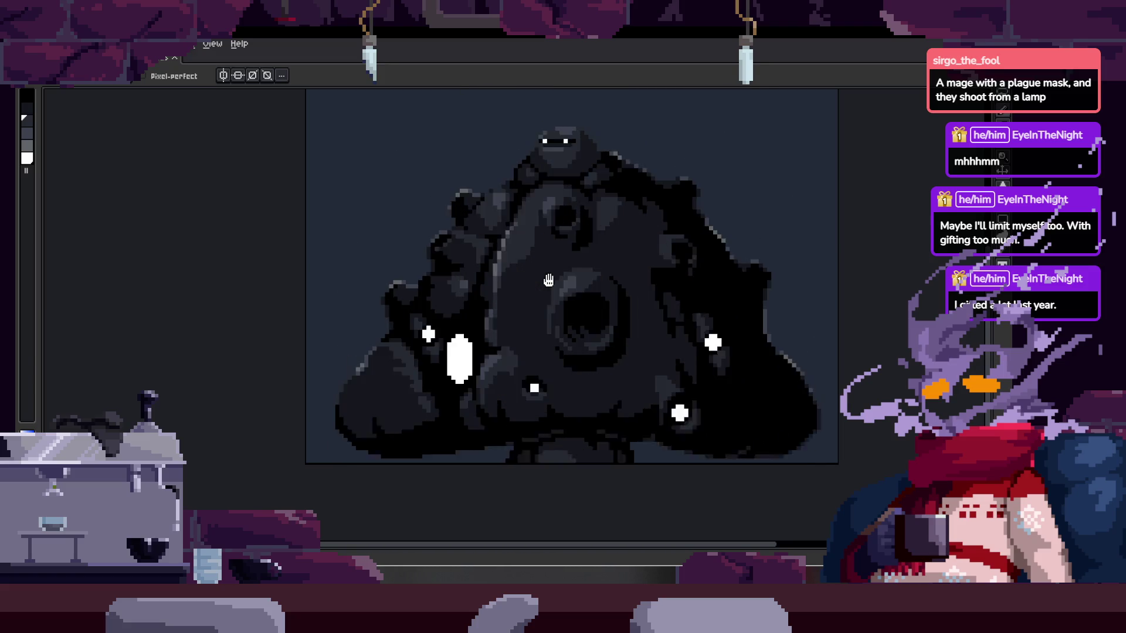
key(Tab)
key(Tab)
key(Tab)
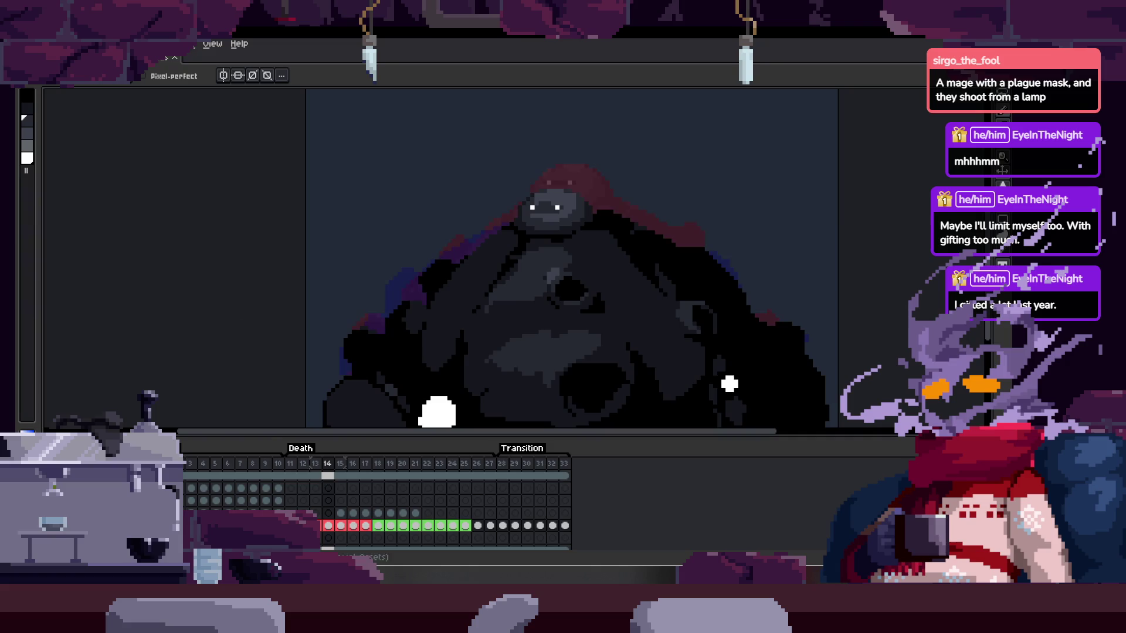
- Hide the timeline, then paint and bucket-fill the purple edge beside the white blob with black
key(Tab)
scroll(399, 397, up, 3)
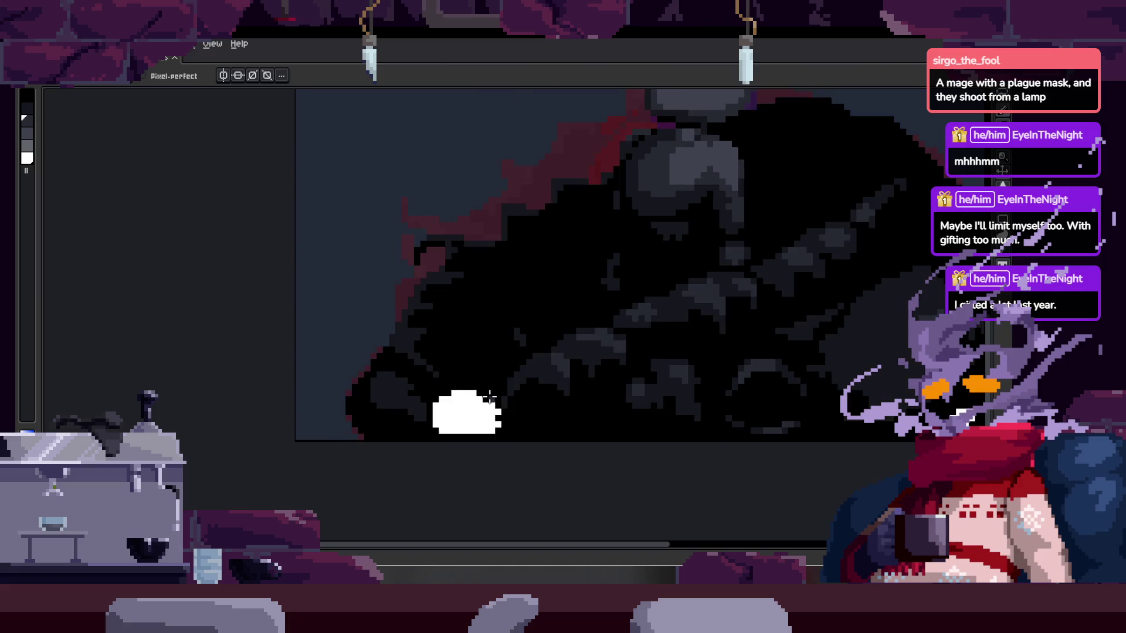
scroll(390, 377, up, 1)
key(i)
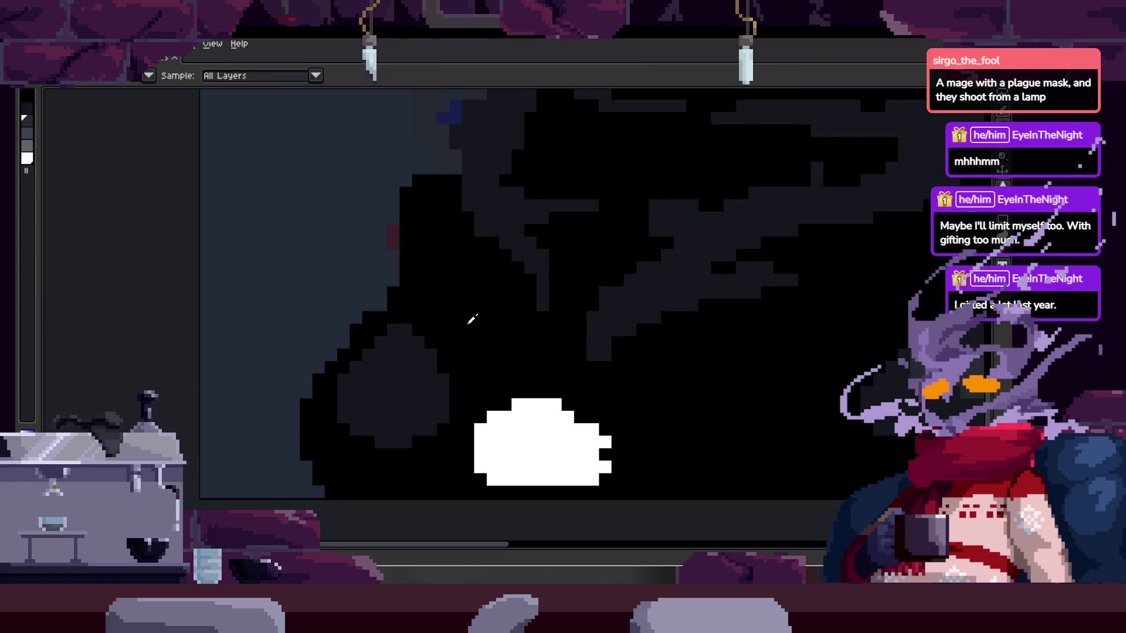
key(b)
scroll(306, 322, up, 1)
mouse_move(418, 274)
mouse_down()
mouse_move(306, 396)
mouse_move(304, 504)
mouse_up()
key(g)
click(371, 359)
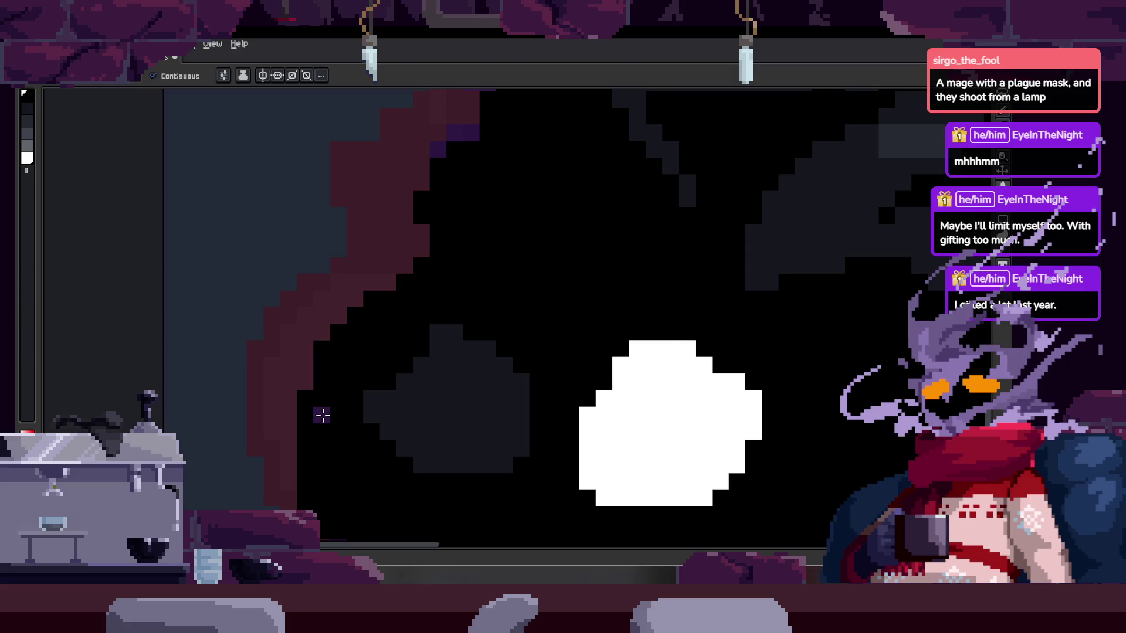
key(b)
- Try black strokes near the grey blob, then undo the diagonal staircase and the stray pixels
scroll(438, 362, down, 3)
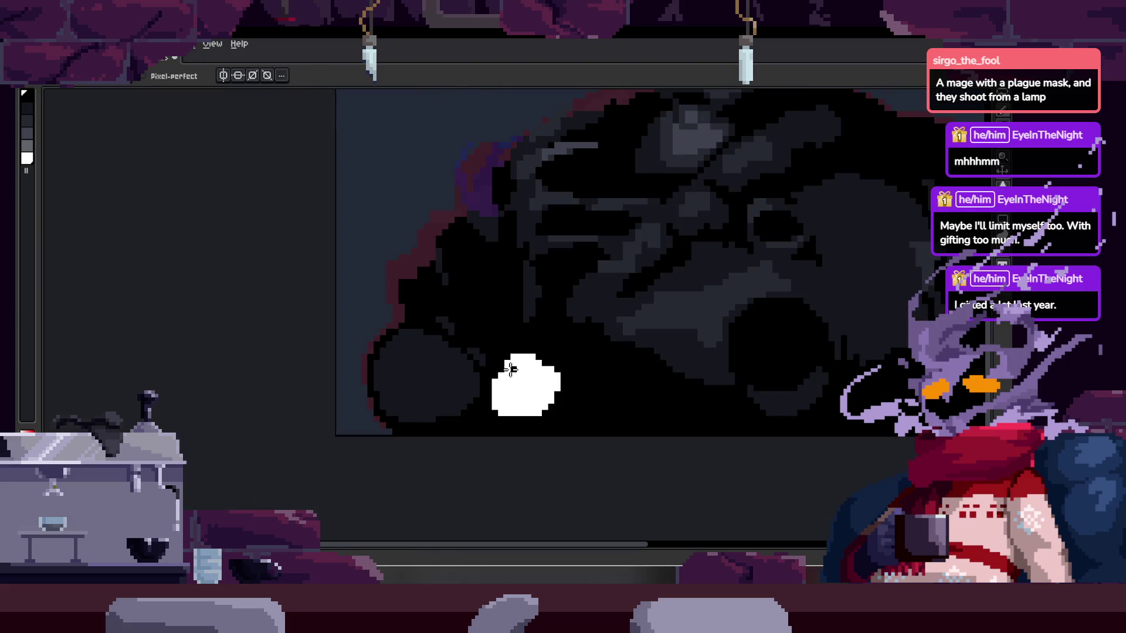
scroll(448, 372, up, 3)
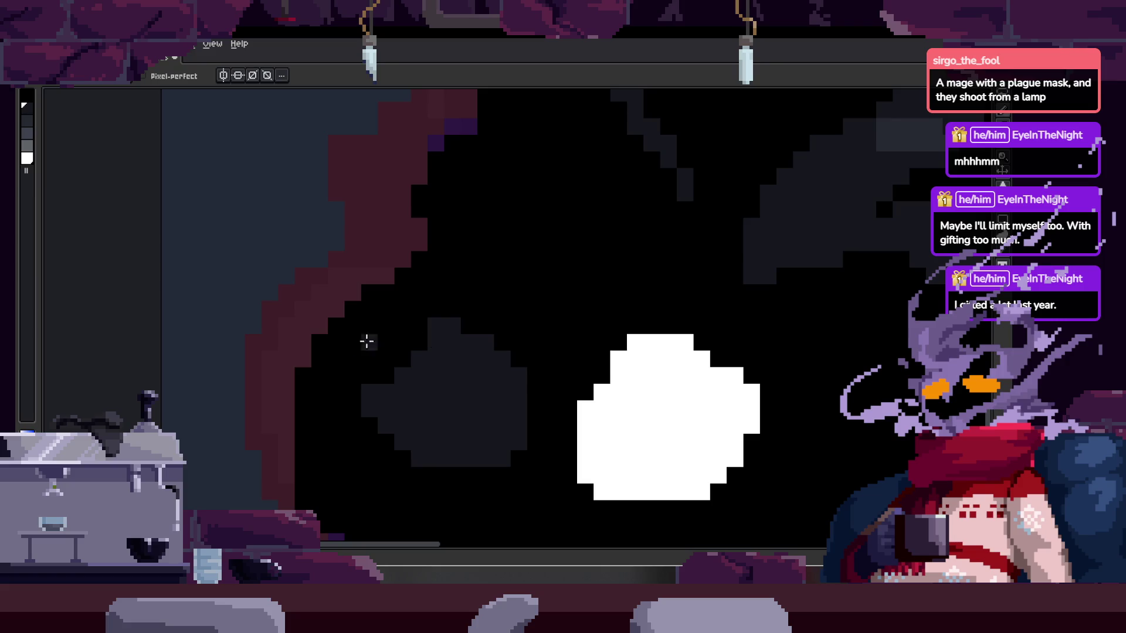
scroll(399, 377, up, 2)
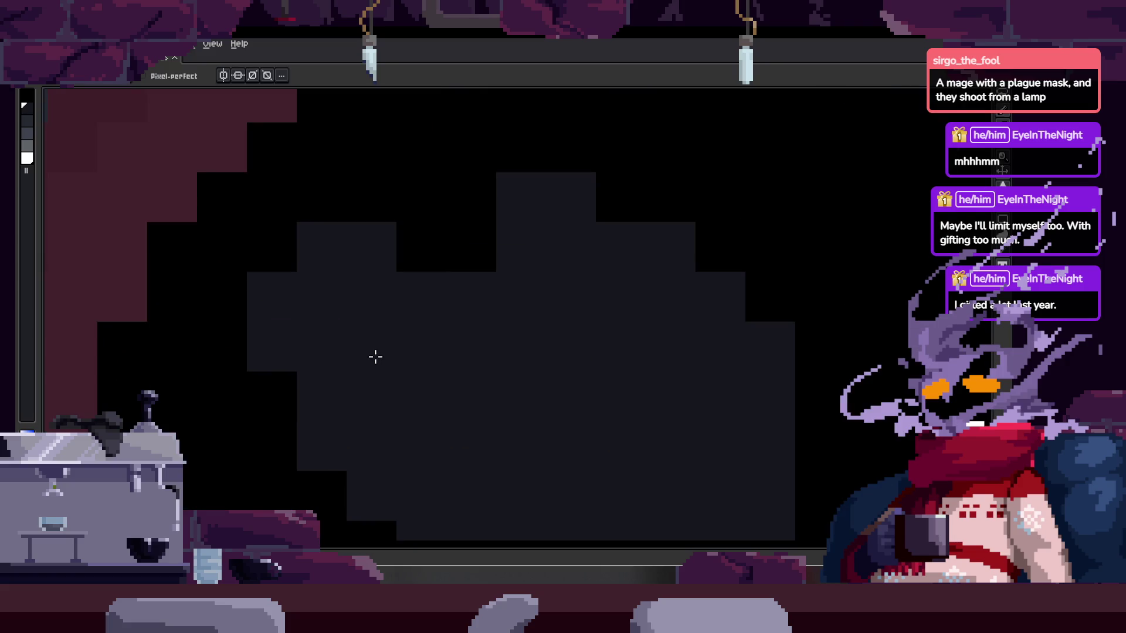
drag(284, 334, 509, 213)
key(ctrl+z)
drag(440, 319, 403, 381)
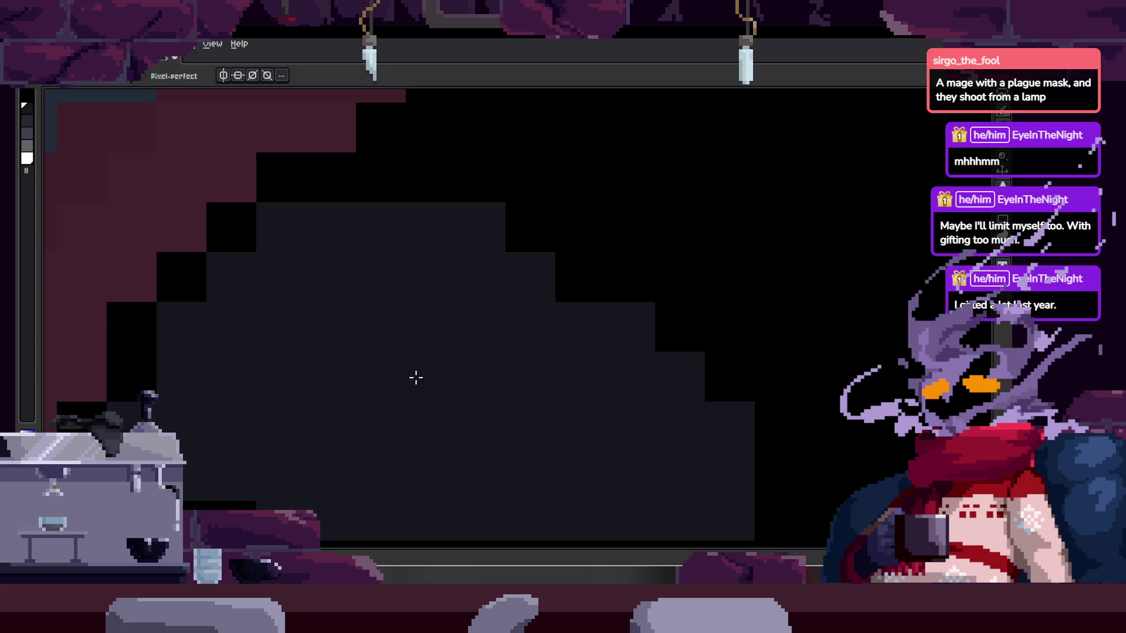
mouse_move(331, 276)
mouse_down()
mouse_move(259, 216)
mouse_move(185, 320)
mouse_up()
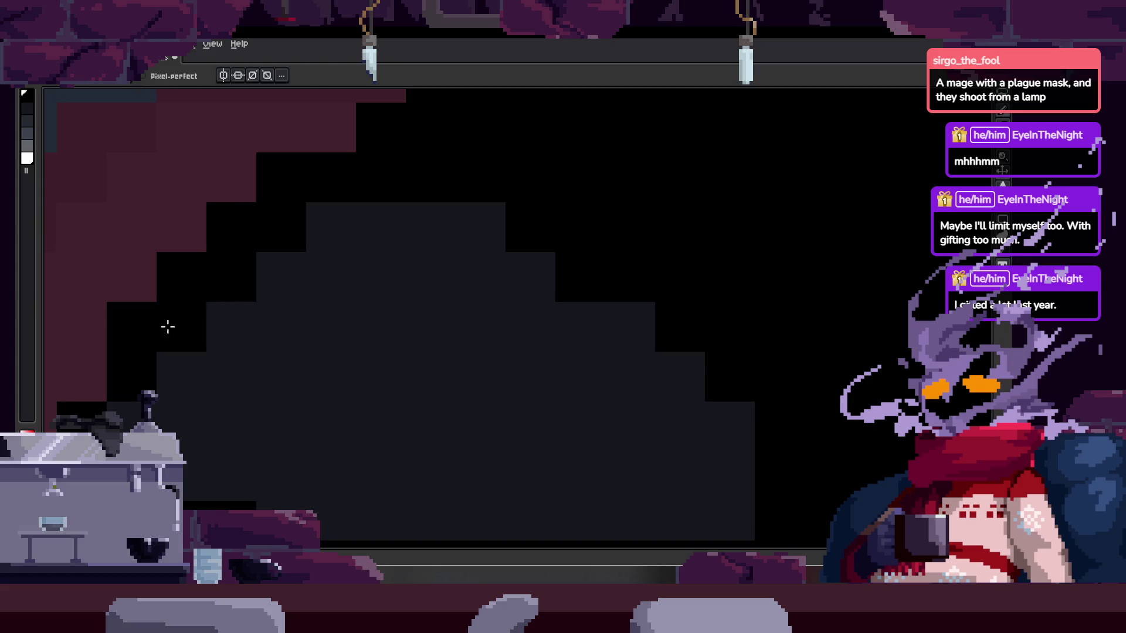
key(ctrl+z)
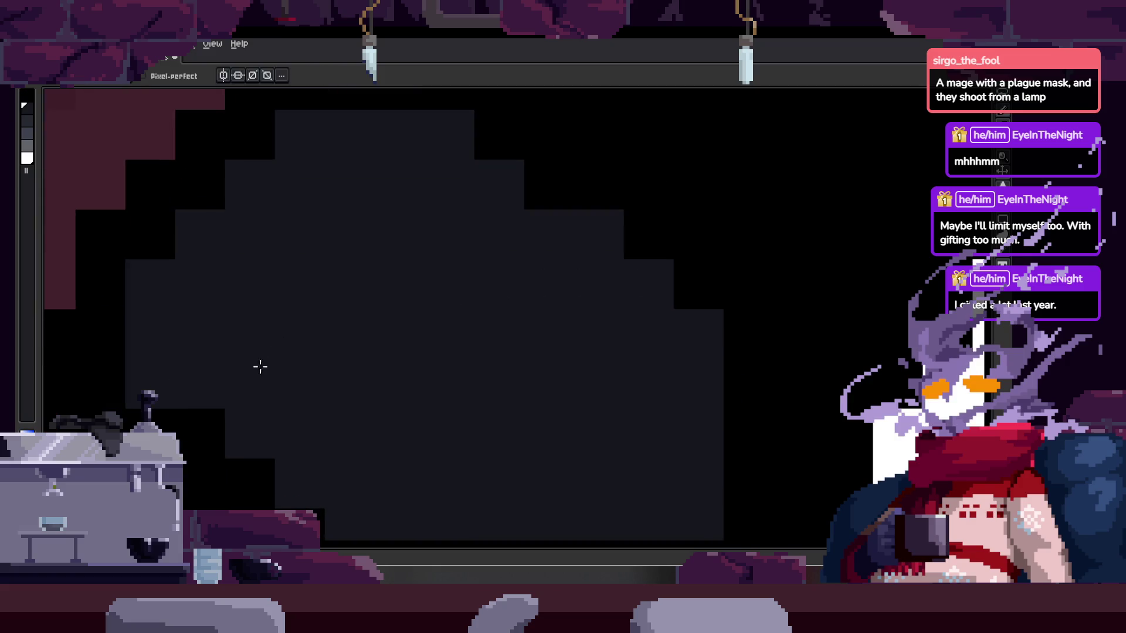
drag(289, 289, 207, 280)
scroll(402, 337, down, 2)
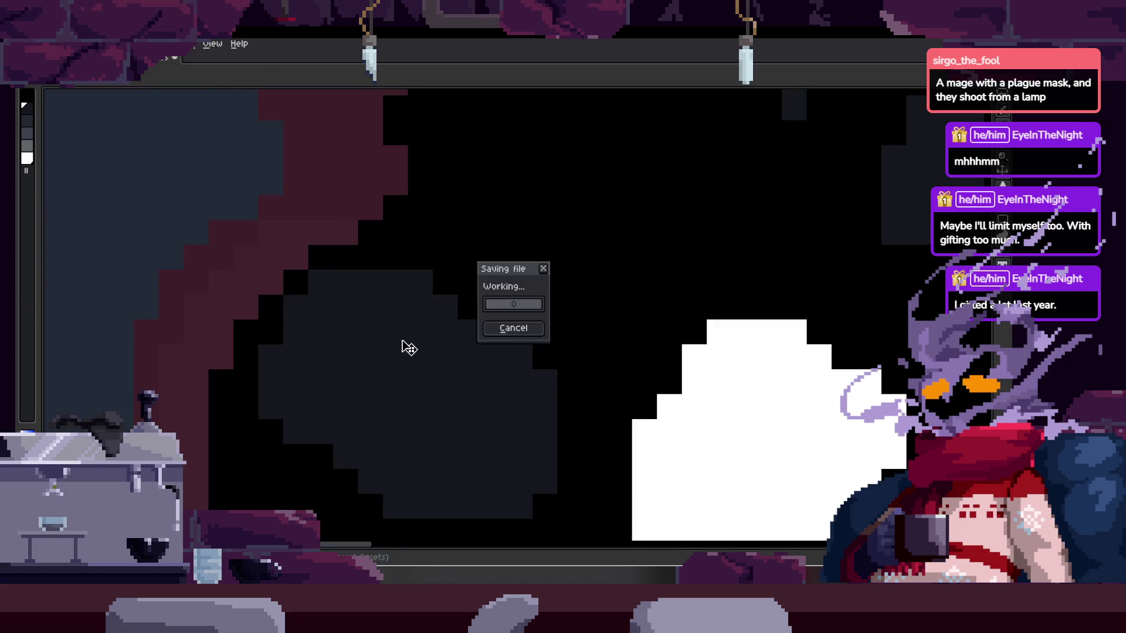
- Step back and forth through the neighbouring animation frames around the white blob
drag(417, 360, 419, 346)
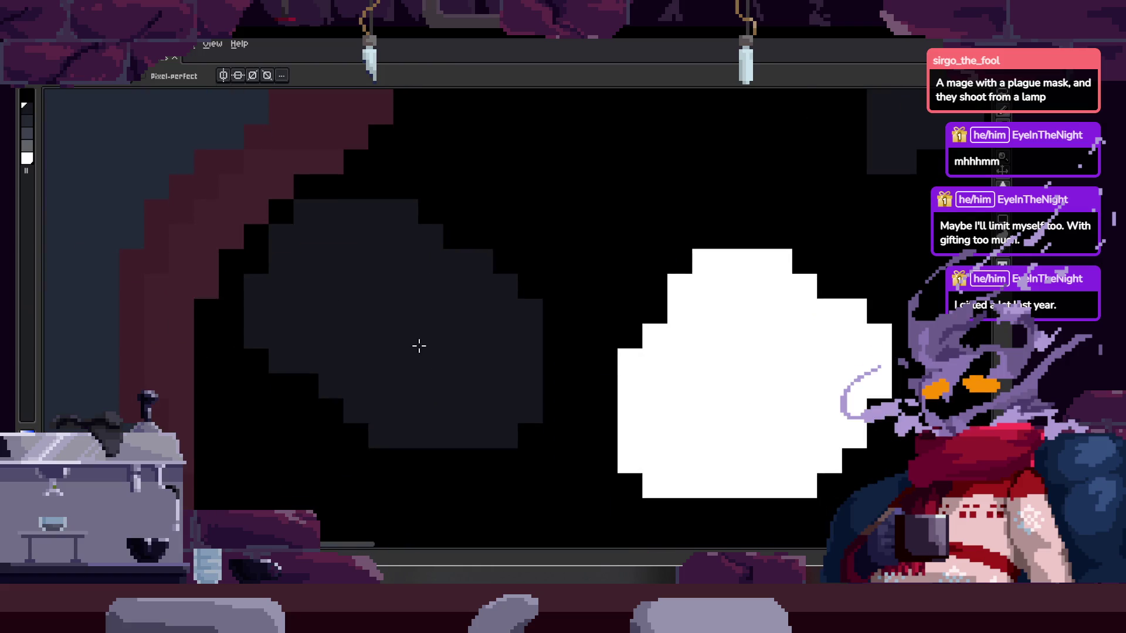
key(Tab)
key(Right)
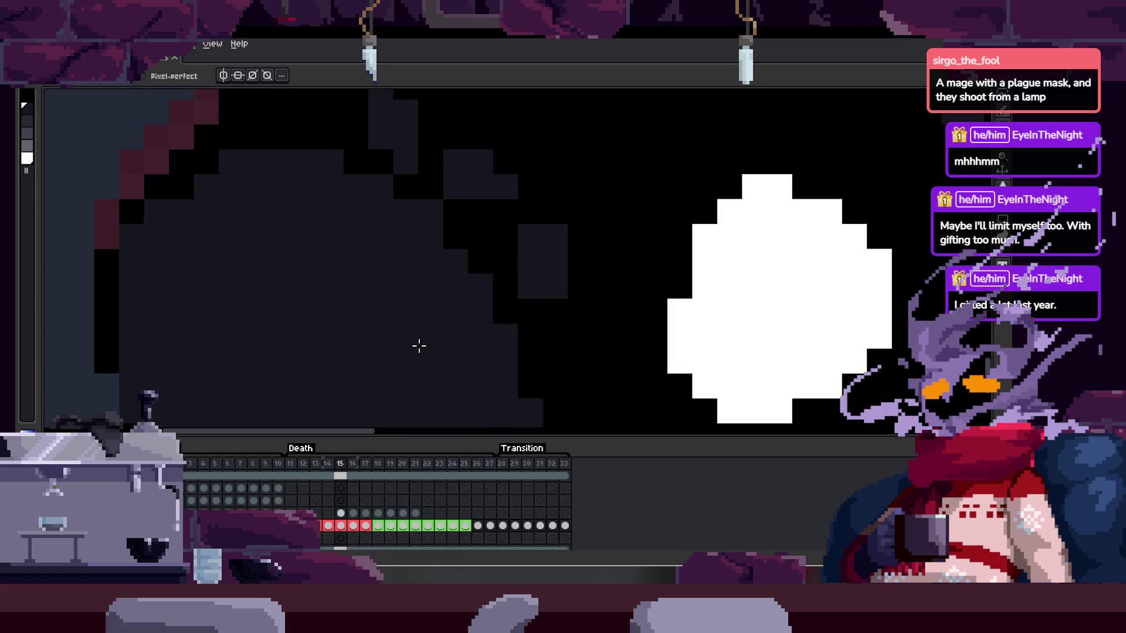
key(Tab)
scroll(419, 346, down, 2)
key(Right)
key(Left)
key(Left)
drag(545, 352, 444, 350)
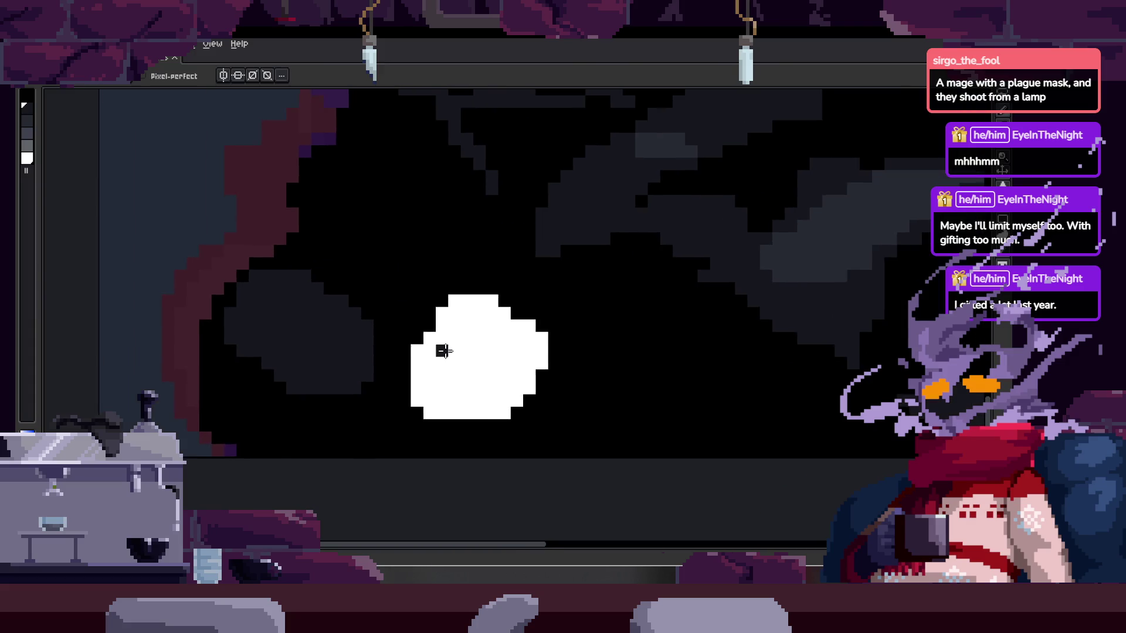
scroll(444, 351, down, 2)
key(Left)
key(Left)
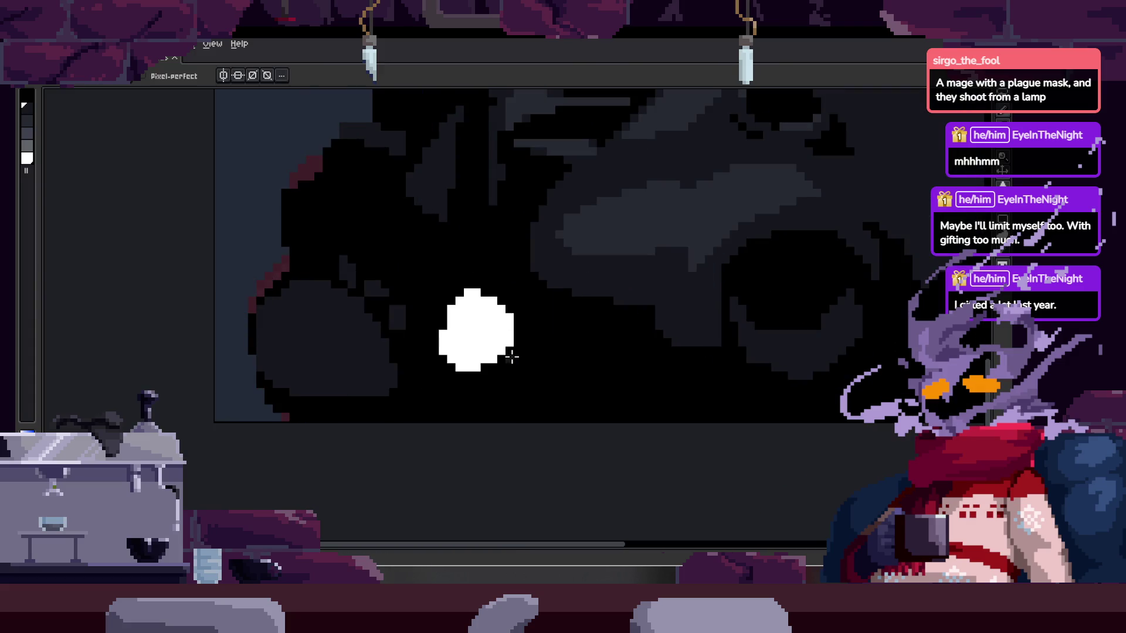
key(Left)
scroll(370, 269, up, 2)
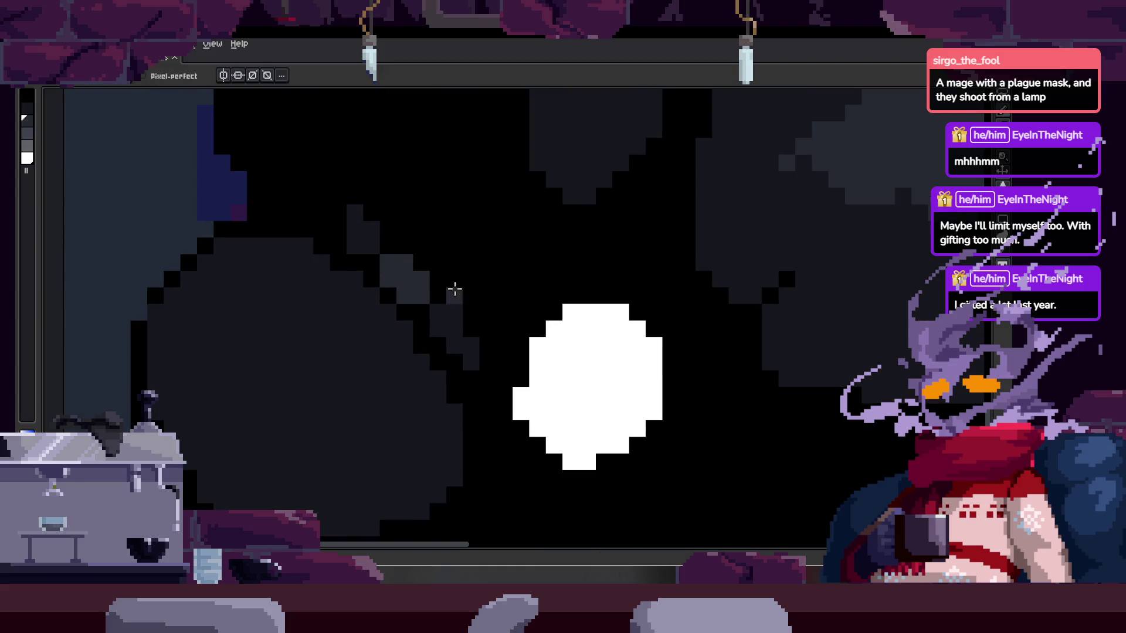
key(Left)
key(Left)
key(Left)
- Pick a darker grey swatch from the palette as the drawing colour
alt+click(414, 277)
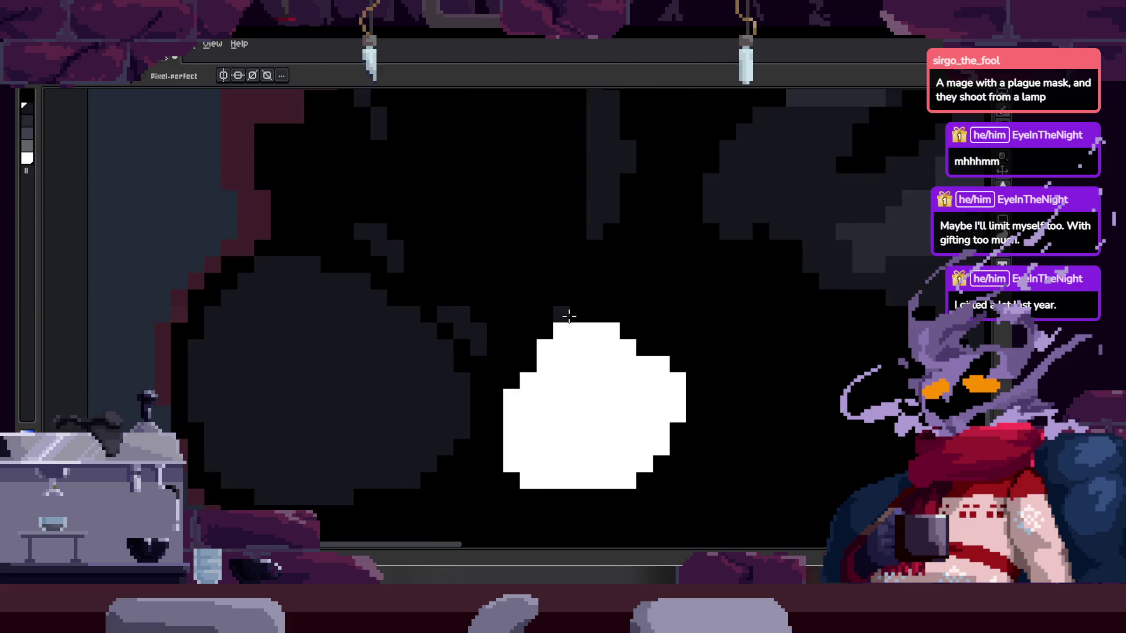
scroll(535, 322, down, 2)
scroll(621, 304, up, 4)
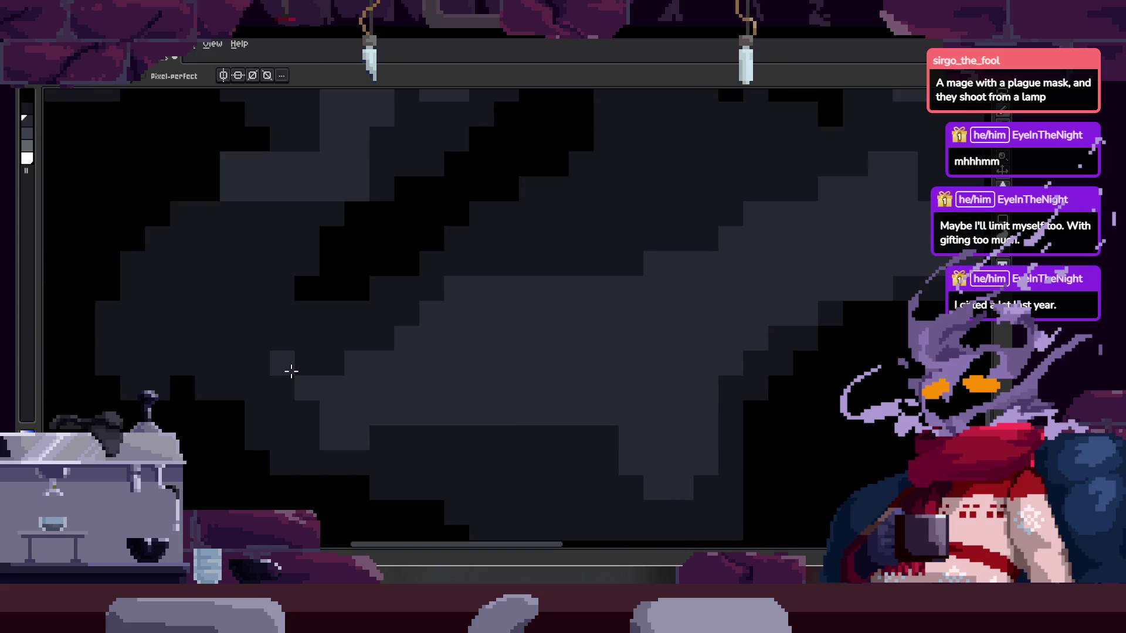
scroll(452, 371, down, 4)
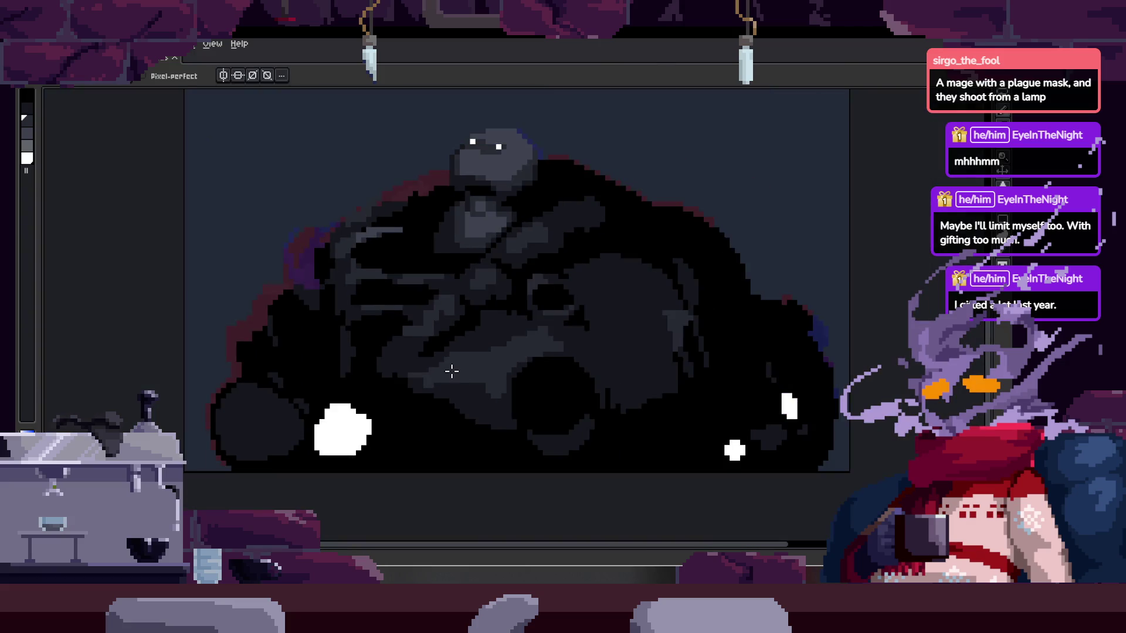
- Save the sprite and move to the next animation frame
scroll(452, 370, up, 1)
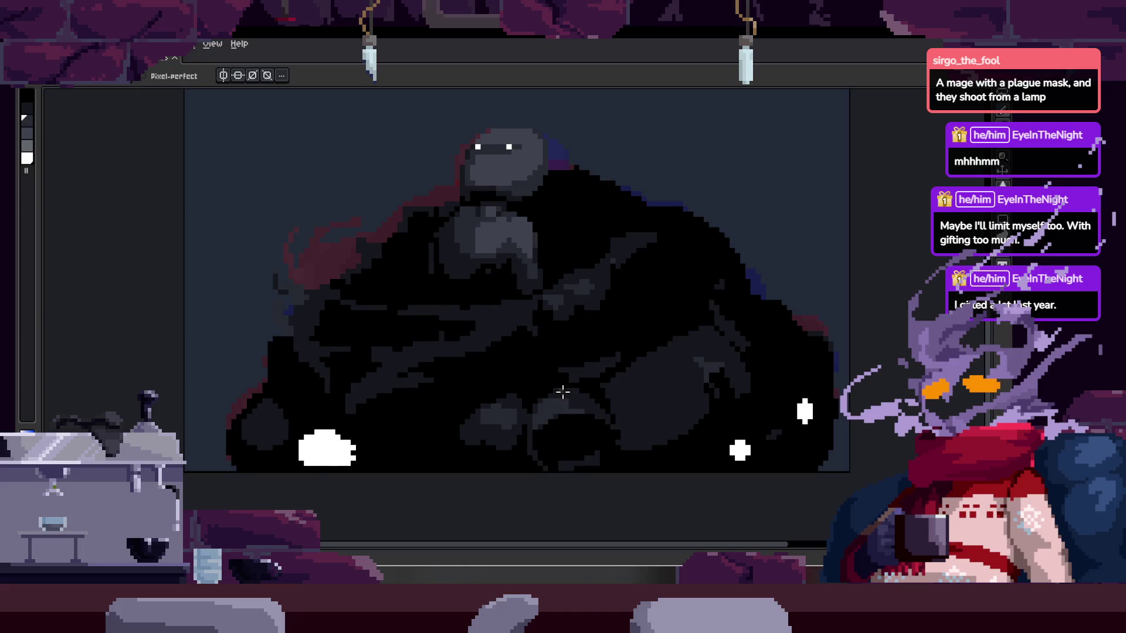
key(ctrl+s)
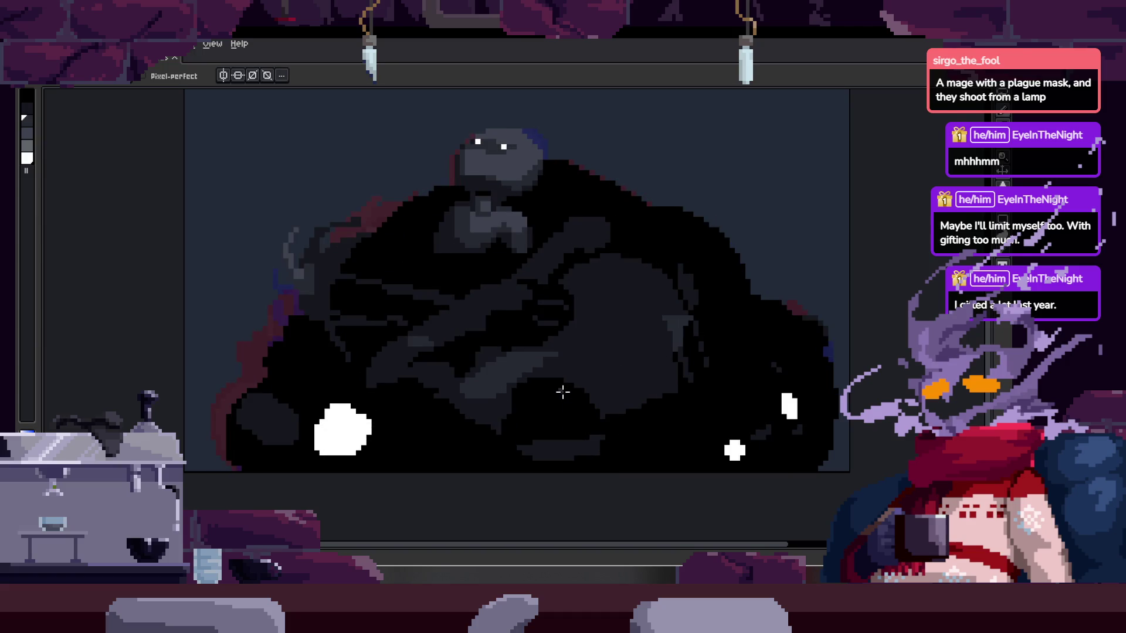
scroll(503, 393, up, 1)
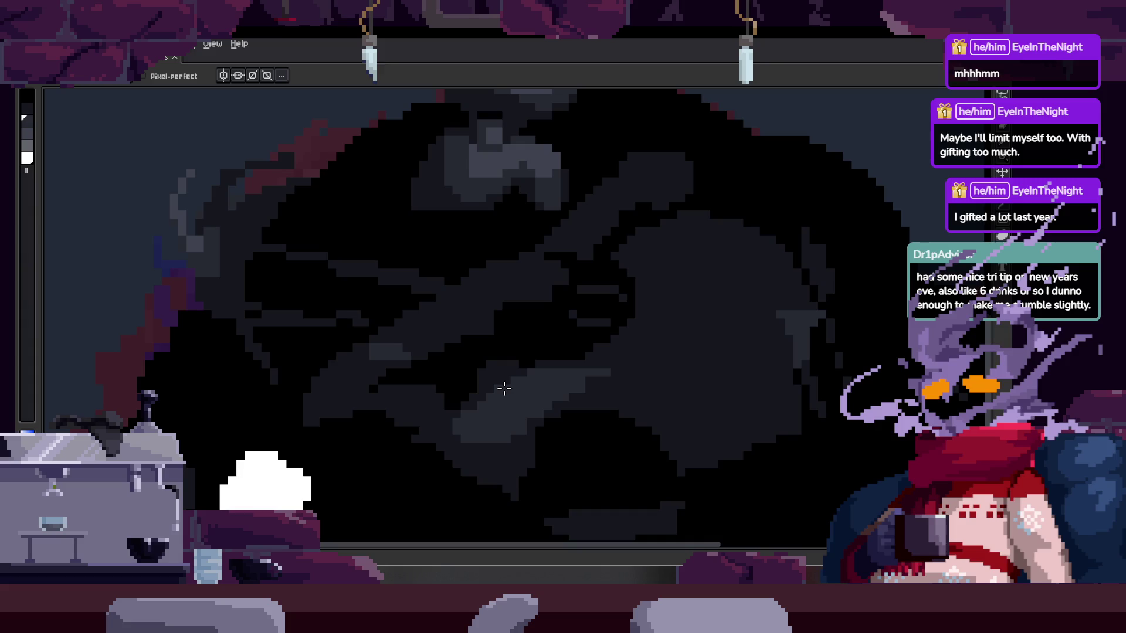
scroll(535, 391, up, 3)
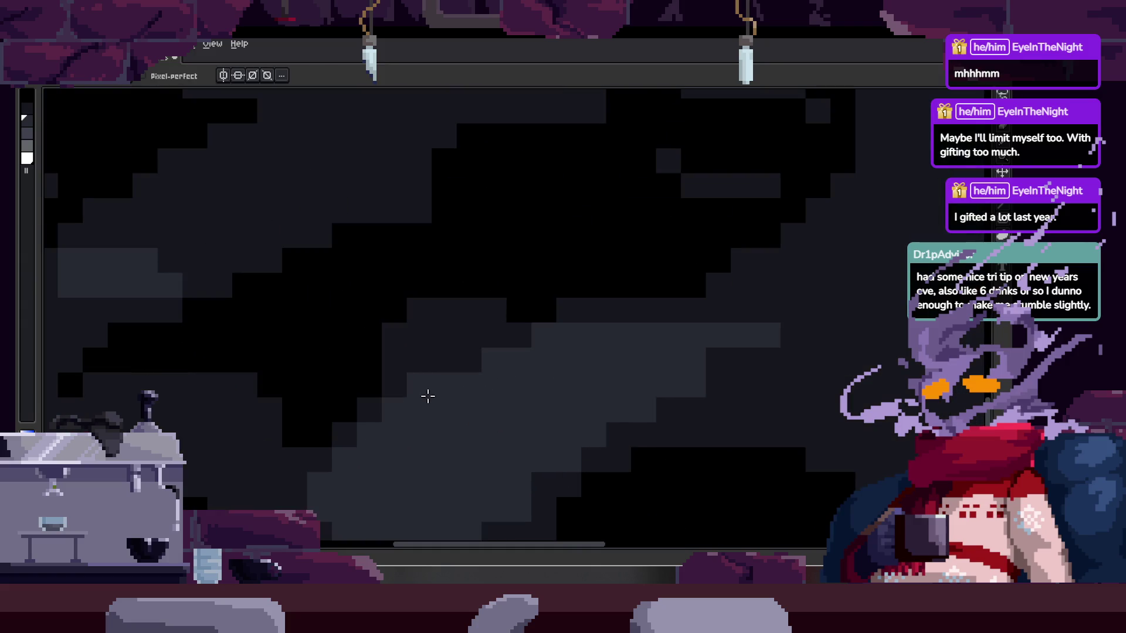
scroll(493, 382, down, 3)
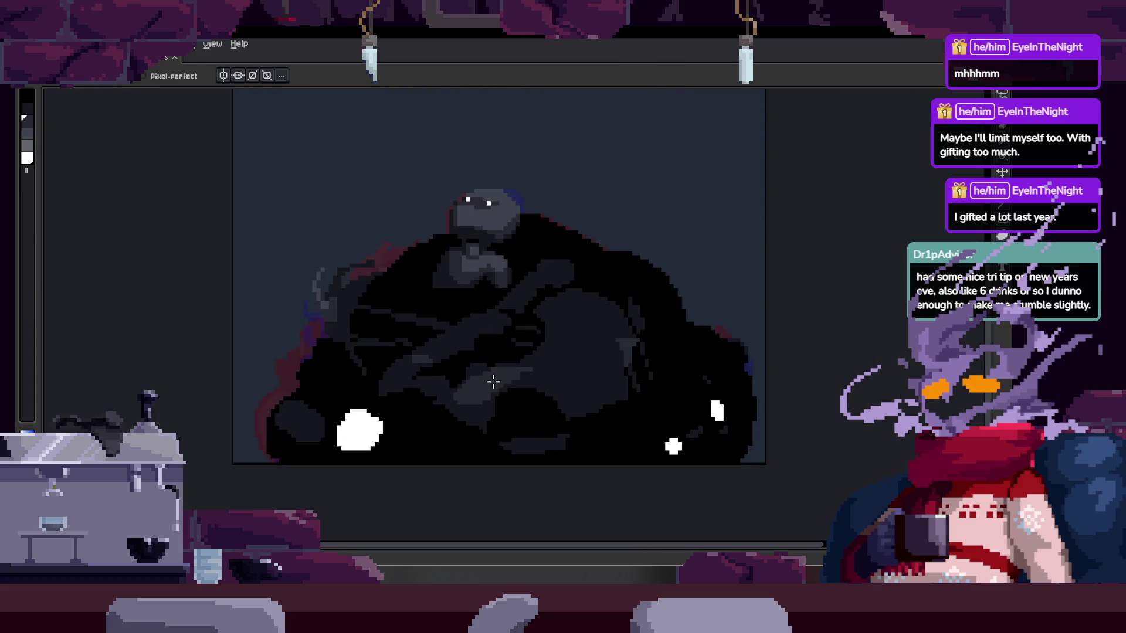
key(Right)
- Sample a light grey and add two pixels to the grey band's stepped edge
scroll(493, 382, up, 5)
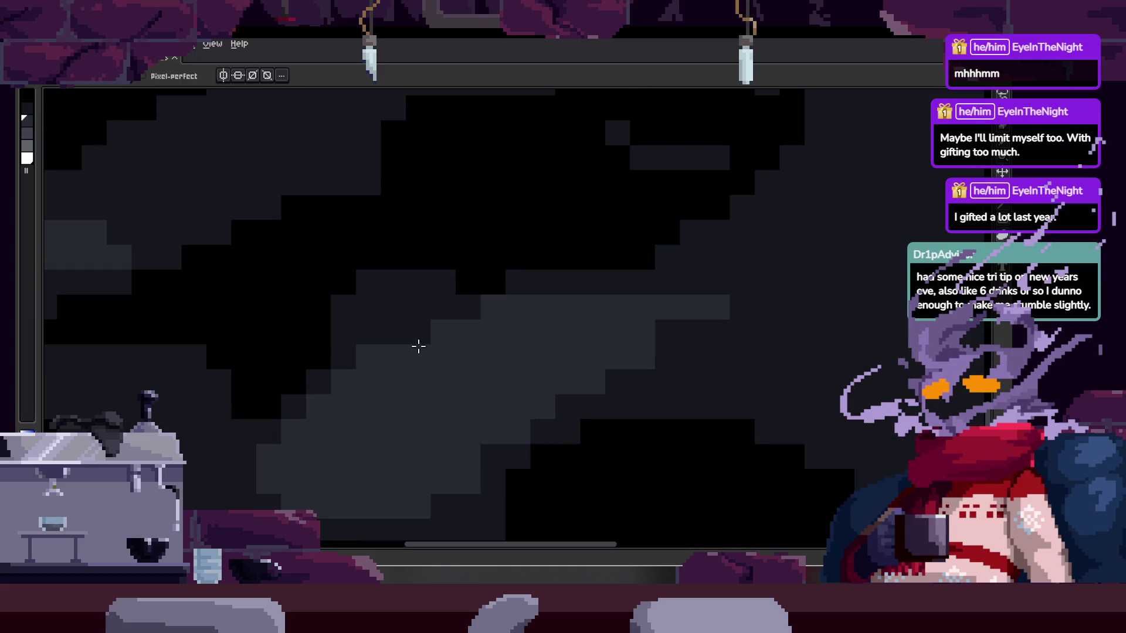
drag(454, 350, 438, 306)
scroll(453, 294, down, 3)
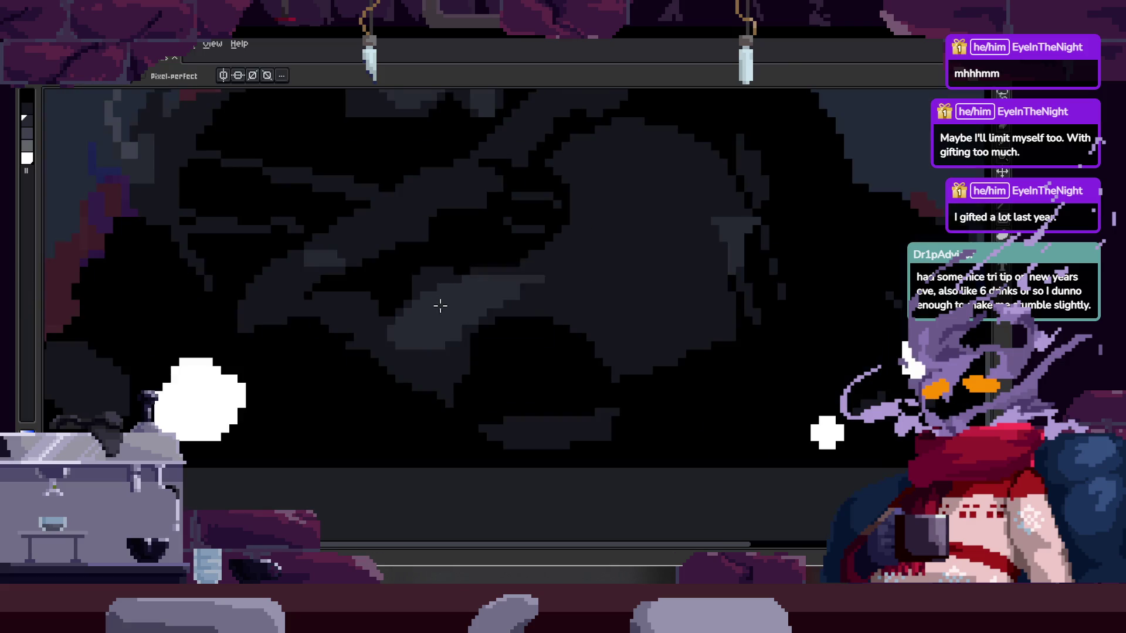
scroll(432, 302, up, 3)
key(alt)
key(b)
drag(635, 320, 420, 329)
click(466, 310)
click(517, 281)
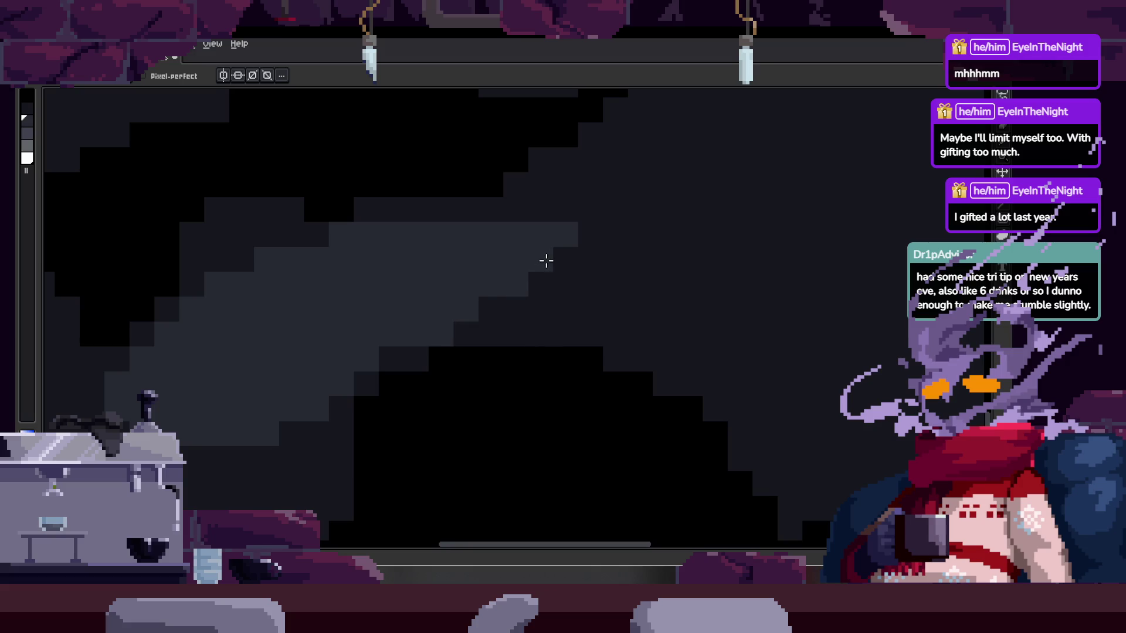
- Paint a lighter row along the grey band and lighten one more pixel
scroll(590, 317, down, 1)
scroll(590, 317, up, 1)
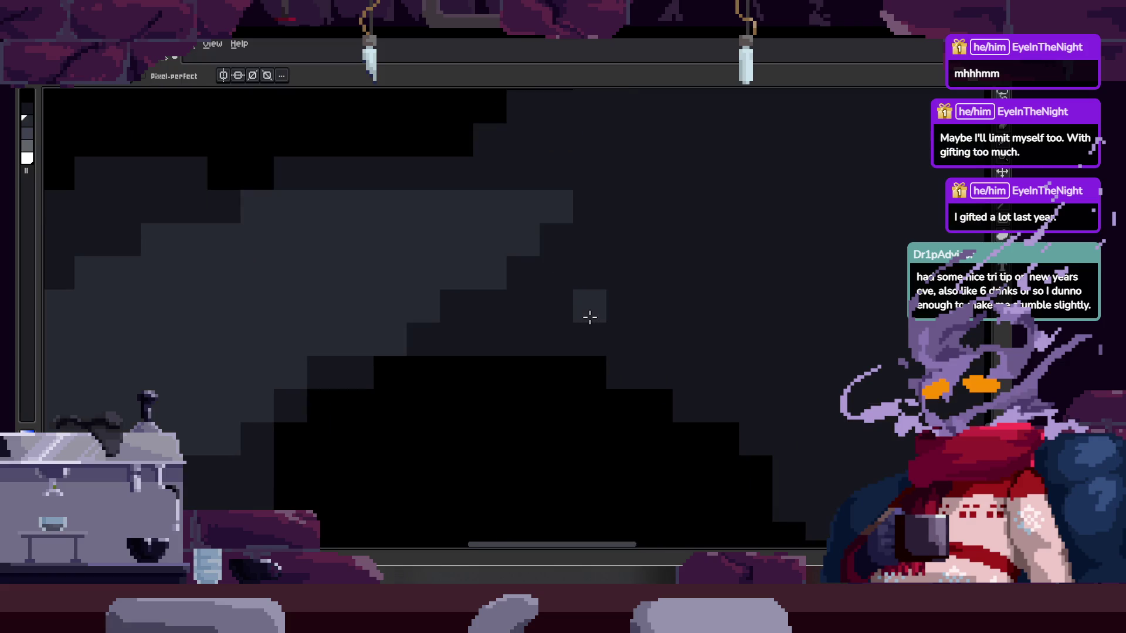
scroll(590, 318, down, 1)
scroll(590, 317, up, 1)
scroll(590, 318, down, 1)
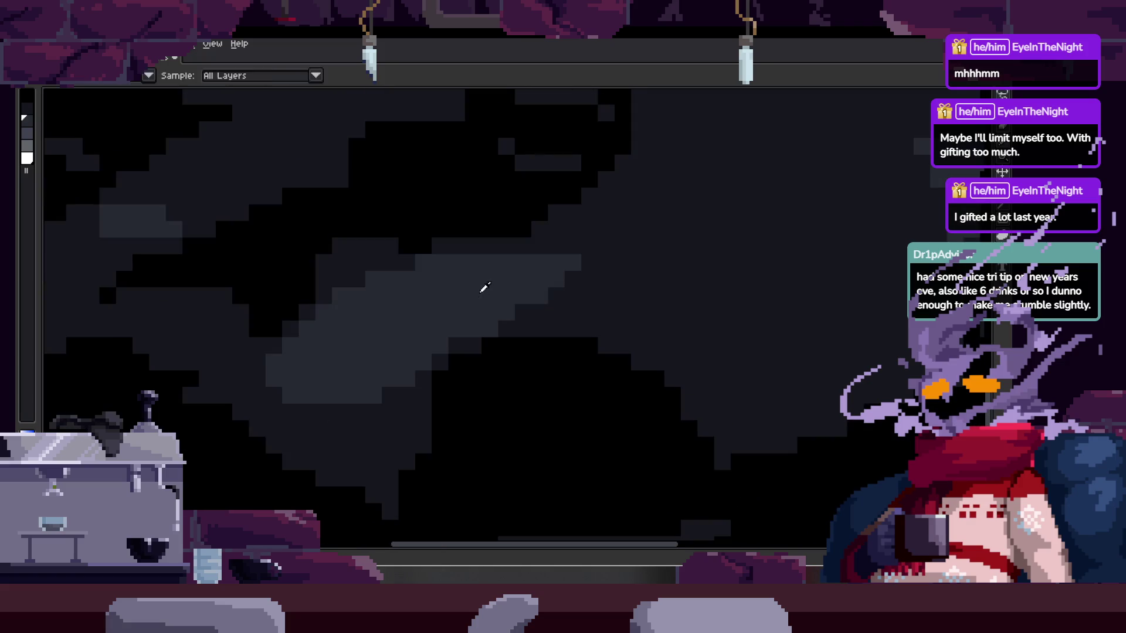
scroll(523, 269, up, 1)
mouse_move(449, 233)
mouse_down()
mouse_move(581, 234)
mouse_move(439, 289)
mouse_move(502, 286)
mouse_up()
key(alt)
click(543, 269)
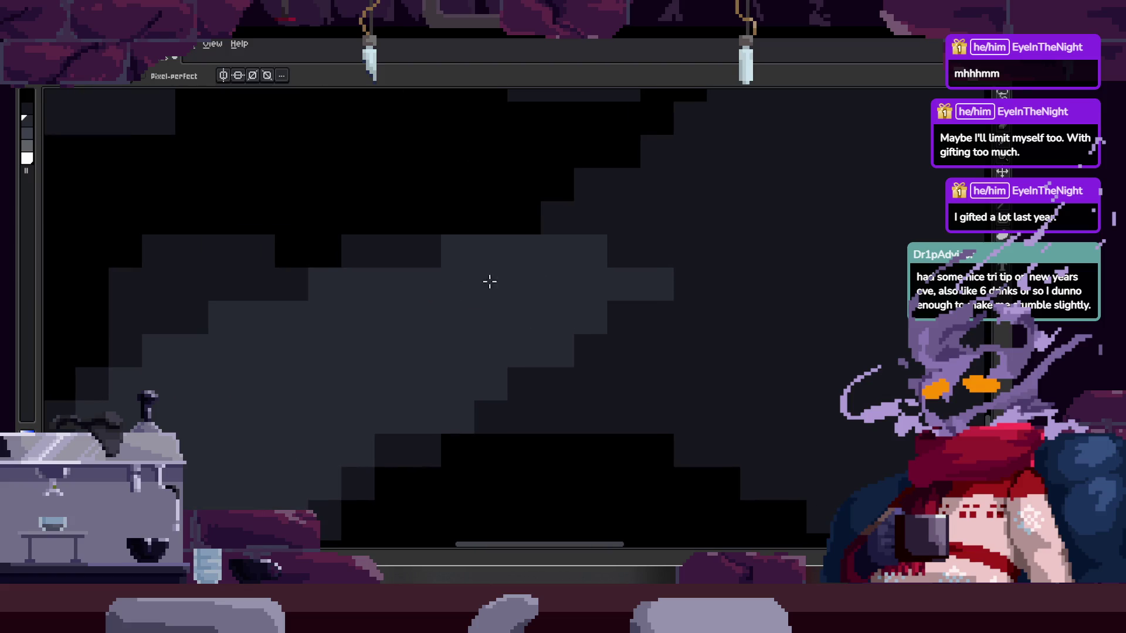
scroll(416, 325, down, 1)
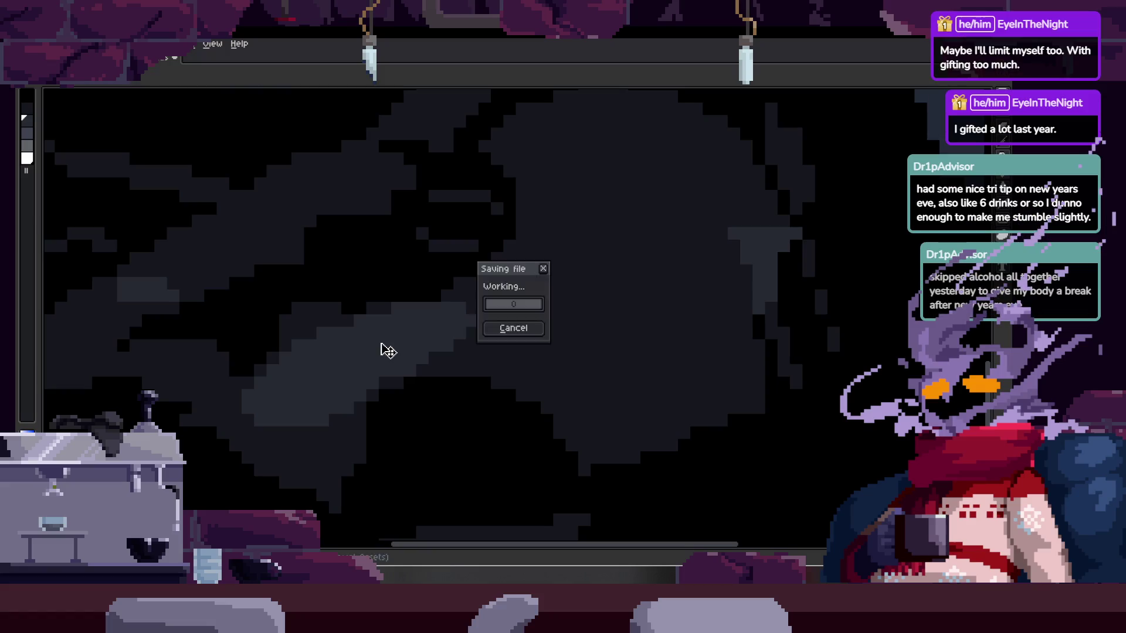
- Add five light grey pixels along the cloud's staircase edge to smooth it
scroll(323, 364, up, 1)
scroll(380, 345, down, 1)
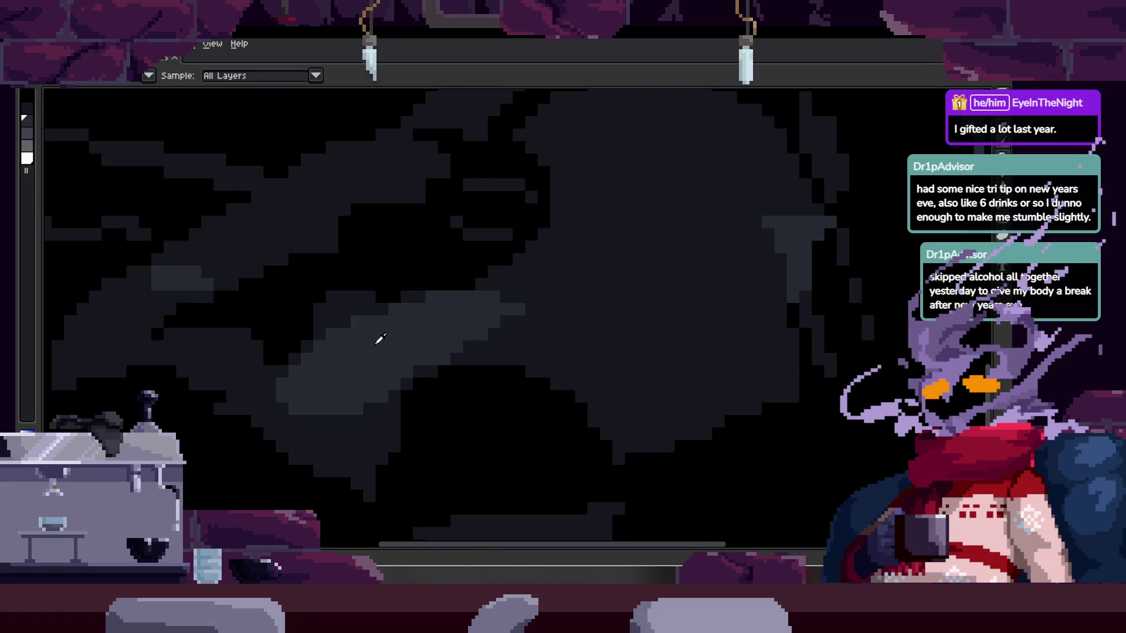
scroll(375, 402, up, 2)
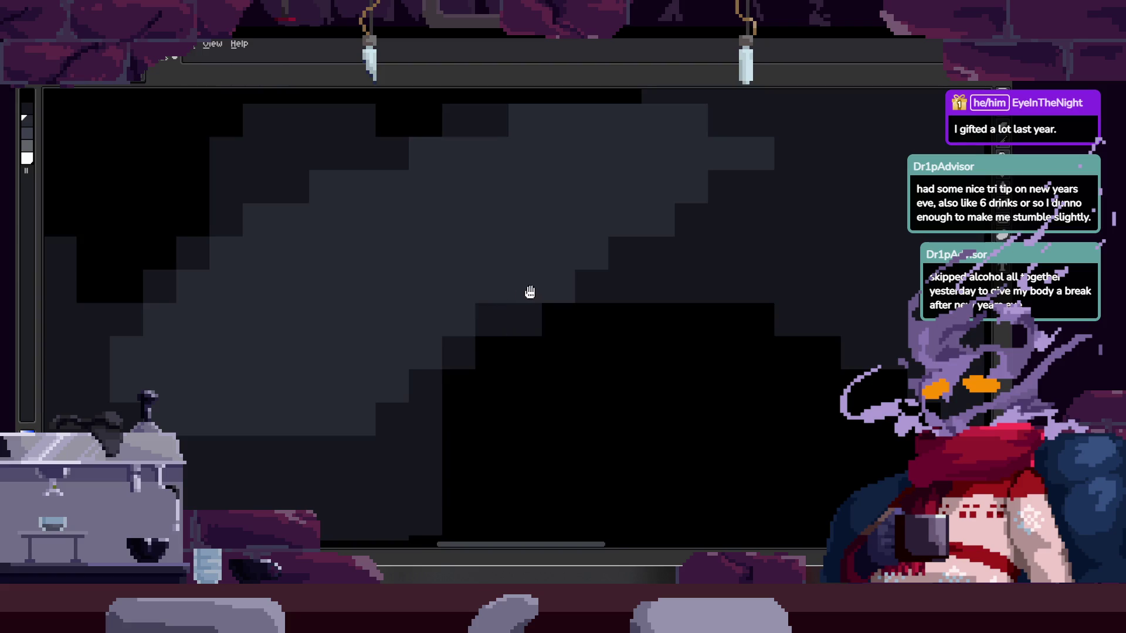
scroll(611, 326, down, 3)
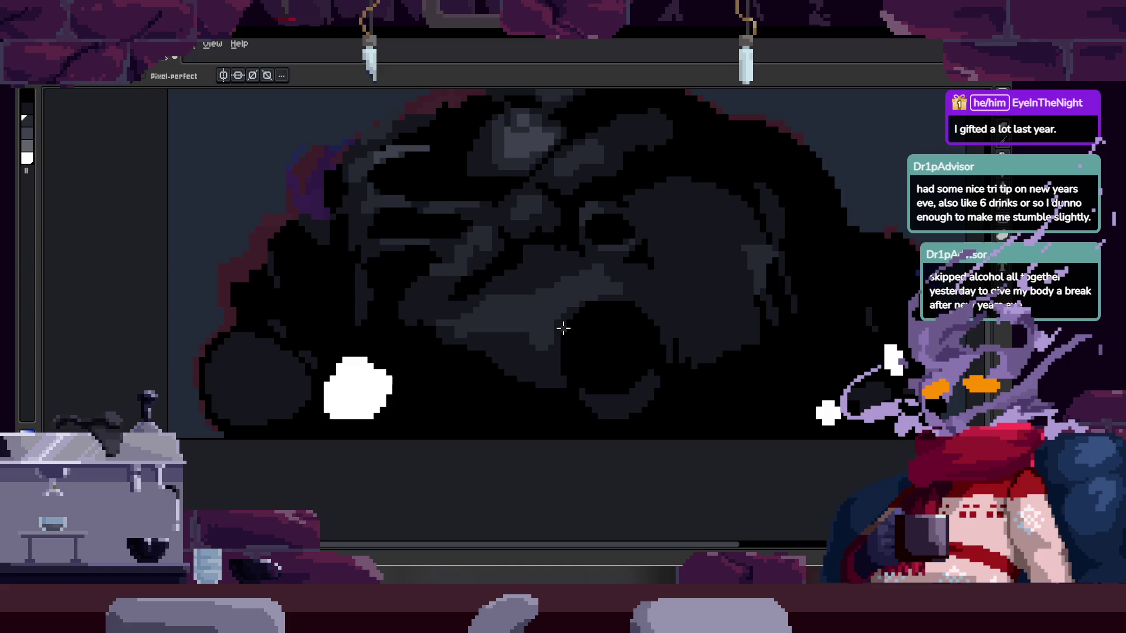
scroll(562, 334, up, 2)
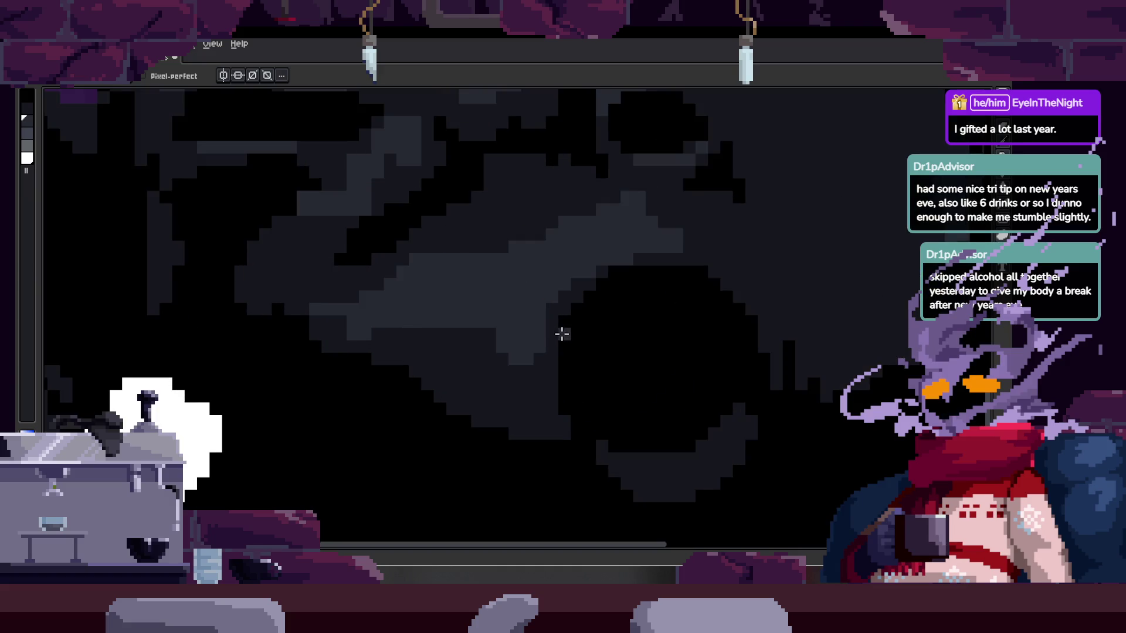
scroll(470, 323, down, 2)
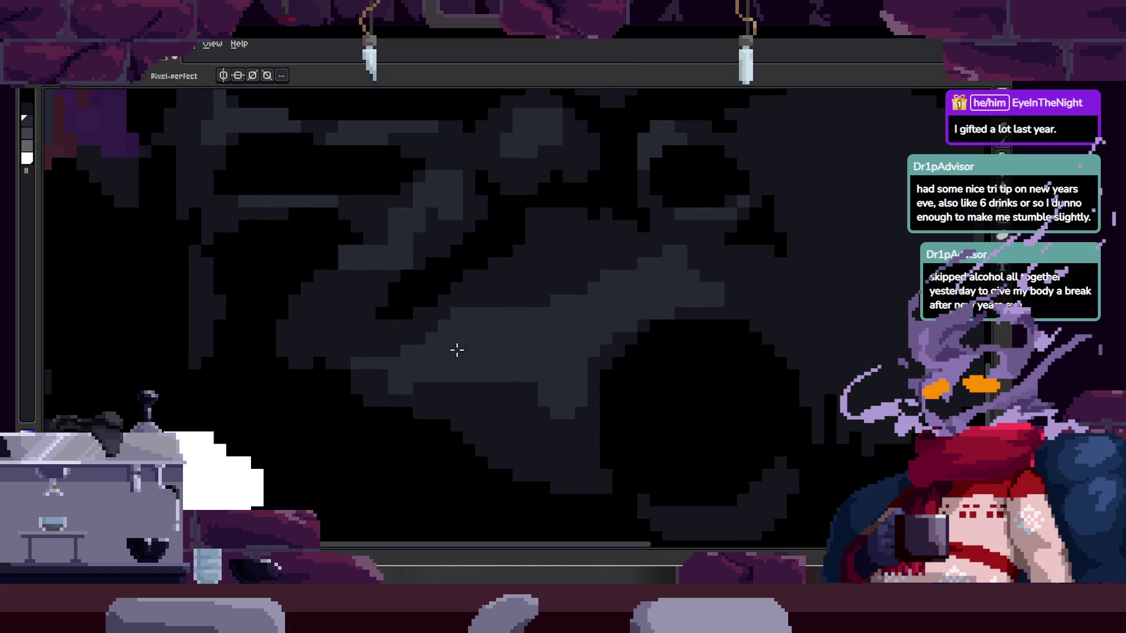
scroll(451, 346, up, 3)
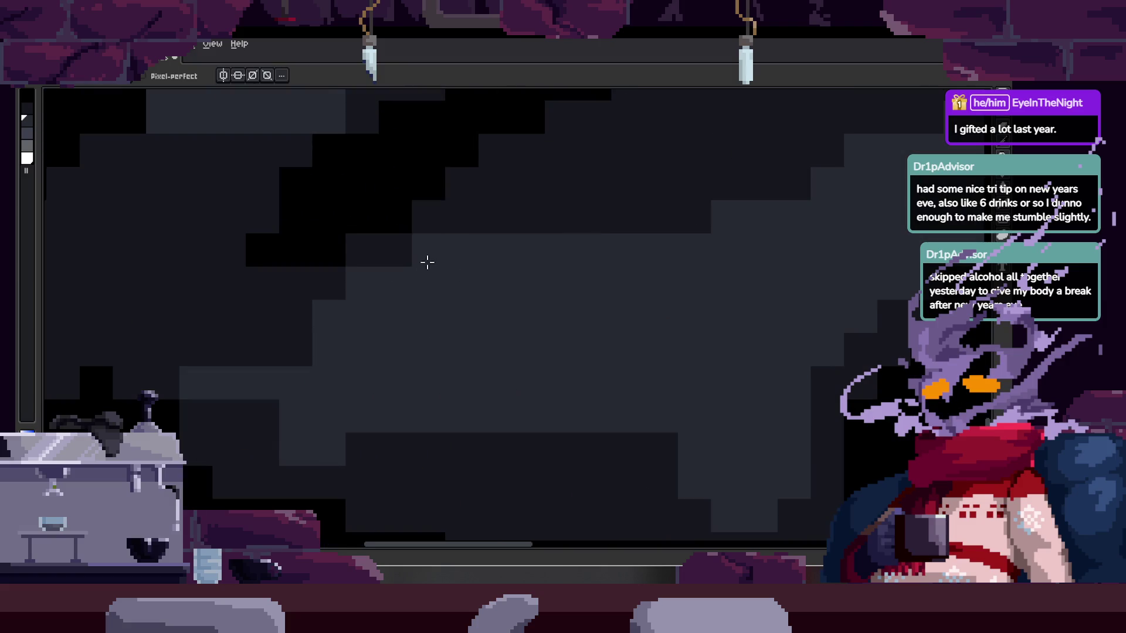
scroll(387, 343, right, 3)
scroll(399, 340, down, 3)
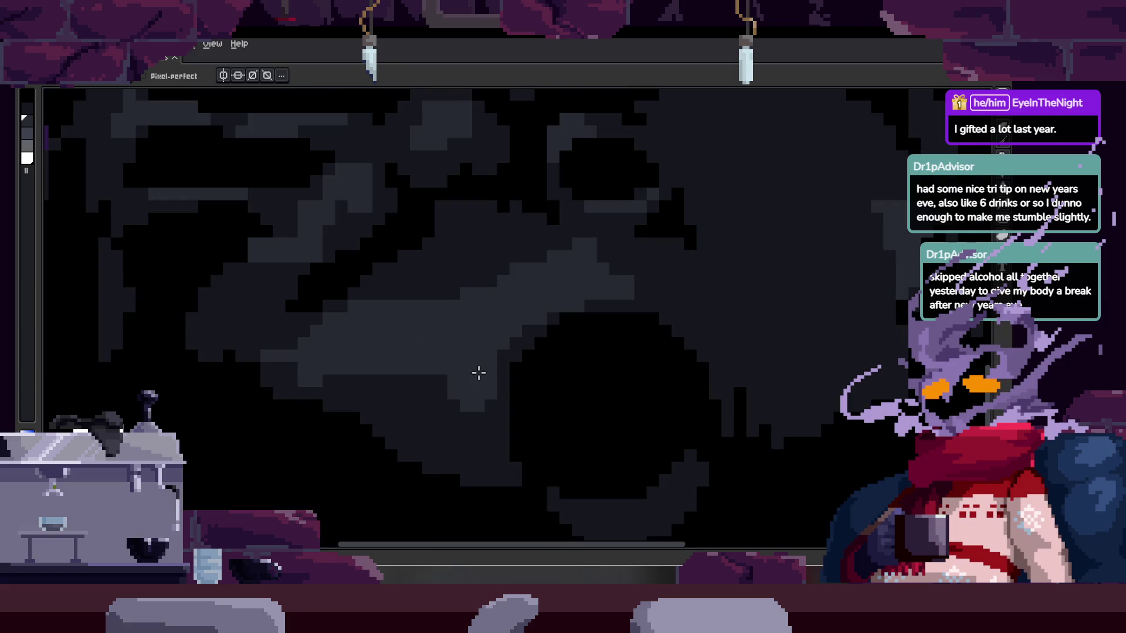
scroll(410, 422, up, 3)
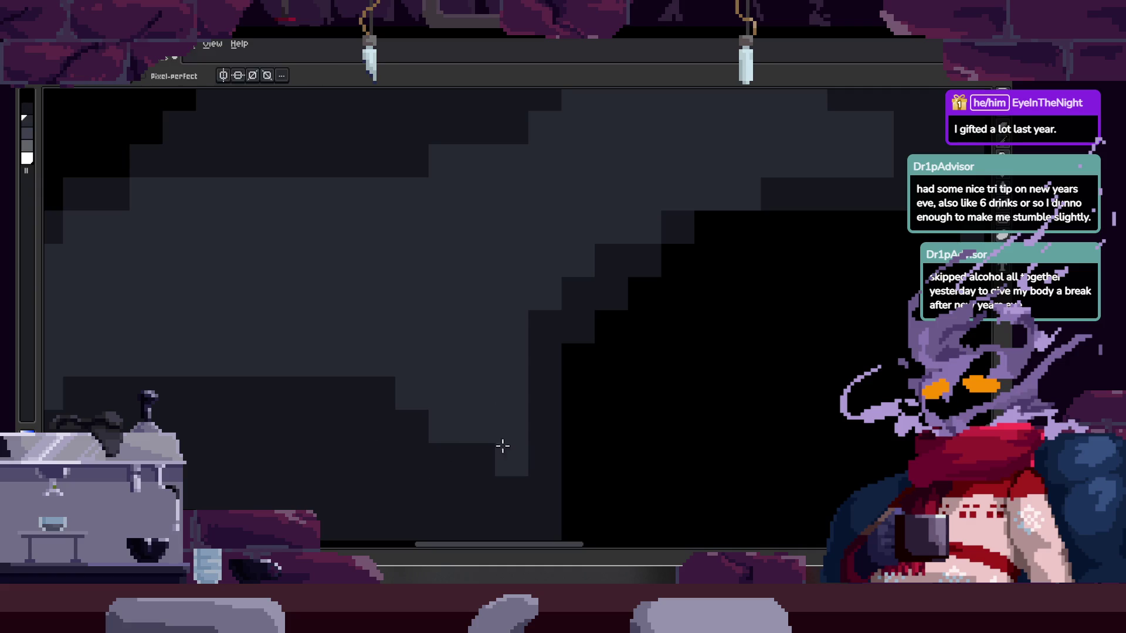
scroll(457, 432, down, 2)
scroll(457, 433, right, 2)
click(437, 445)
click(471, 314)
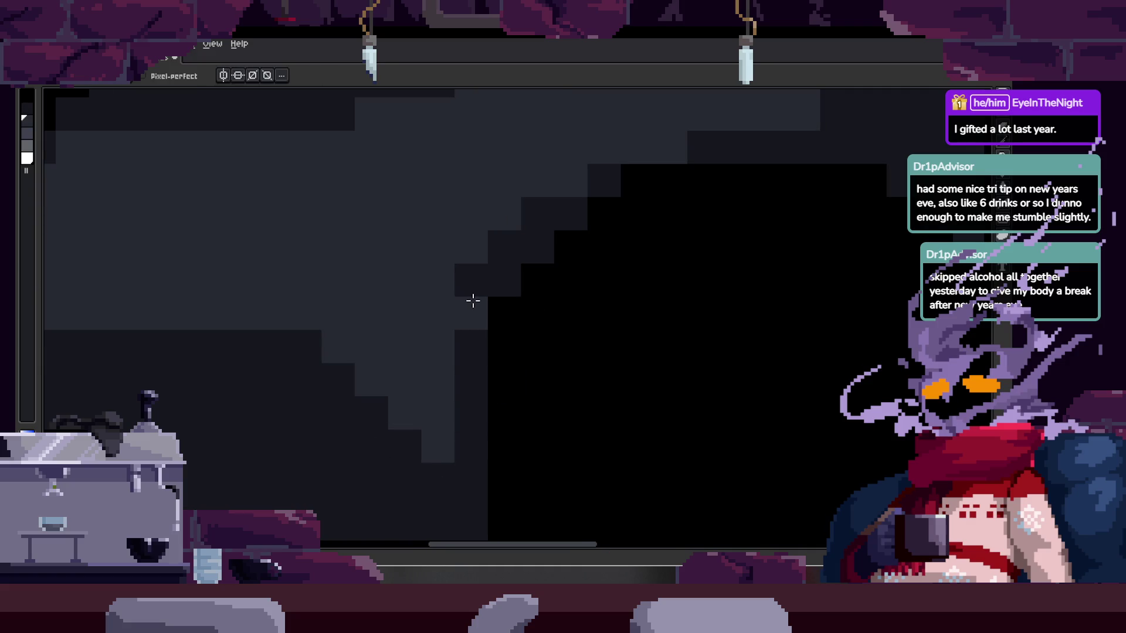
click(471, 280)
click(503, 247)
click(536, 214)
- Select the whole grey cloud region with the Magic Wand
scroll(599, 292, down, 5)
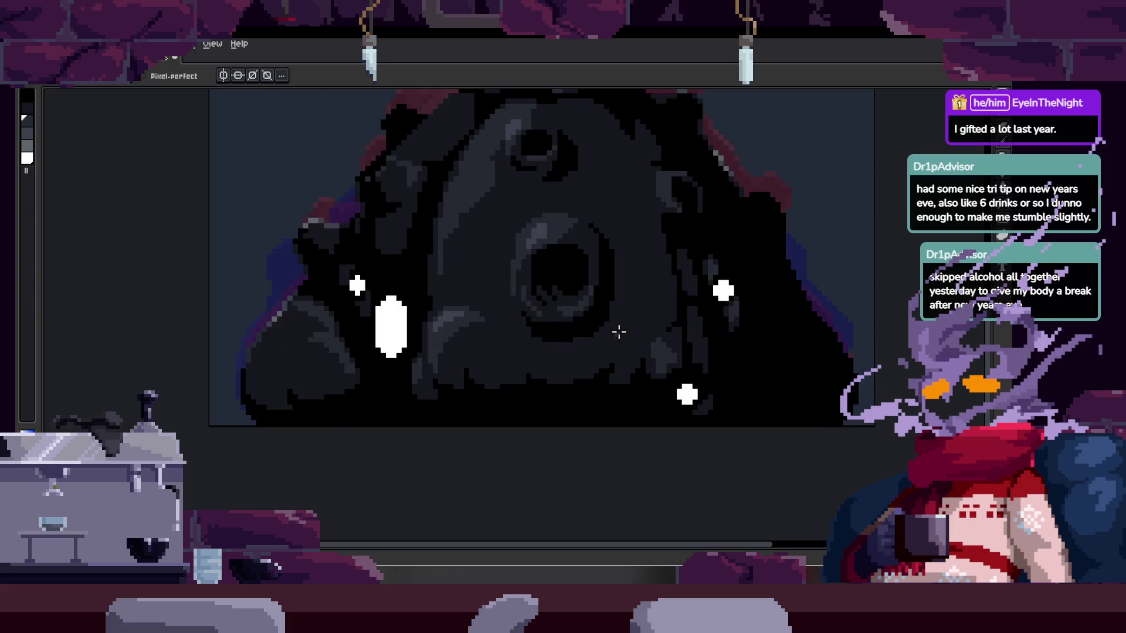
scroll(455, 235, up, 3)
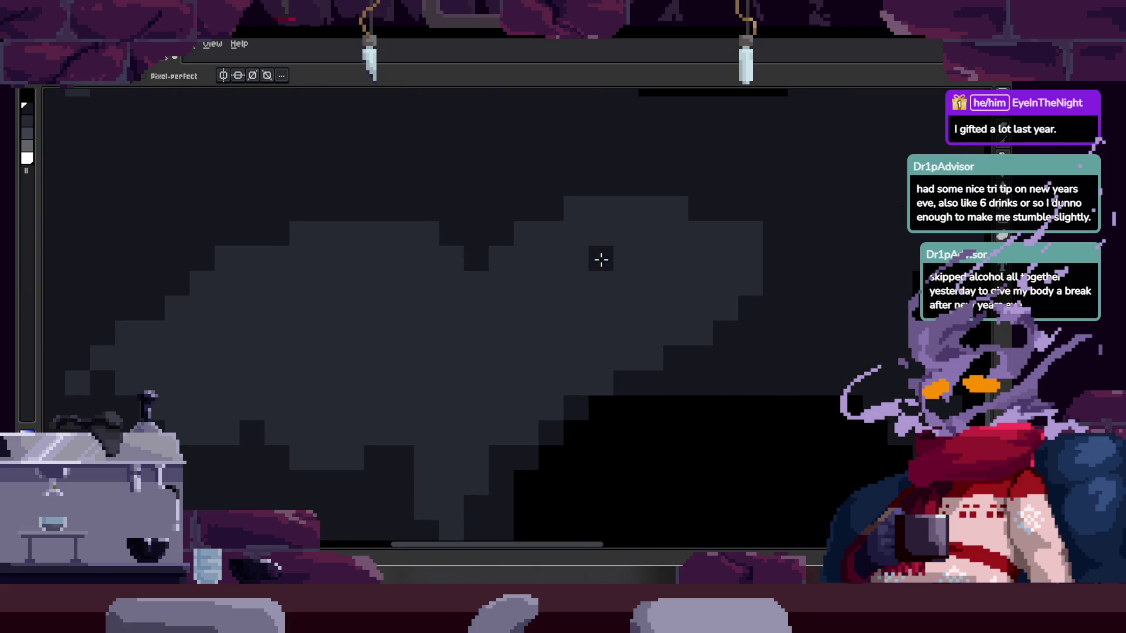
scroll(600, 256, down, 3)
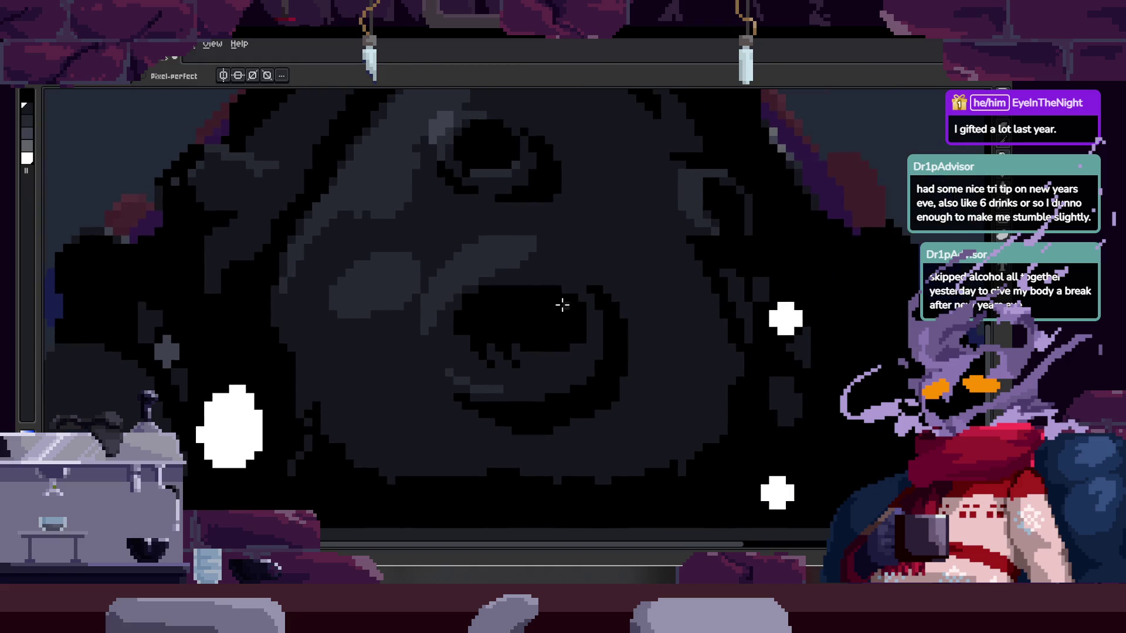
scroll(577, 330, up, 3)
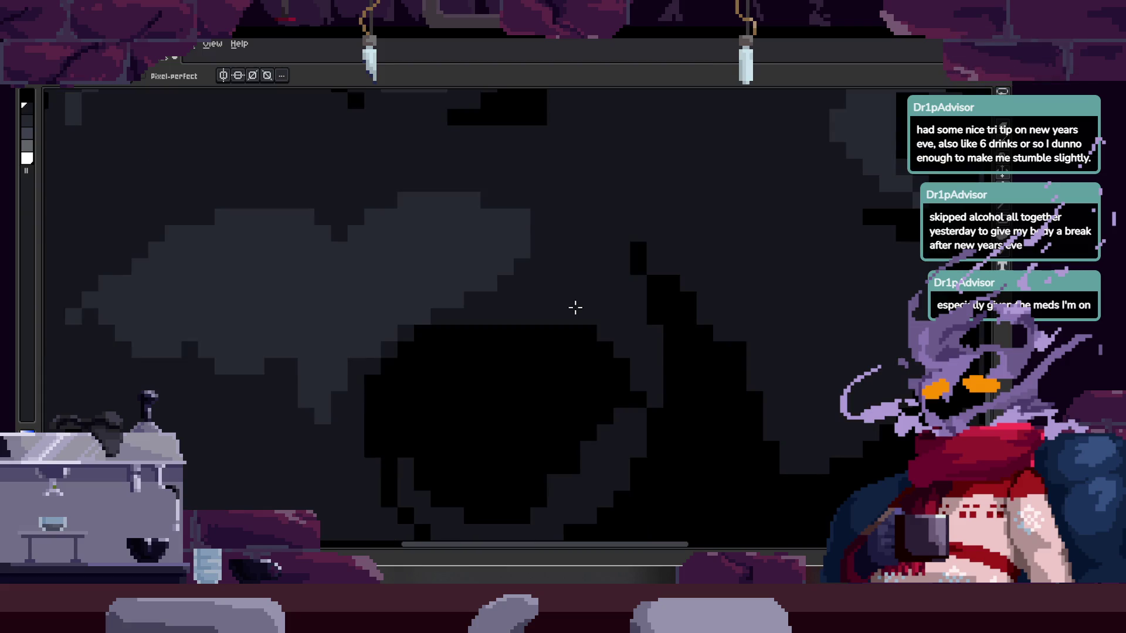
key(w)
click(410, 296)
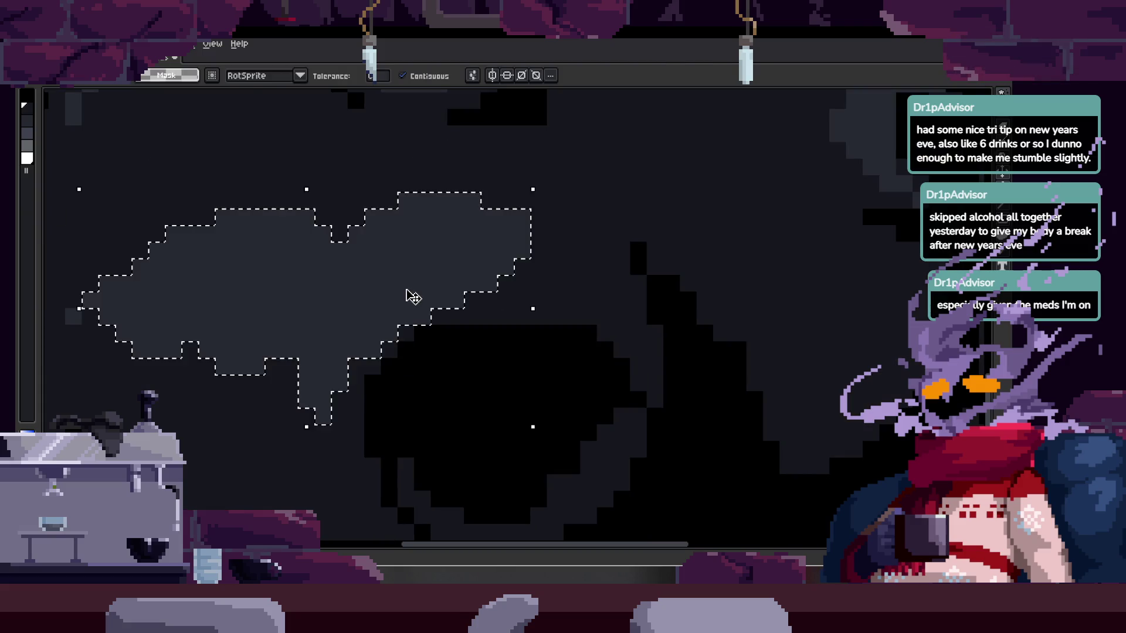
- Trace outlines along the cloud's edge with lasso selections and a white guide stroke, then deselect
key(ctrl+d)
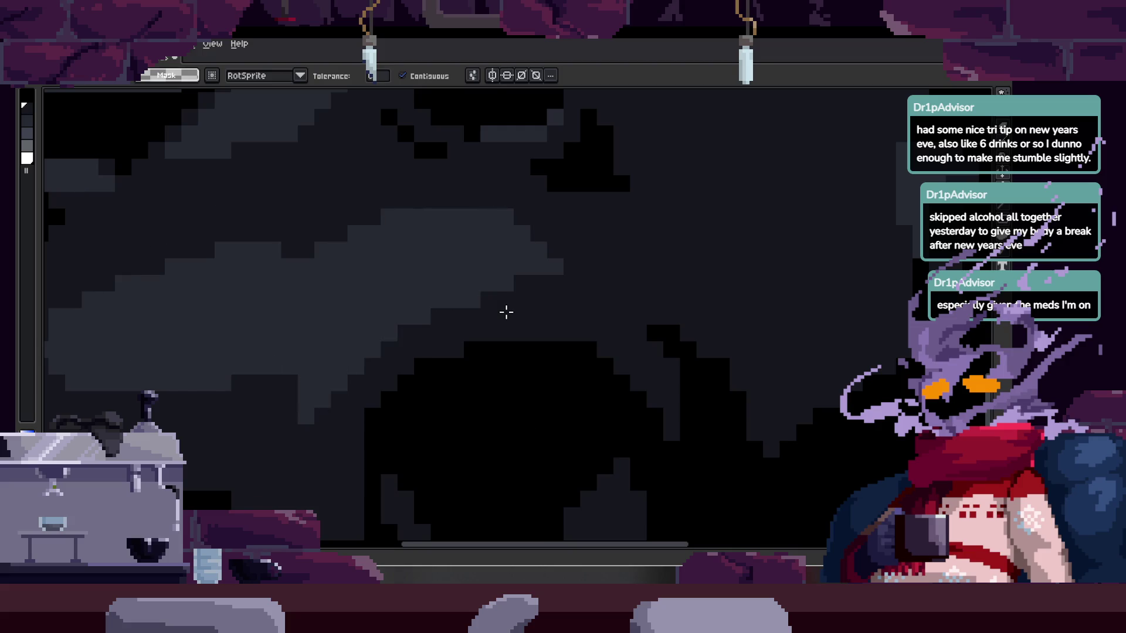
click(426, 281)
drag(423, 284, 456, 289)
key(ctrl+d)
key(b)
mouse_move(367, 214)
mouse_down()
mouse_move(337, 411)
mouse_move(417, 329)
mouse_move(604, 194)
mouse_move(601, 179)
mouse_up()
key(ctrl+d)
mouse_move(368, 202)
mouse_down()
mouse_move(343, 366)
mouse_move(367, 405)
mouse_move(408, 331)
mouse_move(565, 262)
mouse_move(587, 179)
mouse_up()
key(ctrl+d)
- Redraw the lighter grey cloud area and sample its grey colour from the canvas
scroll(406, 302, up, 1)
drag(406, 302, 473, 322)
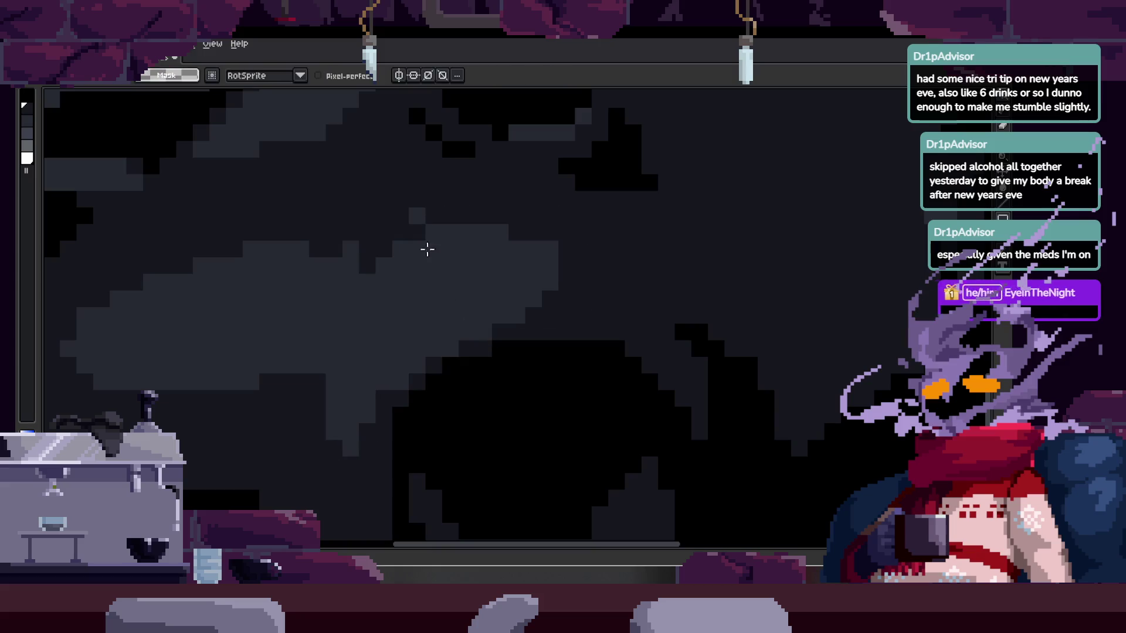
drag(372, 322, 369, 322)
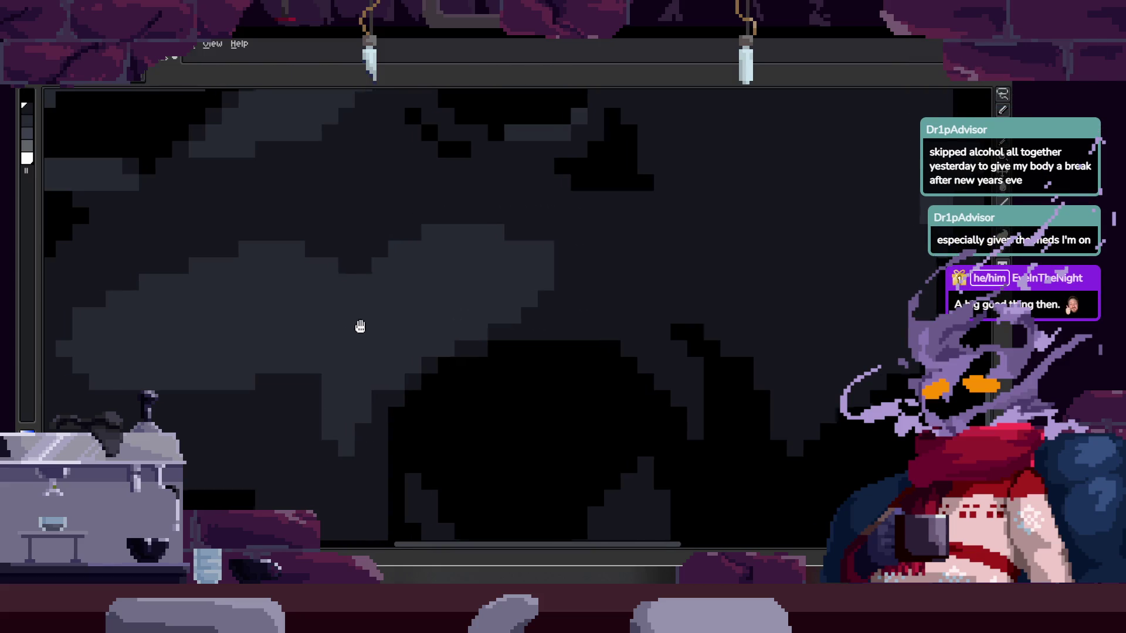
scroll(370, 321, up, 2)
scroll(455, 317, down, 1)
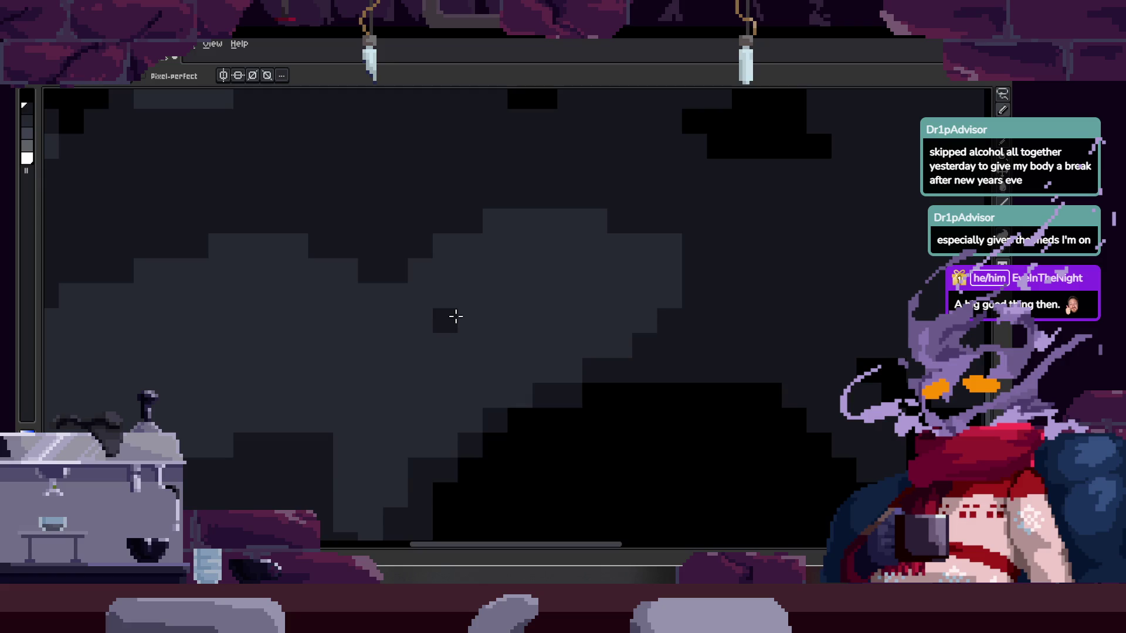
alt+click(455, 290)
mouse_move(492, 291)
mouse_down()
mouse_move(482, 317)
mouse_move(438, 324)
mouse_up()
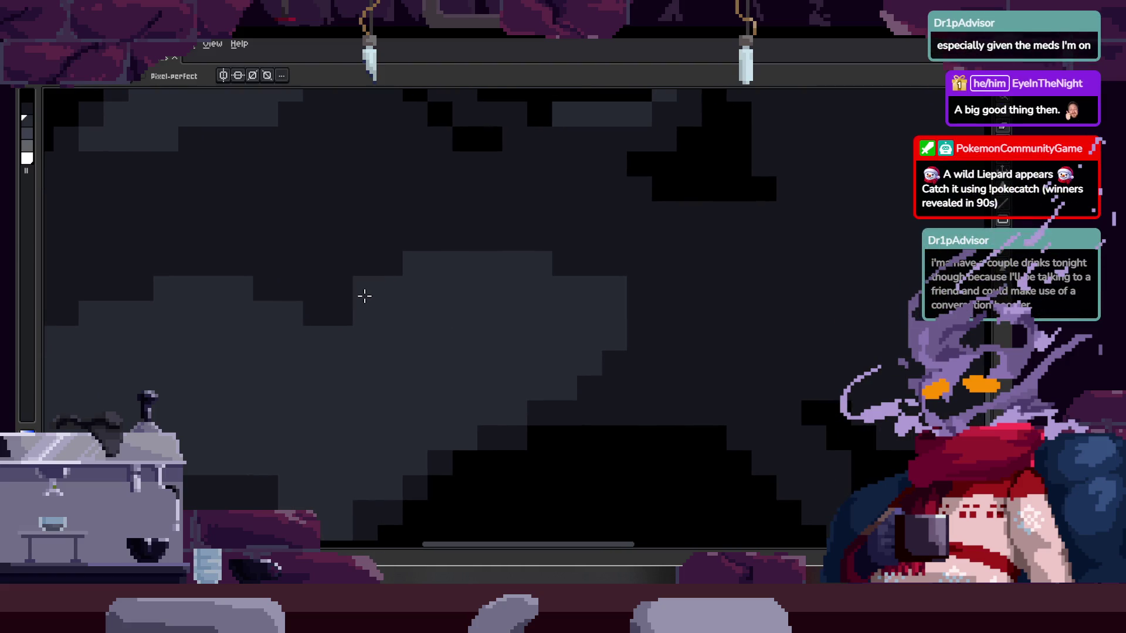
scroll(337, 380, down, 4)
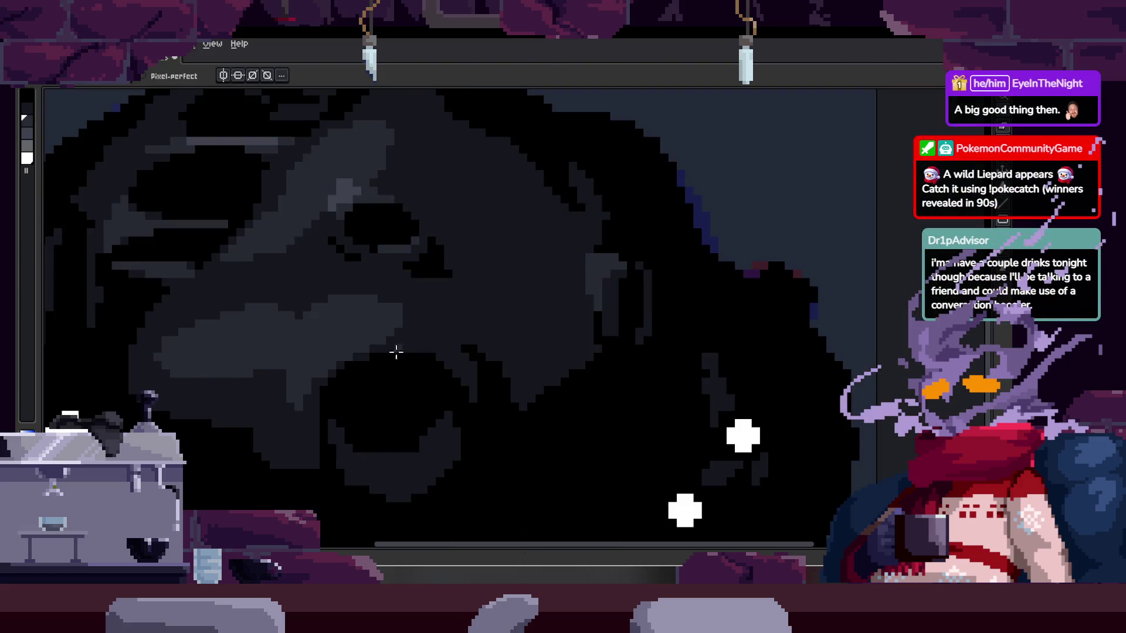
scroll(433, 352, up, 2)
scroll(394, 359, up, 2)
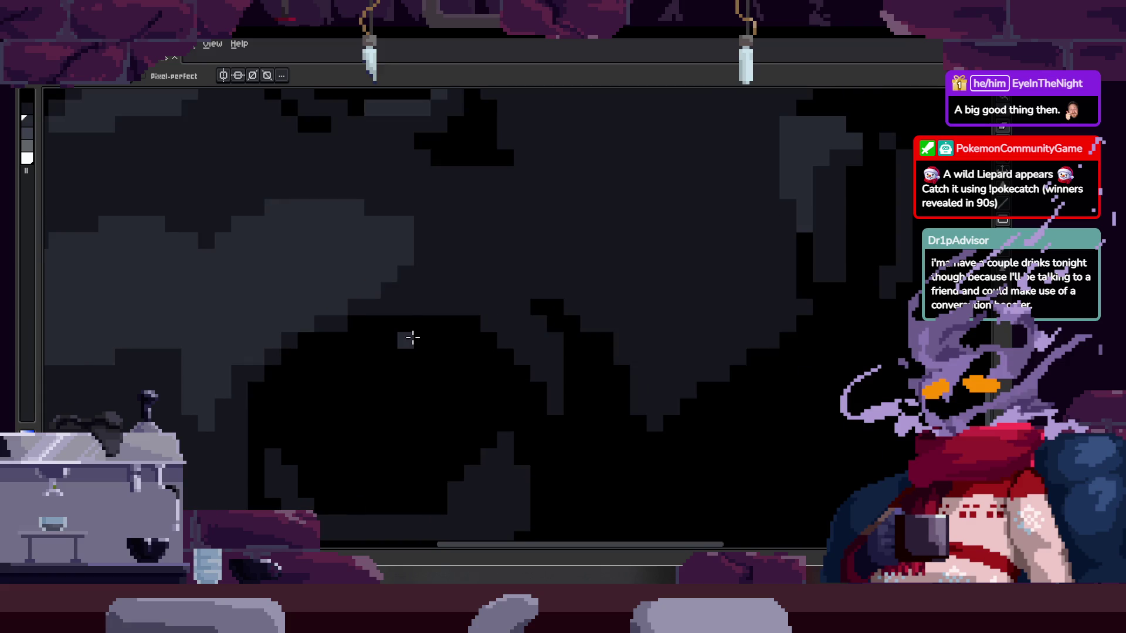
scroll(399, 252, up, 2)
scroll(485, 332, down, 2)
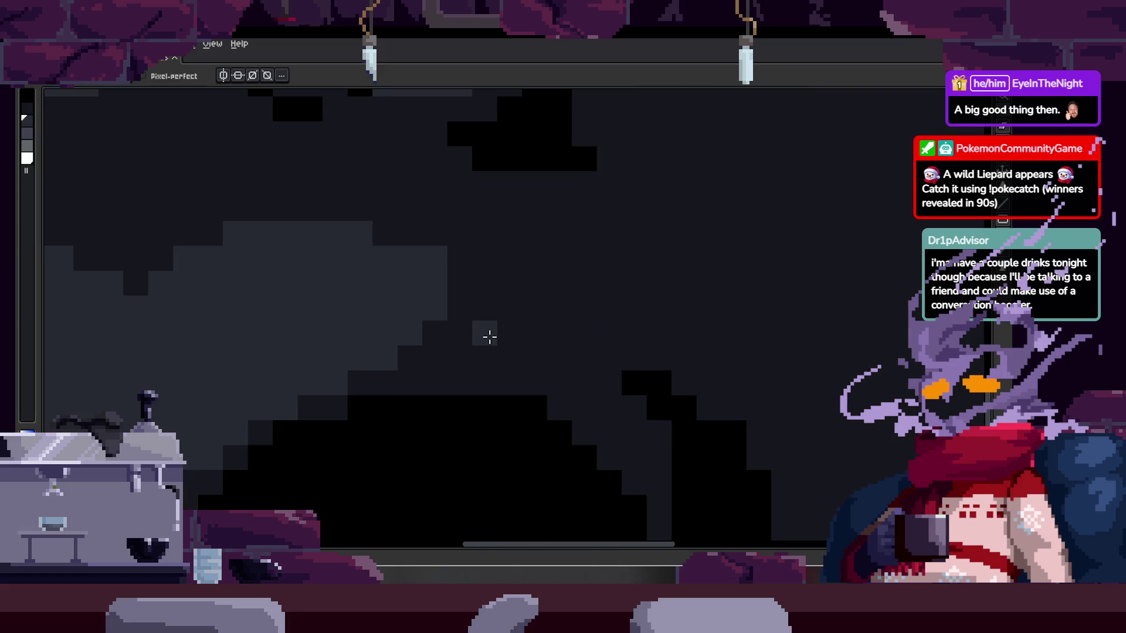
scroll(486, 340, down, 3)
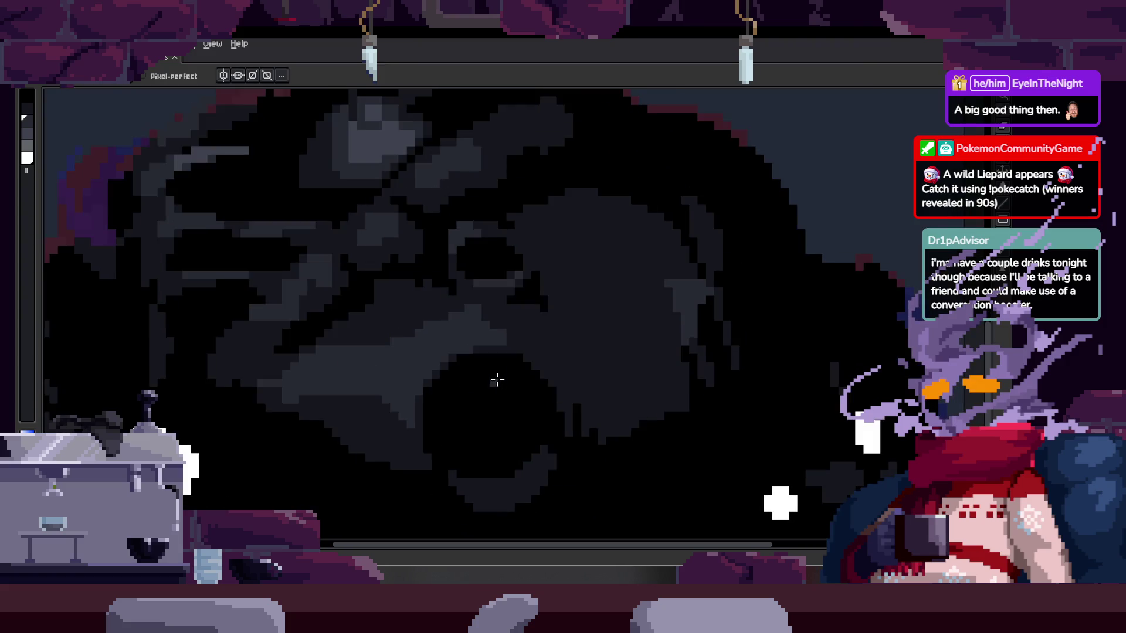
key(v)
key(b)
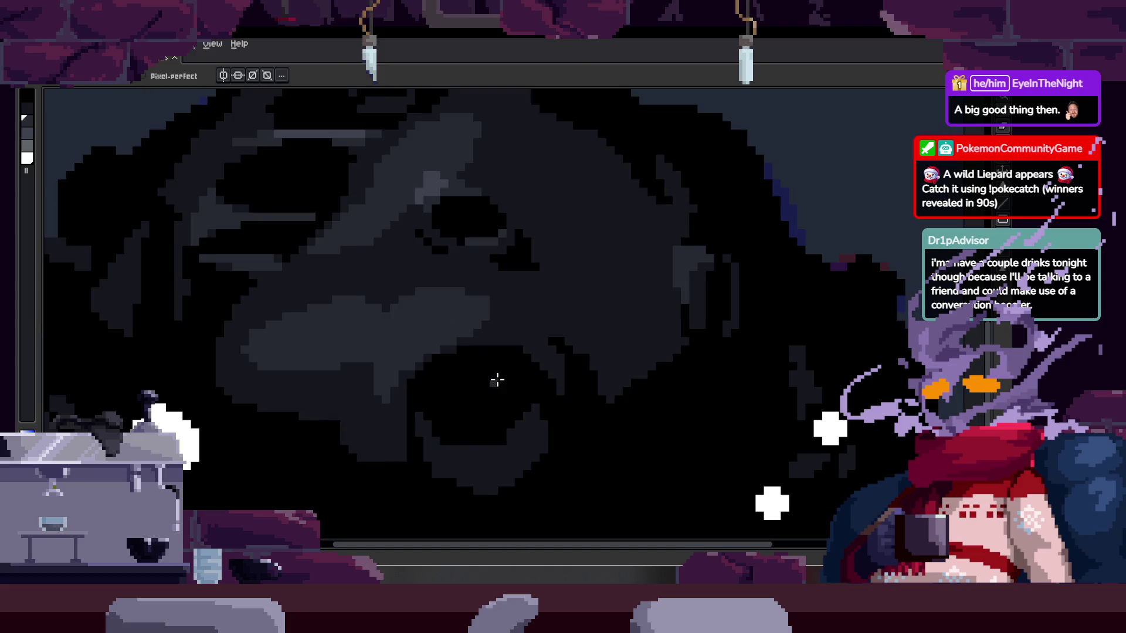
key(Tab)
key(Tab)
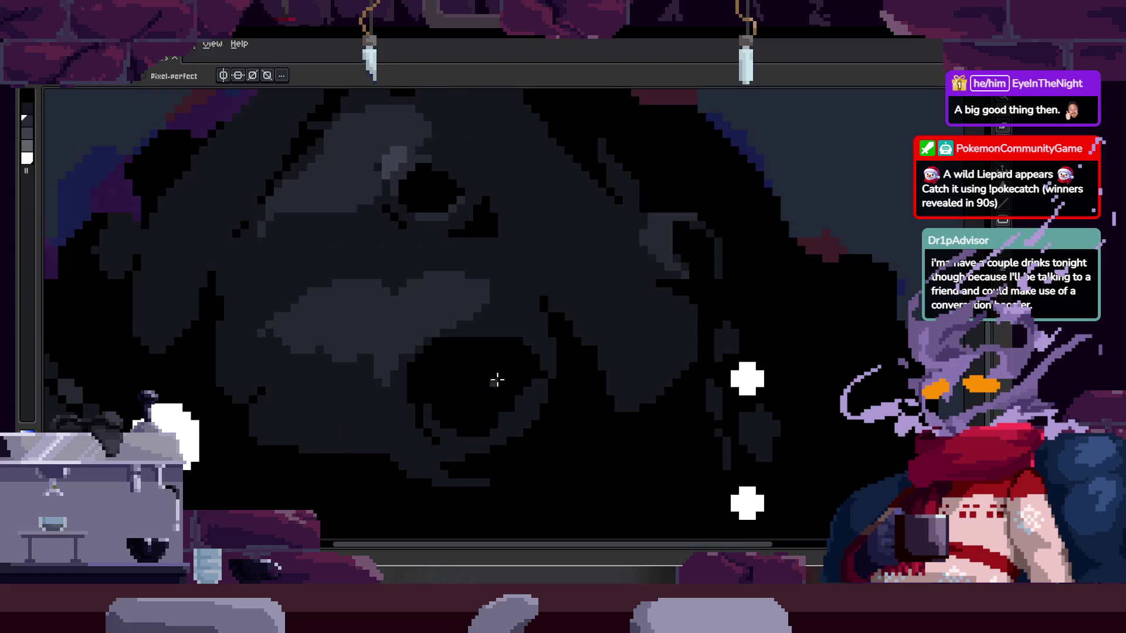
- Save the animation file and zoom around the creature to inspect it
key(ctrl+s)
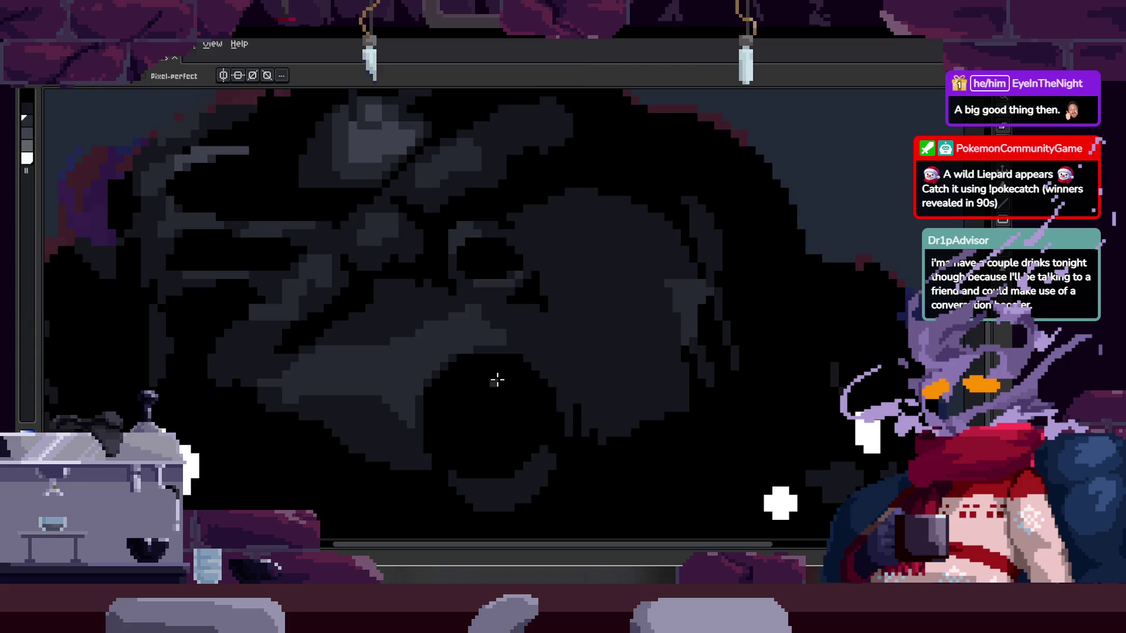
scroll(498, 380, up, 3)
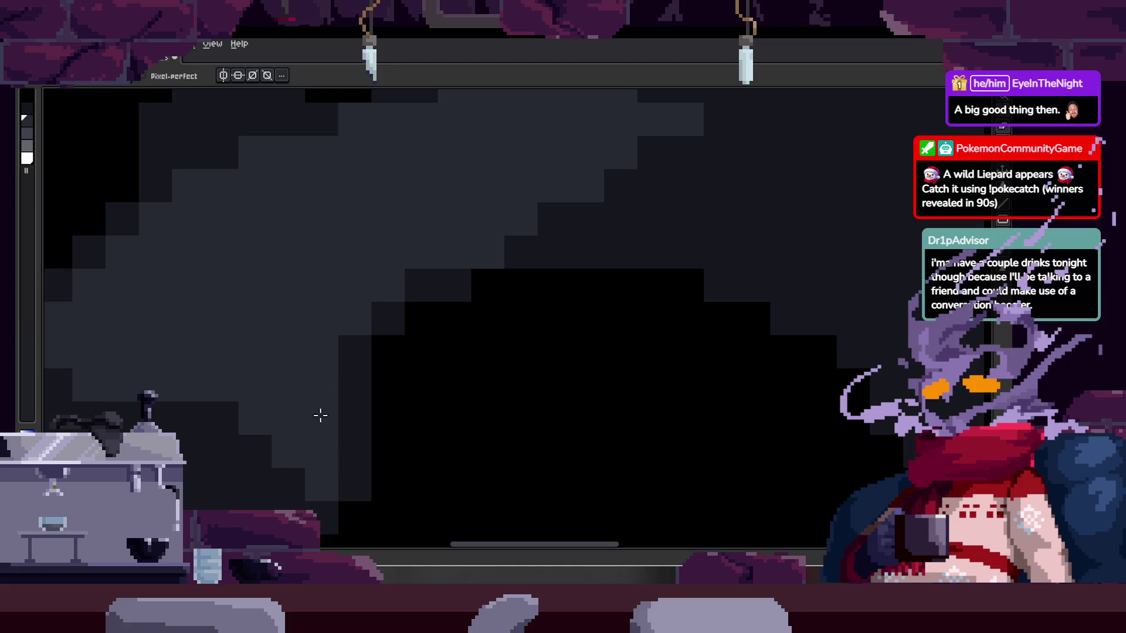
scroll(309, 415, down, 2)
scroll(453, 418, down, 1)
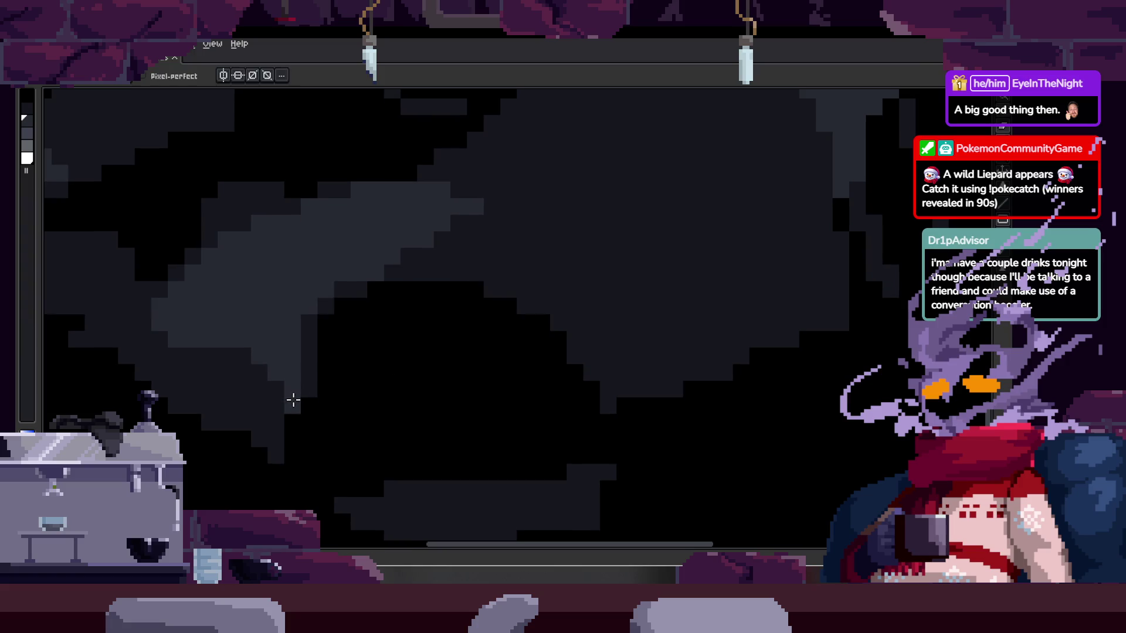
scroll(291, 397, up, 2)
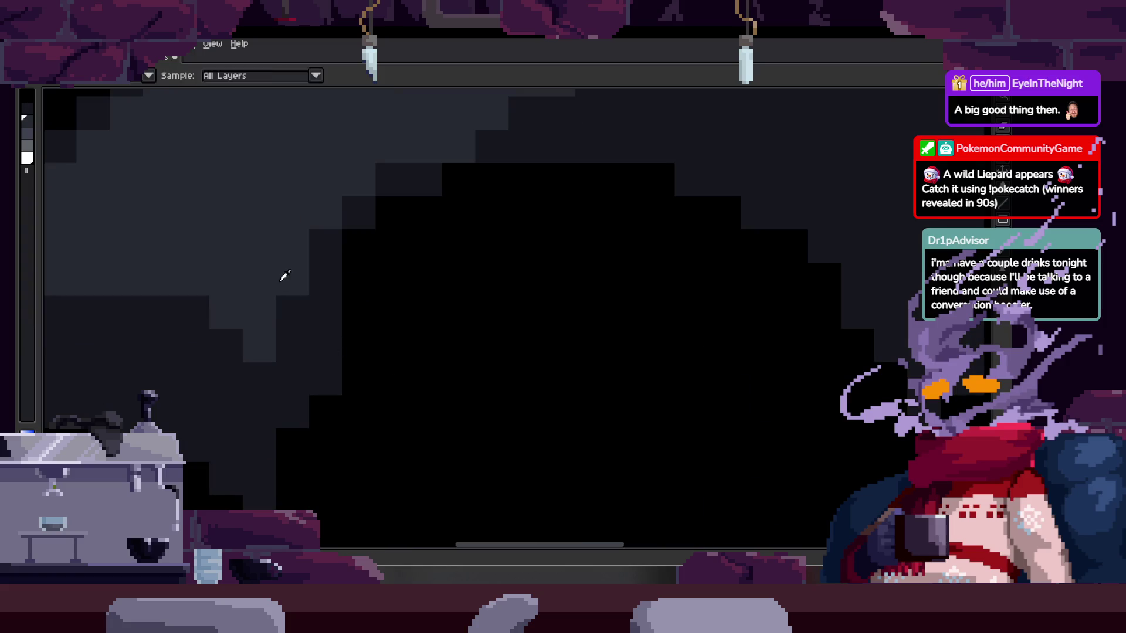
drag(262, 365, 188, 416)
scroll(417, 364, down, 4)
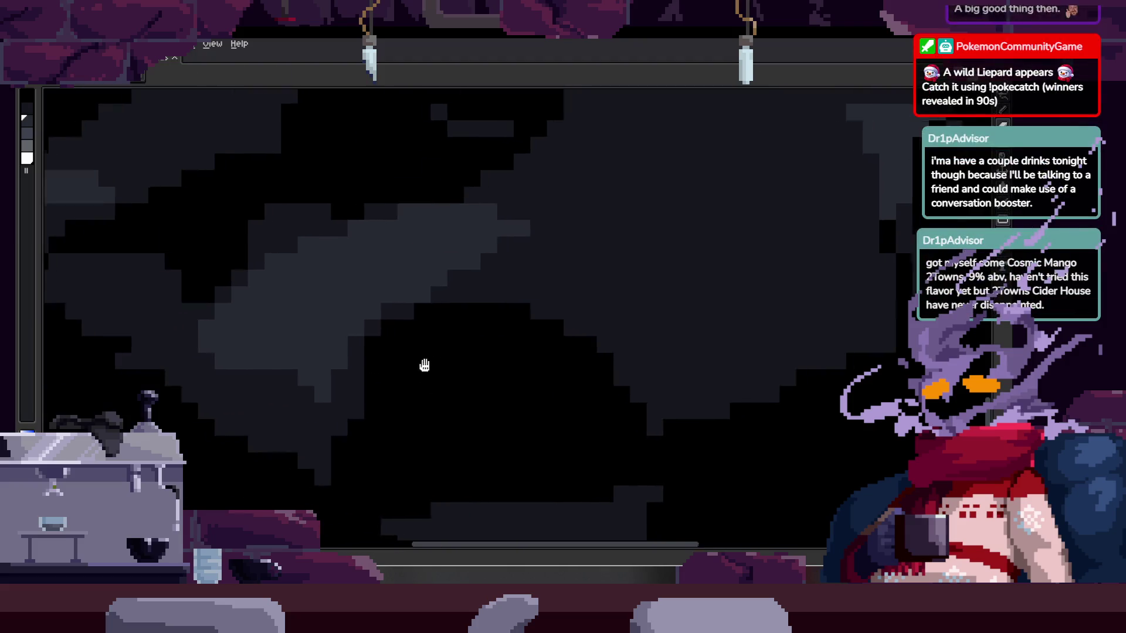
scroll(453, 322, up, 4)
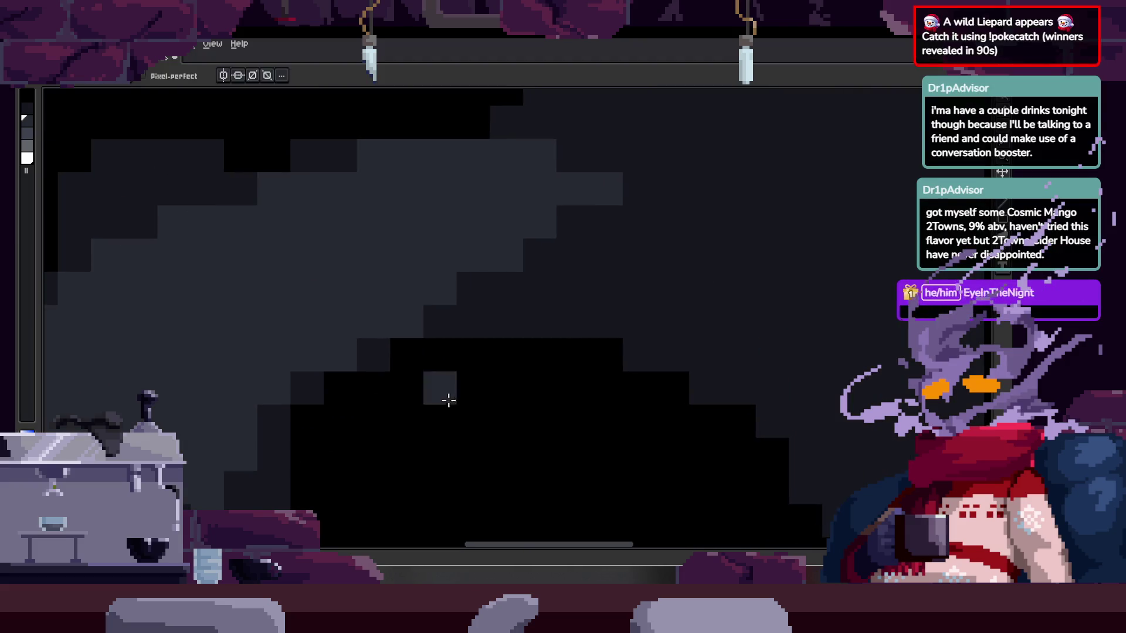
scroll(575, 357, down, 3)
scroll(505, 394, down, 3)
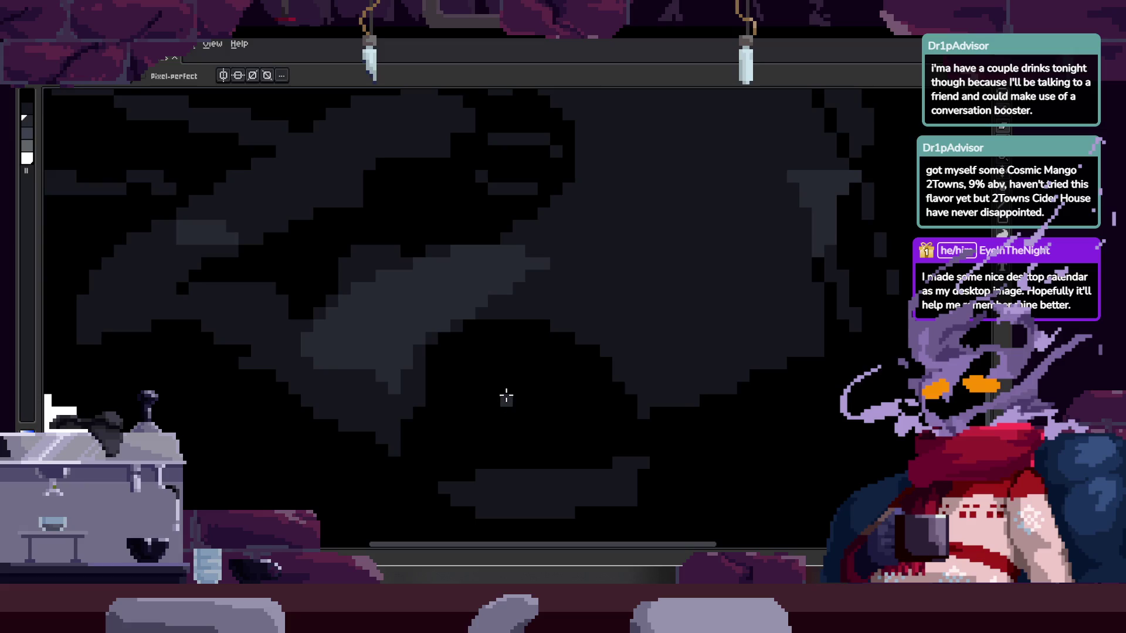
scroll(511, 382, up, 1)
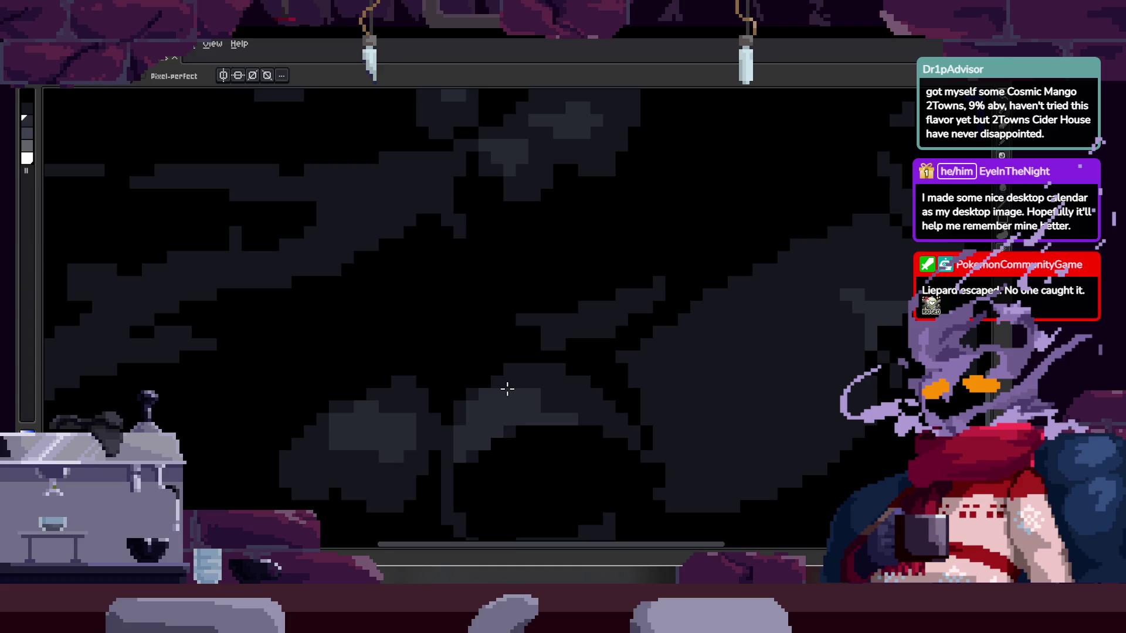
- Open the floating Preview window with F7 to play the whole animation
scroll(508, 388, down, 3)
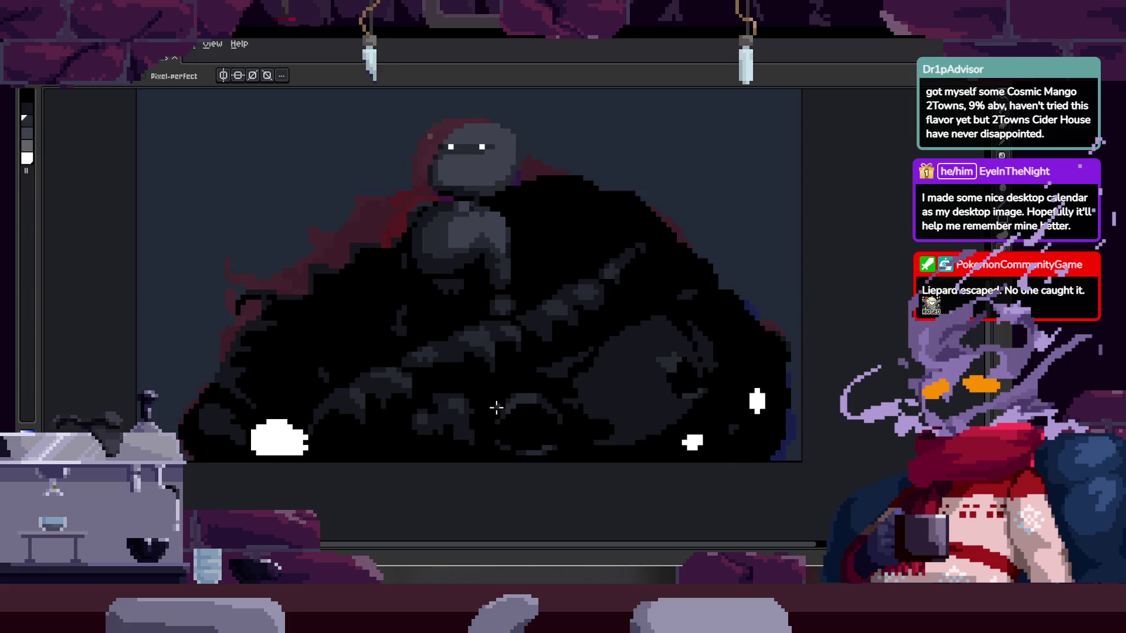
scroll(449, 370, up, 3)
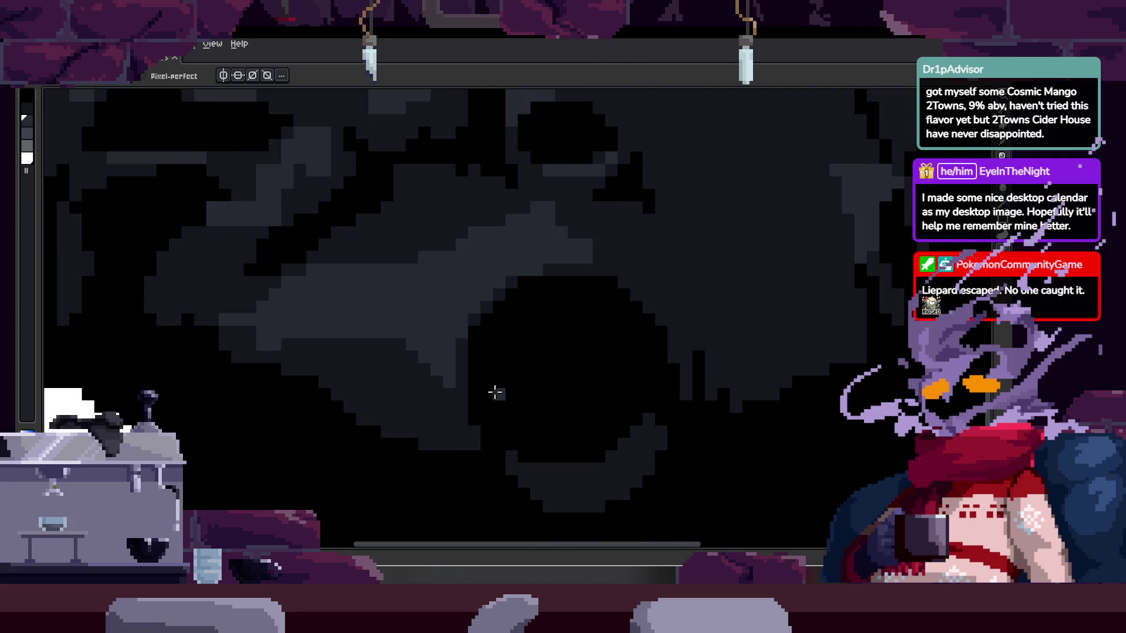
scroll(556, 419, down, 2)
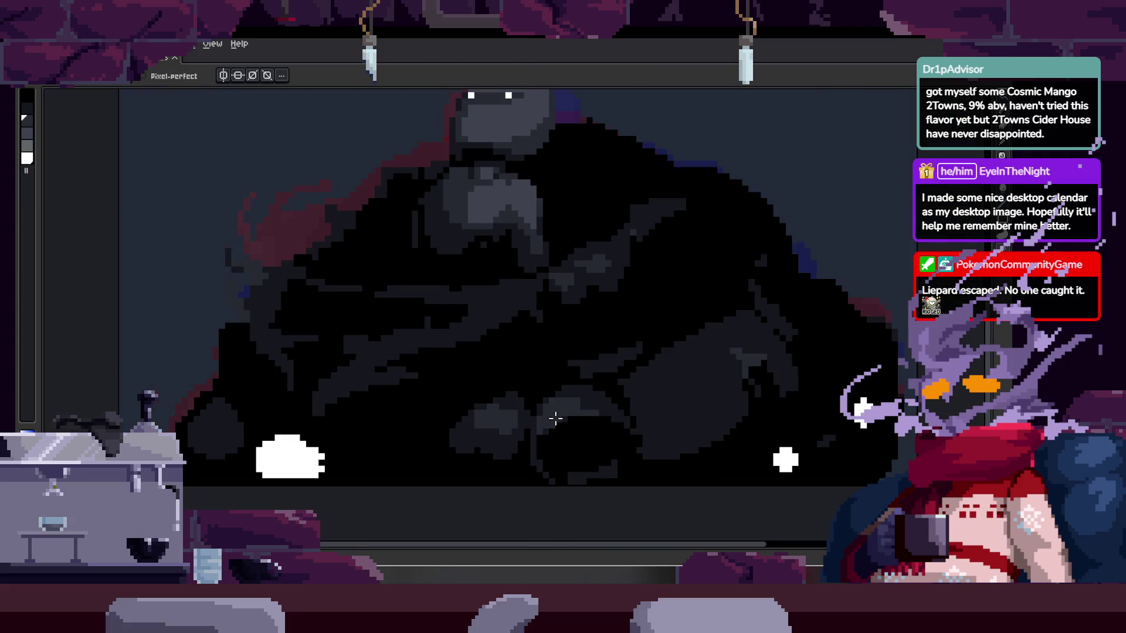
key(F7)
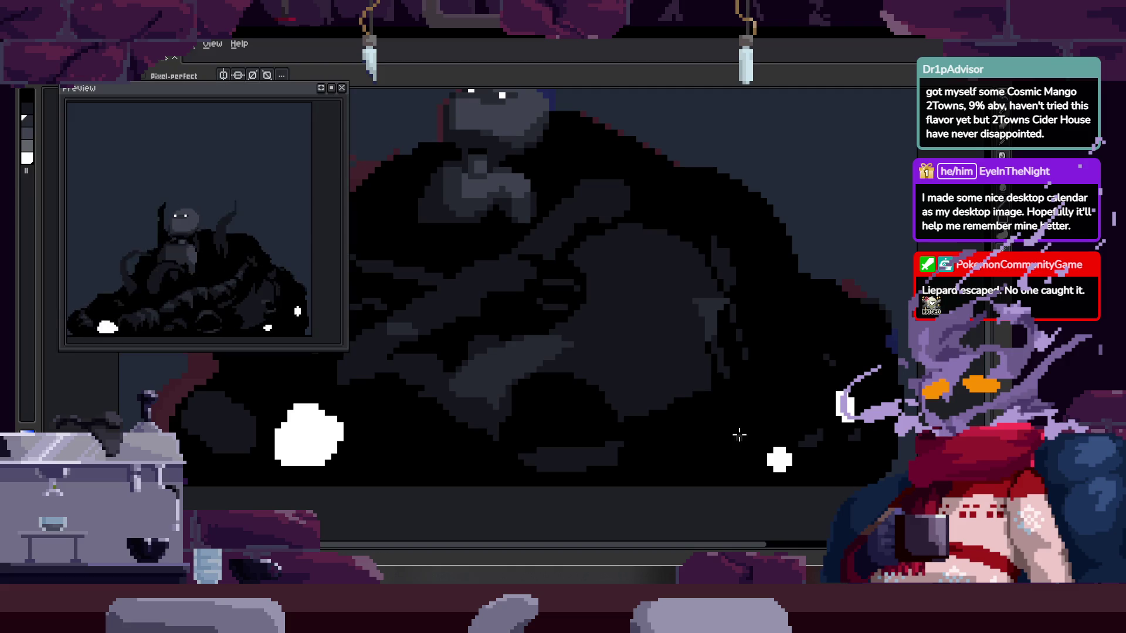
- Zoom into the creature and paint a small lighter grey highlight block with the Pencil
scroll(551, 394, up, 3)
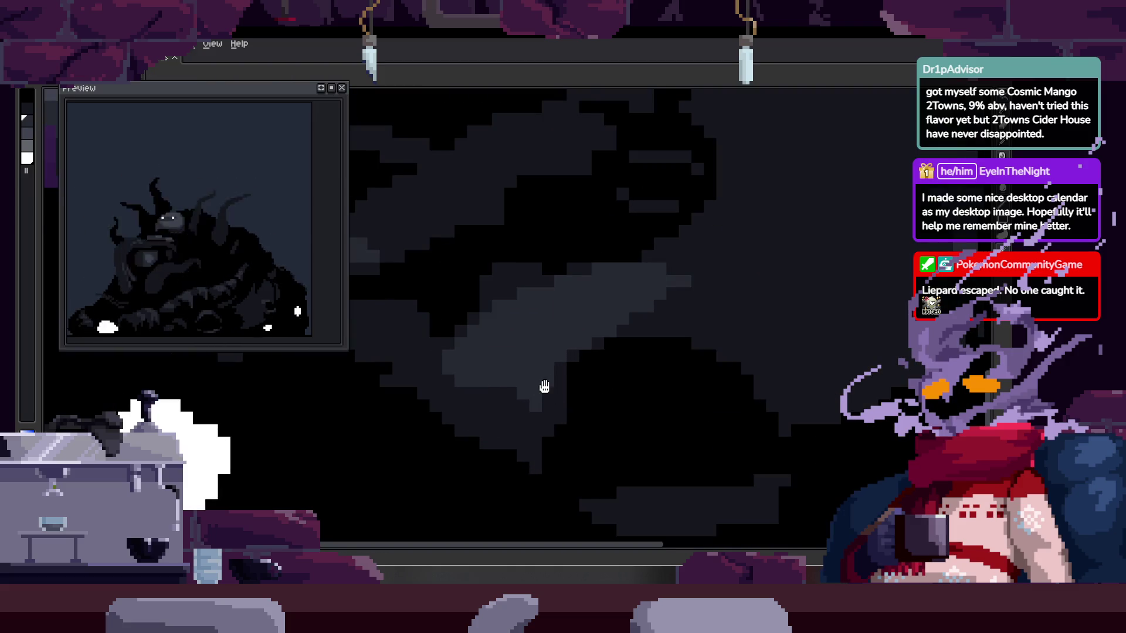
drag(544, 386, 560, 400)
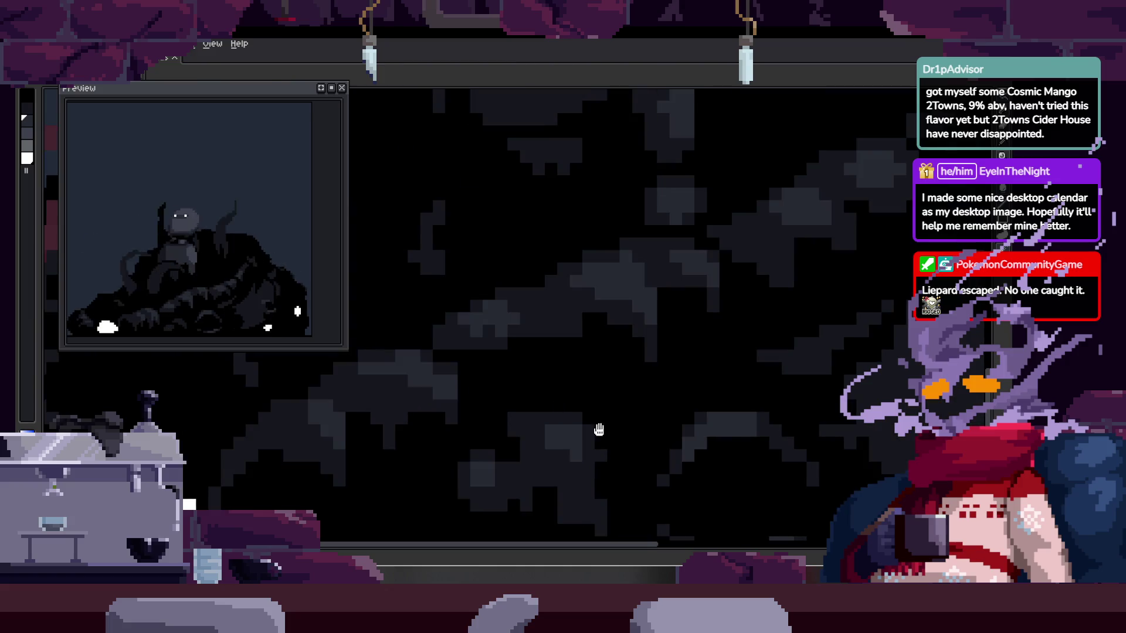
scroll(616, 410, up, 2)
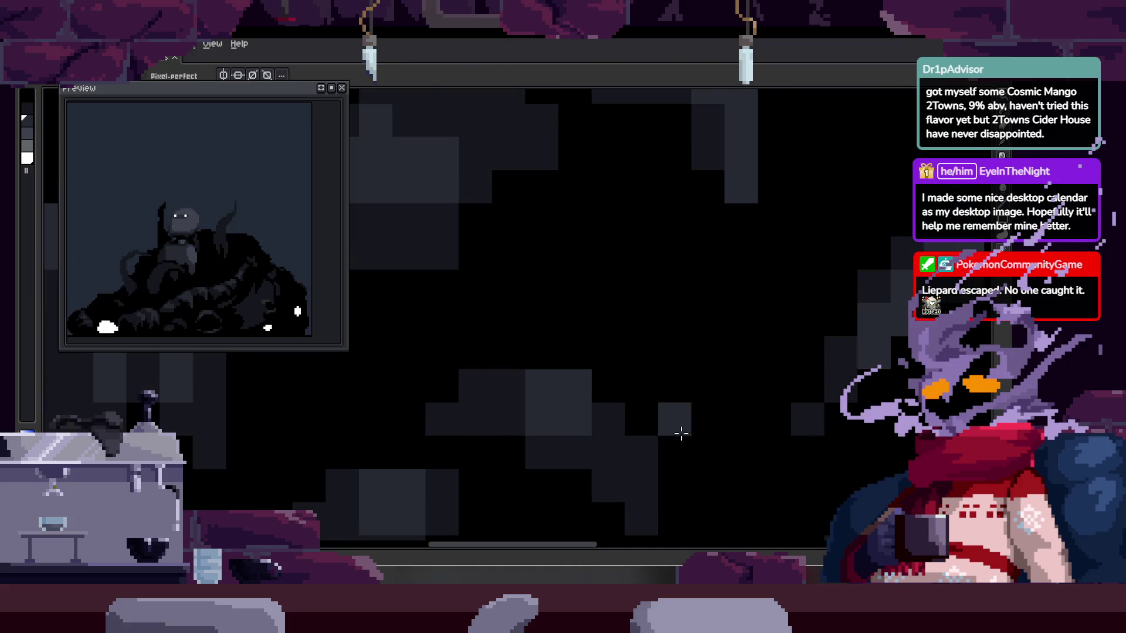
scroll(670, 435, down, 4)
scroll(677, 417, up, 3)
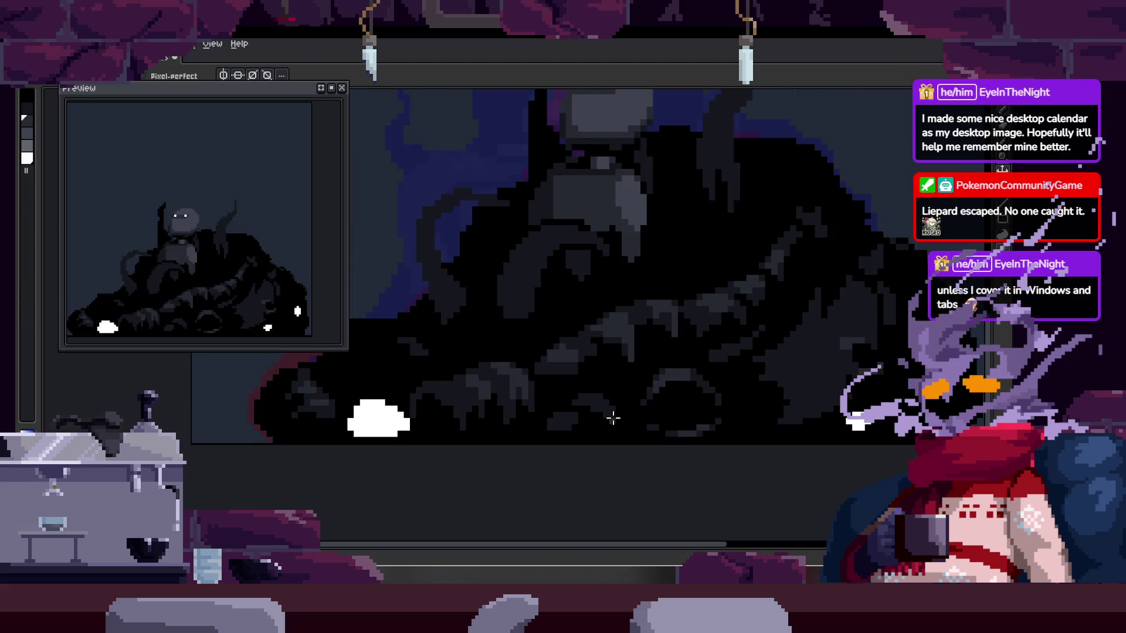
scroll(610, 405, up, 3)
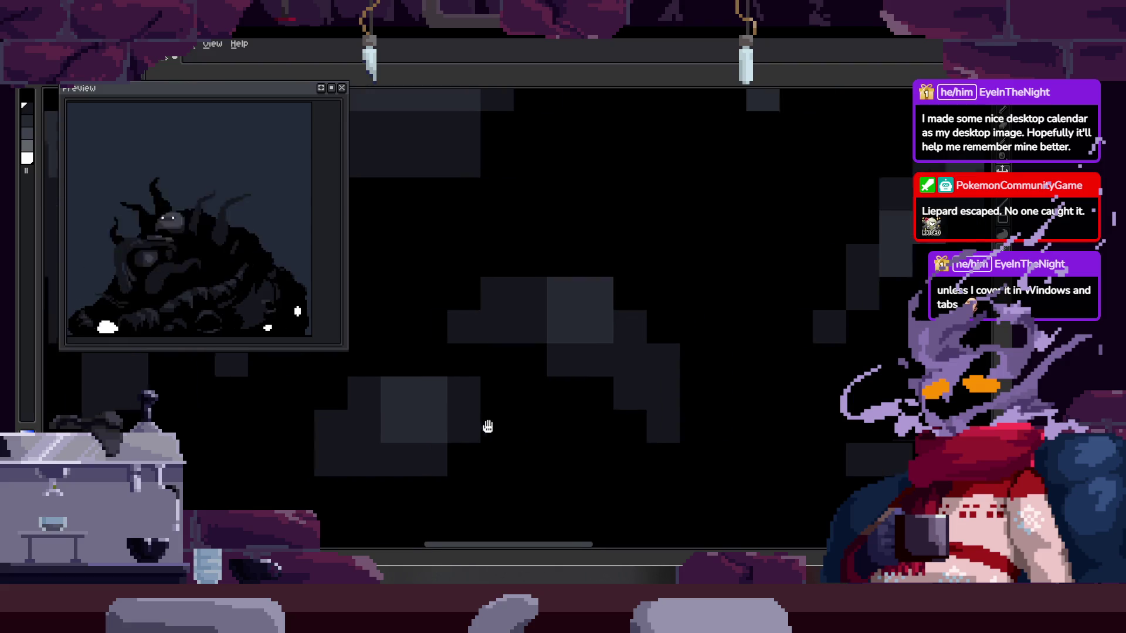
scroll(521, 418, down, 2)
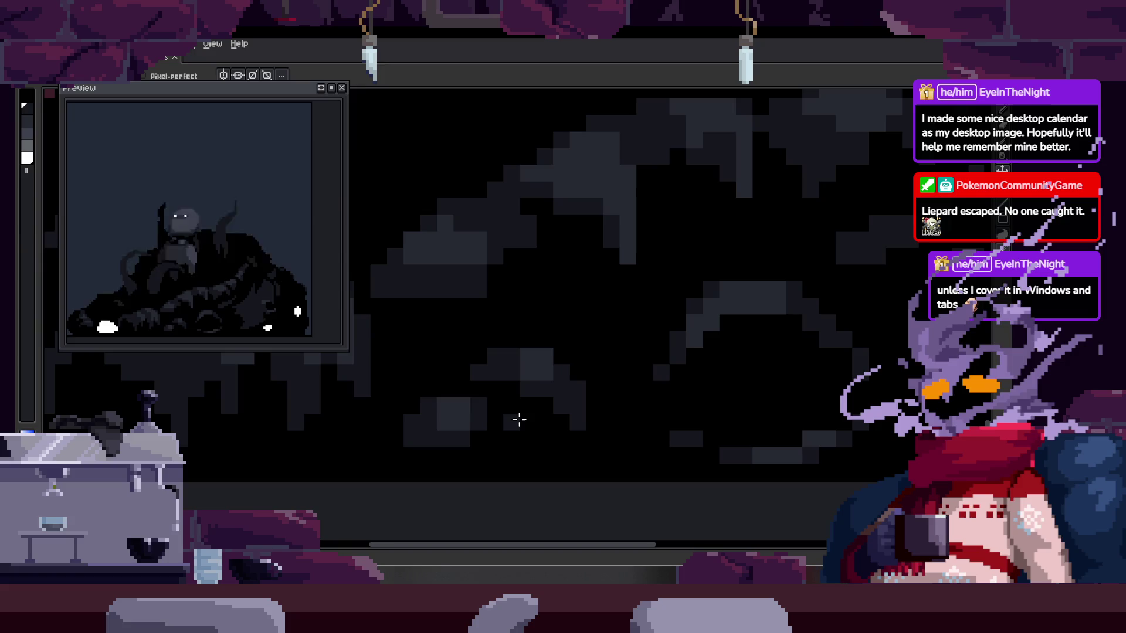
key(b)
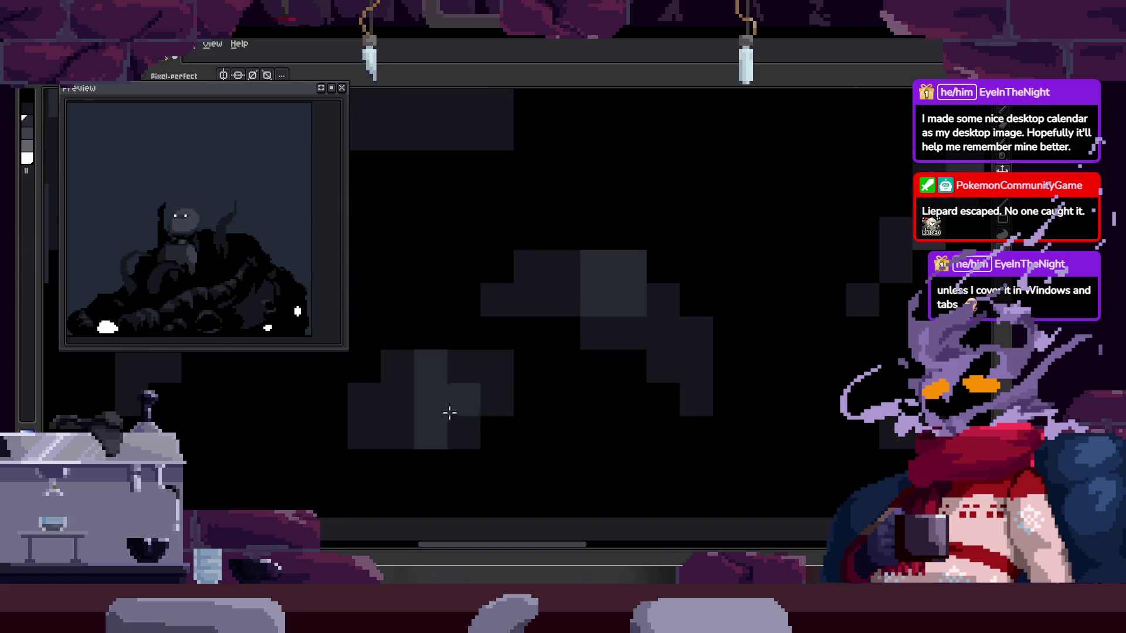
drag(608, 404, 550, 414)
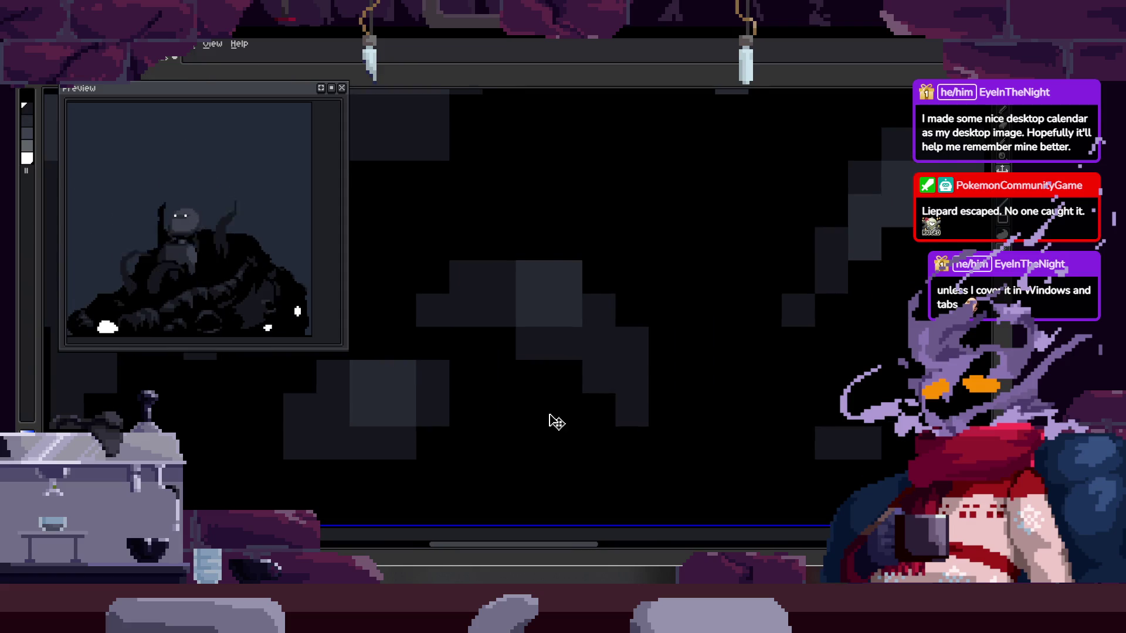
scroll(550, 414, down, 1)
scroll(558, 372, up, 3)
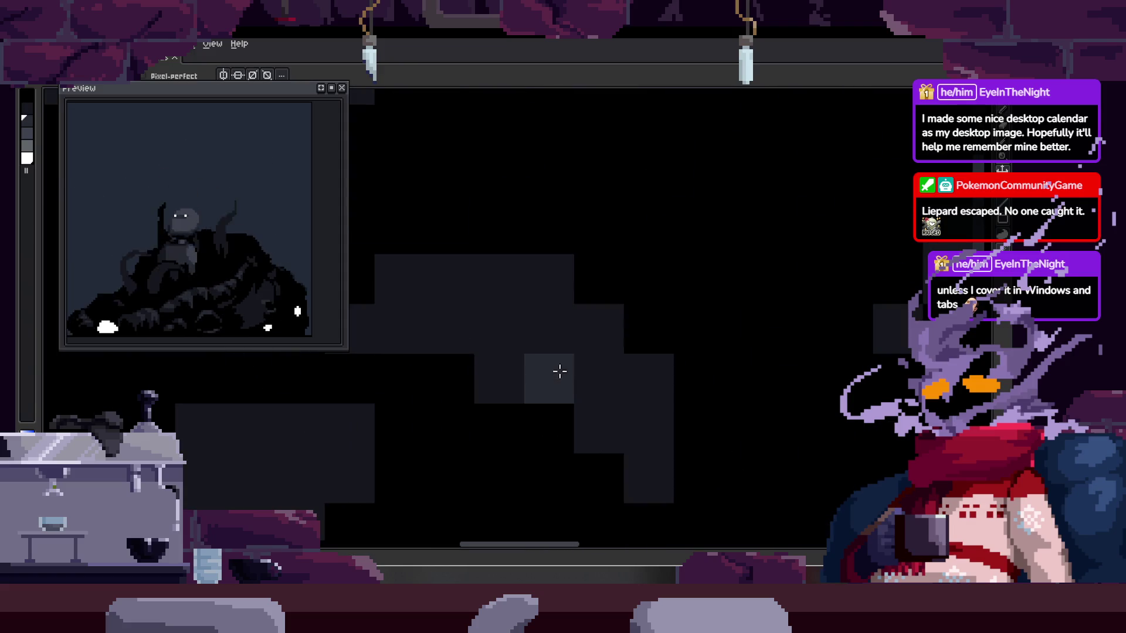
mouse_move(550, 281)
mouse_down()
mouse_move(706, 222)
mouse_move(599, 322)
mouse_up()
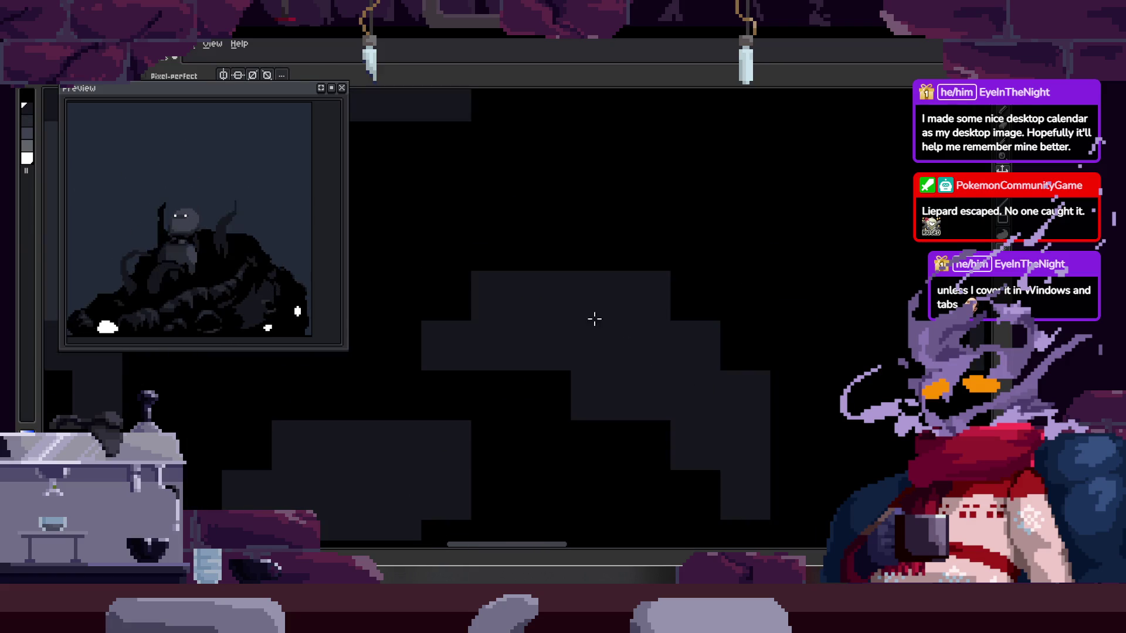
click(589, 305)
- Paint another 2x2 light grey highlight on the next area of the creature
drag(510, 389, 460, 429)
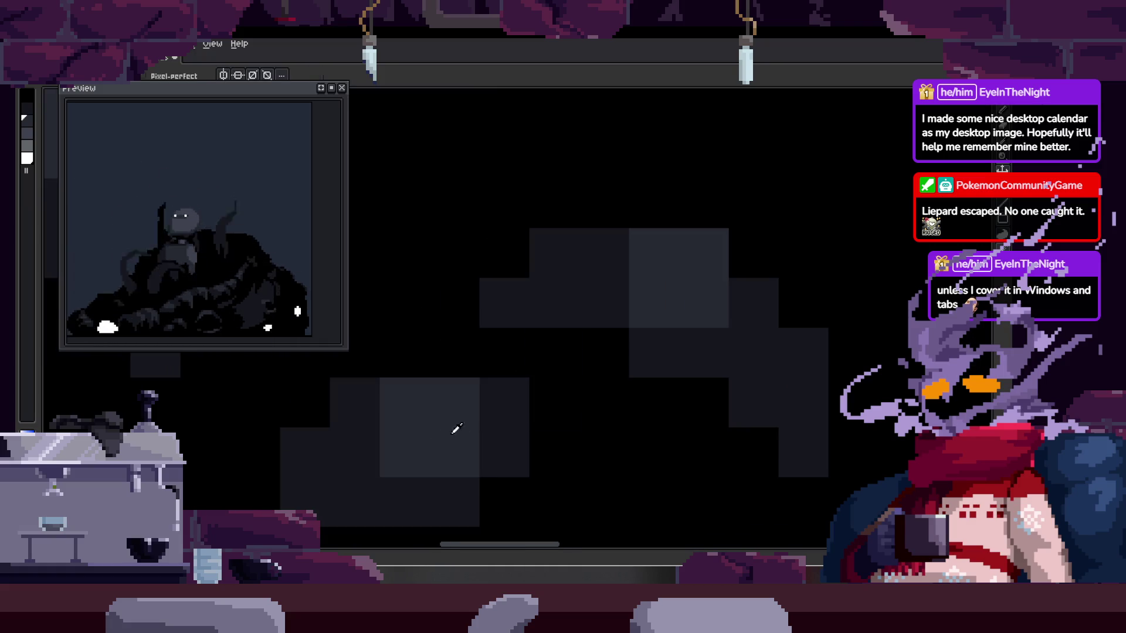
scroll(604, 434, down, 3)
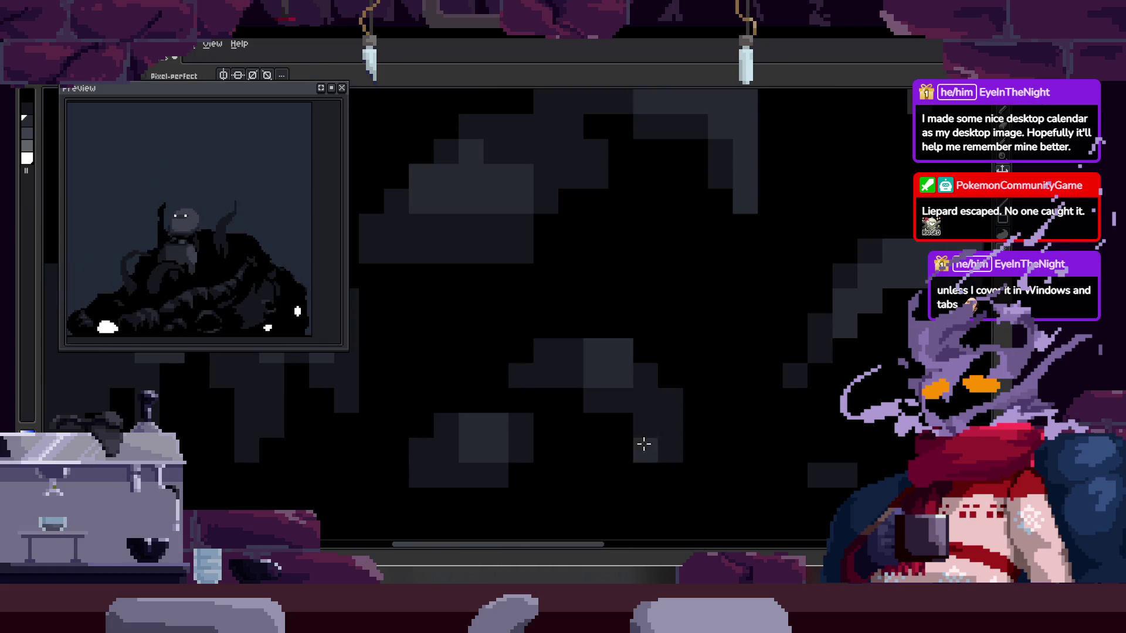
scroll(595, 424, up, 2)
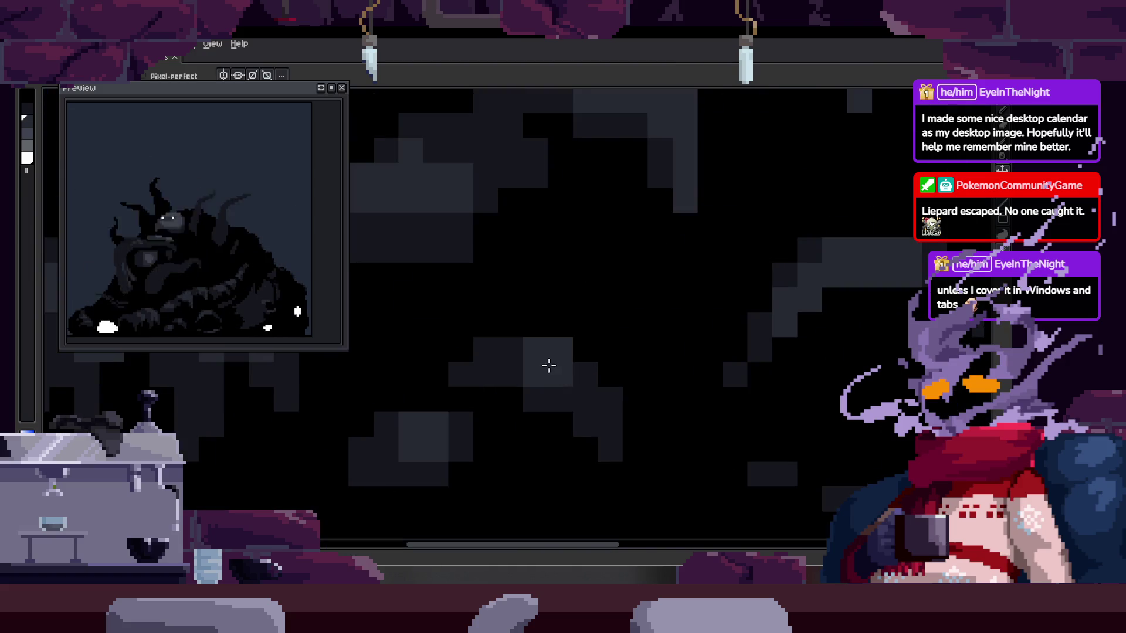
scroll(540, 369, up, 1)
mouse_move(535, 386)
mouse_down()
mouse_move(547, 336)
mouse_move(578, 399)
mouse_up()
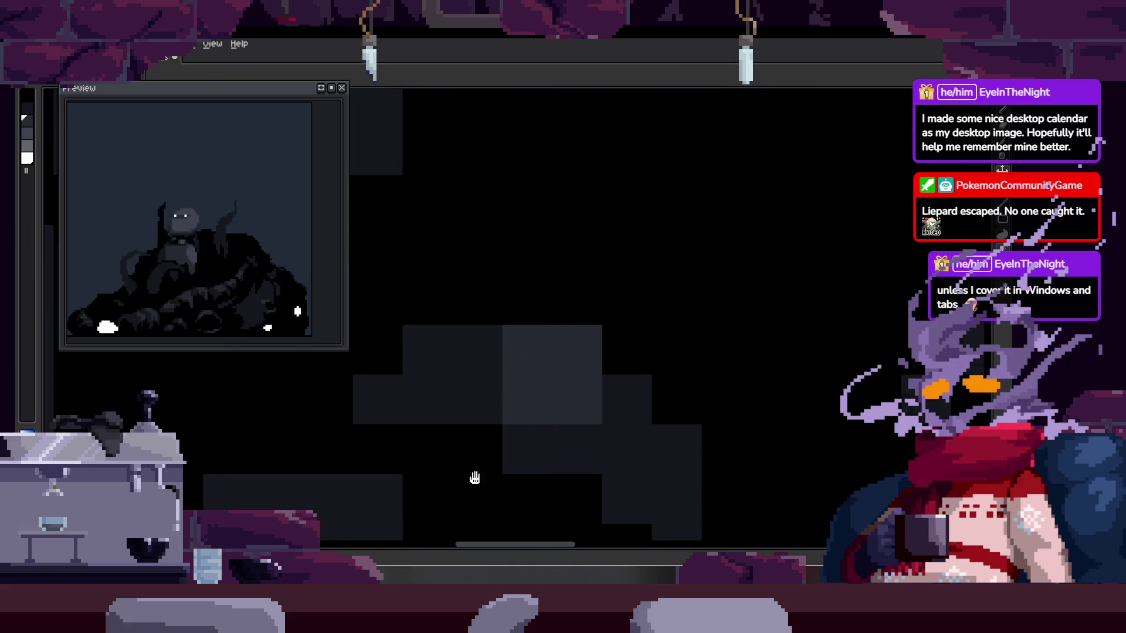
- Bring the animation timeline into view, showing the Death and Transition tags
drag(478, 477, 641, 331)
scroll(508, 403, down, 2)
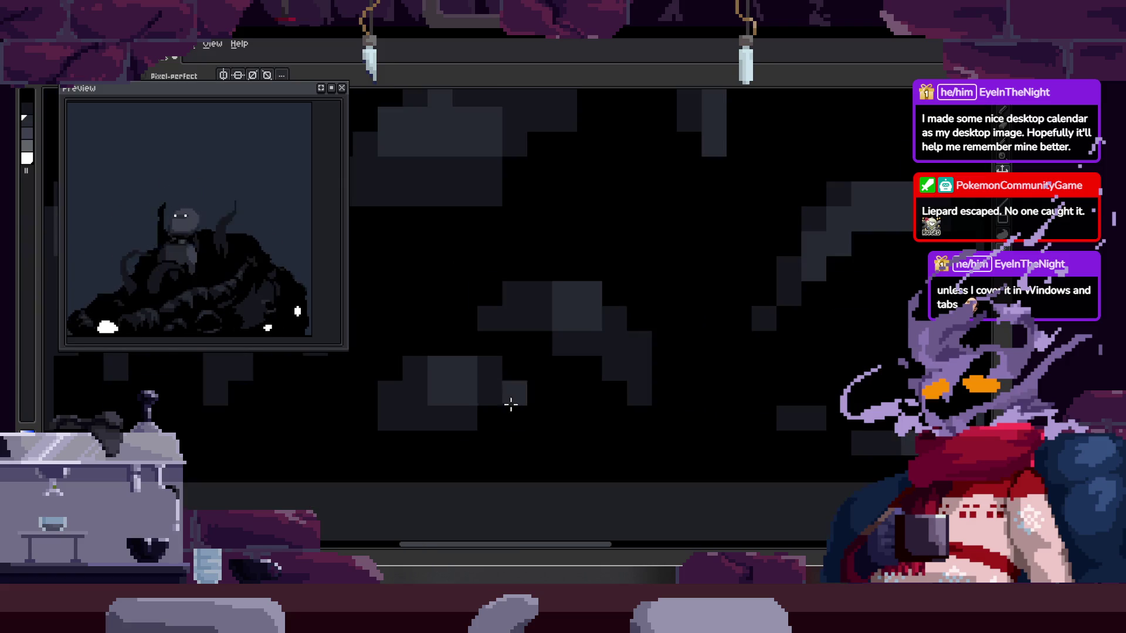
scroll(564, 326, up, 2)
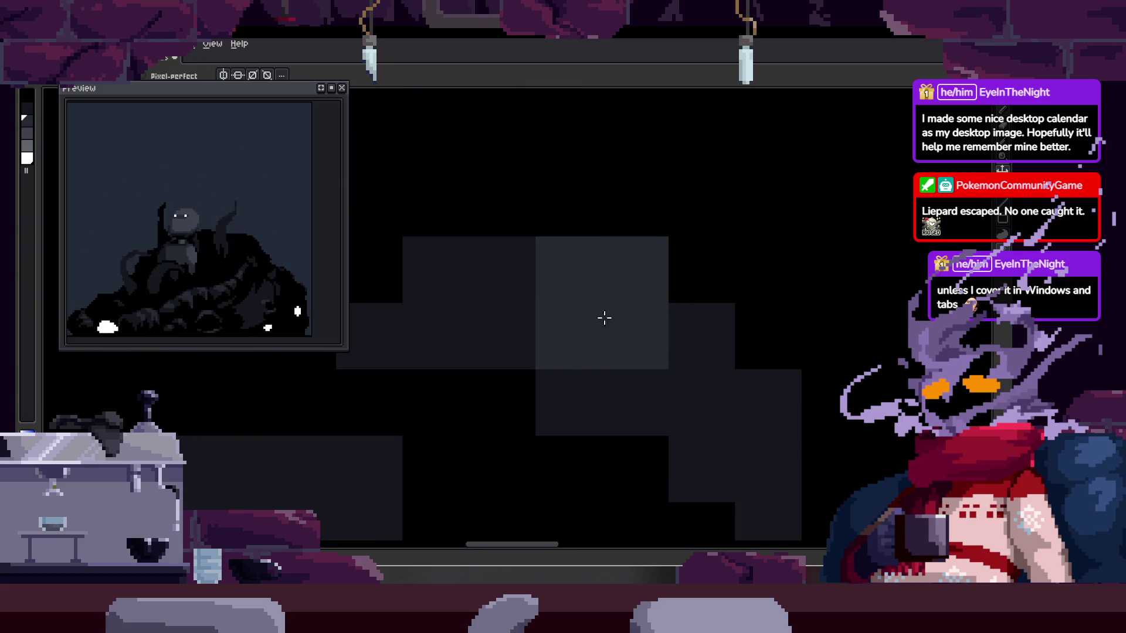
scroll(612, 329, up, 1)
scroll(581, 377, down, 2)
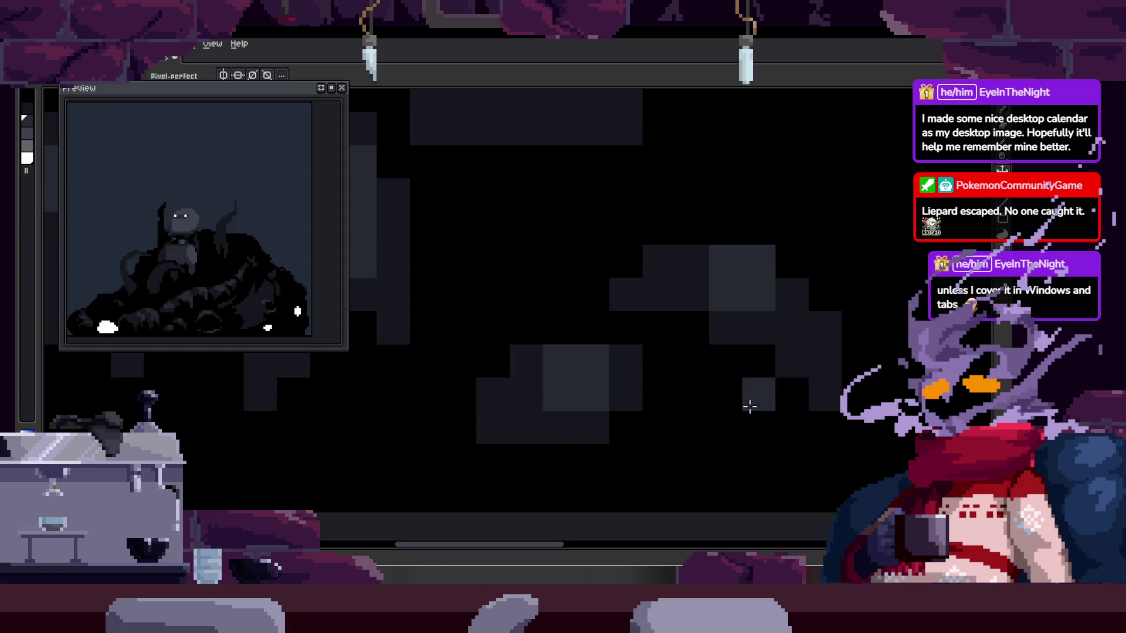
scroll(726, 397, up, 1)
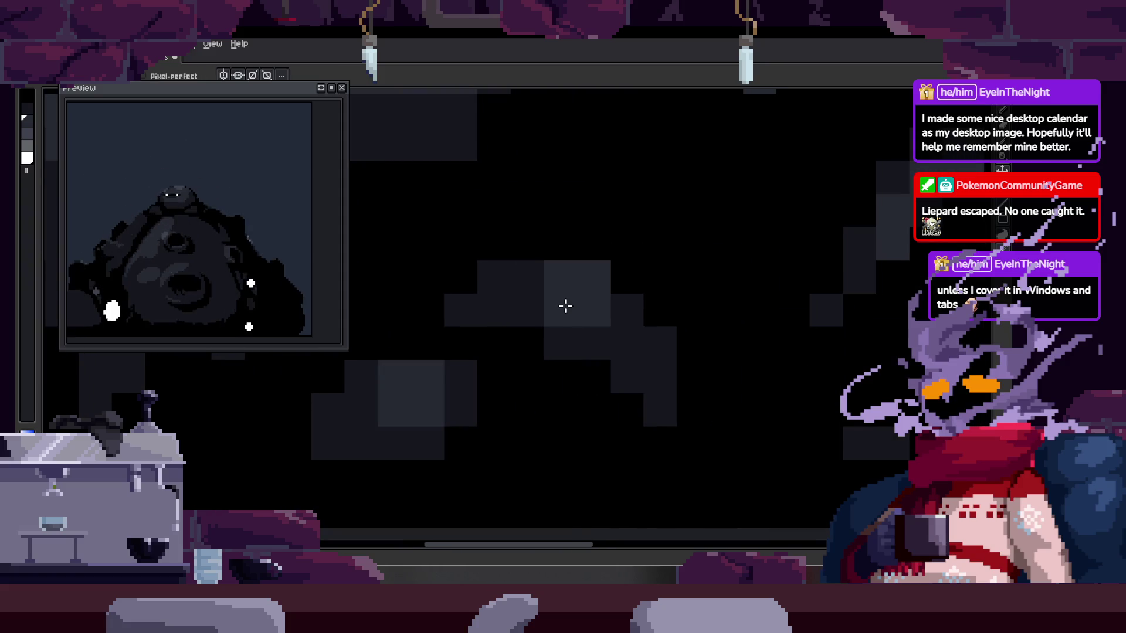
scroll(565, 305, up, 1)
scroll(636, 292, down, 1)
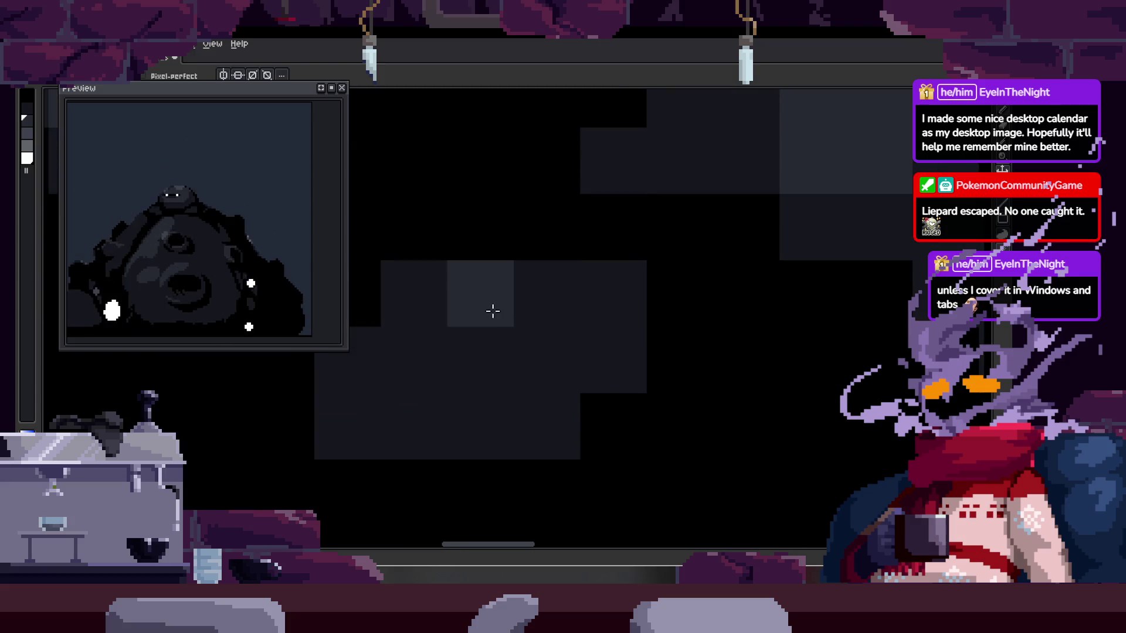
scroll(606, 377, up, 1)
key(Tab)
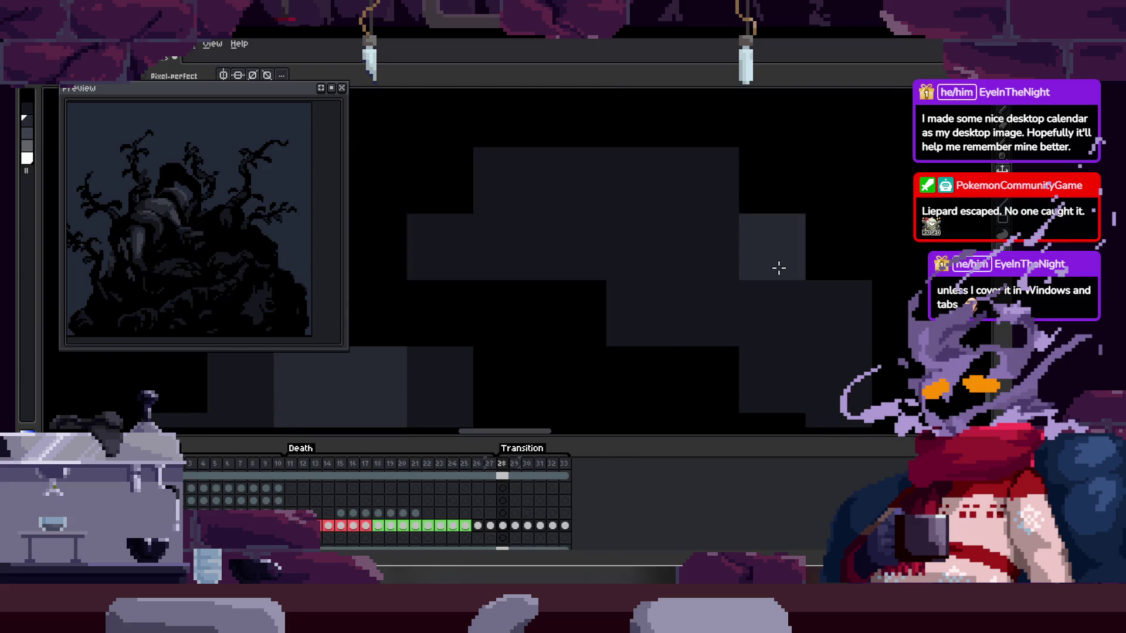
- Toggle the timeline and pan down to the lower part of the creature
scroll(798, 282, down, 2)
scroll(586, 316, up, 2)
key(Tab)
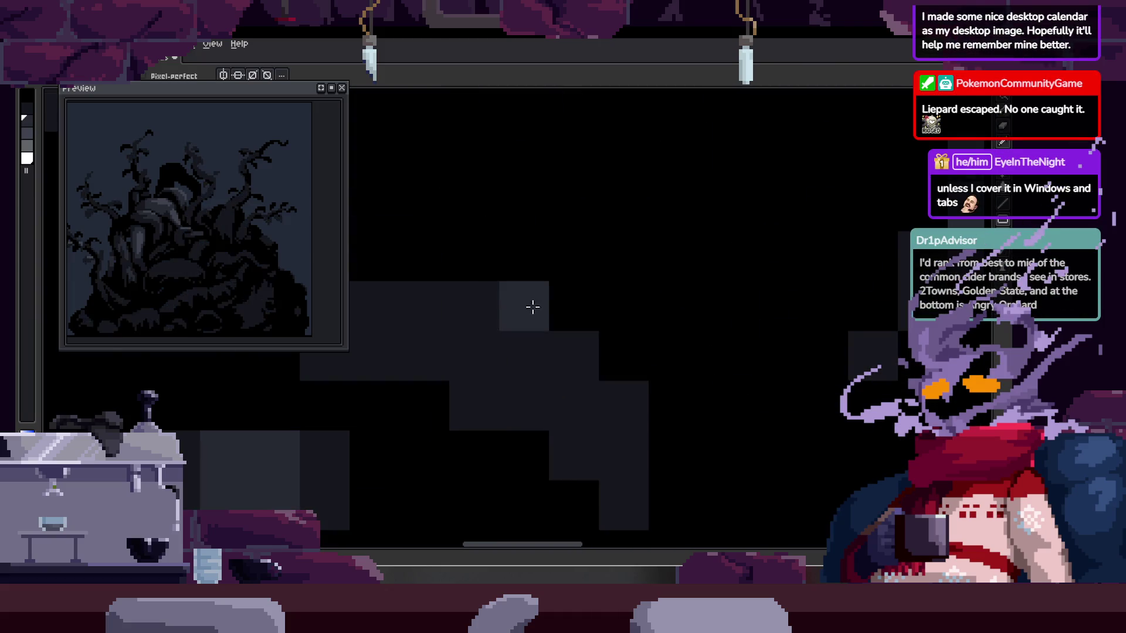
scroll(514, 327, down, 2)
key(Tab)
scroll(554, 370, up, 1)
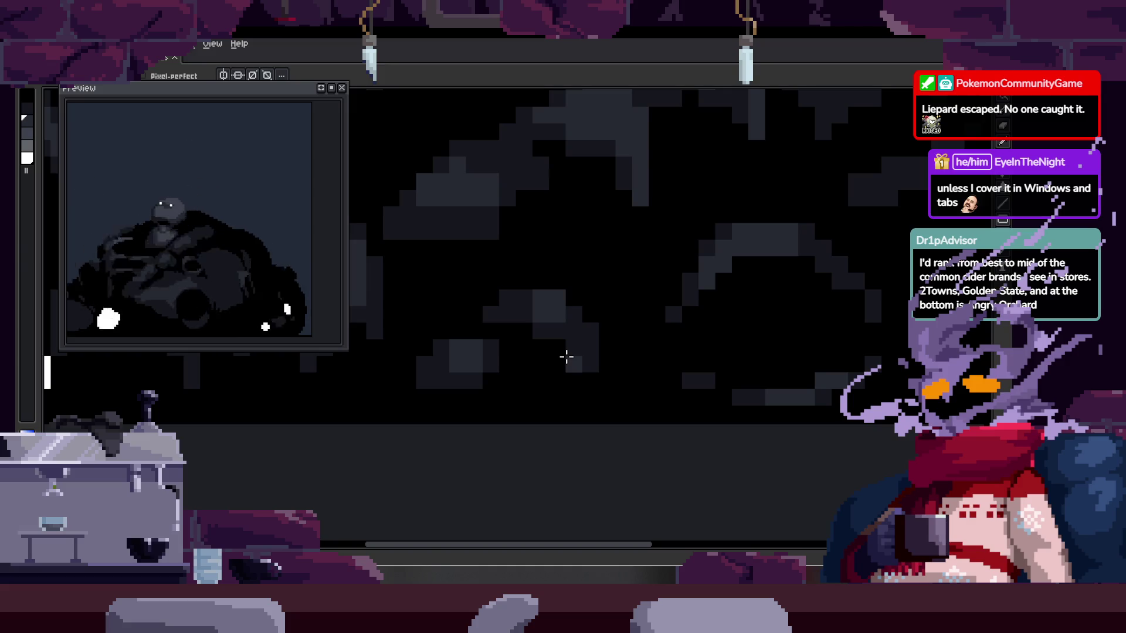
scroll(566, 356, up, 2)
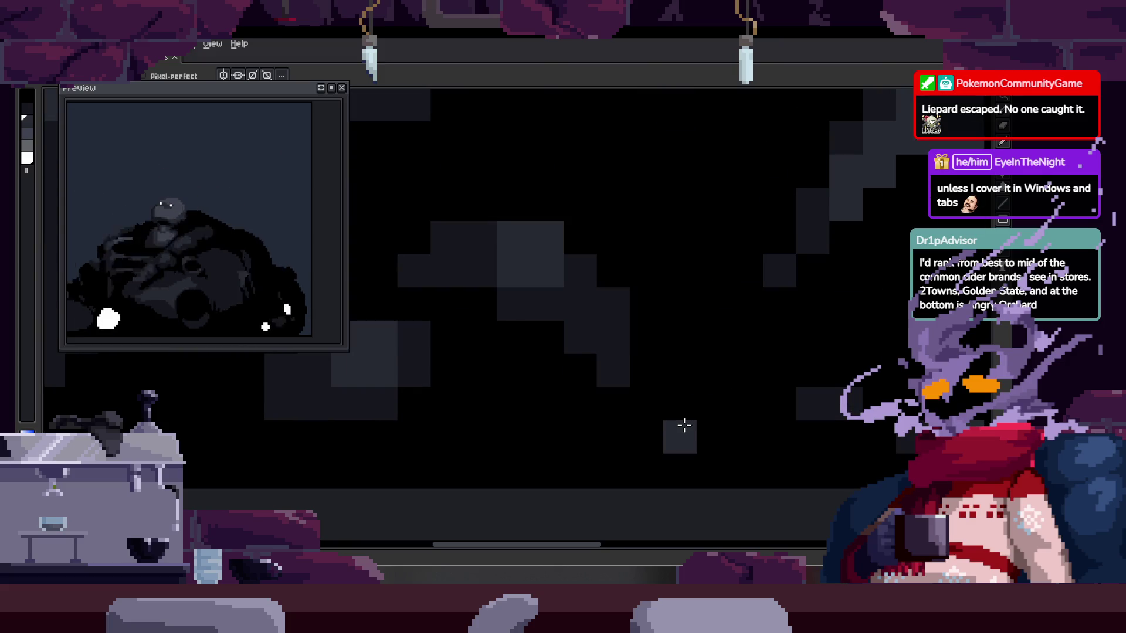
key(space)
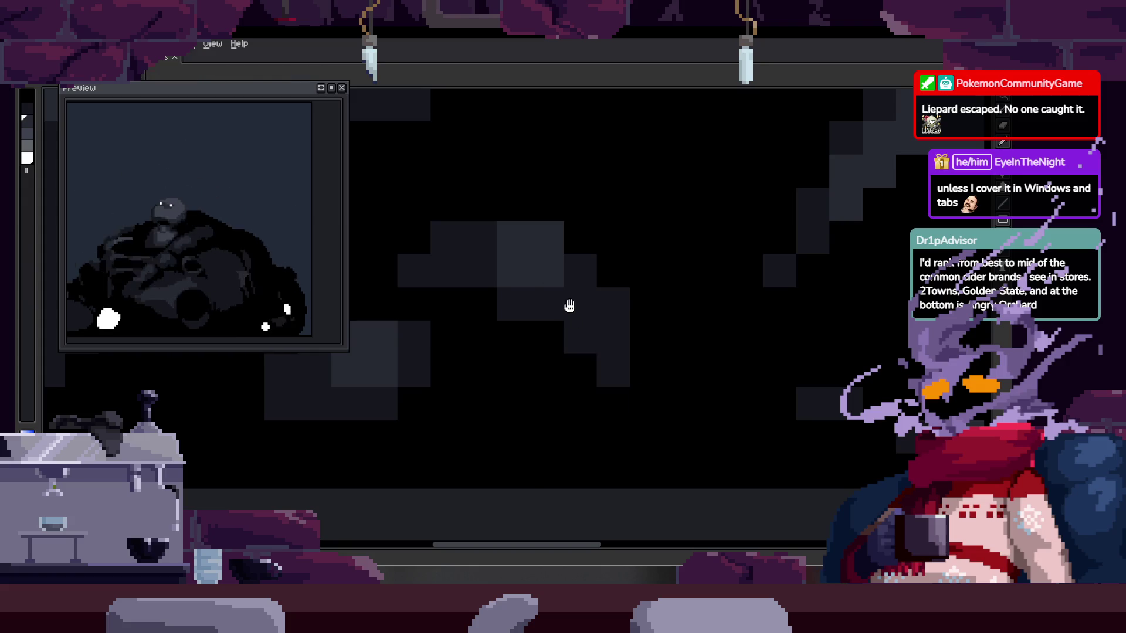
scroll(566, 352, down, 2)
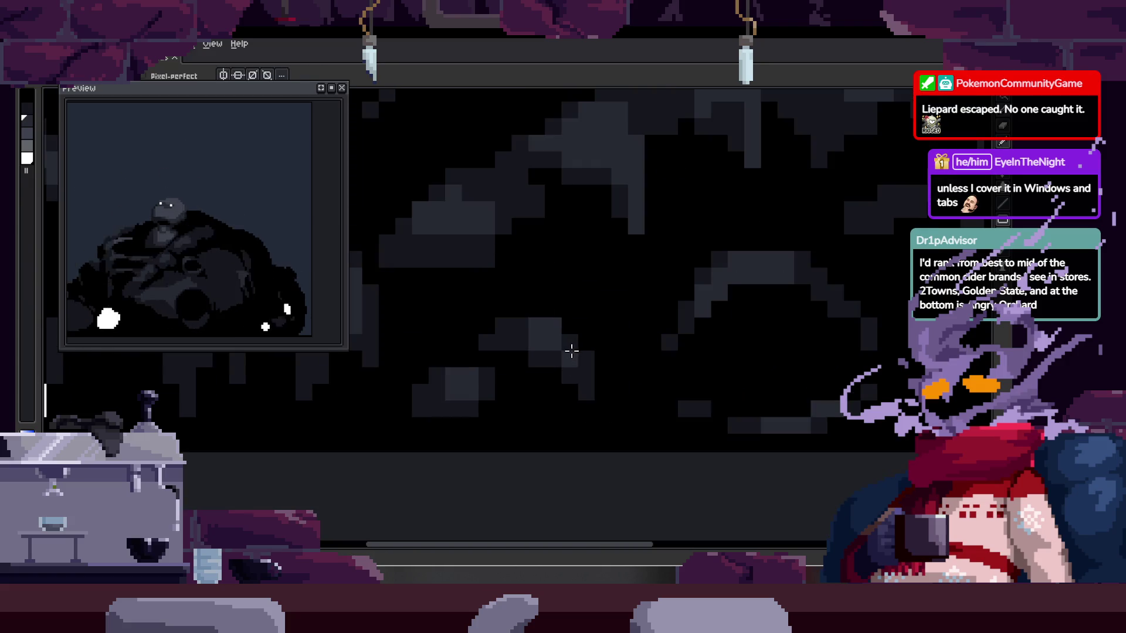
drag(572, 351, 569, 383)
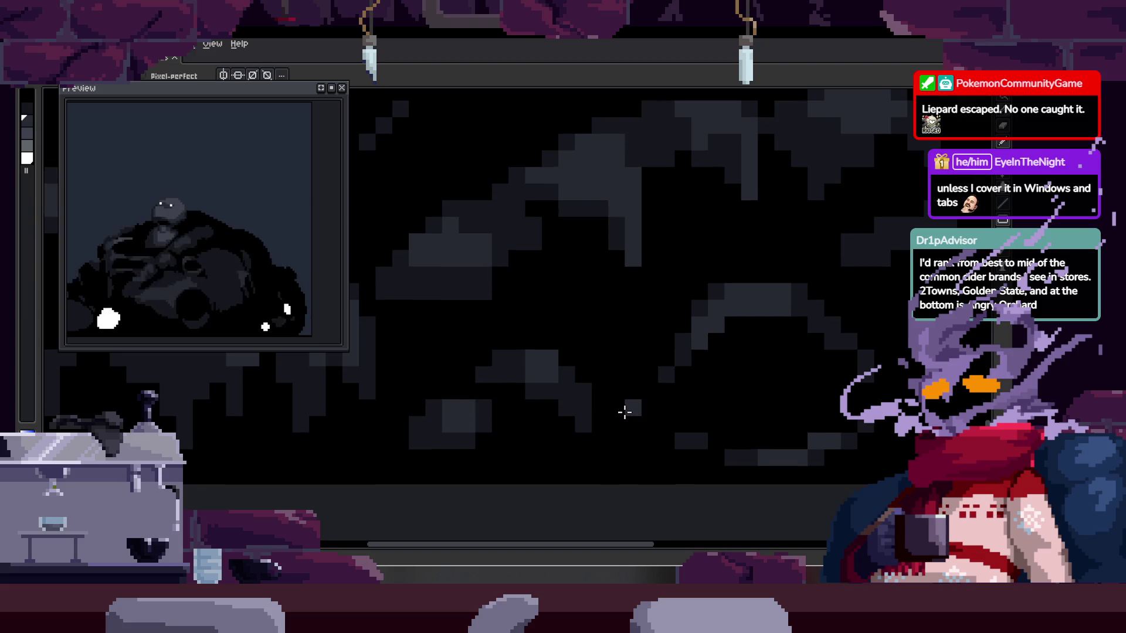
- Hide the animation timeline and switch to the Magic Wand
key(Tab)
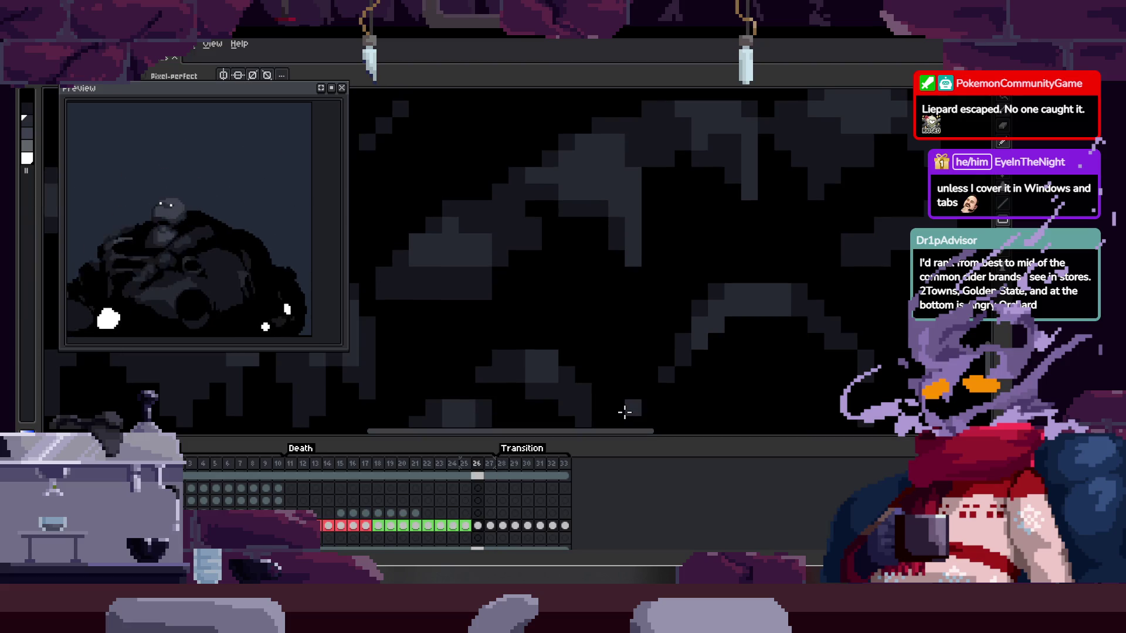
scroll(625, 412, down, 5)
key(Tab)
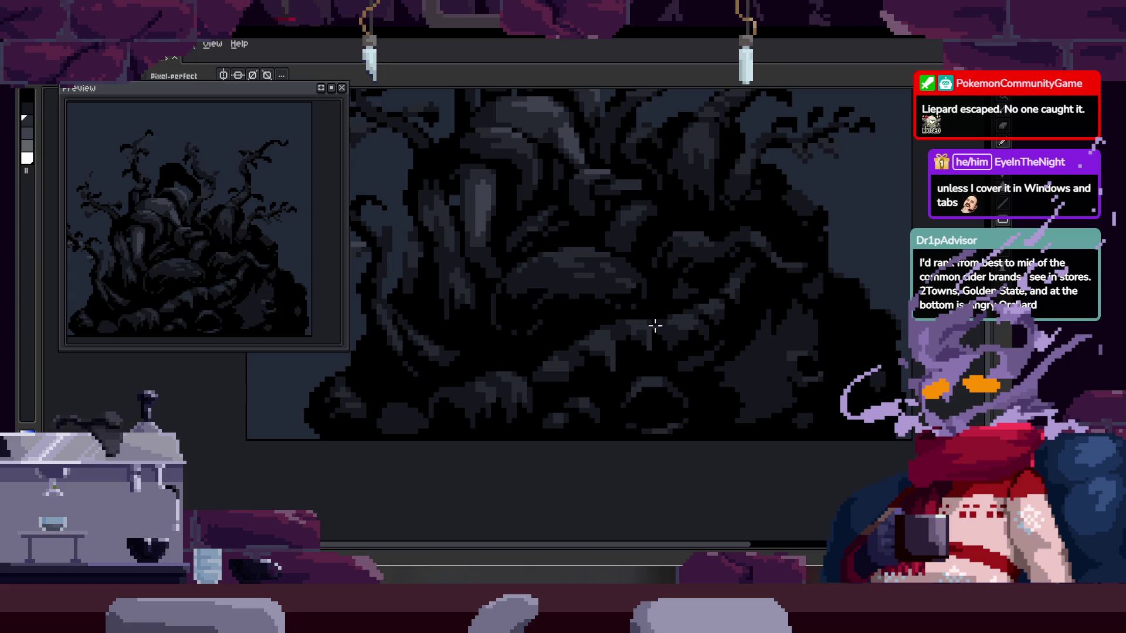
key(w)
scroll(607, 312, up, 3)
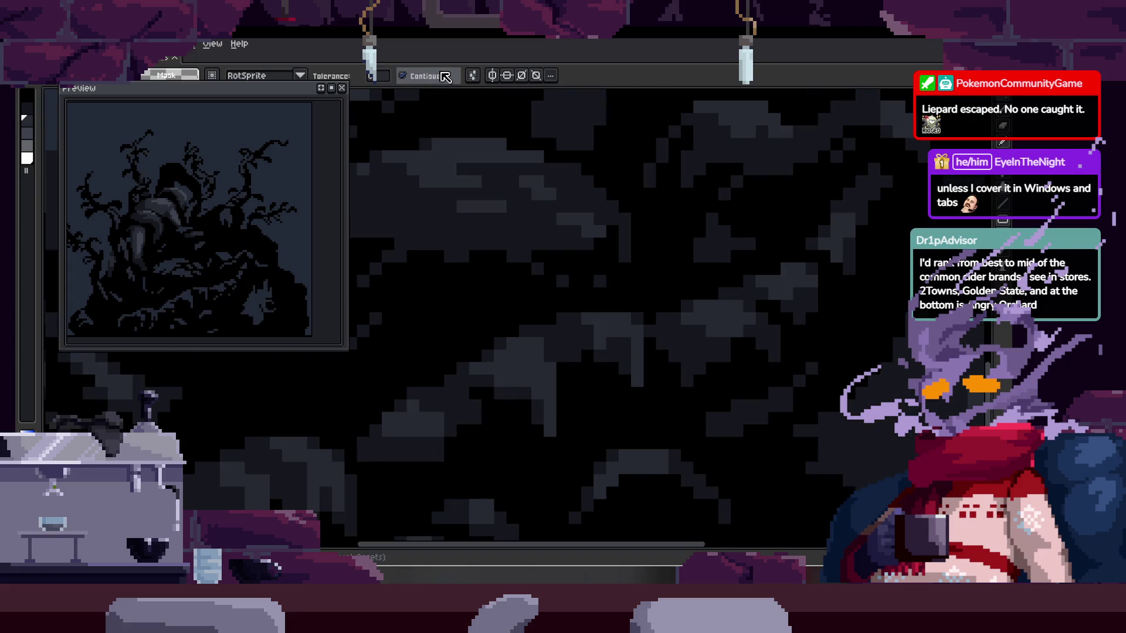
- Magic-wand select one dark tree shade and paint lighter pixels along its tops
click(623, 314)
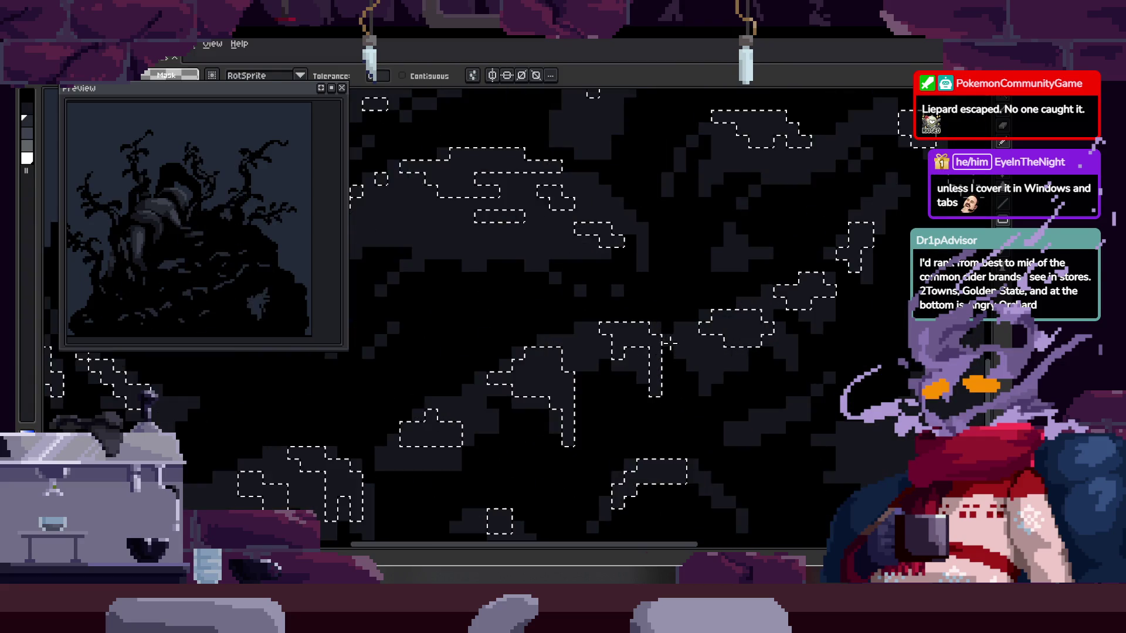
key(b)
scroll(638, 344, up, 2)
drag(638, 343, 565, 306)
mouse_move(414, 392)
mouse_down()
mouse_move(478, 328)
mouse_move(451, 320)
mouse_move(515, 340)
mouse_move(536, 367)
mouse_up()
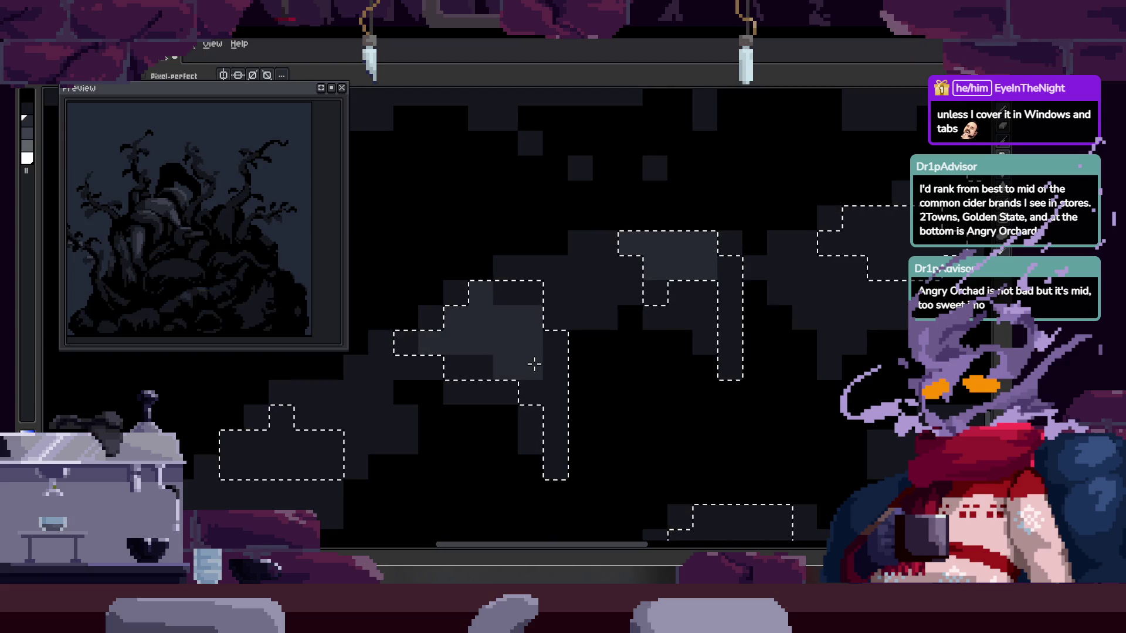
click(555, 367)
- Paint a diagonal stroke of lighter grey pixels on another part of the tree
drag(484, 433, 636, 374)
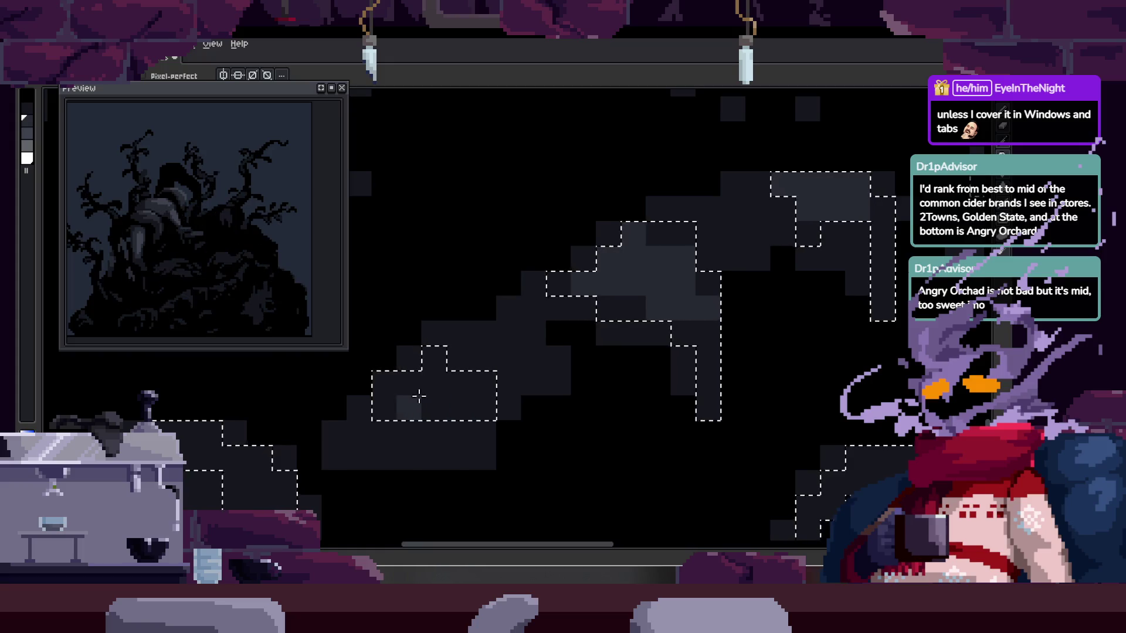
scroll(440, 369, down, 4)
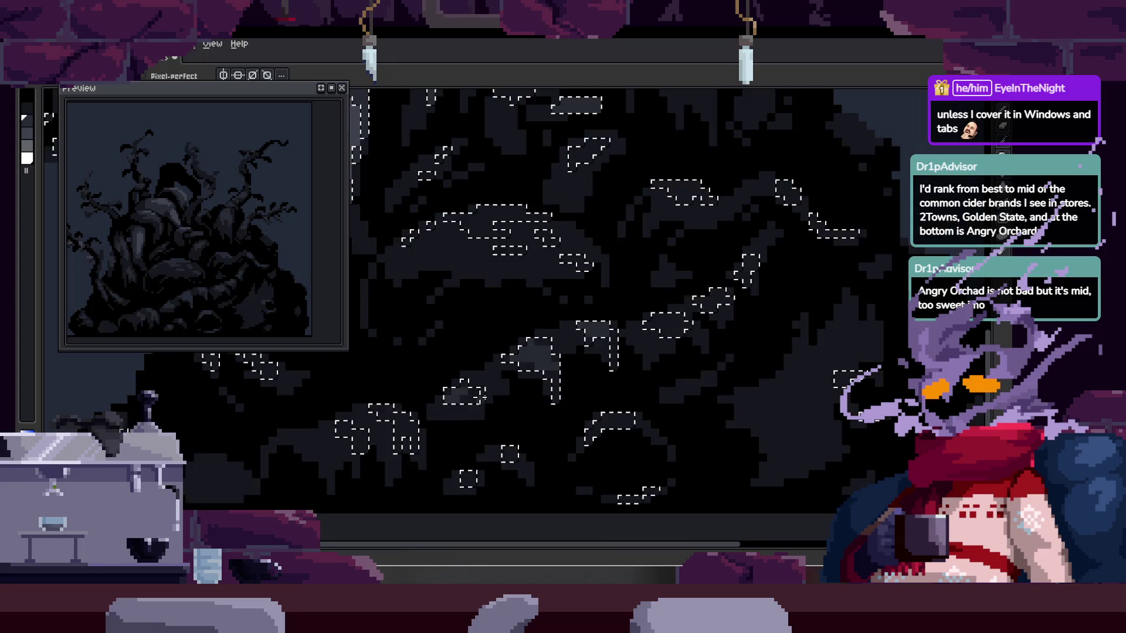
scroll(434, 337, up, 6)
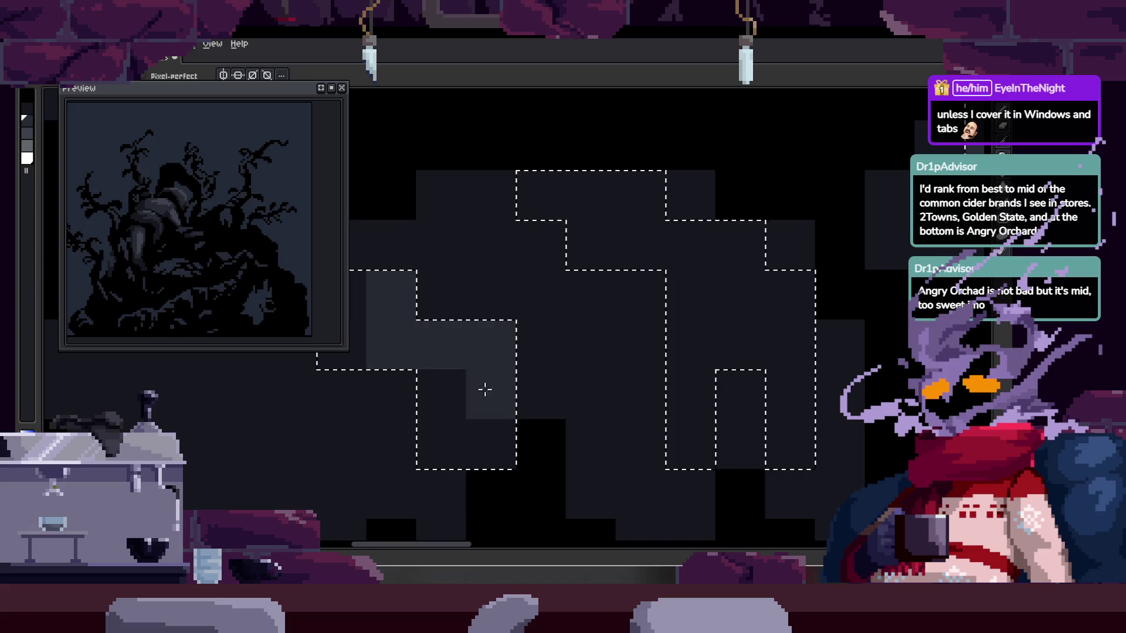
drag(477, 387, 359, 456)
drag(463, 264, 597, 358)
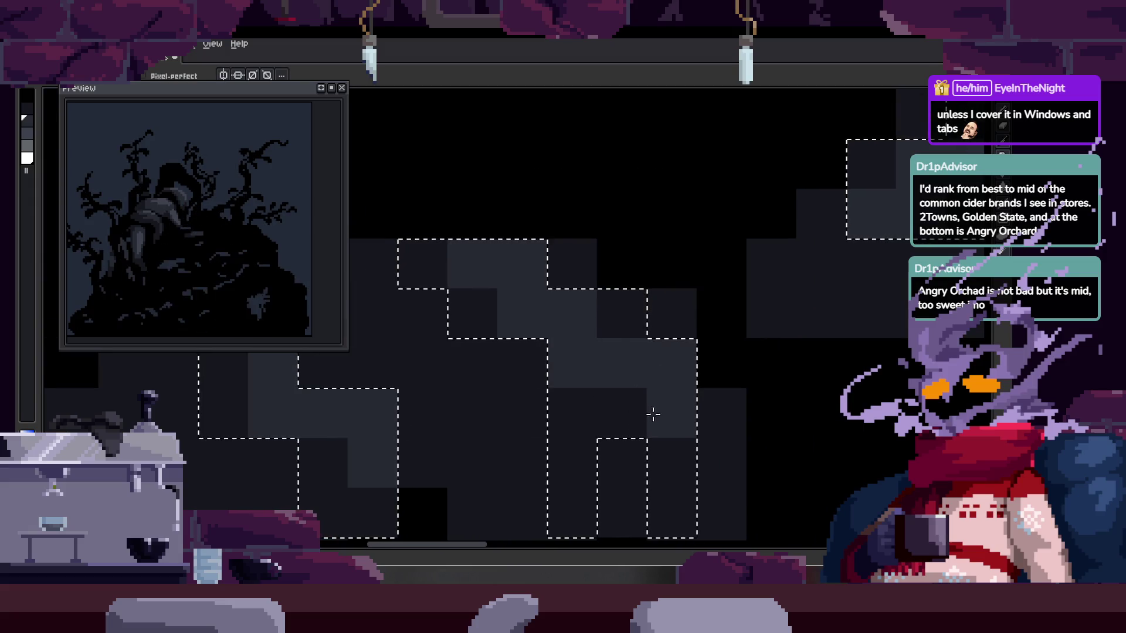
scroll(721, 448, down, 2)
scroll(721, 448, down, 2)
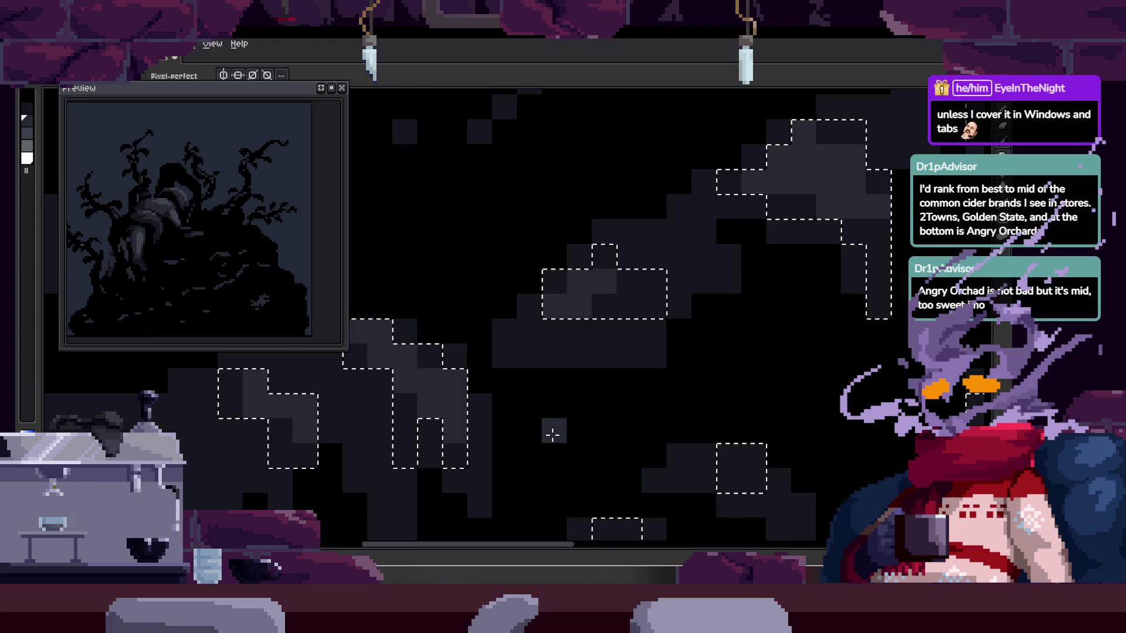
scroll(633, 448, up, 2)
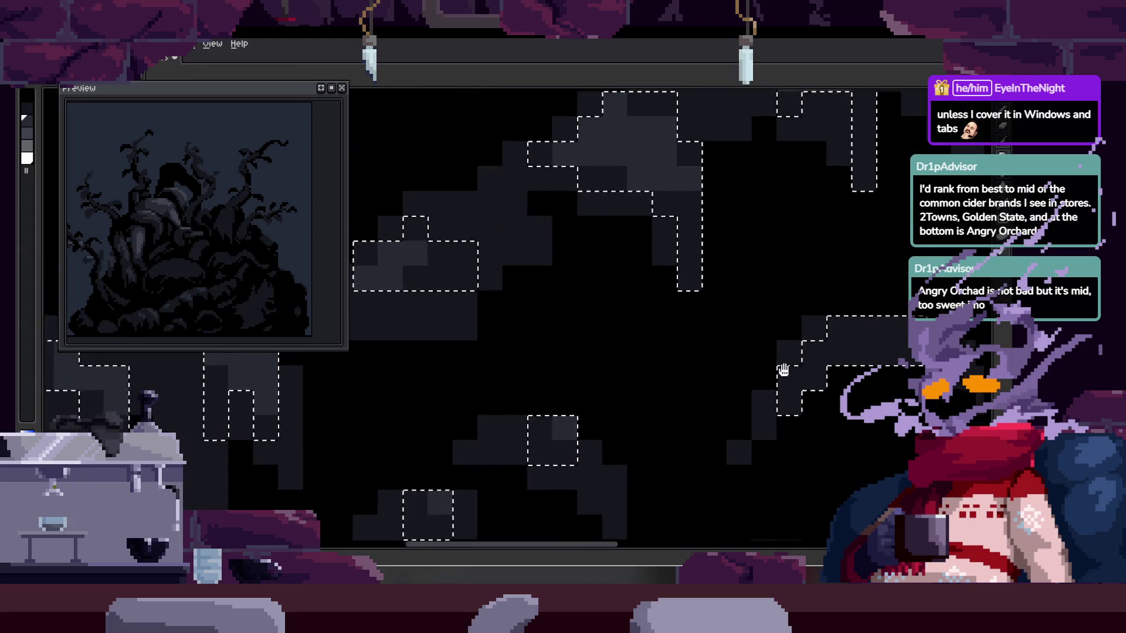
drag(804, 364, 604, 413)
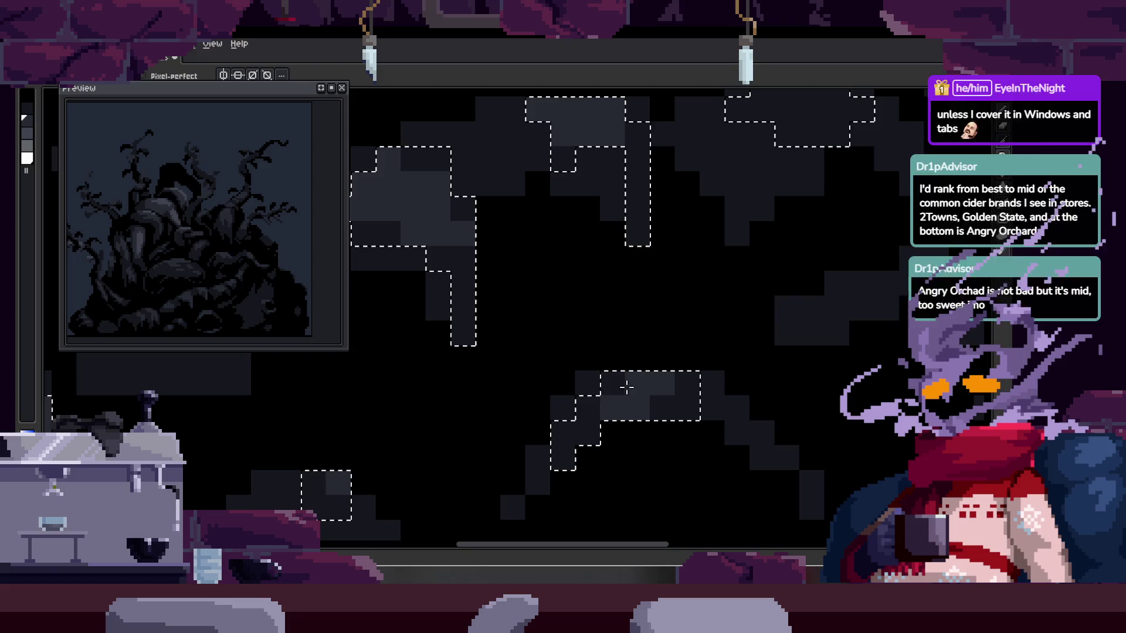
scroll(632, 458, down, 3)
scroll(638, 458, right, 1)
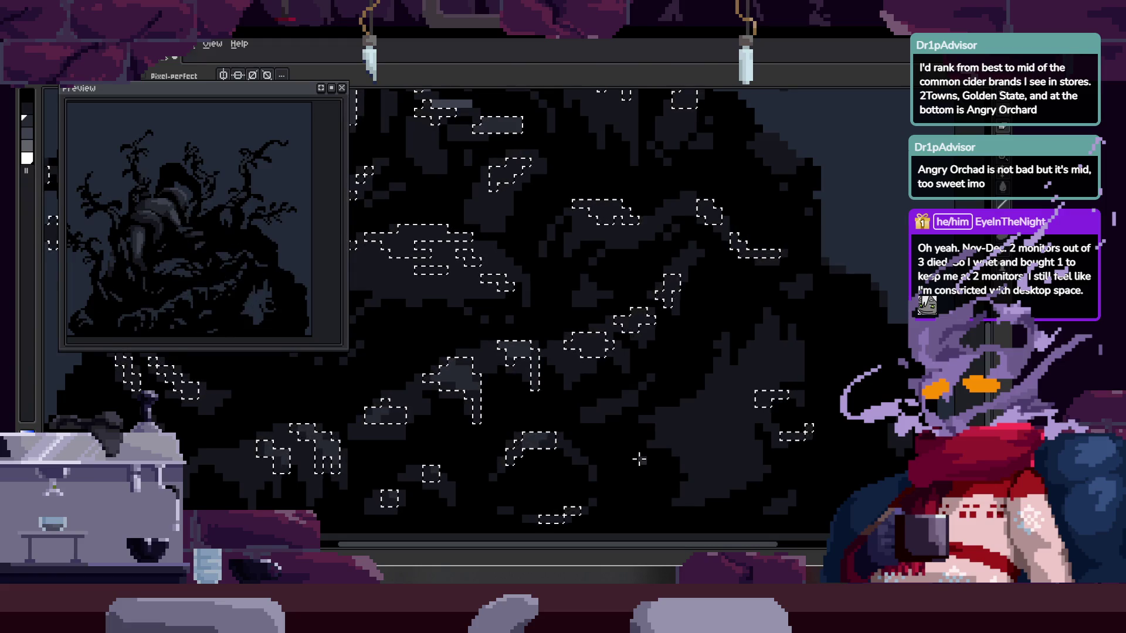
scroll(639, 460, up, 5)
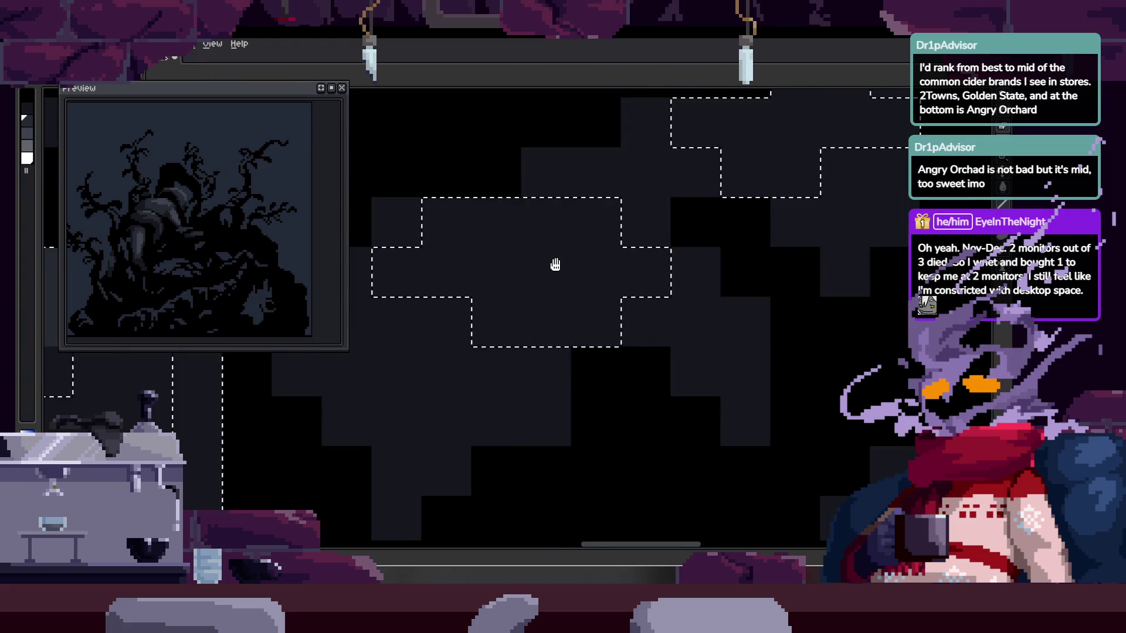
- Review the remaining selected shapes, then clear the selection
mouse_move(773, 274)
mouse_down()
mouse_move(536, 311)
mouse_move(520, 410)
mouse_up()
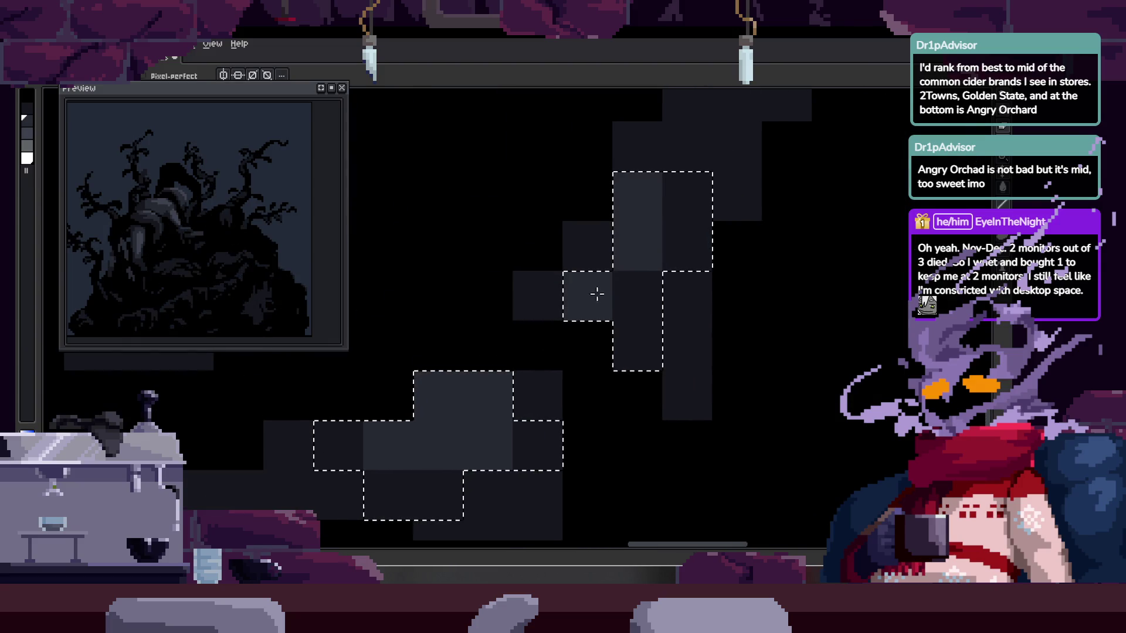
scroll(696, 263, down, 2)
scroll(764, 179, up, 2)
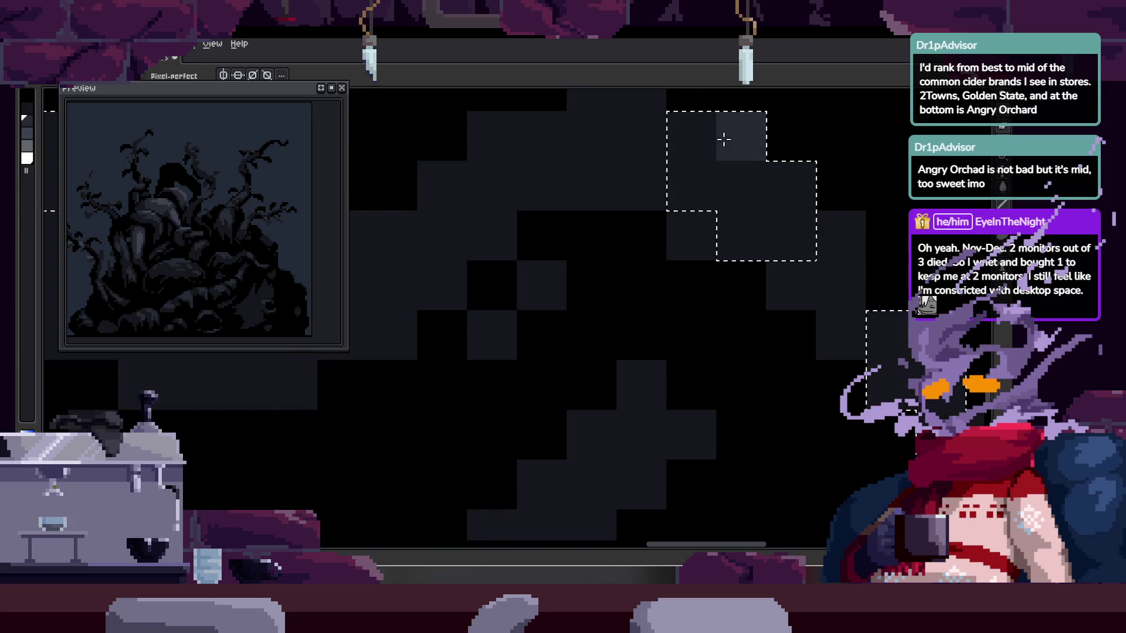
scroll(774, 205, down, 1)
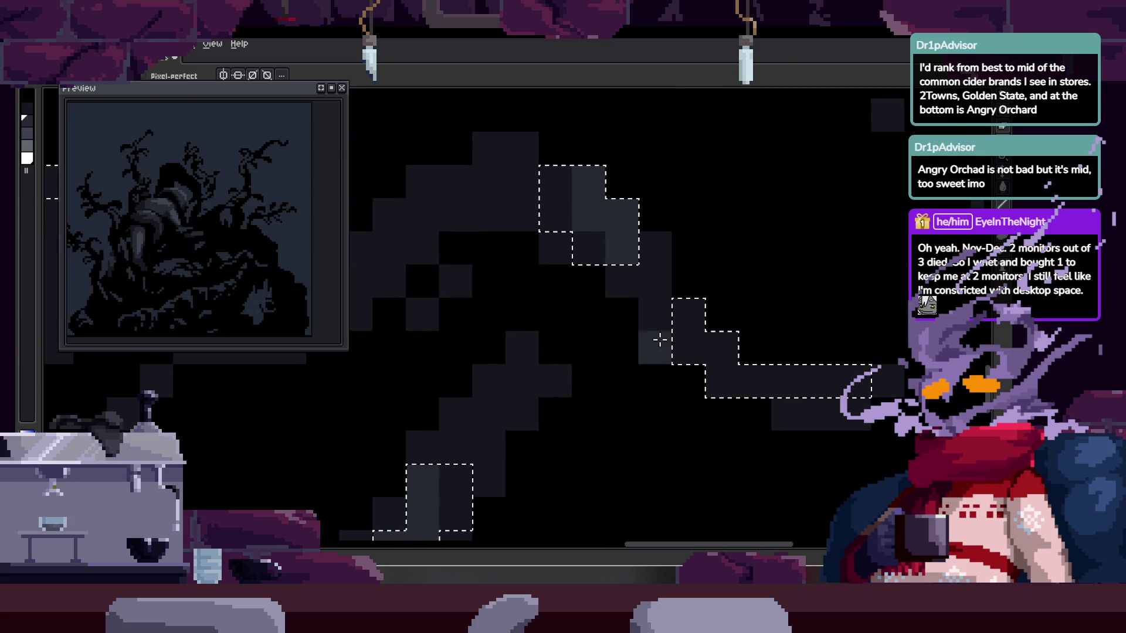
scroll(816, 392, down, 4)
scroll(742, 339, up, 3)
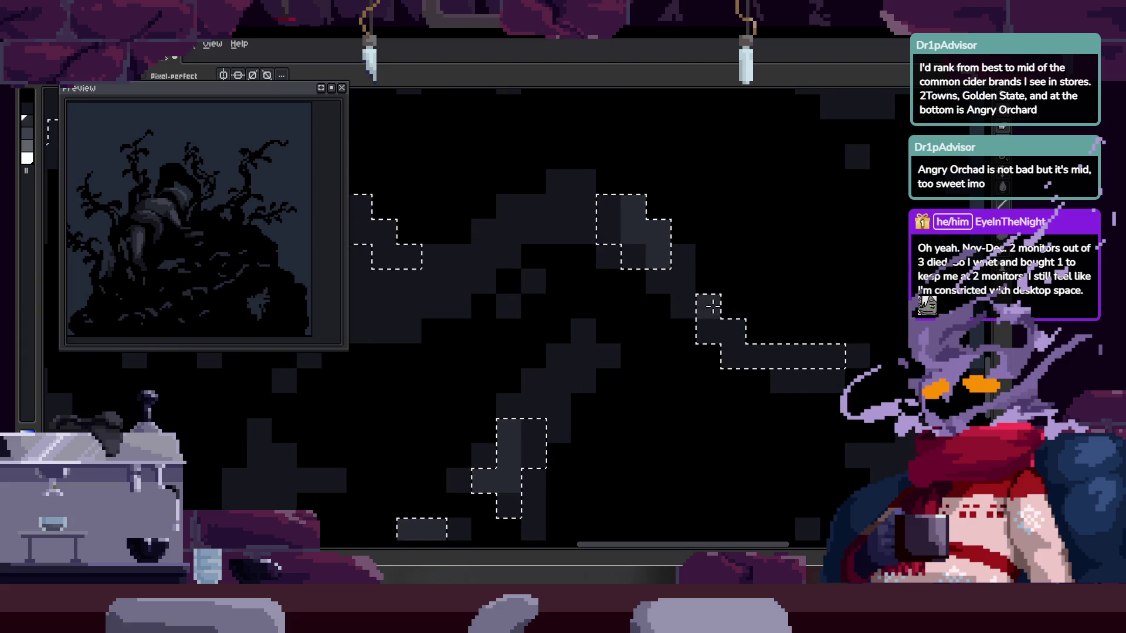
scroll(742, 339, down, 2)
scroll(485, 282, up, 2)
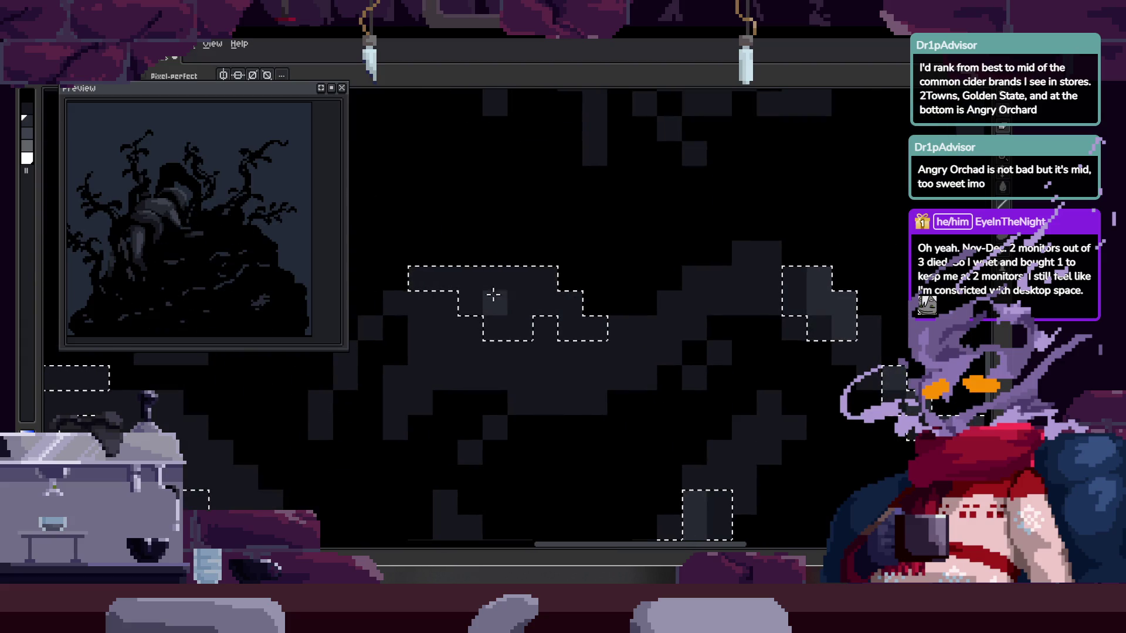
scroll(722, 352, down, 3)
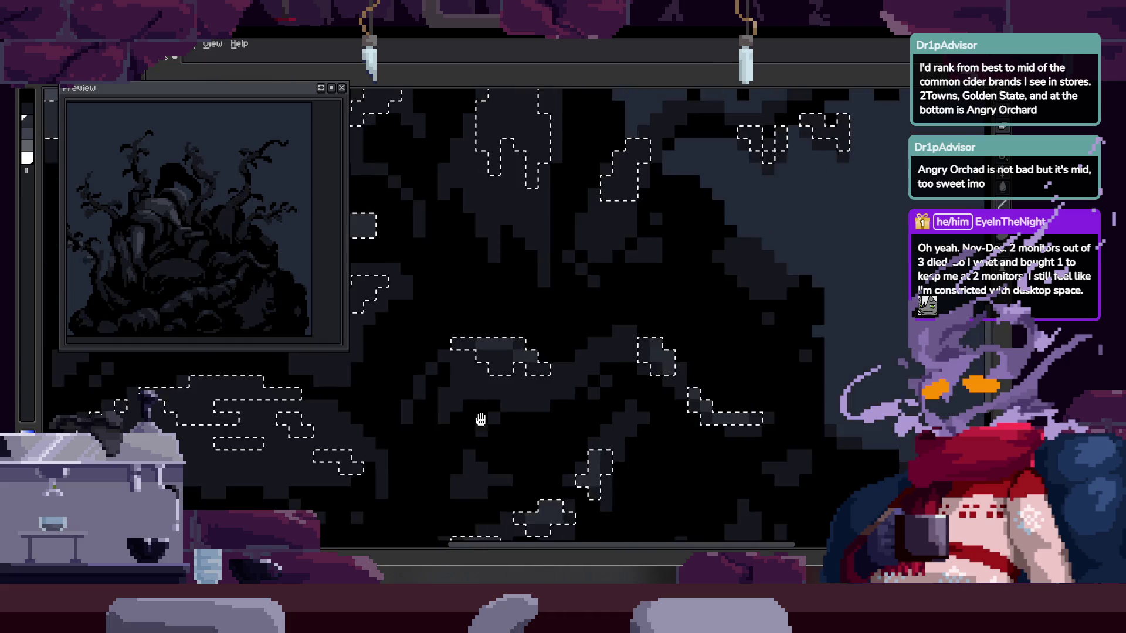
scroll(722, 352, up, 1)
scroll(566, 294, up, 3)
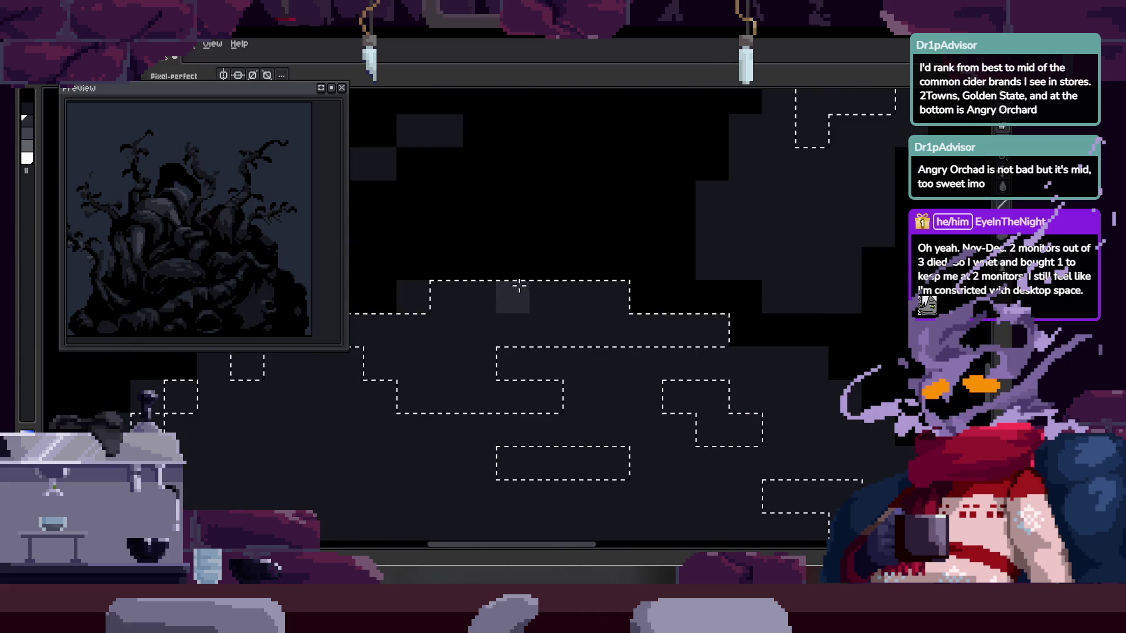
scroll(565, 293, down, 1)
scroll(648, 315, up, 1)
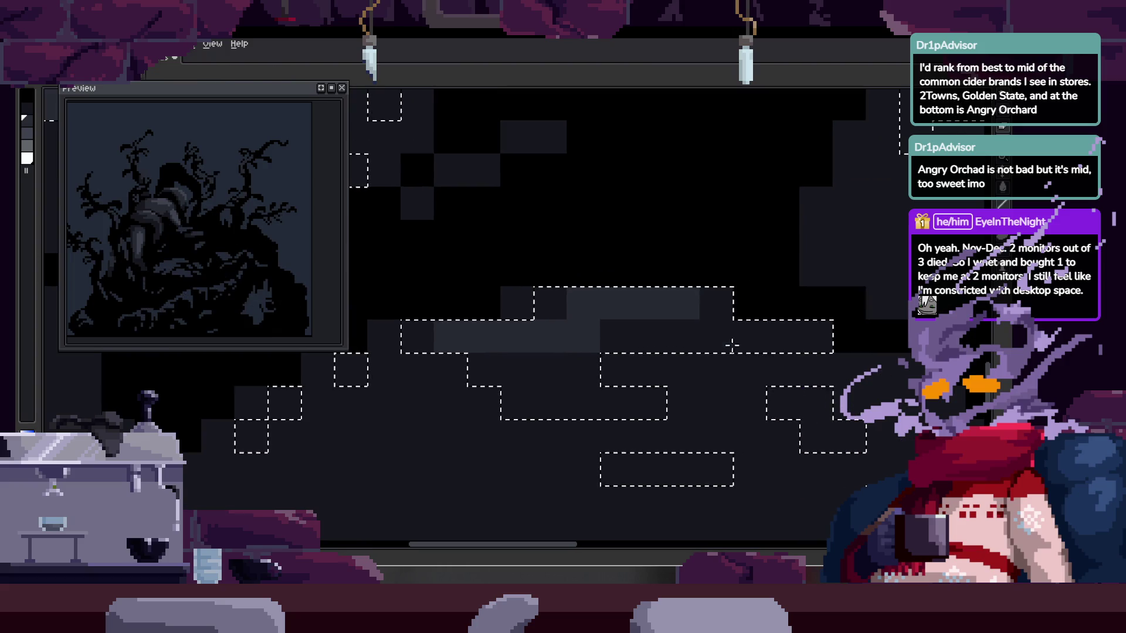
scroll(711, 335, down, 1)
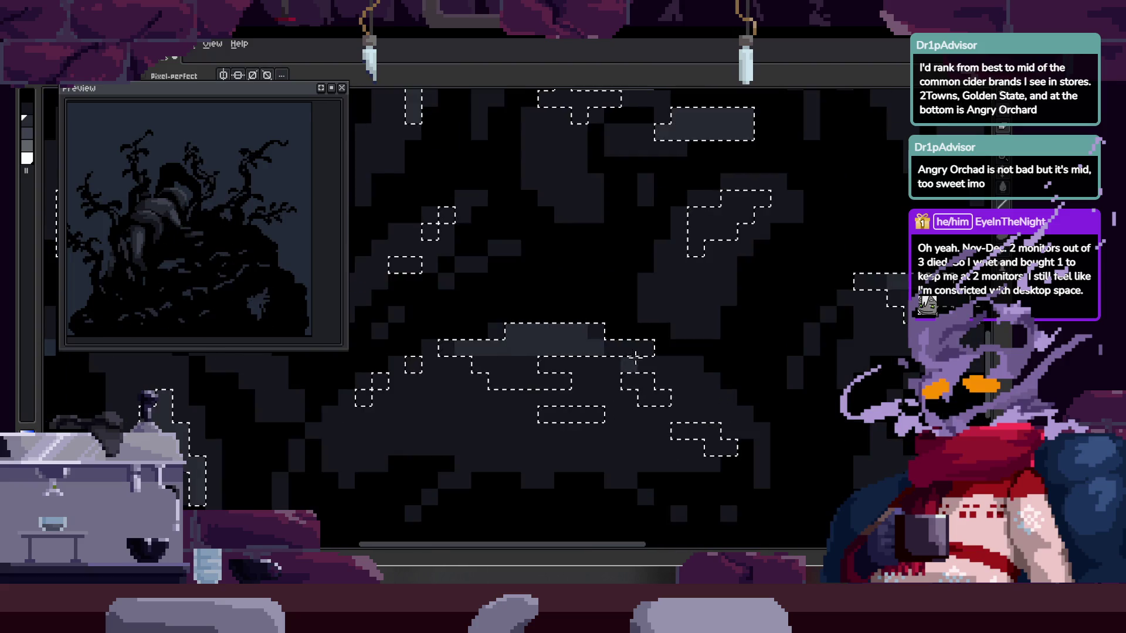
scroll(678, 412, up, 1)
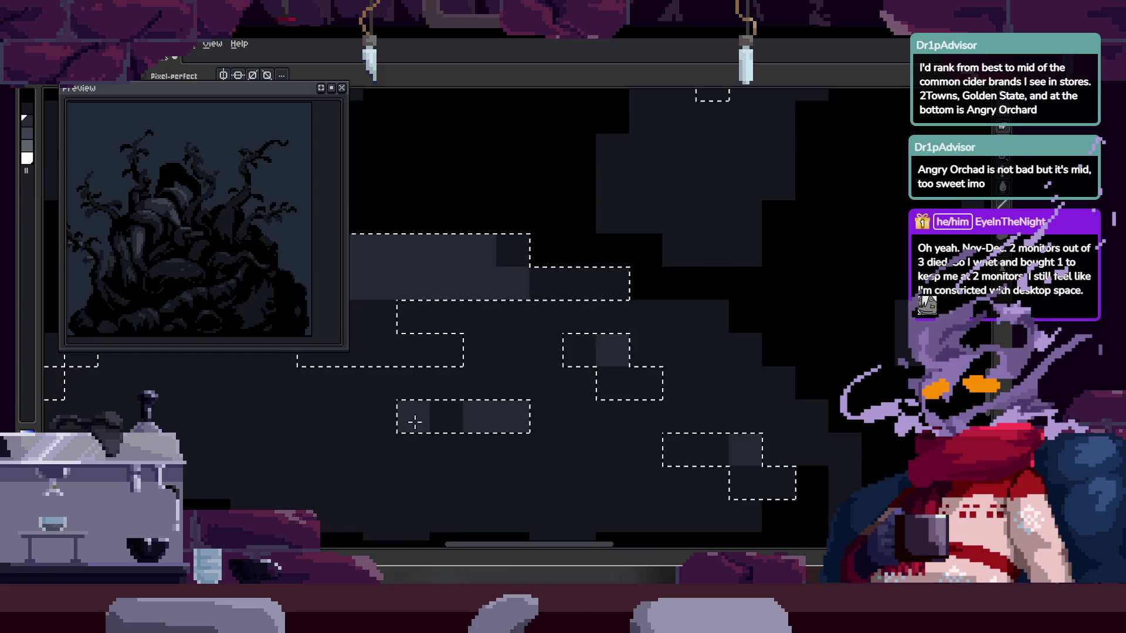
scroll(623, 434, down, 1)
key(ctrl+d)
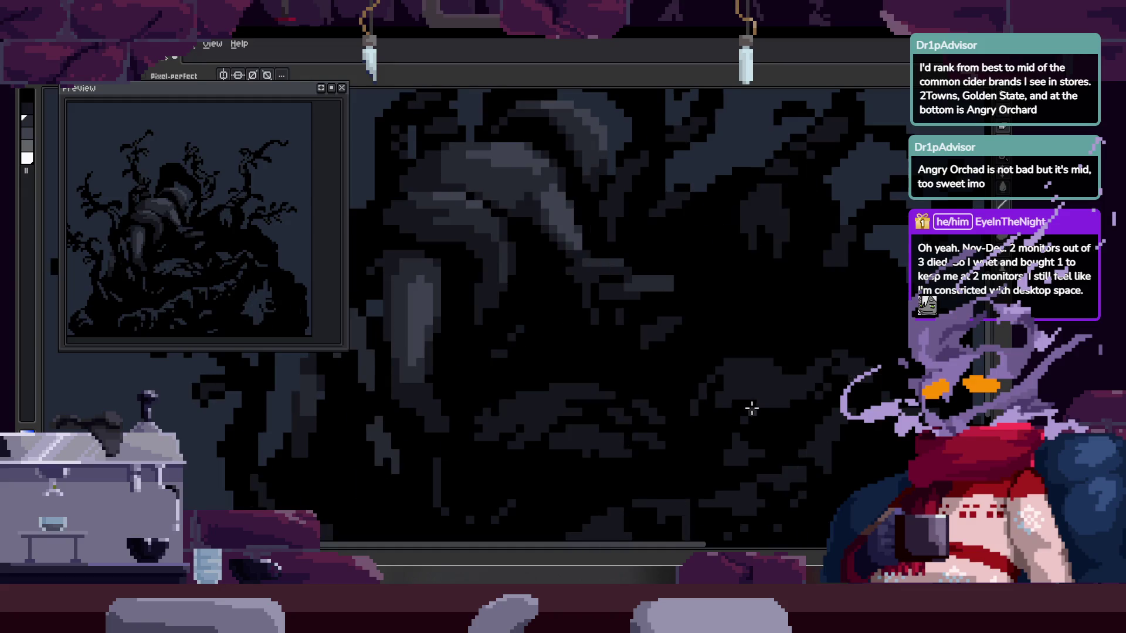
- Magic-wand select another shade of the tree and return to the Pencil
scroll(754, 402, up, 4)
click(616, 200)
scroll(585, 160, up, 1)
drag(586, 160, 506, 298)
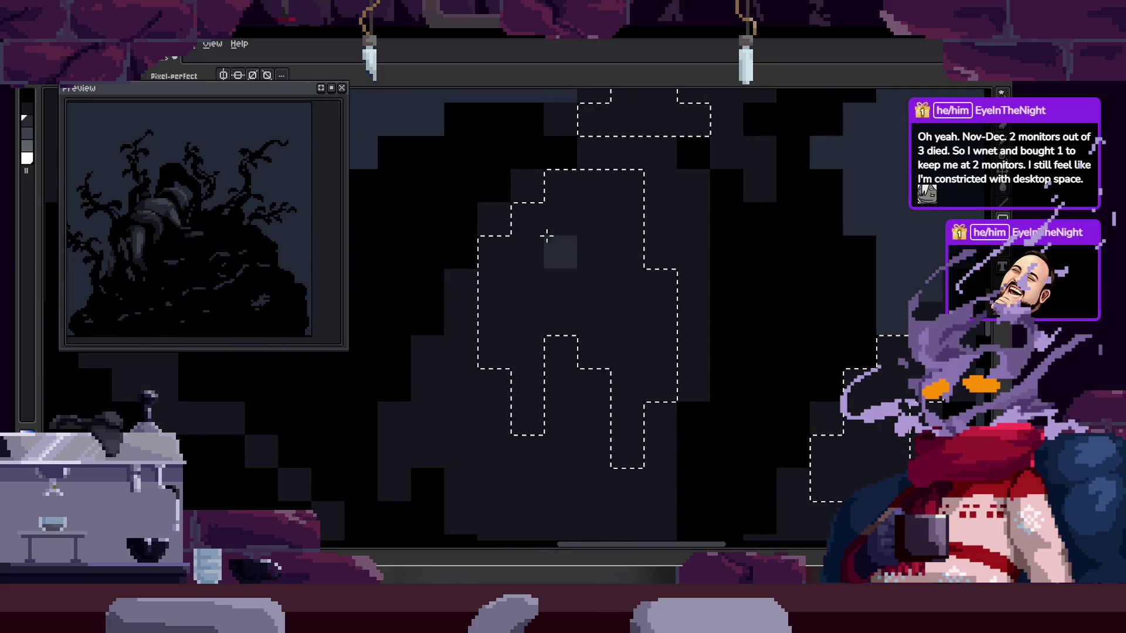
mouse_move(595, 244)
mouse_down()
mouse_move(553, 327)
mouse_move(532, 335)
mouse_up()
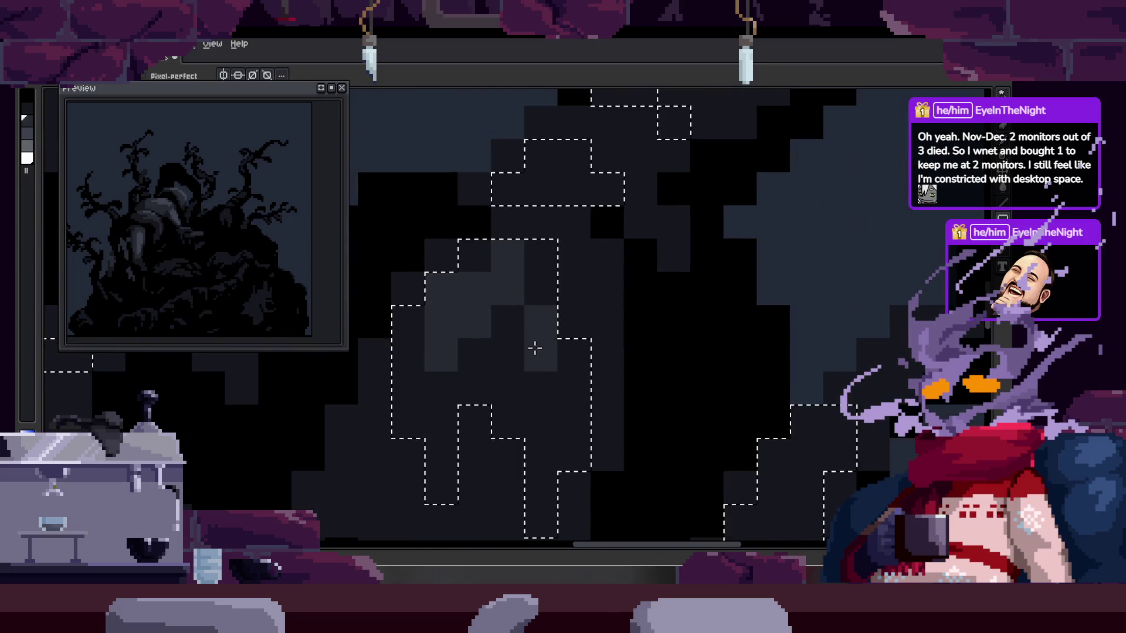
key(b)
- Move across the newly selected tree shapes to highlight them
drag(556, 251, 510, 344)
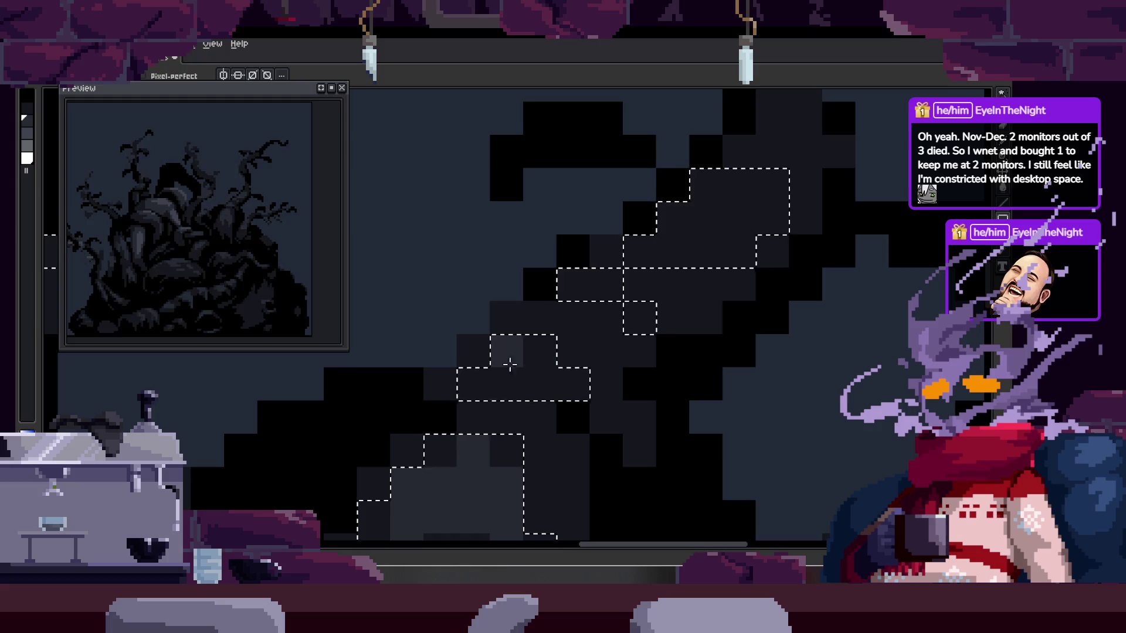
drag(597, 336, 483, 414)
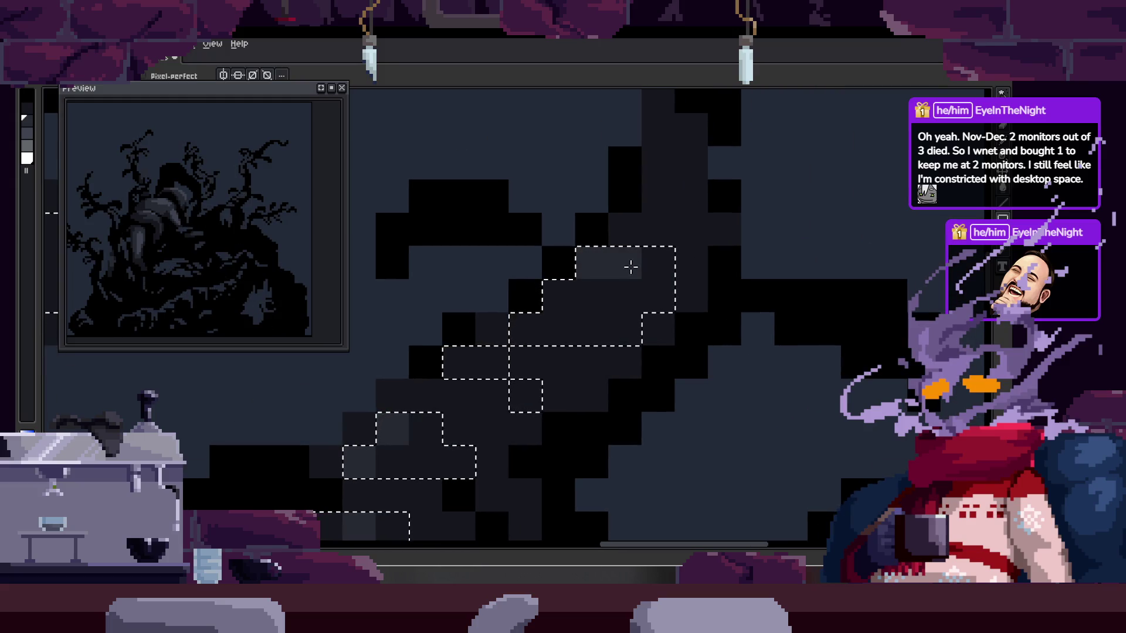
scroll(587, 384, down, 3)
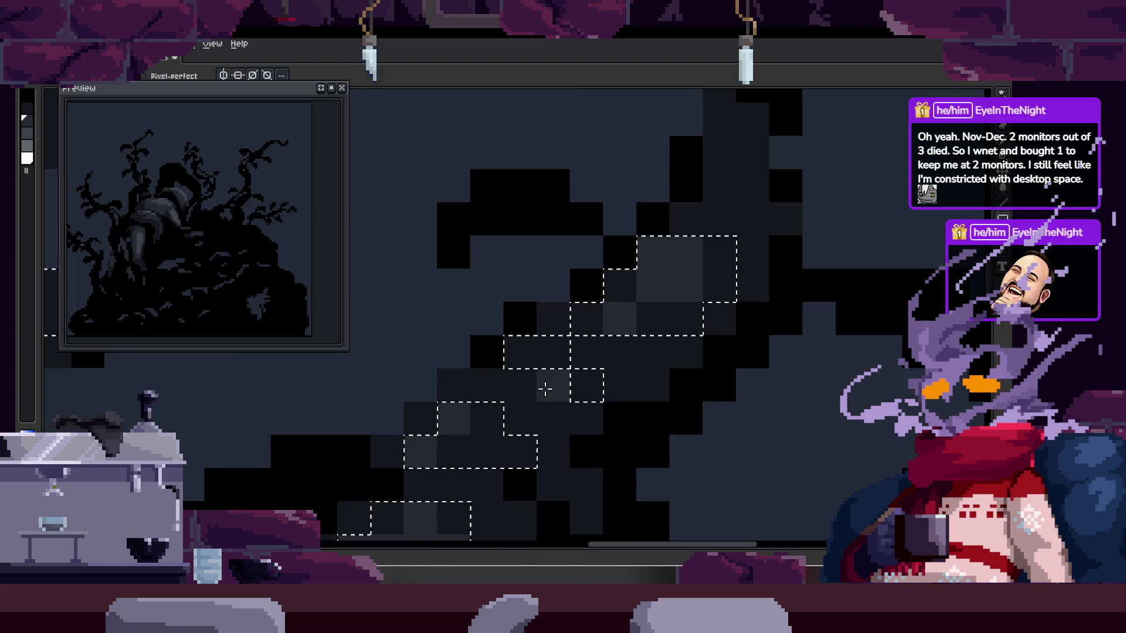
scroll(559, 338, up, 5)
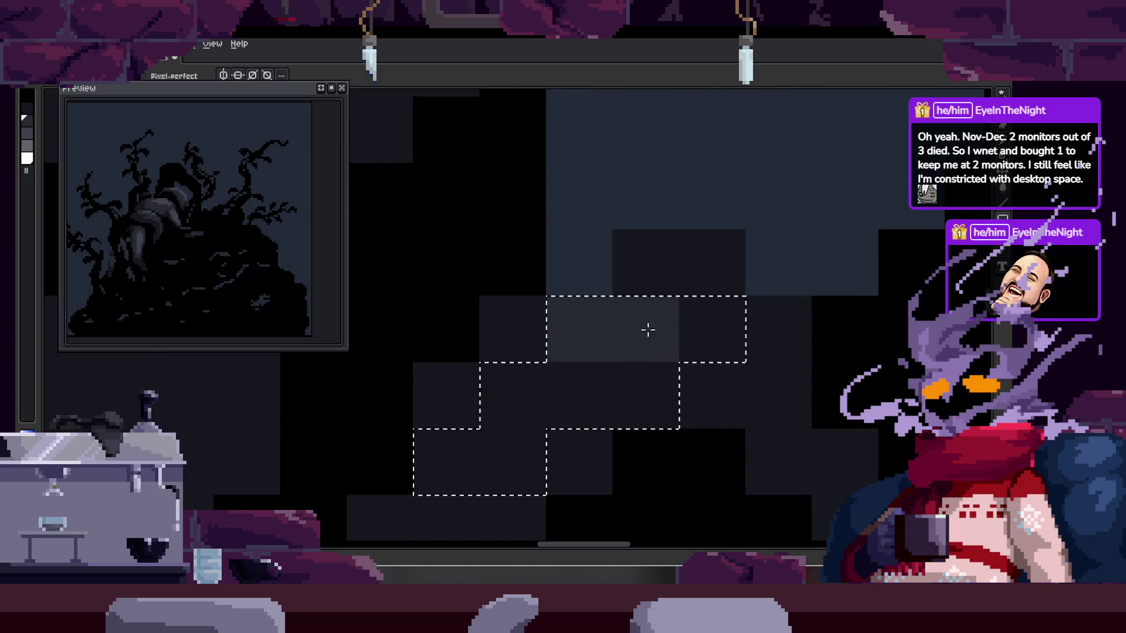
scroll(584, 387, down, 3)
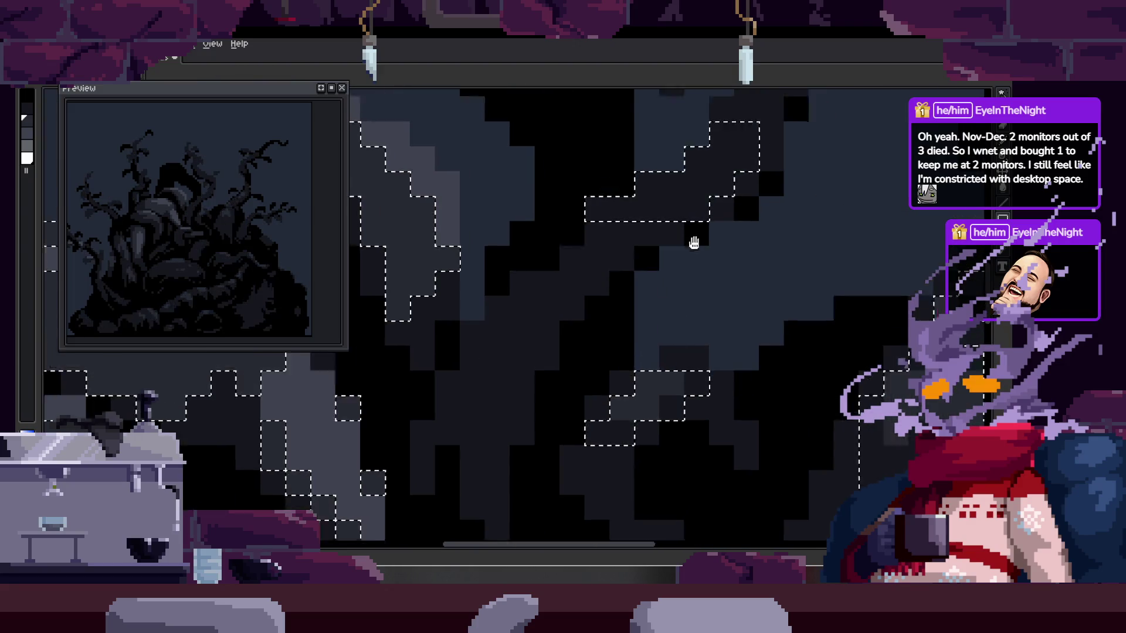
scroll(599, 319, up, 3)
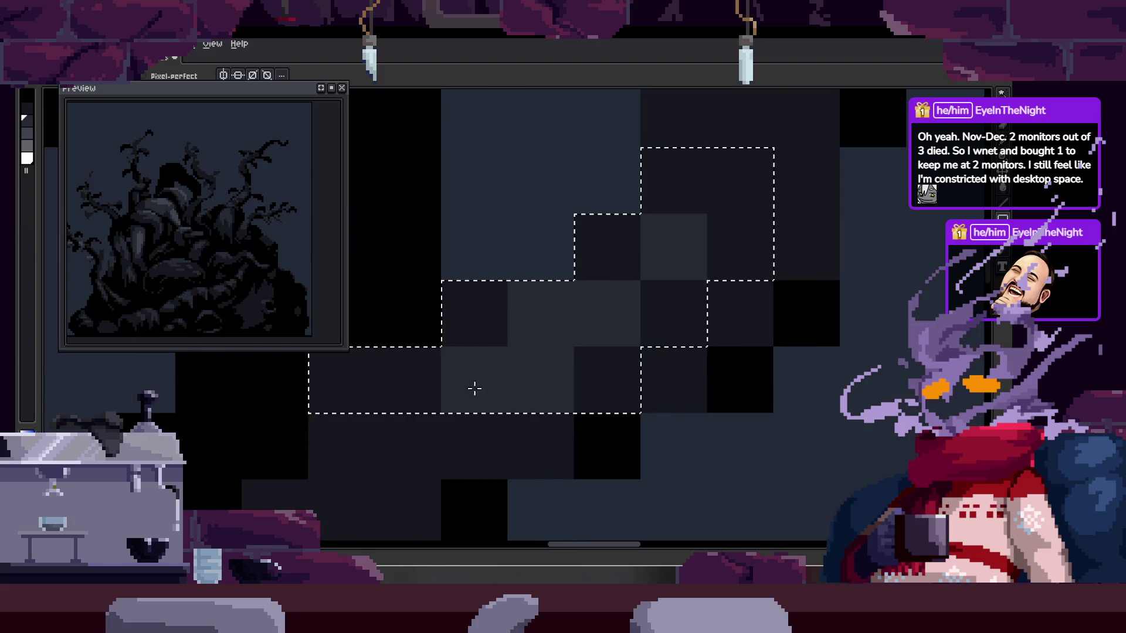
scroll(533, 405, down, 2)
scroll(533, 405, down, 3)
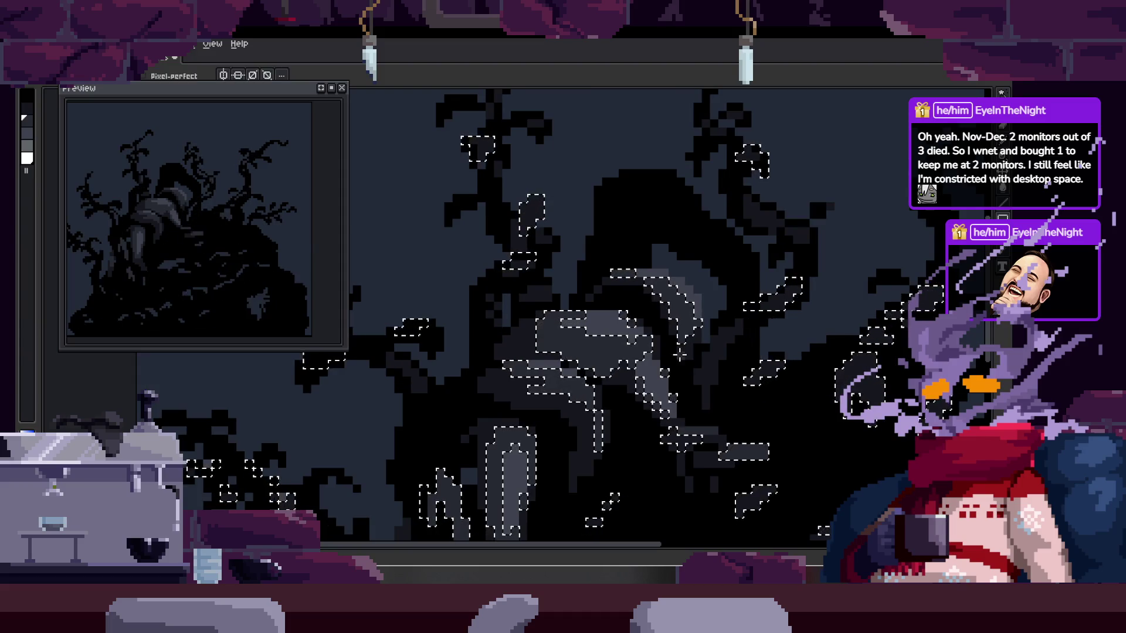
scroll(676, 363, up, 1)
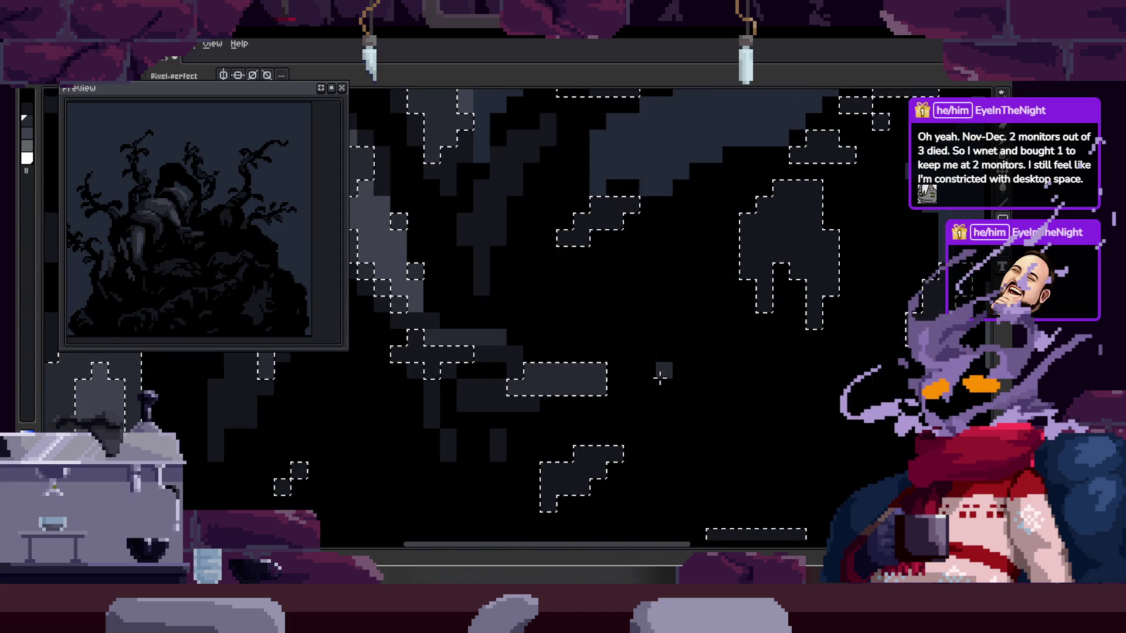
scroll(659, 375, up, 2)
scroll(661, 377, down, 4)
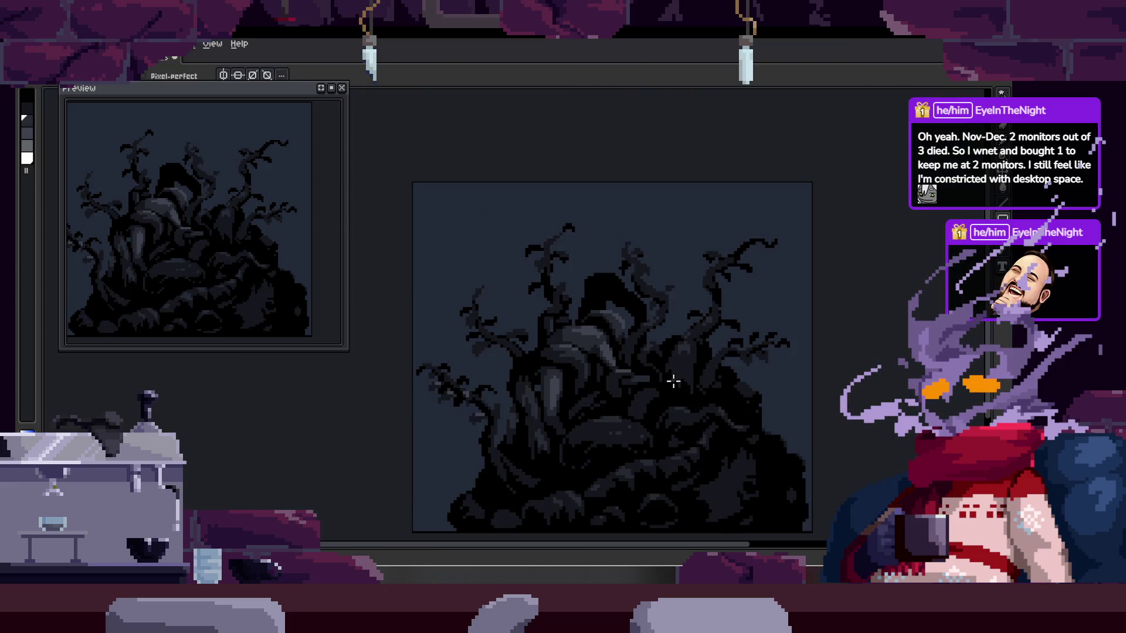
scroll(674, 375, up, 4)
- Magic-wand select one shade of the tree's pixels and zoom in on it
key(w)
click(712, 255)
scroll(686, 359, down, 2)
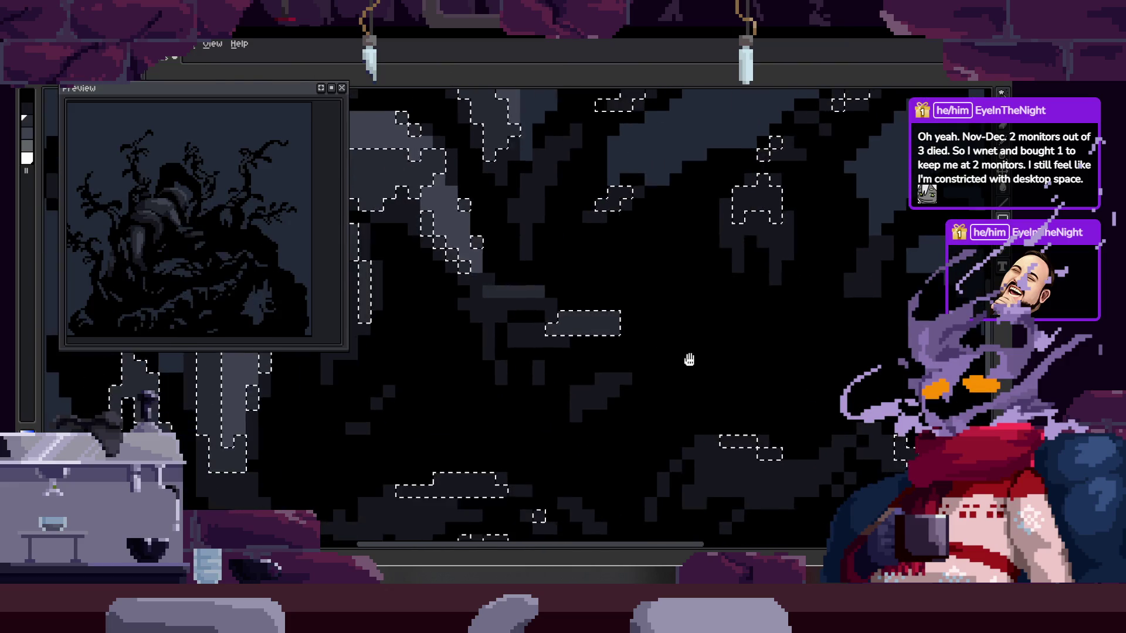
scroll(662, 397, up, 2)
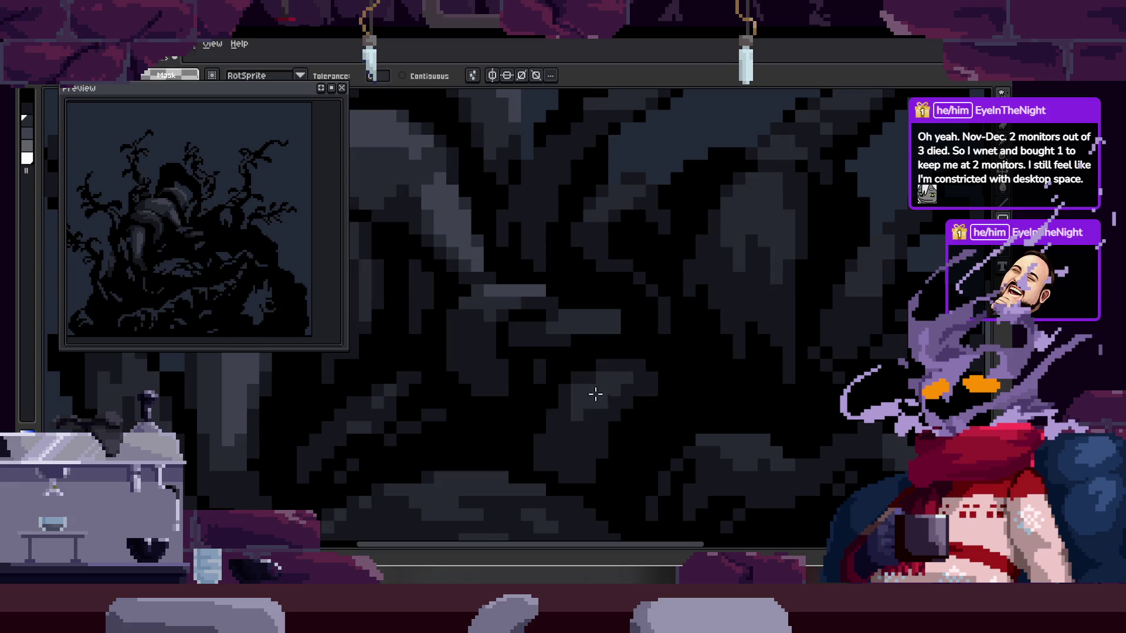
scroll(596, 395, up, 2)
key(b)
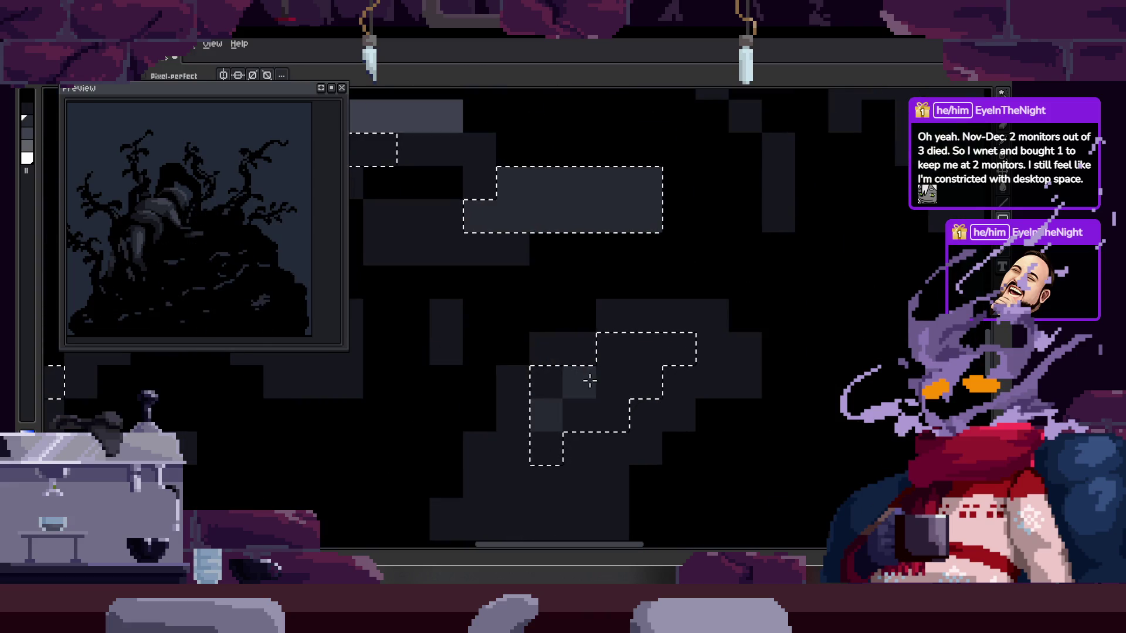
scroll(634, 344, down, 3)
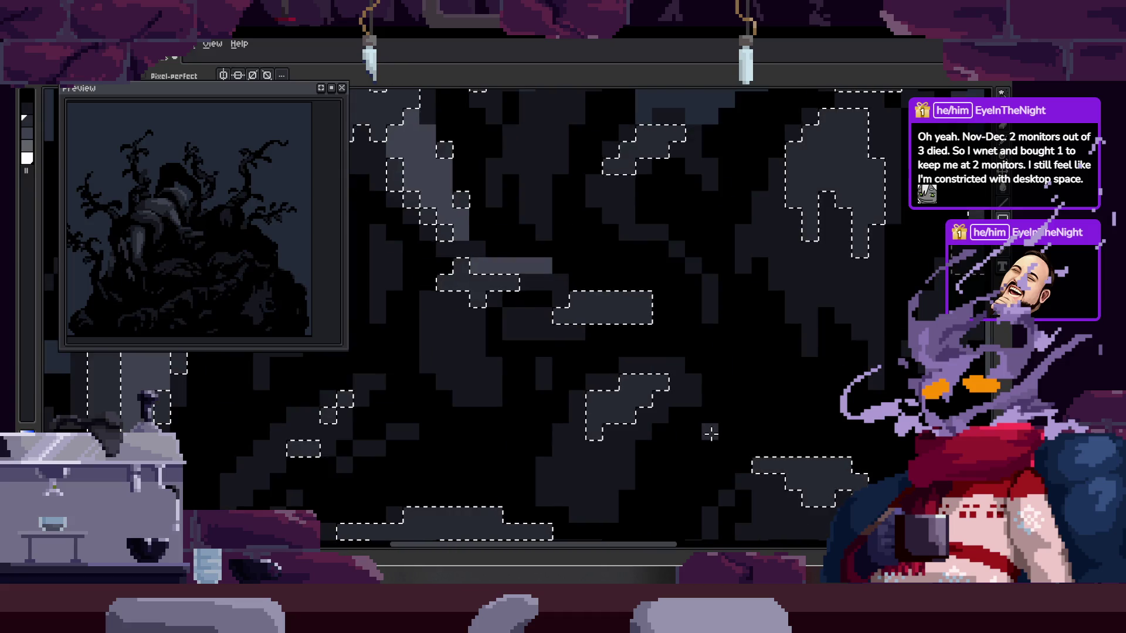
scroll(638, 400, up, 3)
scroll(583, 396, down, 3)
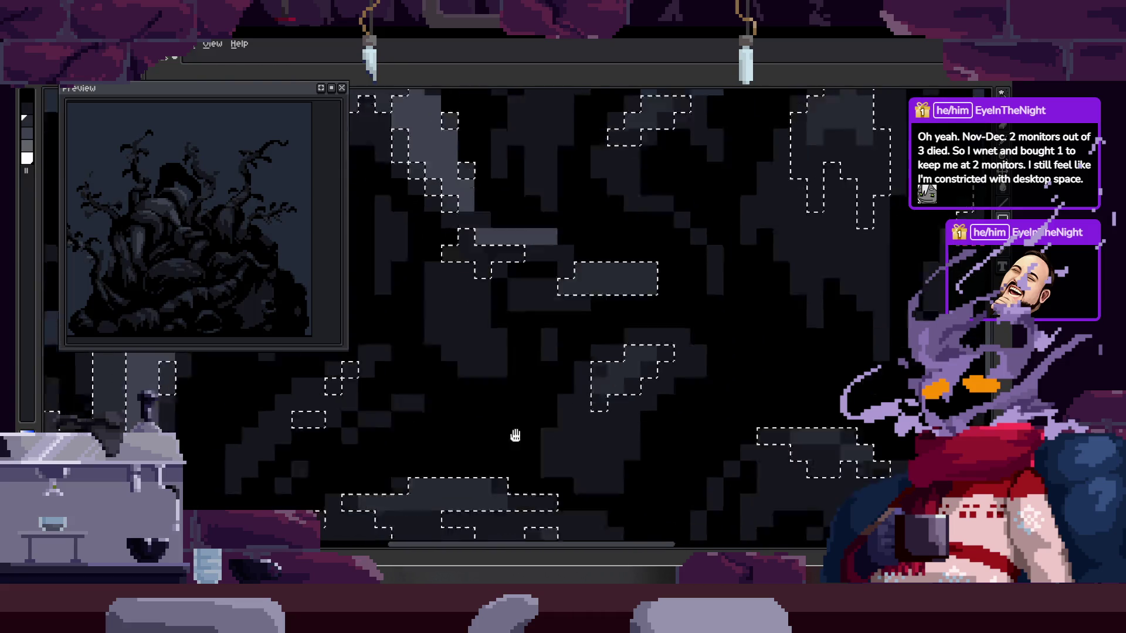
scroll(496, 378, up, 1)
scroll(496, 379, down, 3)
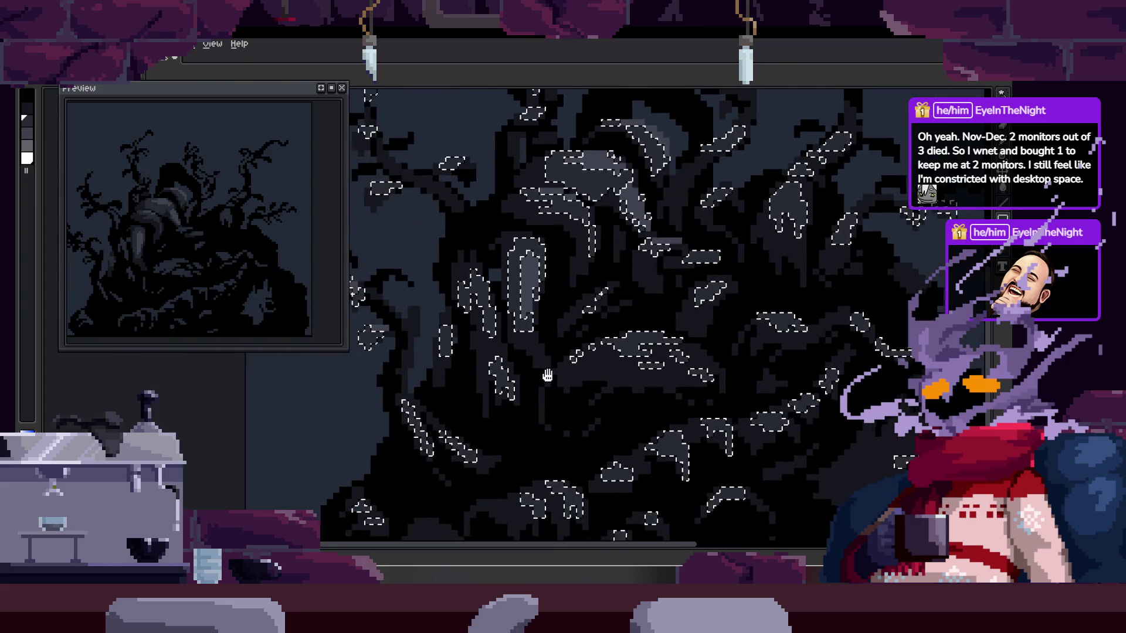
scroll(516, 387, up, 4)
scroll(502, 411, down, 3)
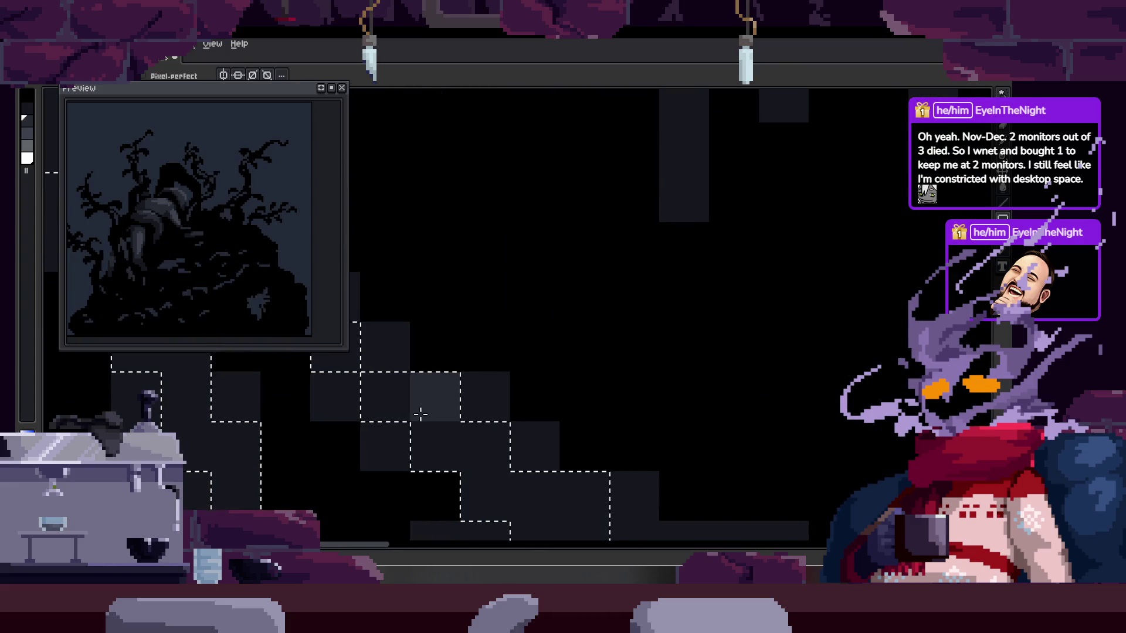
scroll(444, 434, up, 3)
- Pan across the tree to the trunk close-up and clear the selection
drag(444, 434, 761, 432)
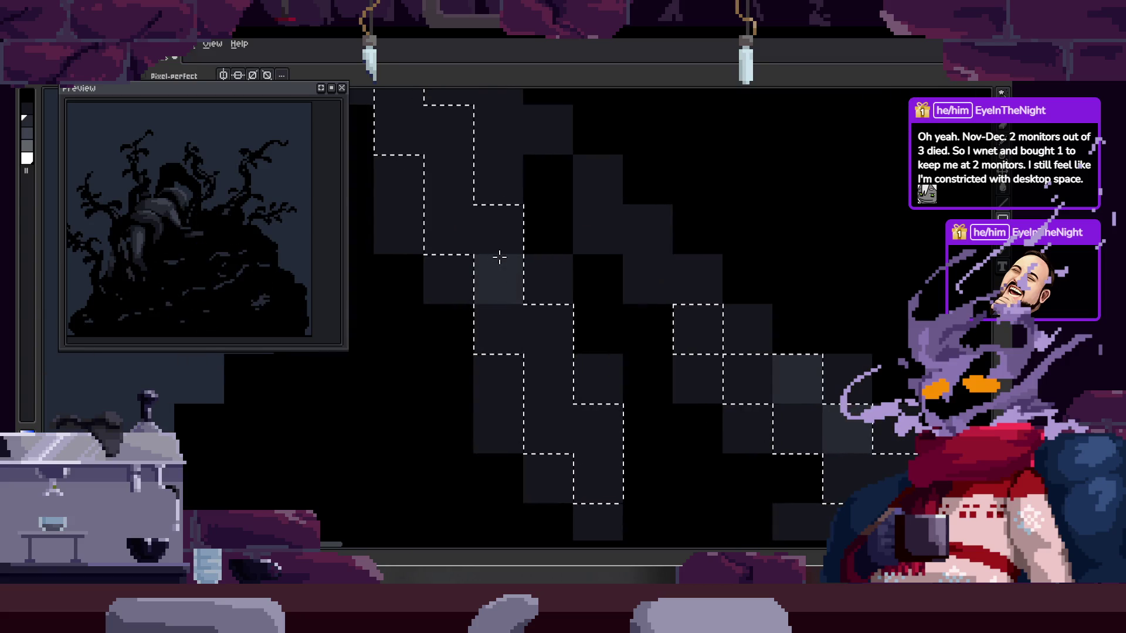
drag(483, 227, 505, 281)
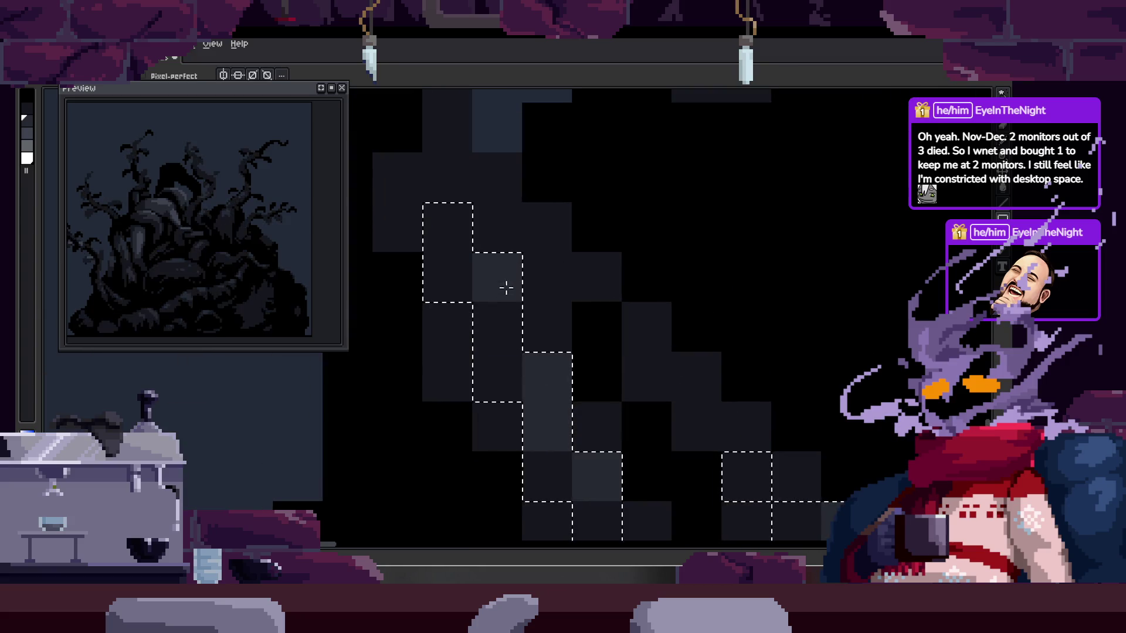
scroll(578, 354, down, 5)
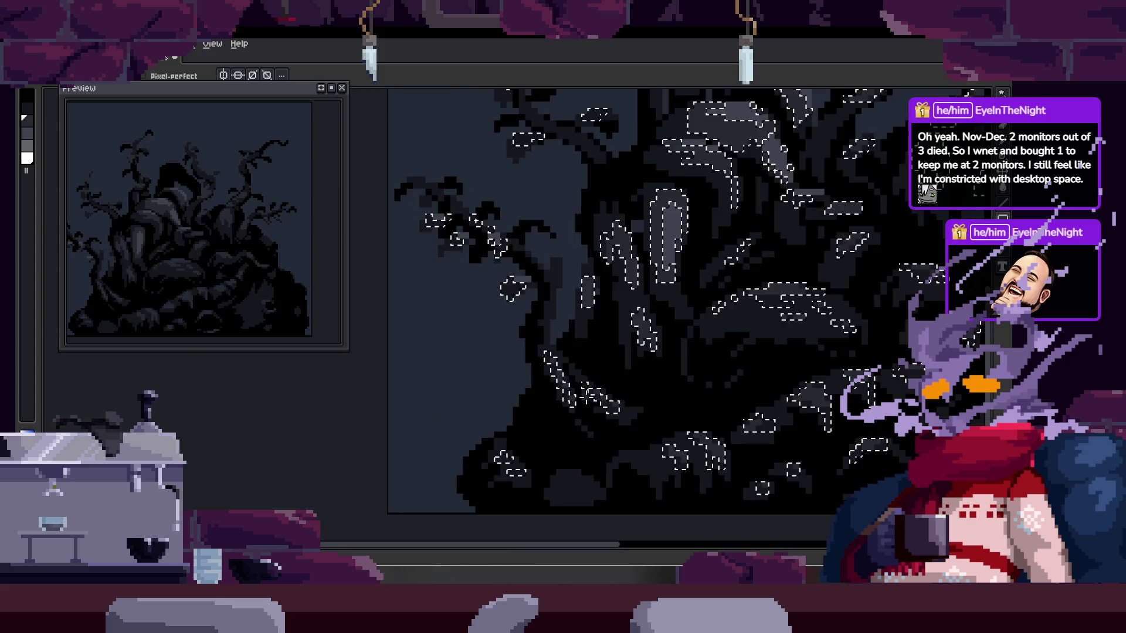
mouse_move(697, 390)
mouse_down()
mouse_move(543, 434)
mouse_move(555, 468)
mouse_up()
key(ctrl+d)
scroll(623, 247, up, 4)
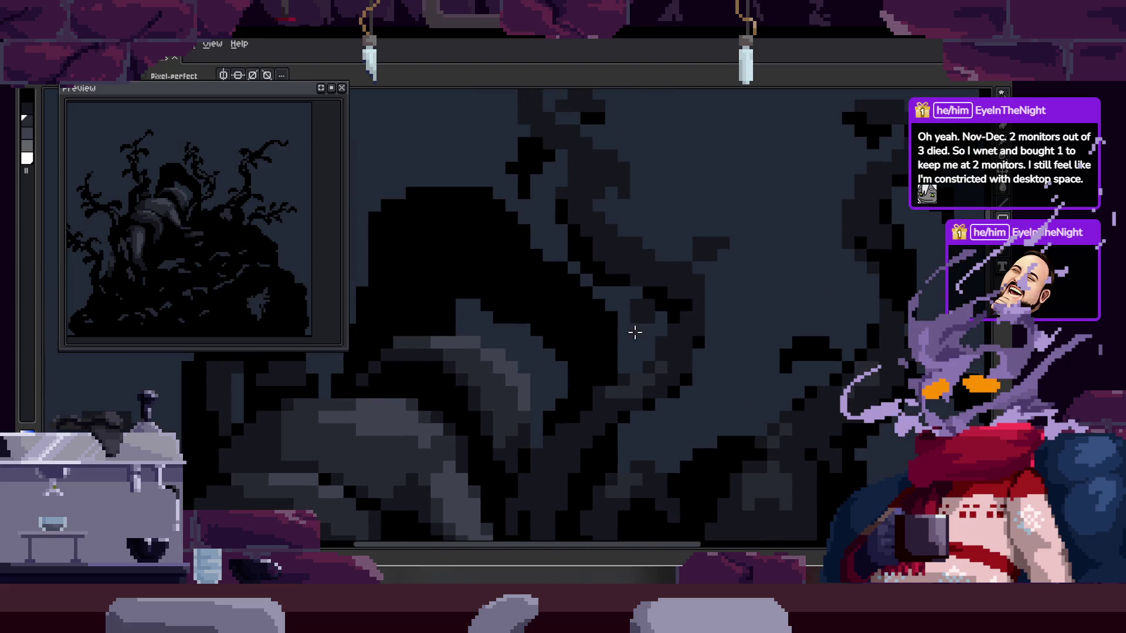
drag(671, 369, 578, 385)
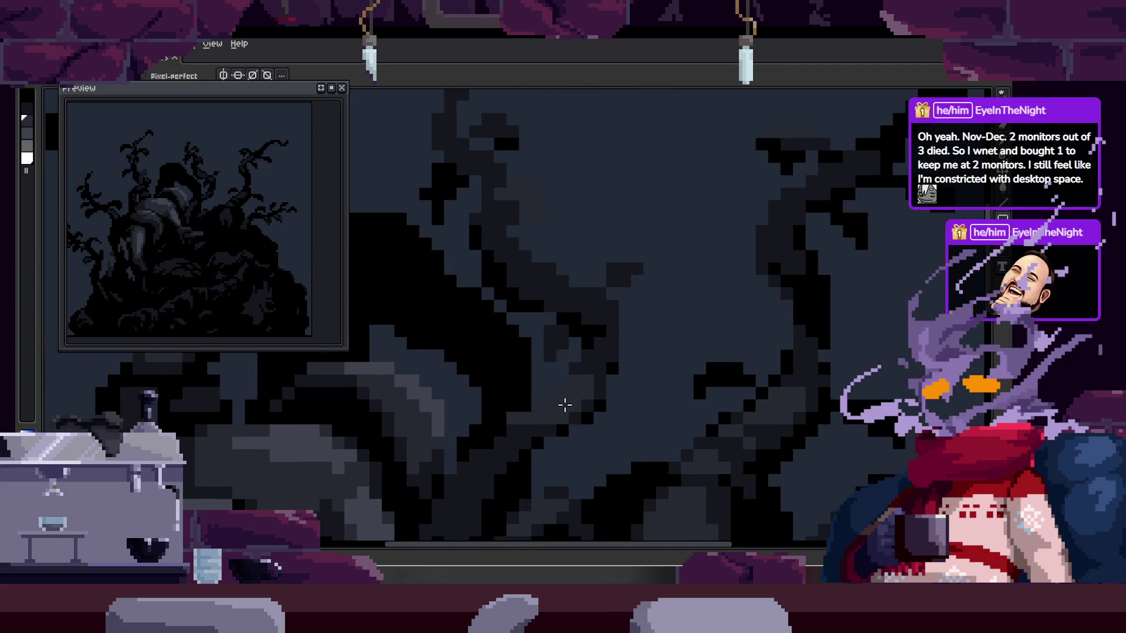
- Select a dark region of the tree, restore it once, then deselect it
key(ctrl+v)
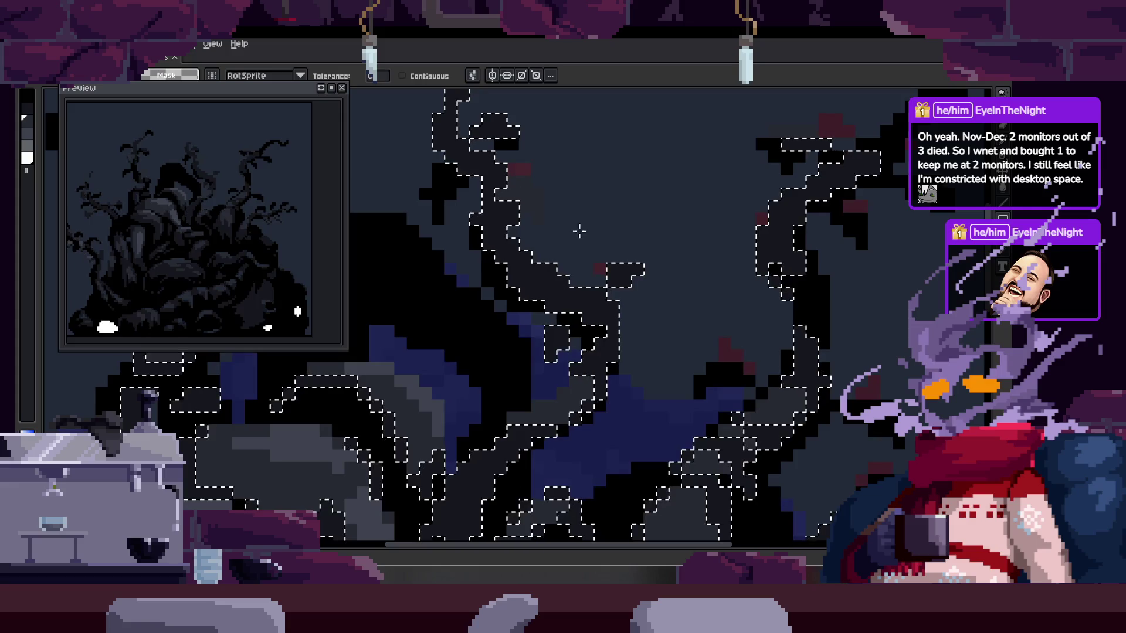
scroll(580, 347, up, 2)
click(557, 182)
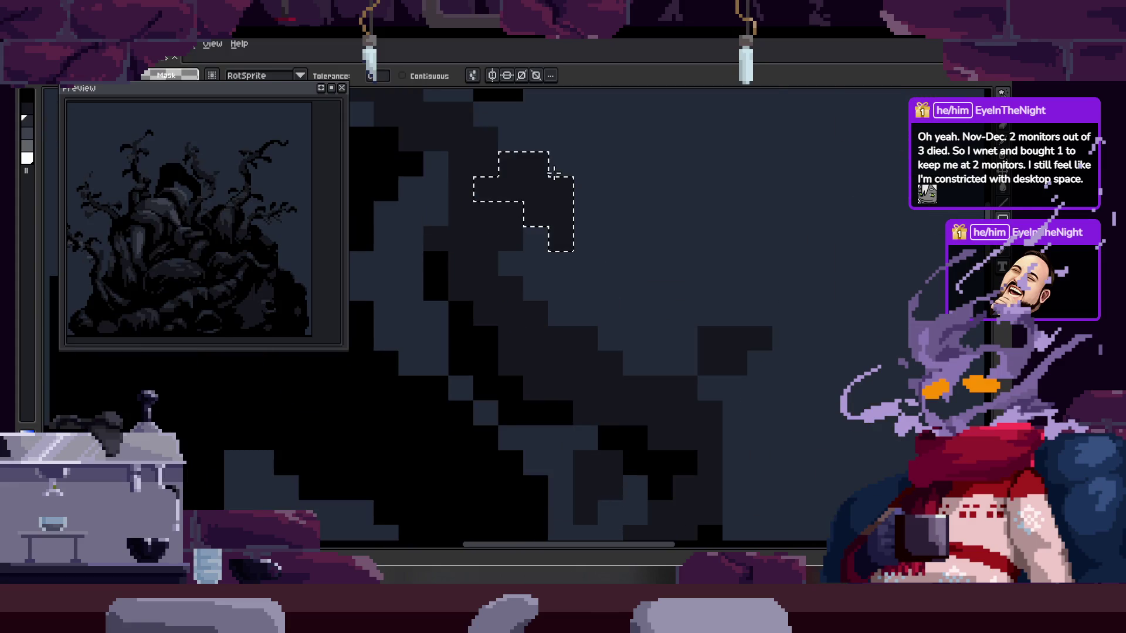
key(b)
scroll(526, 170, down, 3)
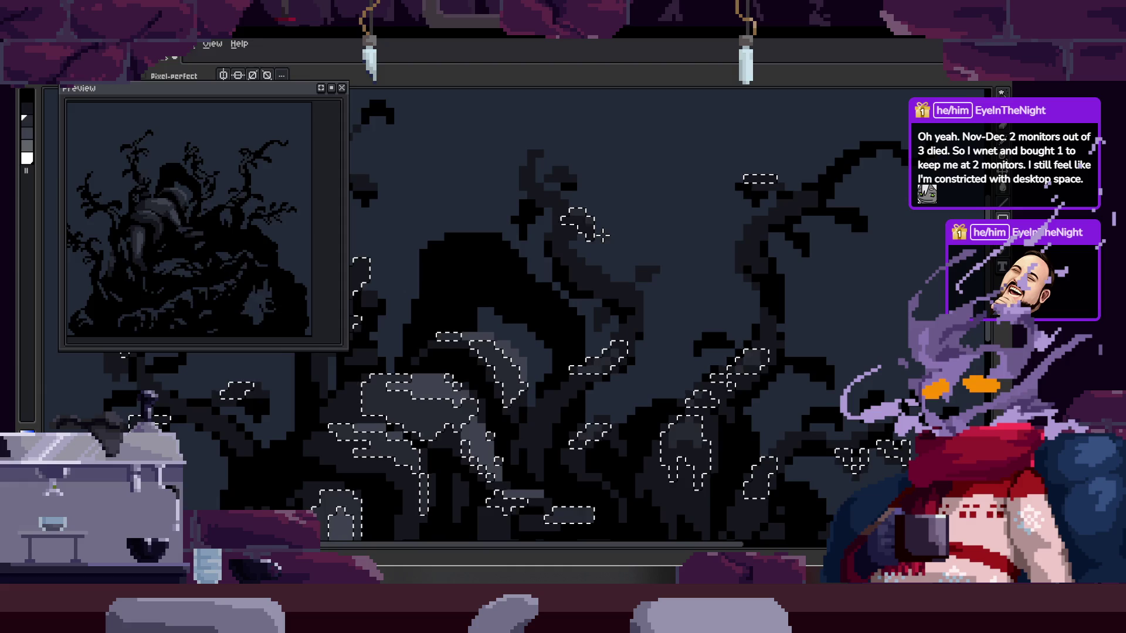
key(ctrl+d)
scroll(565, 314, up, 3)
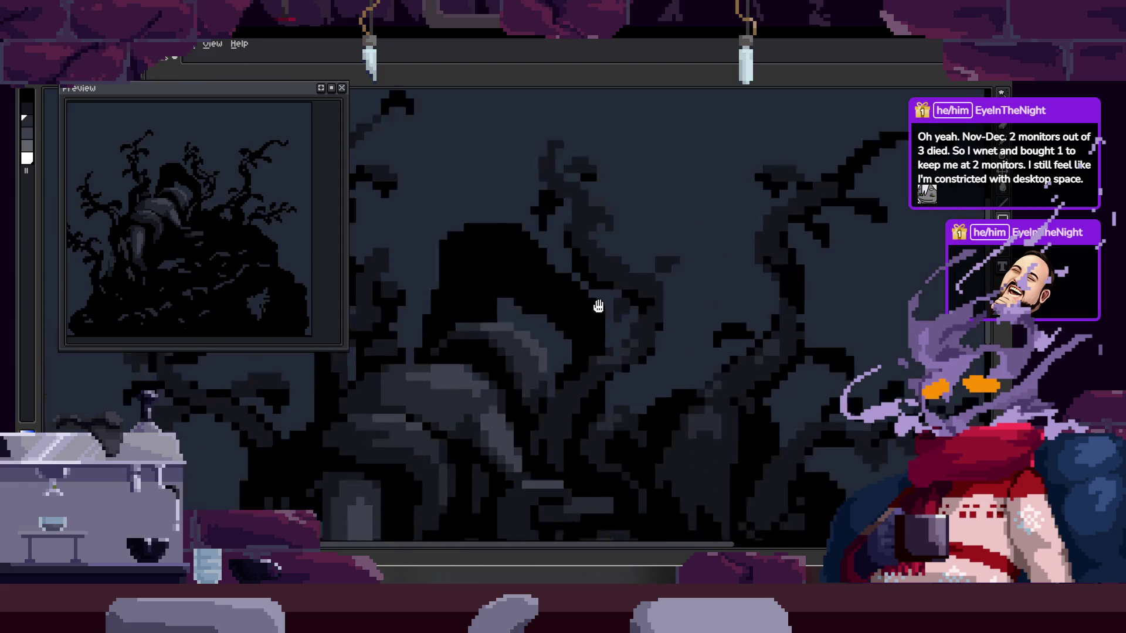
key(ctrl+z)
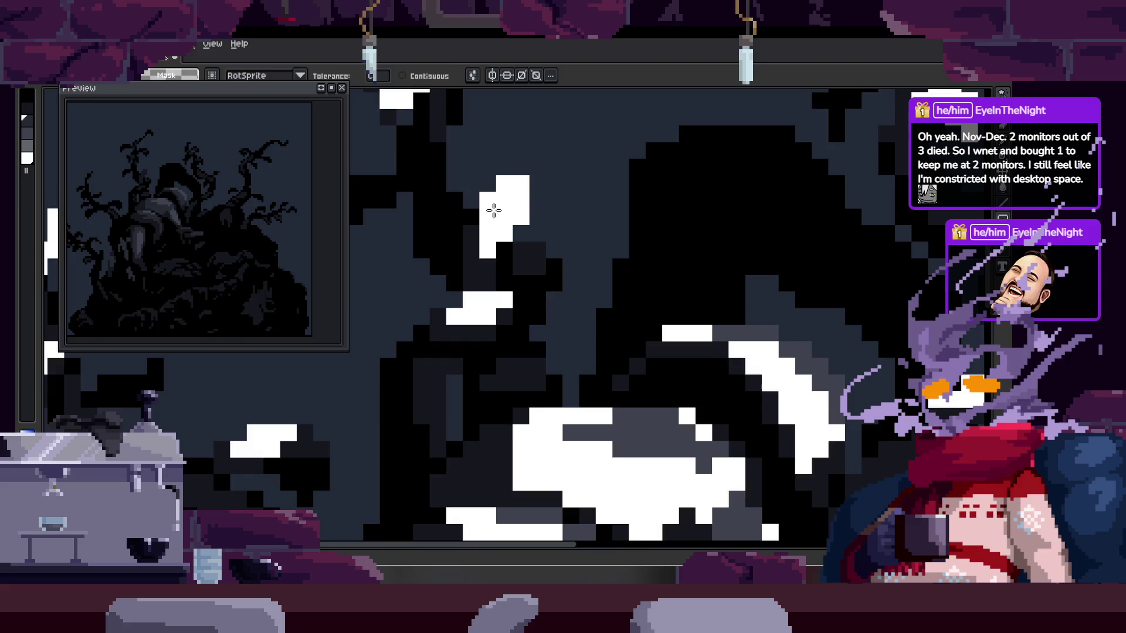
scroll(505, 194, up, 3)
scroll(684, 307, down, 3)
scroll(578, 377, up, 3)
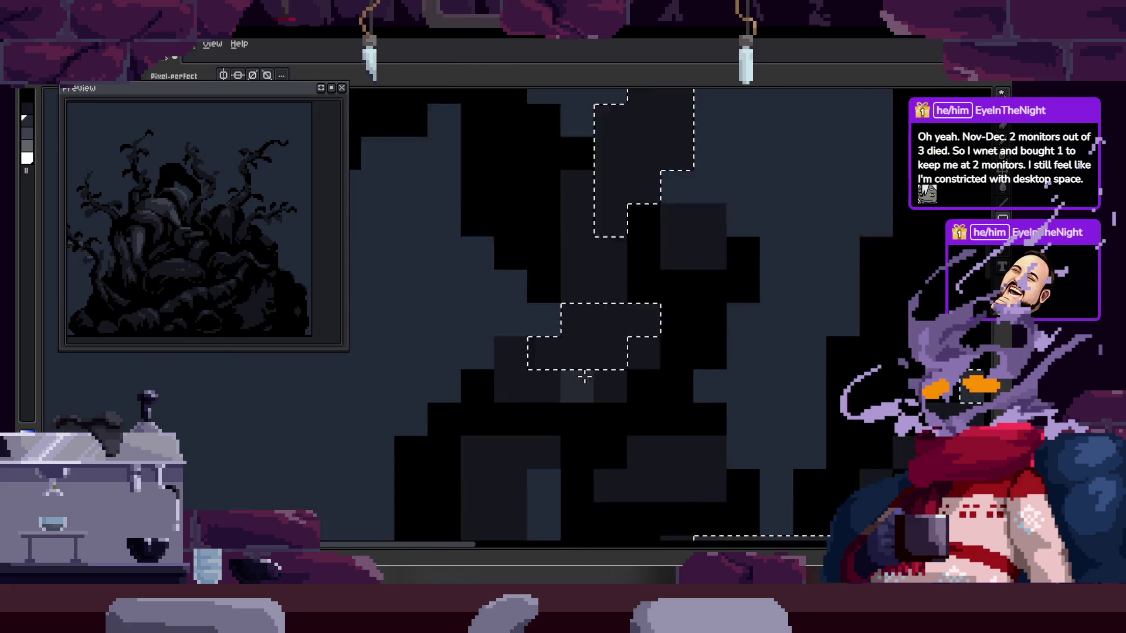
key(ctrl+d)
key(b)
- Select same-coloured dark pixels and paint lighter grey highlights plus a black branch pixel
key(w)
scroll(679, 360, up, 1)
click(623, 336)
key(b)
drag(573, 292, 618, 283)
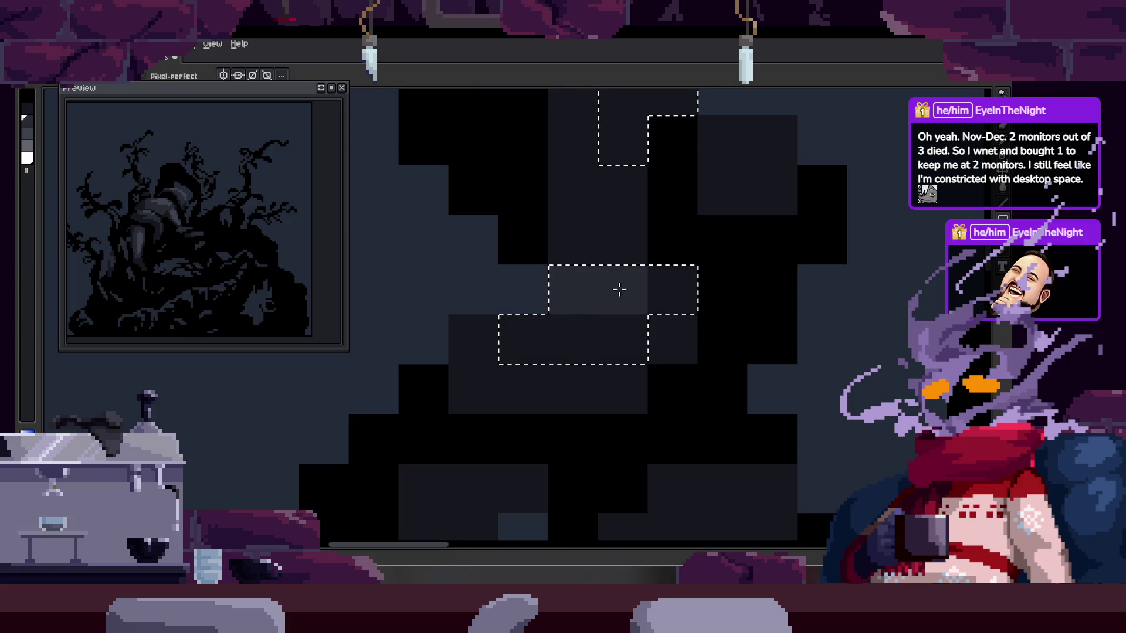
click(528, 325)
click(666, 295)
scroll(666, 294, down, 5)
scroll(593, 346, up, 3)
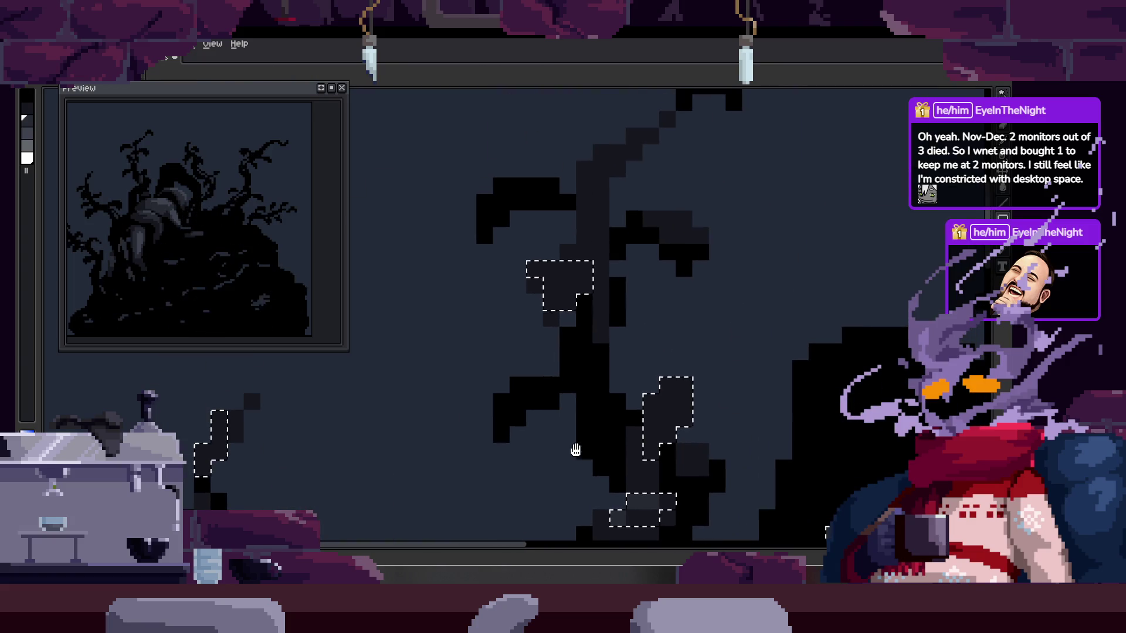
click(596, 349)
scroll(581, 309, up, 1)
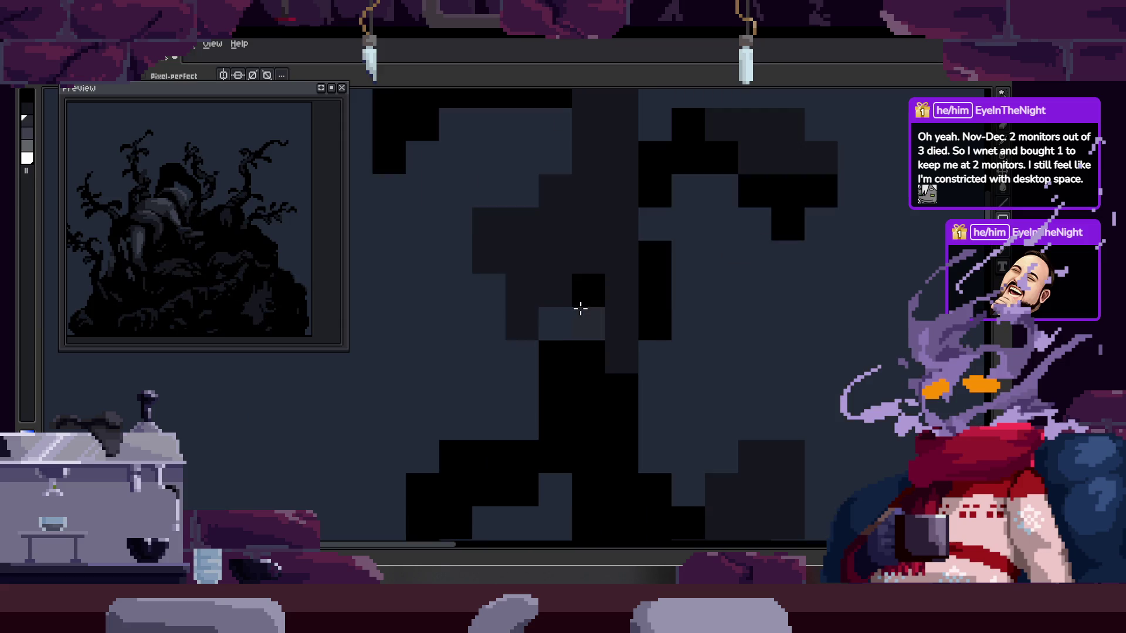
- Lighten two more pixels inside the selection and save the artwork
key(w)
key(b)
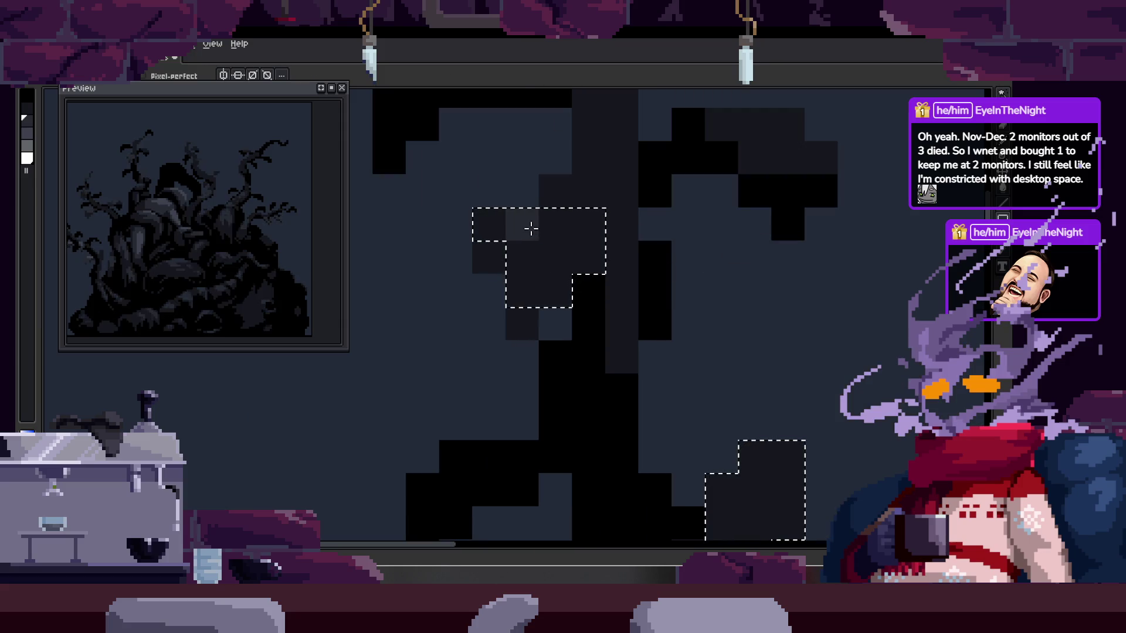
drag(583, 226, 552, 275)
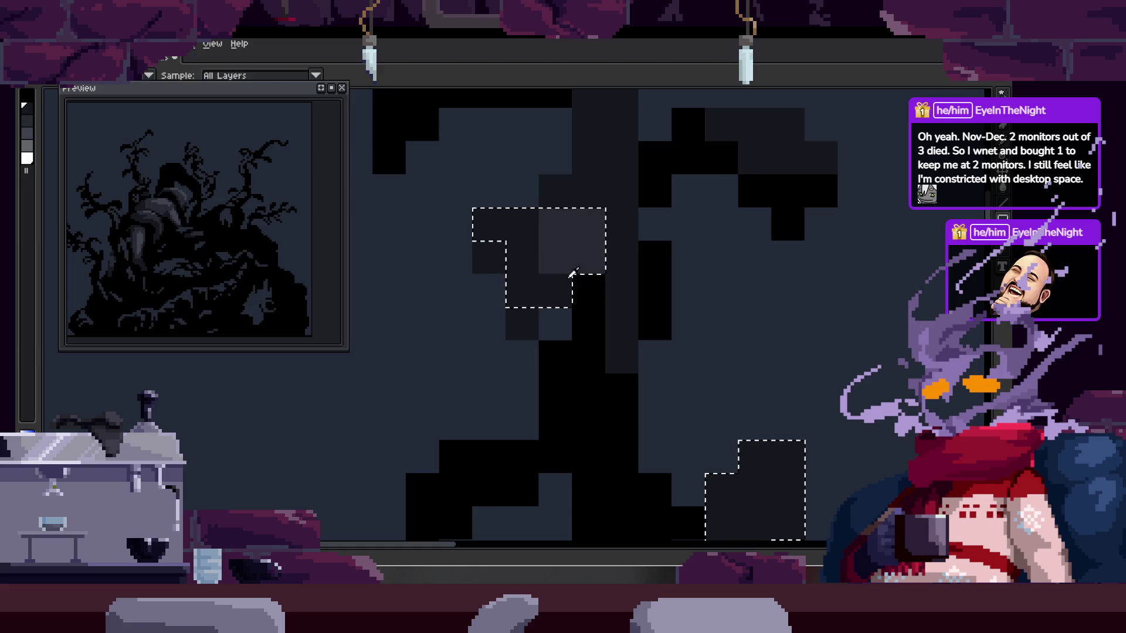
scroll(643, 295, down, 2)
key(ctrl+s)
- Select same-coloured pixels across the tree and shift the view so the tree sits lower right
key(w)
click(458, 314)
scroll(455, 282, up, 3)
key(b)
scroll(455, 256, down, 3)
key(w)
key(b)
scroll(355, 397, up, 3)
scroll(354, 398, down, 2)
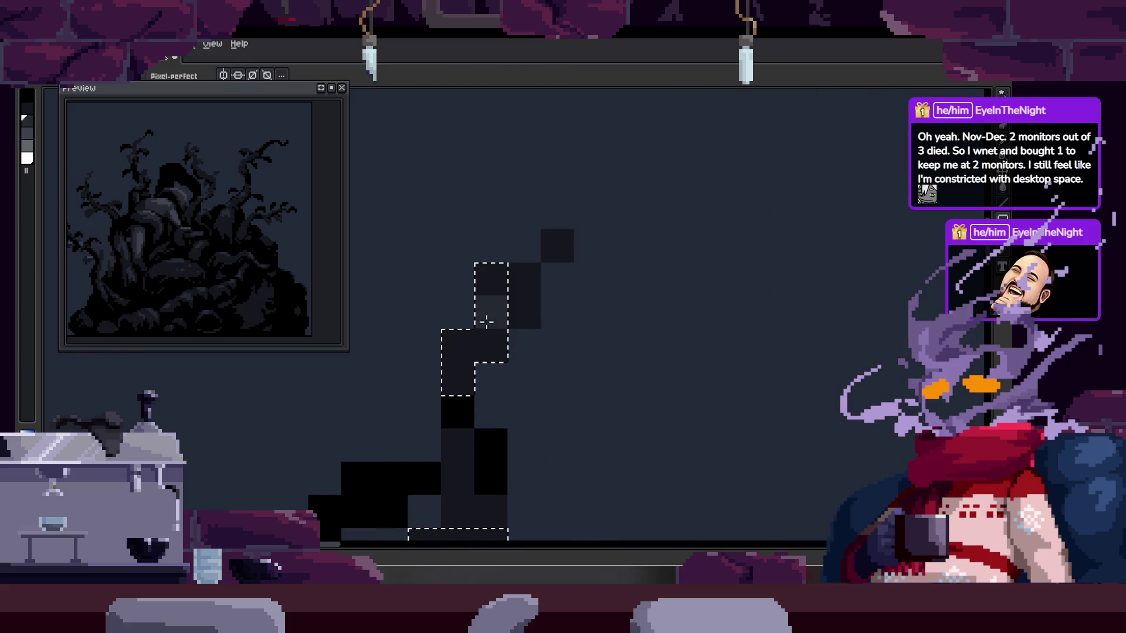
drag(505, 334, 581, 388)
key(b)
scroll(531, 364, down, 2)
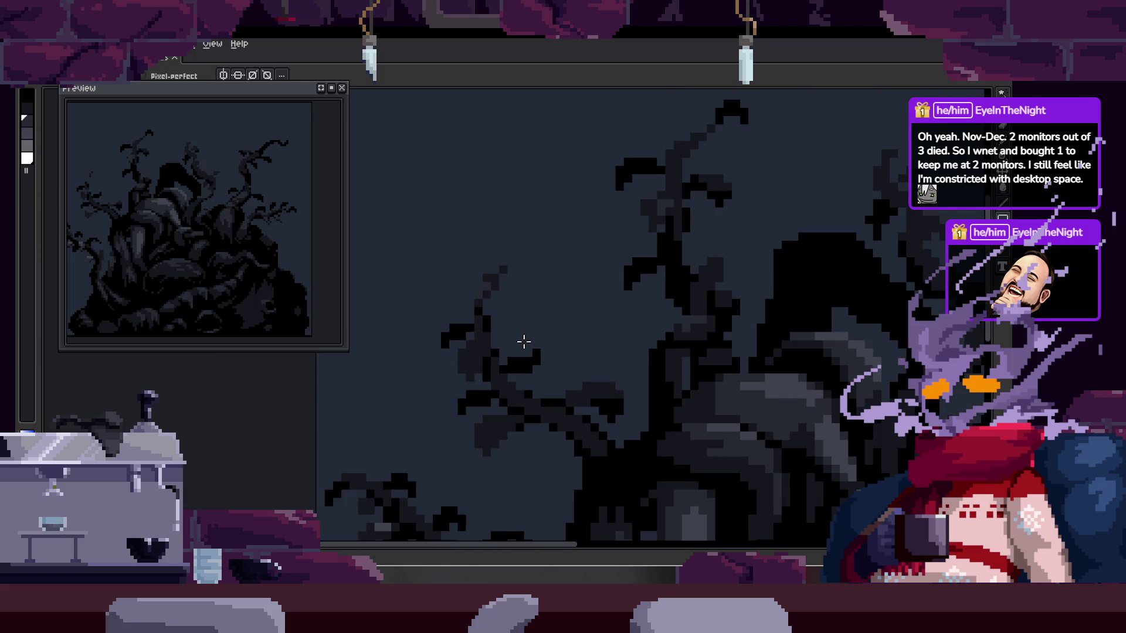
scroll(557, 375, up, 2)
- Play and step through the creature's animation, then show the timeline
key(Return)
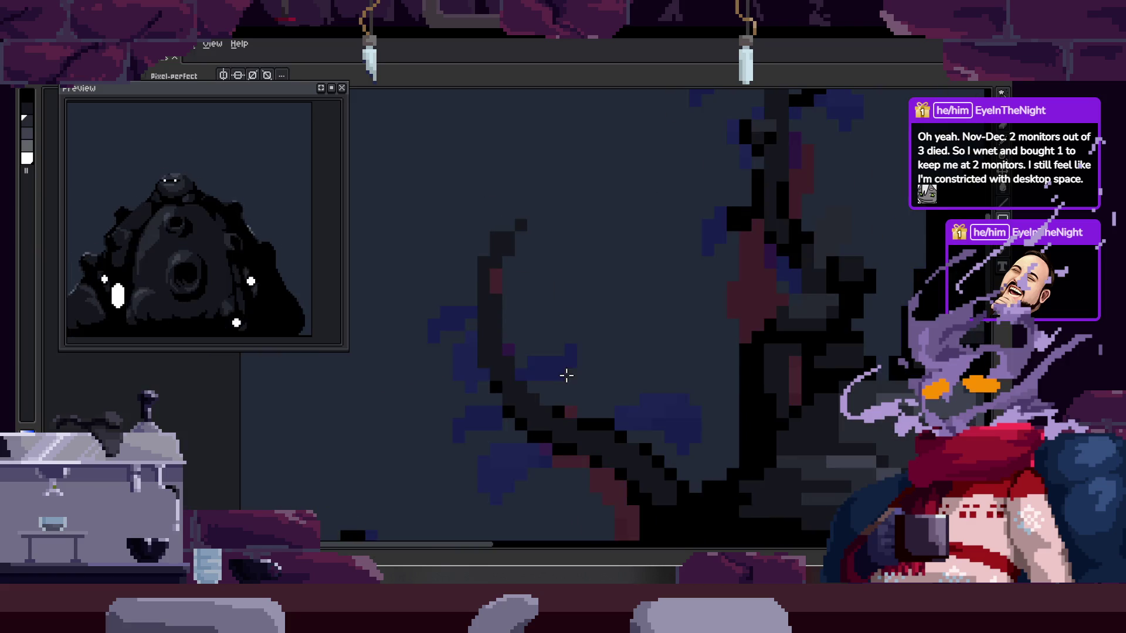
key(Return)
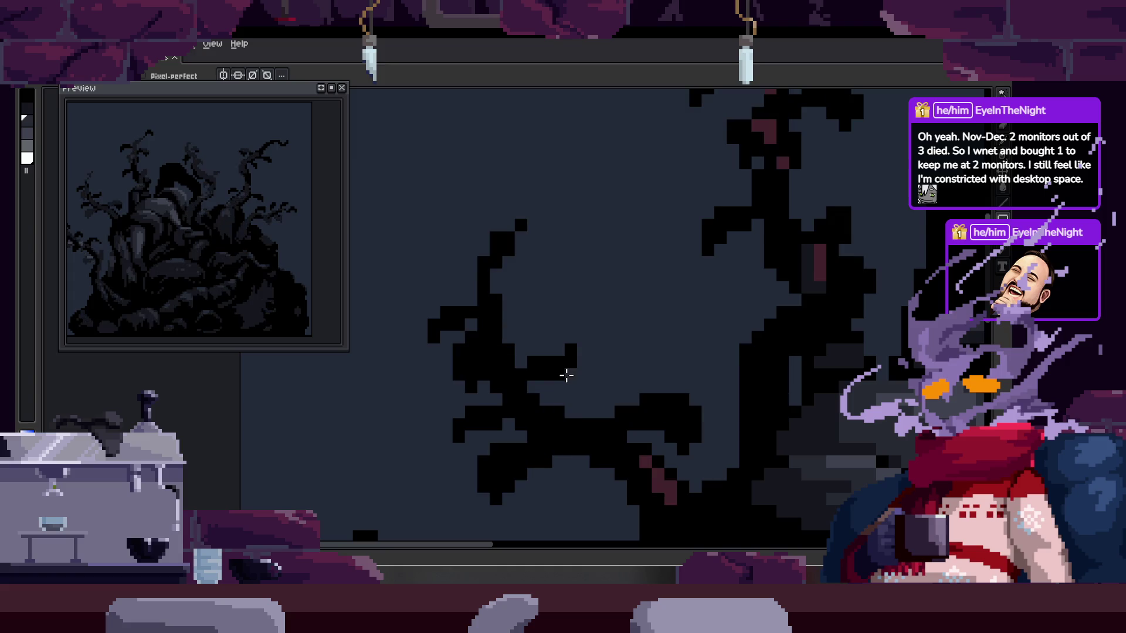
scroll(556, 360, up, 3)
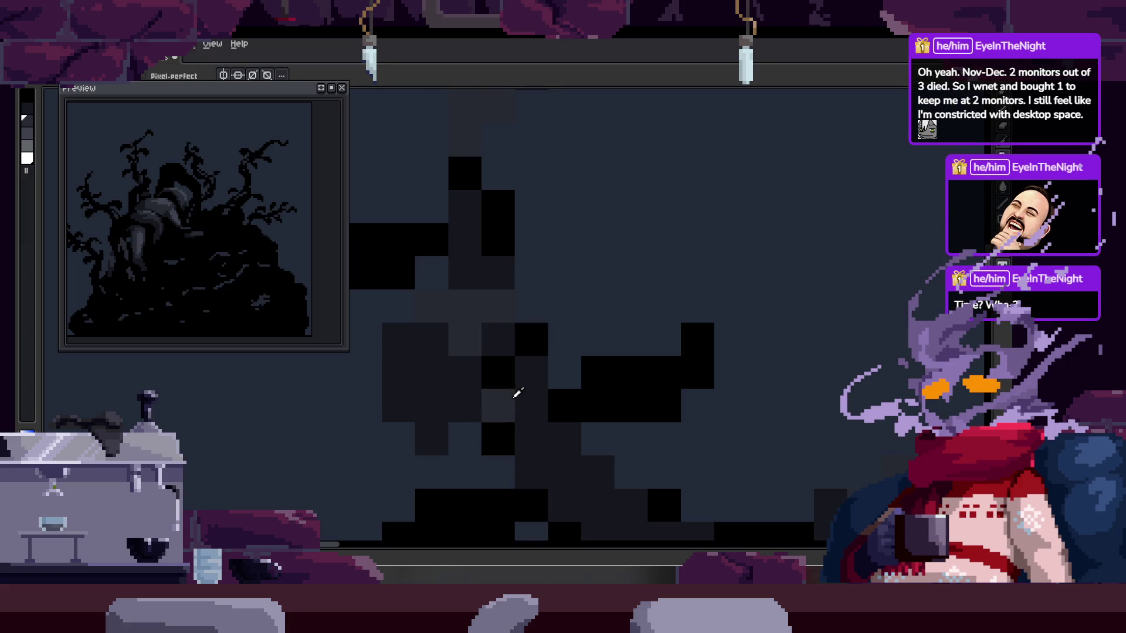
scroll(616, 423, down, 3)
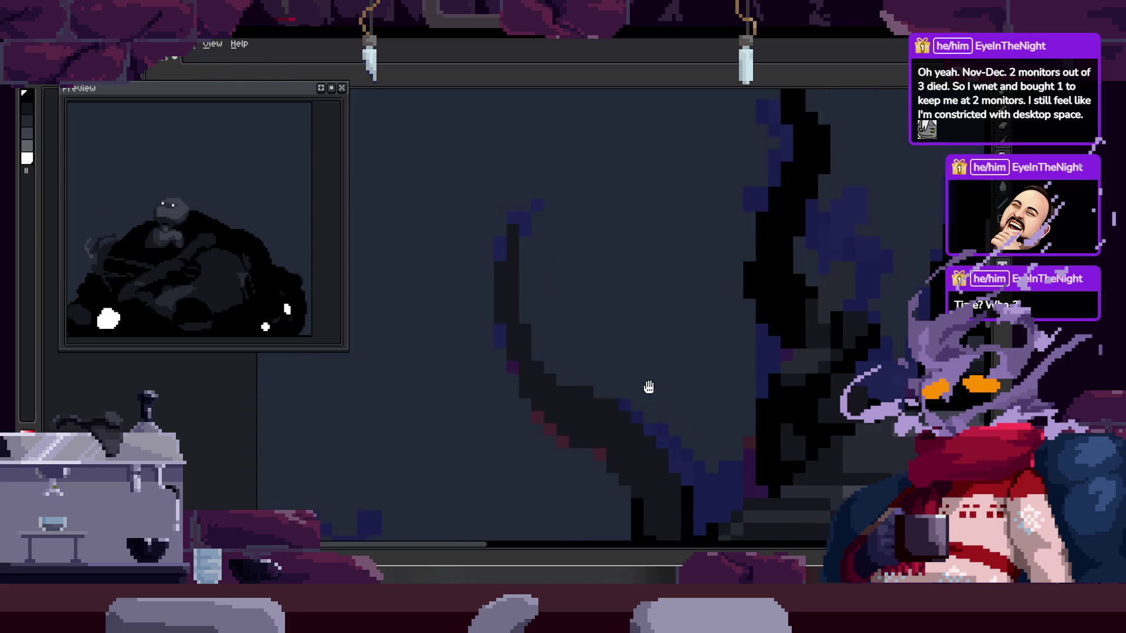
scroll(560, 382, down, 2)
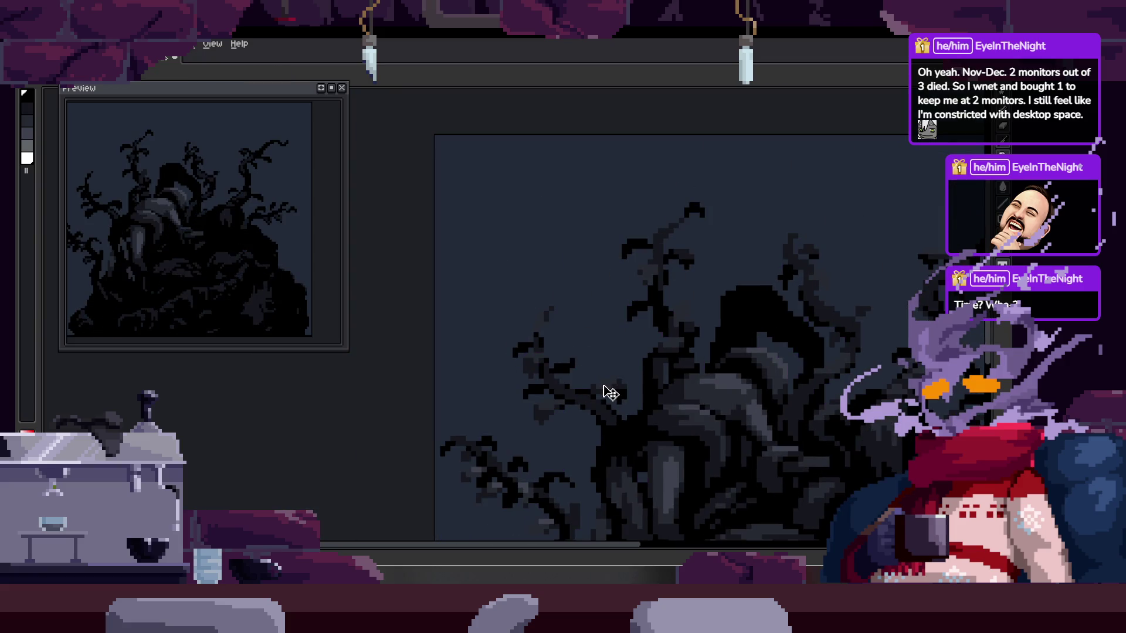
key(Tab)
key(Tab)
scroll(523, 307, up, 5)
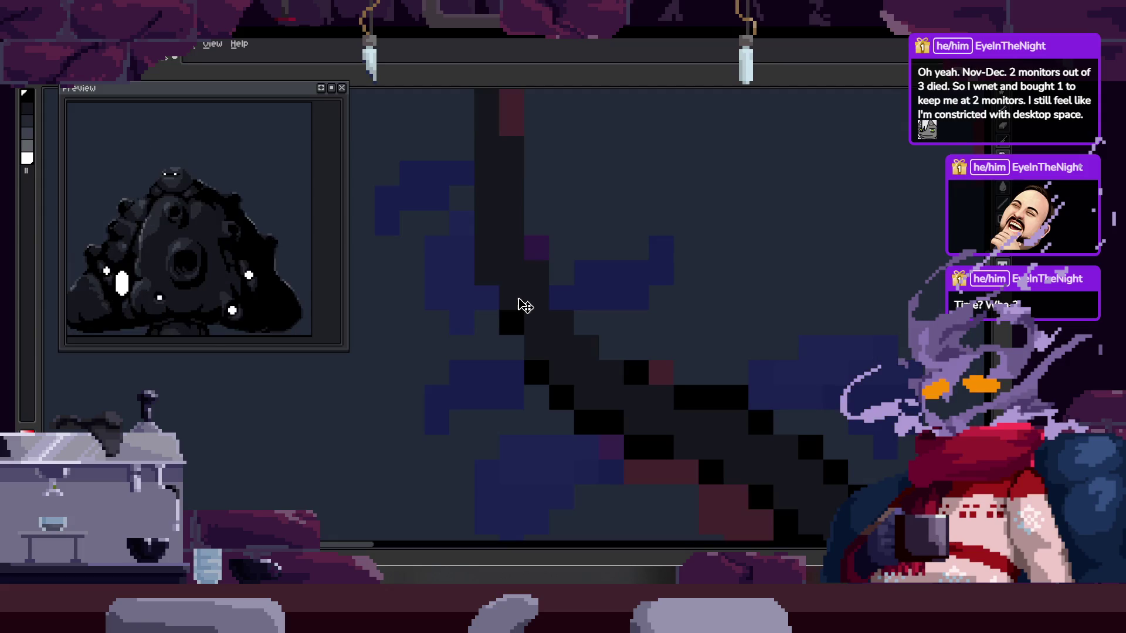
scroll(586, 329, down, 1)
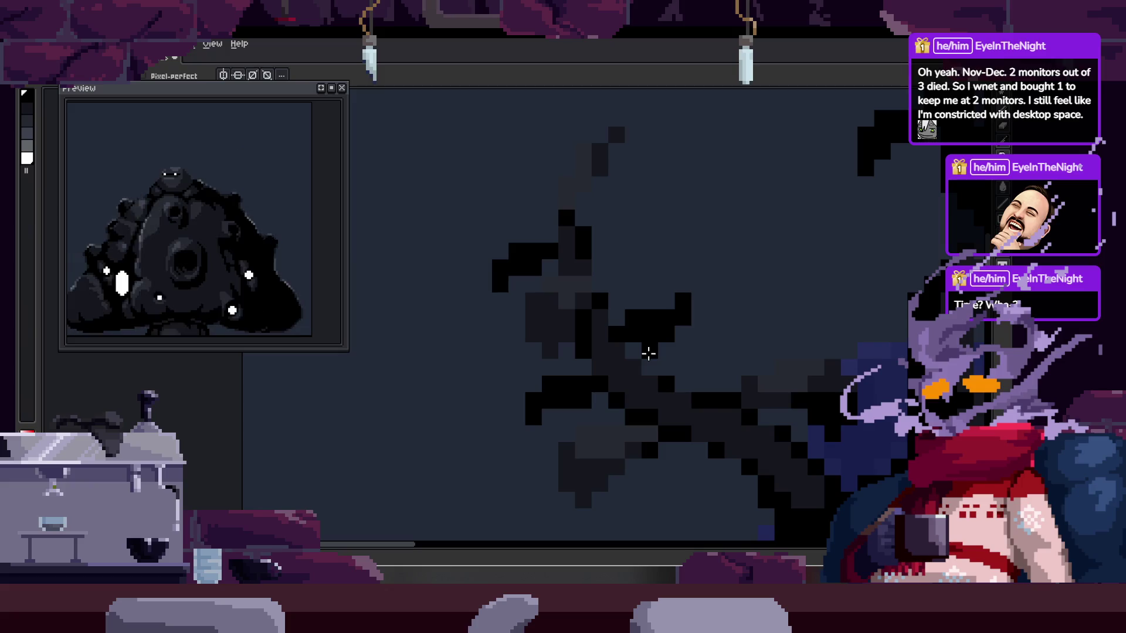
scroll(648, 353, up, 3)
- Paint black pixels along the zoomed branch, undoing a stray white stroke, then zoom out
drag(608, 176, 471, 401)
key(ctrl+z)
key(ctrl+z)
mouse_move(466, 264)
mouse_down()
mouse_move(473, 322)
mouse_move(458, 356)
mouse_up()
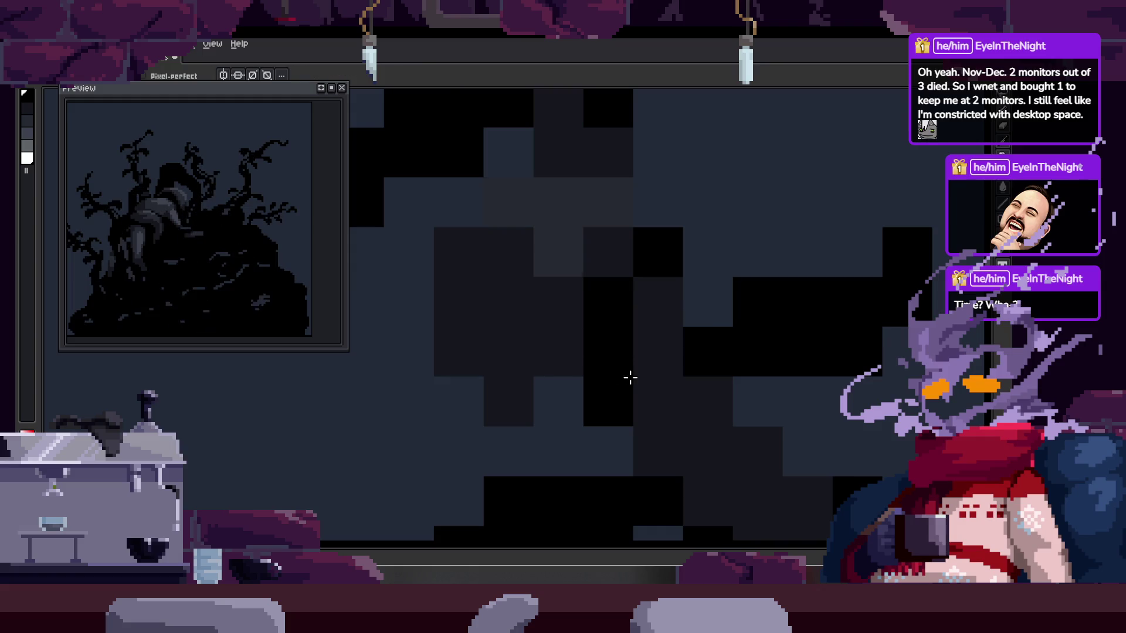
drag(508, 277, 533, 377)
drag(651, 393, 723, 393)
mouse_move(560, 323)
mouse_down()
mouse_move(553, 315)
mouse_move(578, 282)
mouse_up()
scroll(716, 409, down, 3)
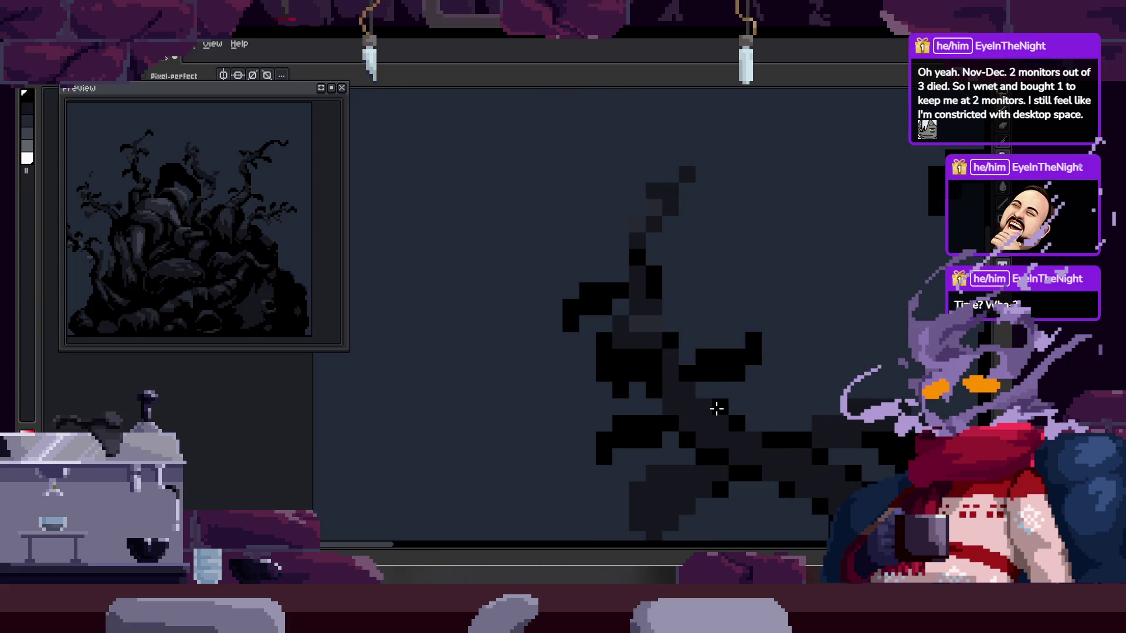
scroll(717, 409, down, 3)
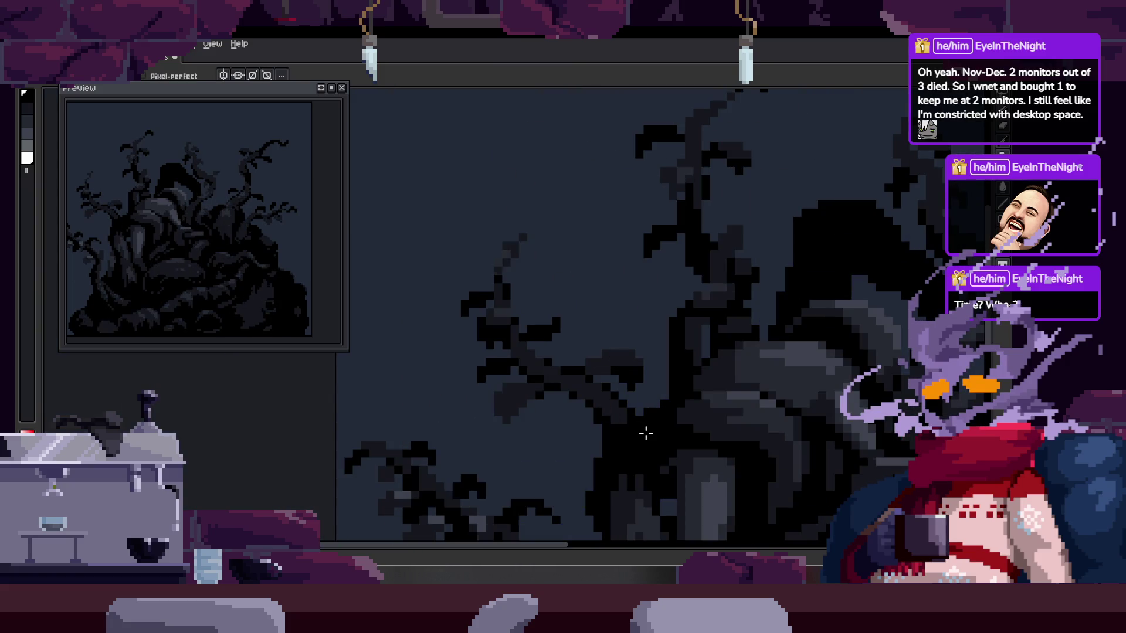
scroll(646, 433, down, 1)
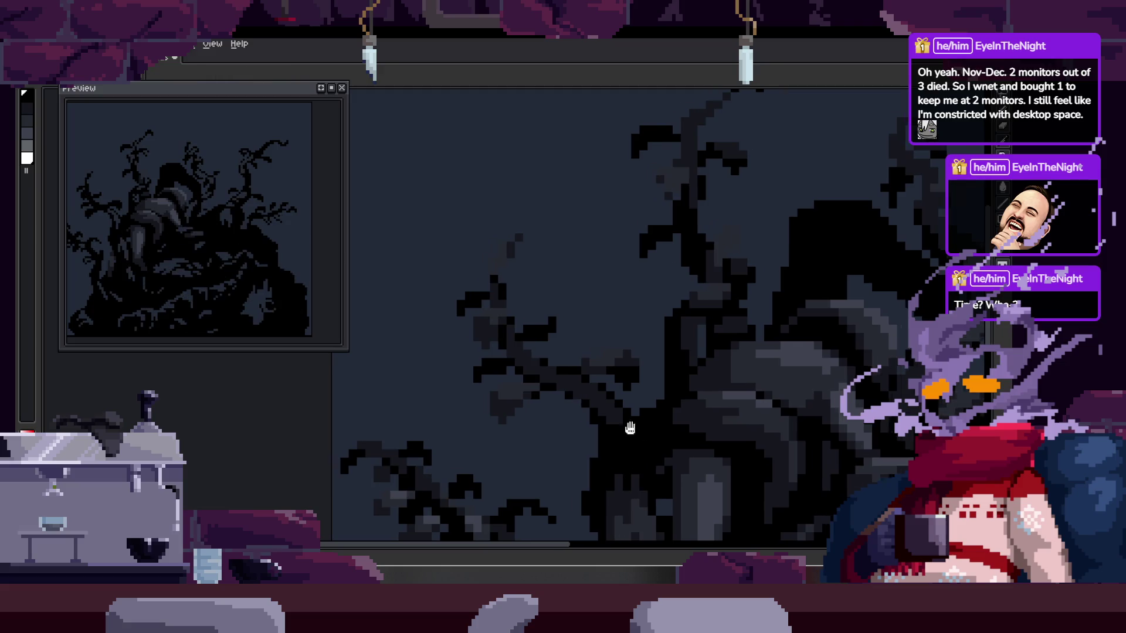
key(Tab)
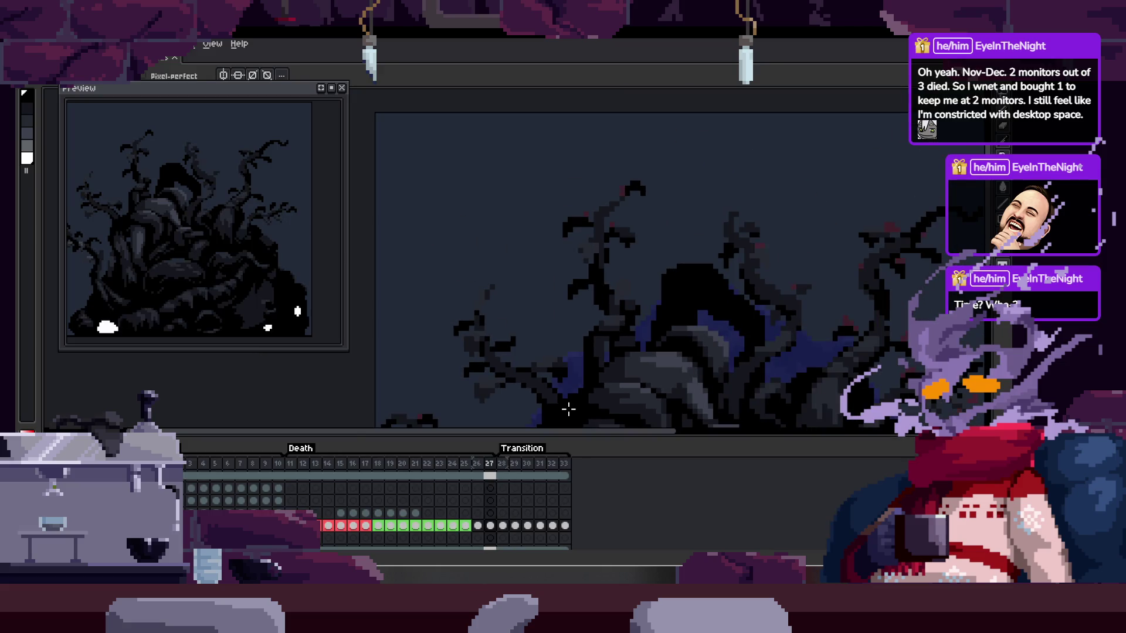
- Pan across the tree, hide the timeline and widen the colour palette area
key(Tab)
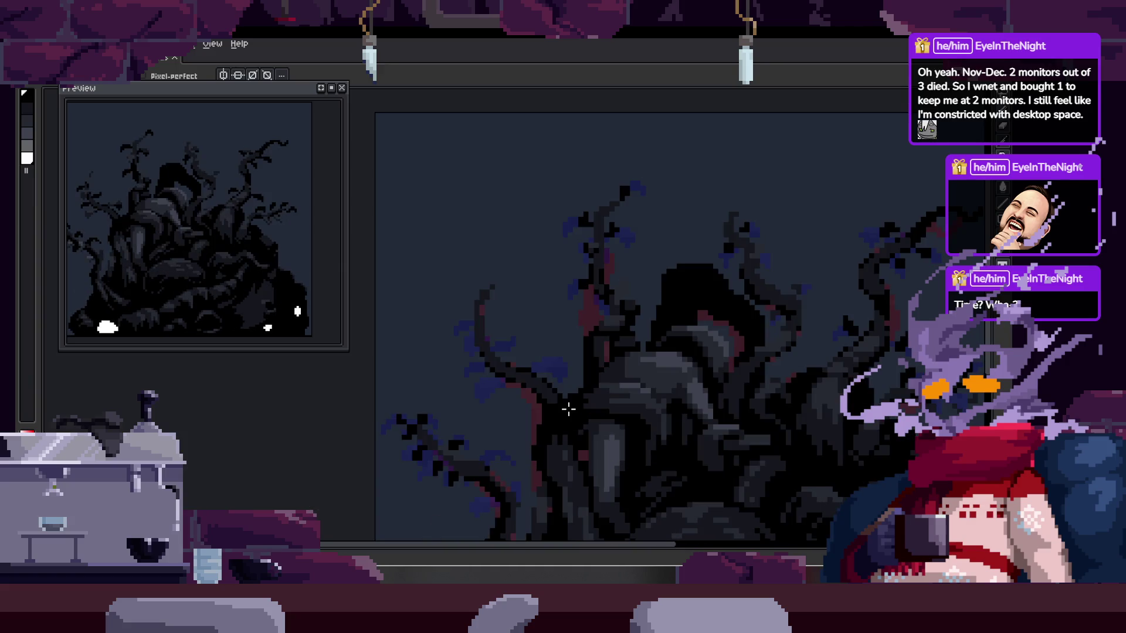
key(space)
drag(630, 412, 515, 355)
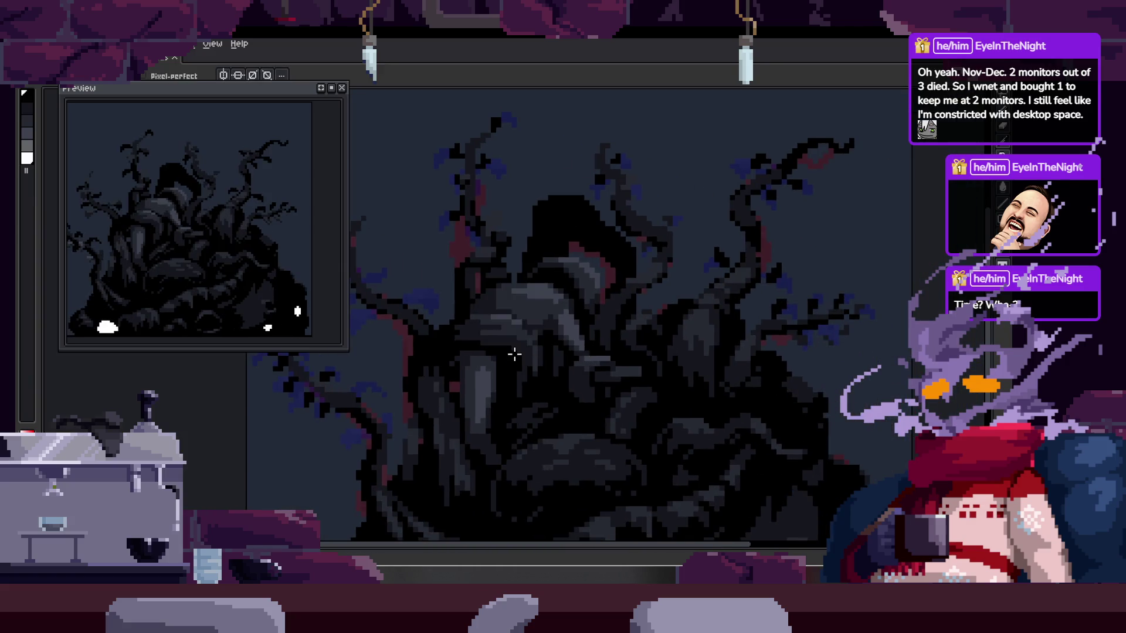
key(Tab)
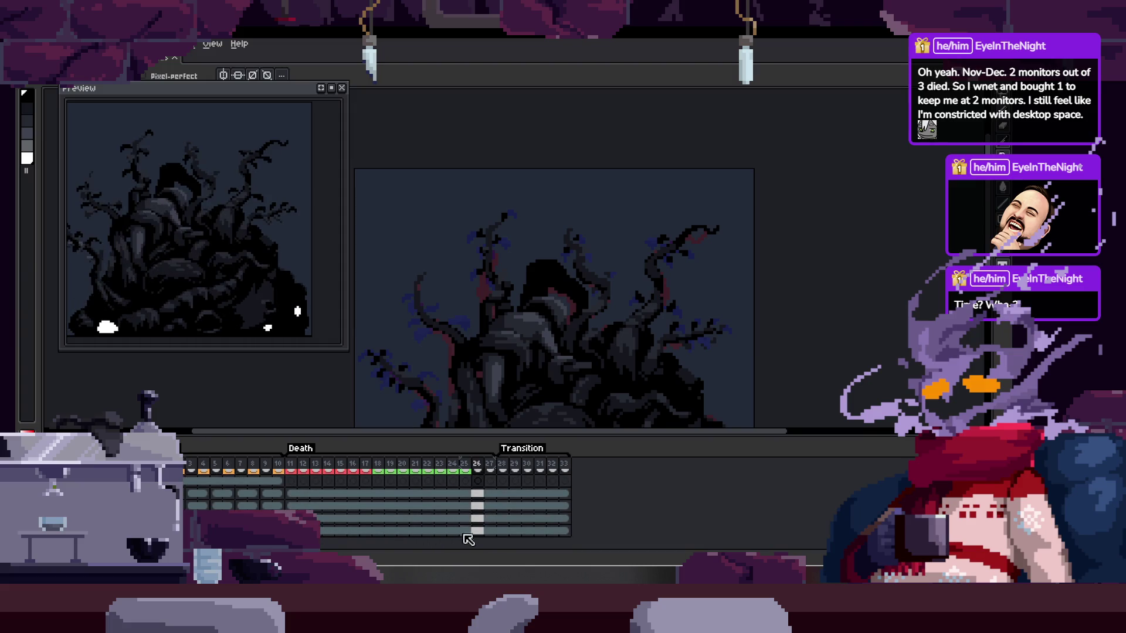
key(Tab)
drag(38, 373, 162, 373)
- Fill the background grey-blue with the Paint Bucket and hide the blue leaves and pink rims layer
key(g)
click(441, 402)
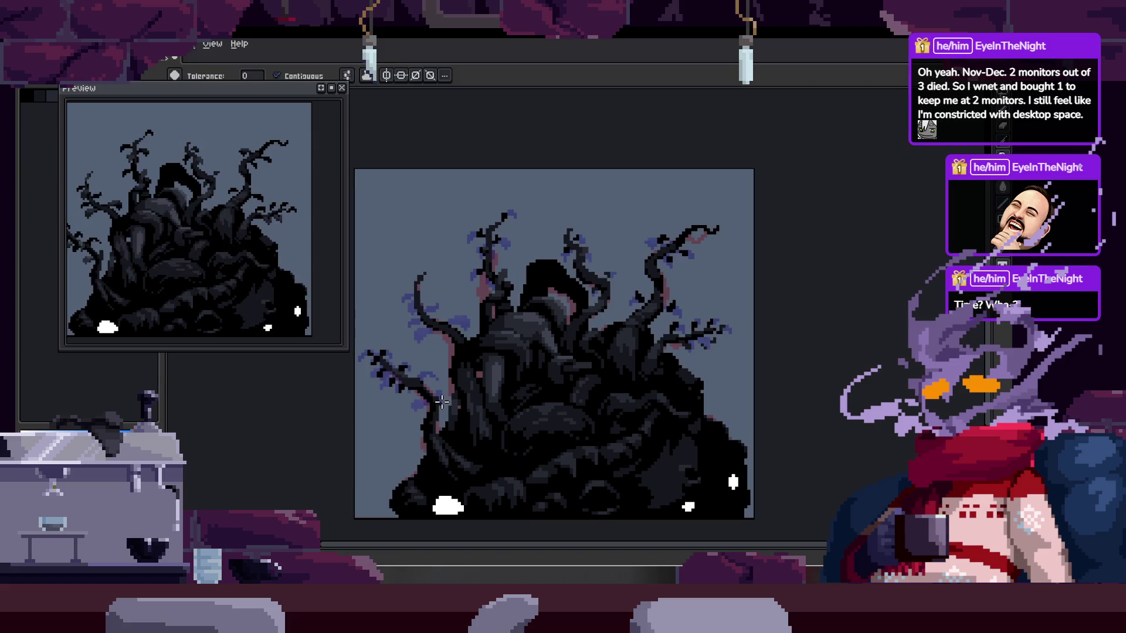
key(Tab)
click(225, 467)
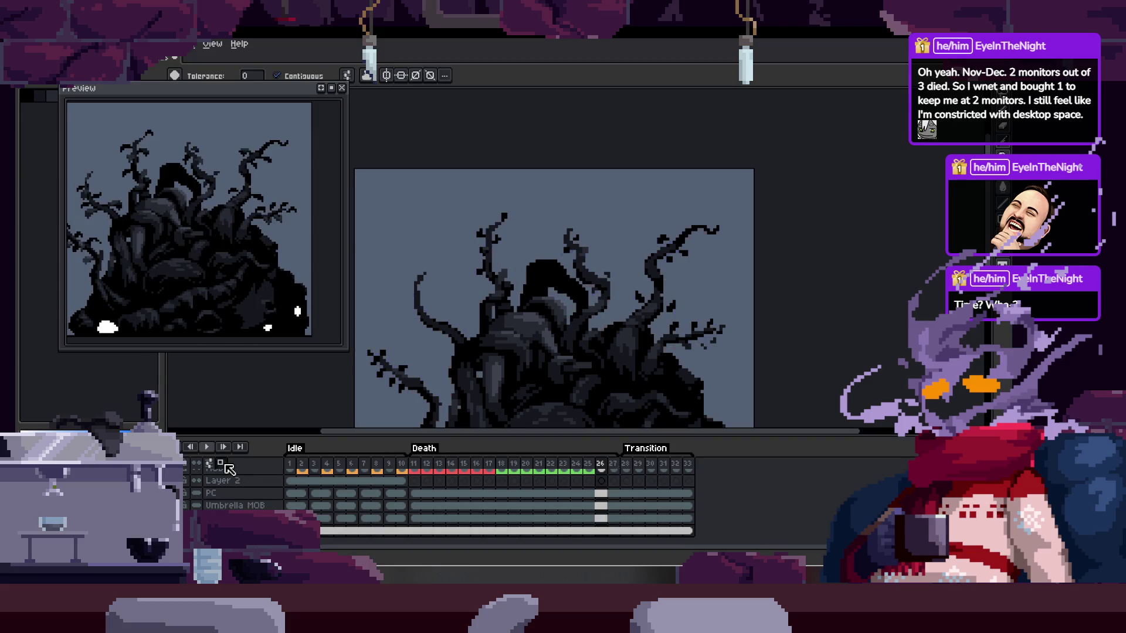
key(Tab)
scroll(572, 404, right, 2)
- Refill the background with dark navy and save the sprite
ctrl+right_click(558, 422)
key(Escape)
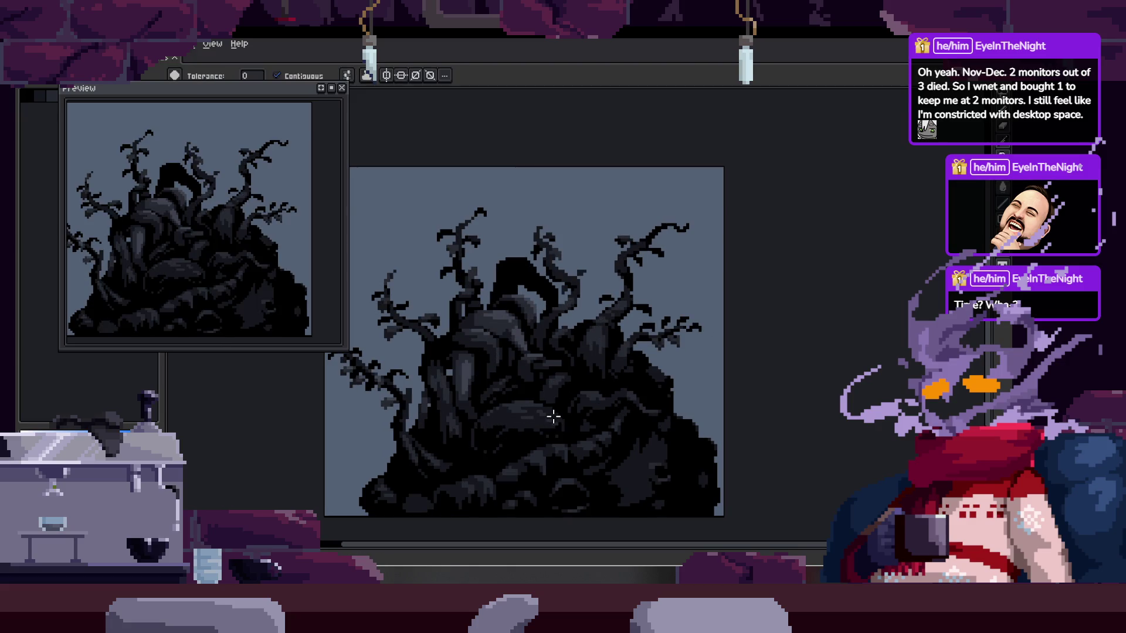
click(446, 378)
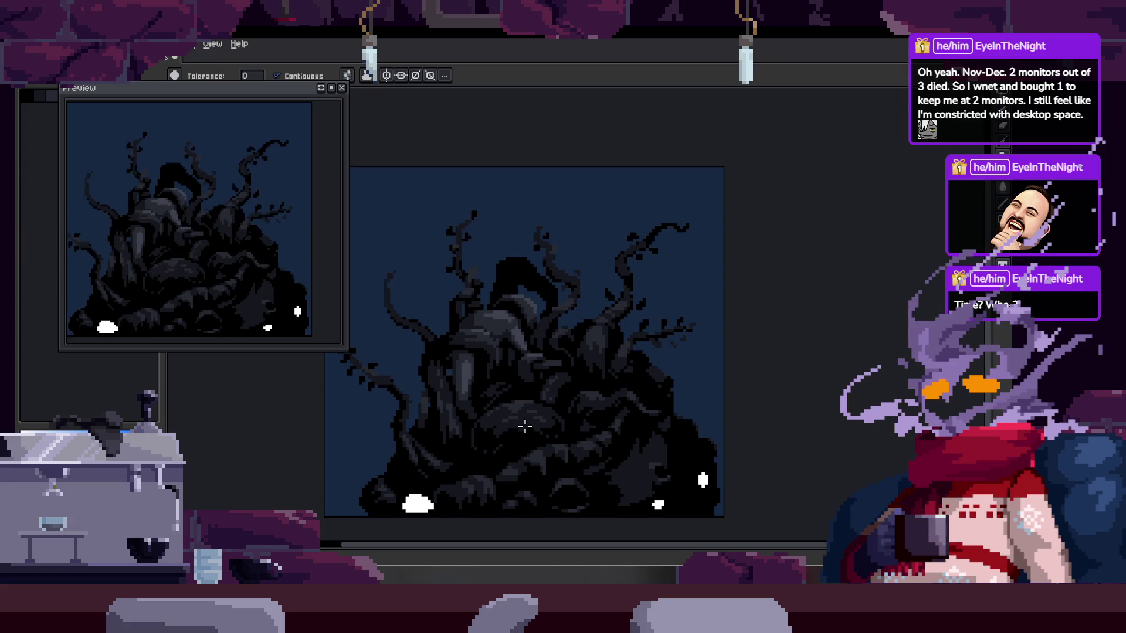
scroll(539, 431, right, 1)
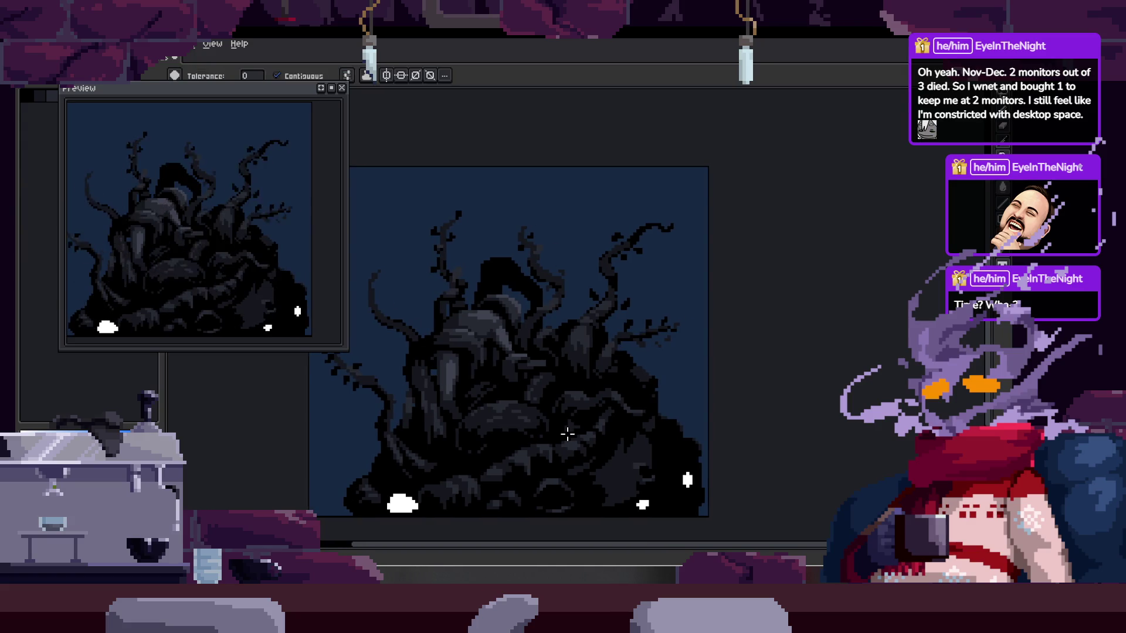
scroll(568, 434, down, 3)
key(ctrl+s)
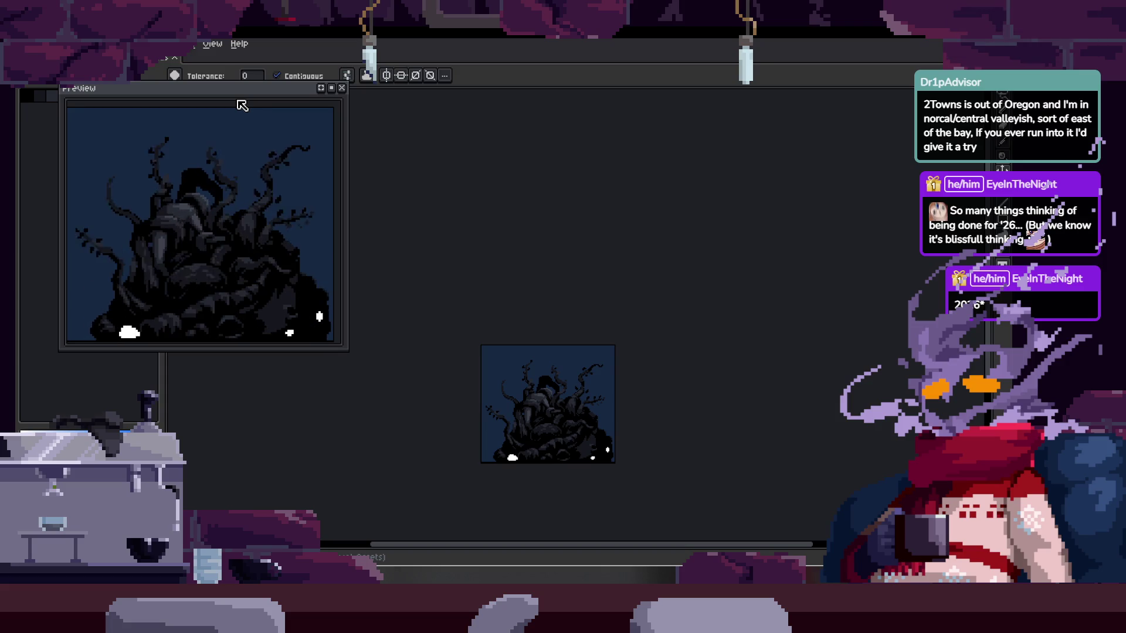
scroll(562, 464, up, 3)
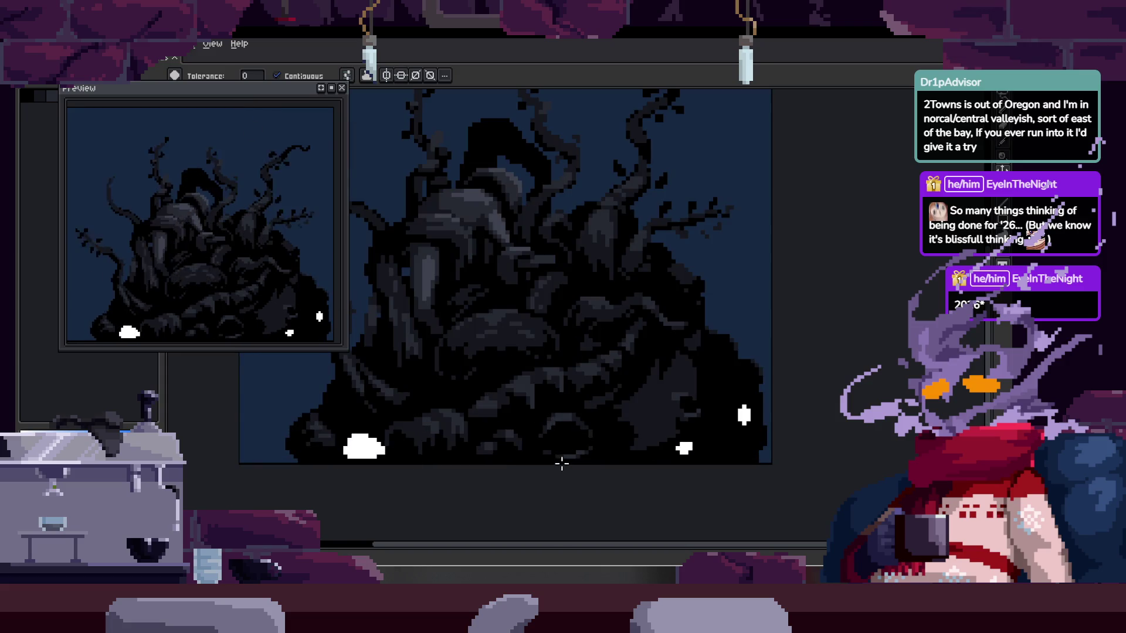
scroll(562, 464, up, 2)
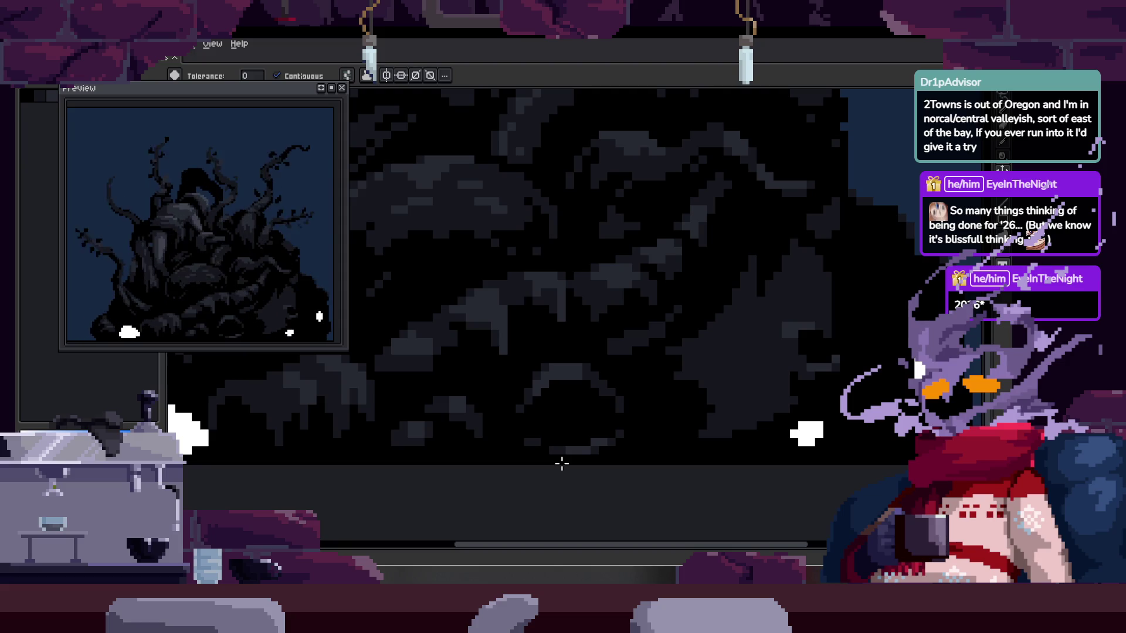
scroll(524, 382, down, 2)
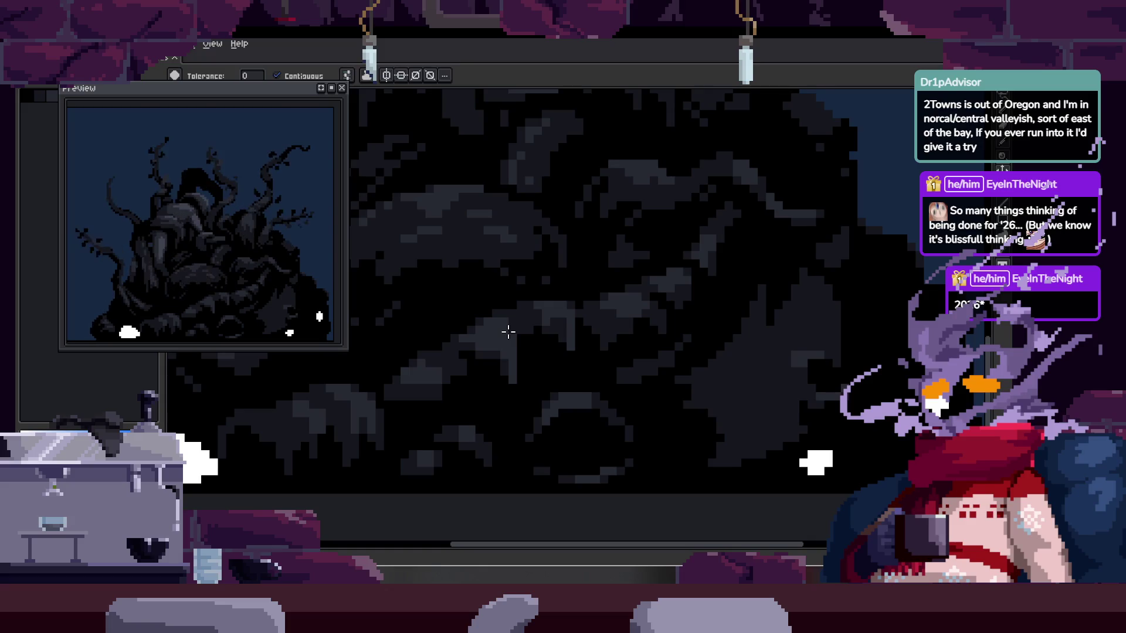
scroll(626, 433, down, 2)
scroll(626, 420, up, 1)
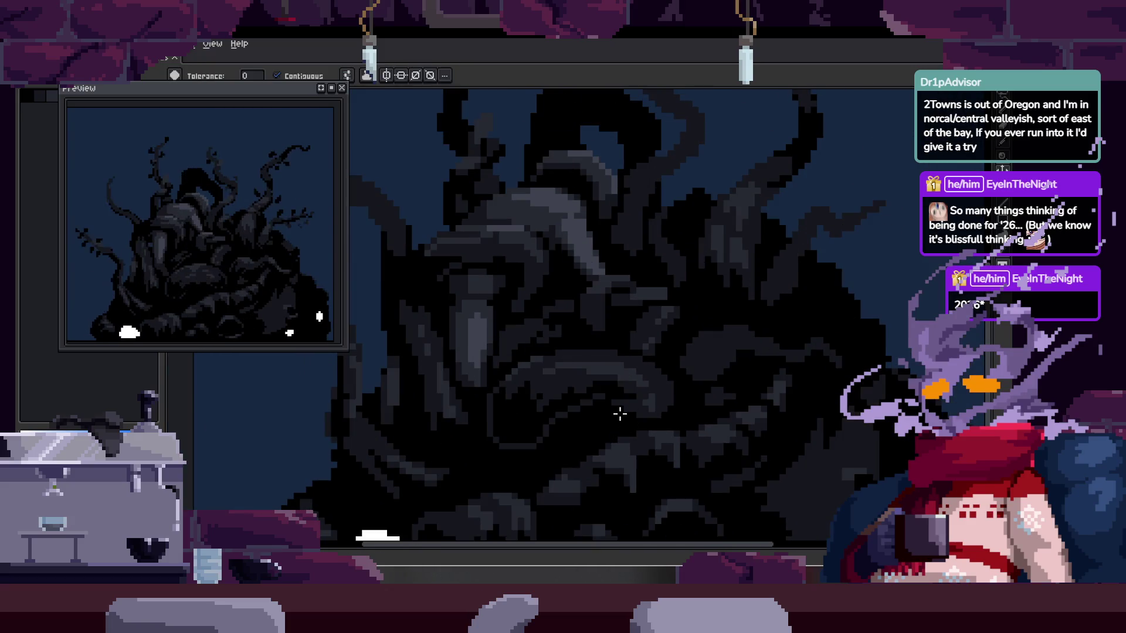
key(Tab)
key(Tab)
key(Tab)
key(v)
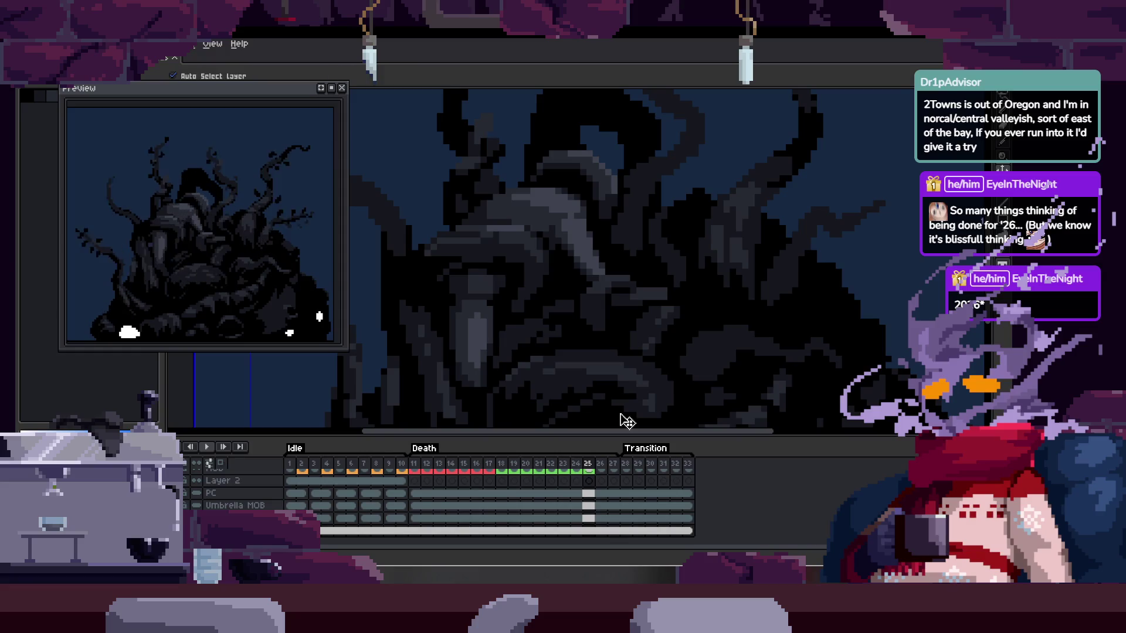
key(g)
key(Right)
key(Right)
key(Right)
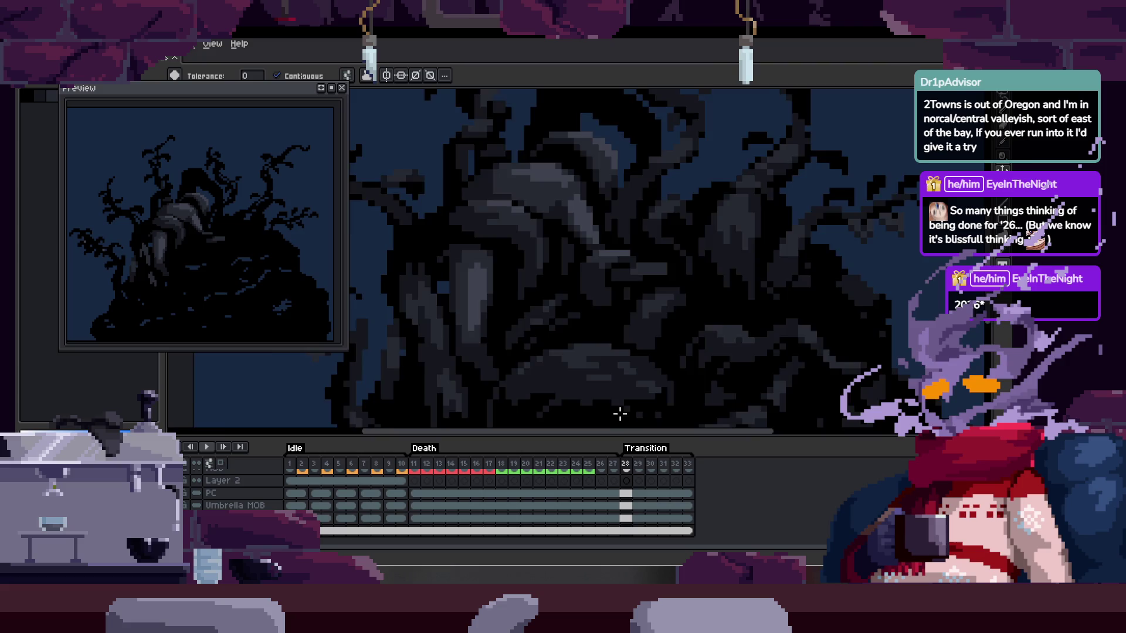
key(Tab)
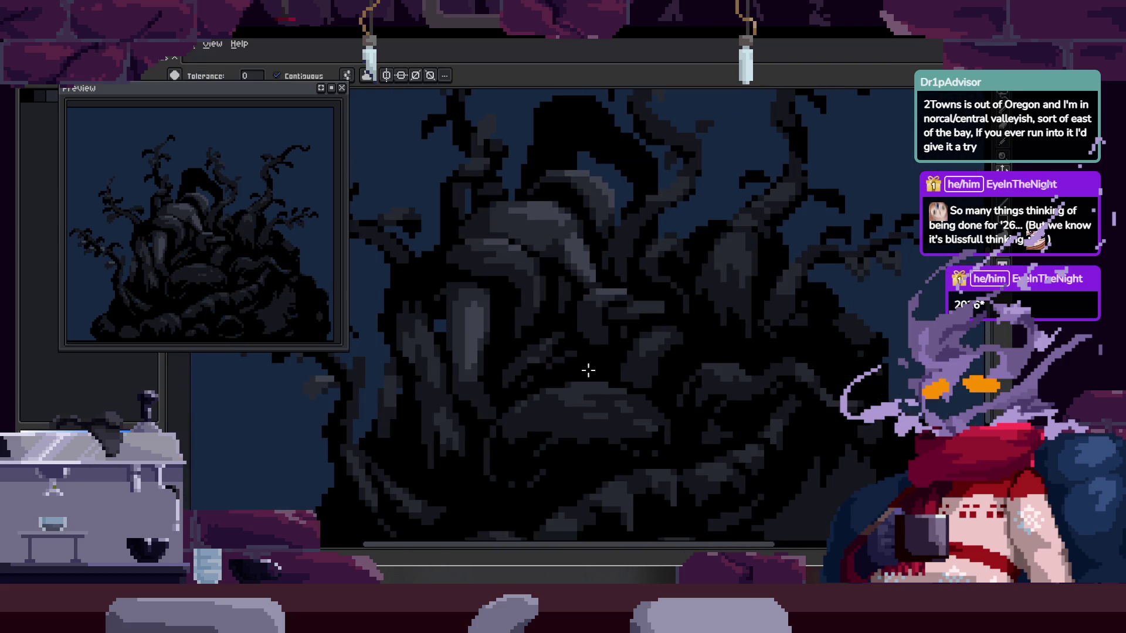
key(Tab)
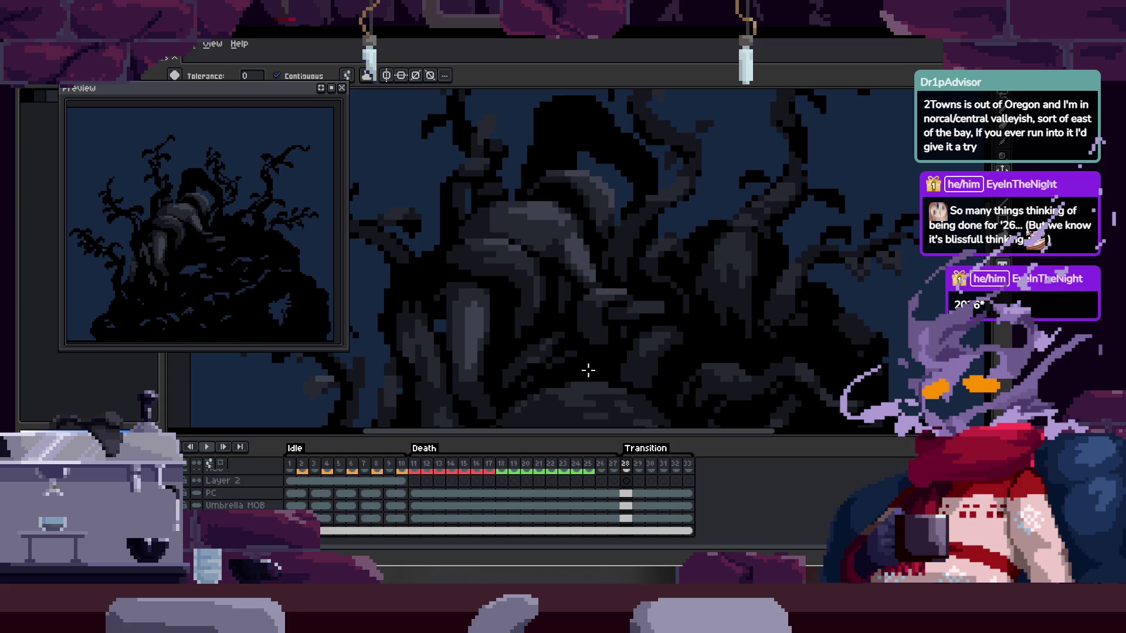
key(Tab)
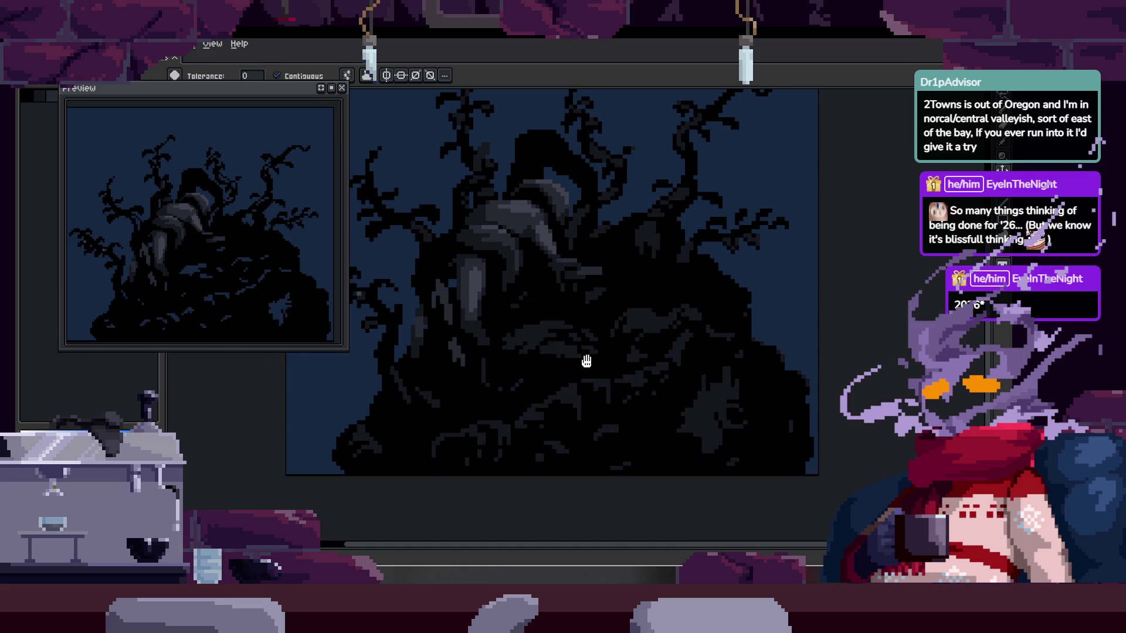
key(Tab)
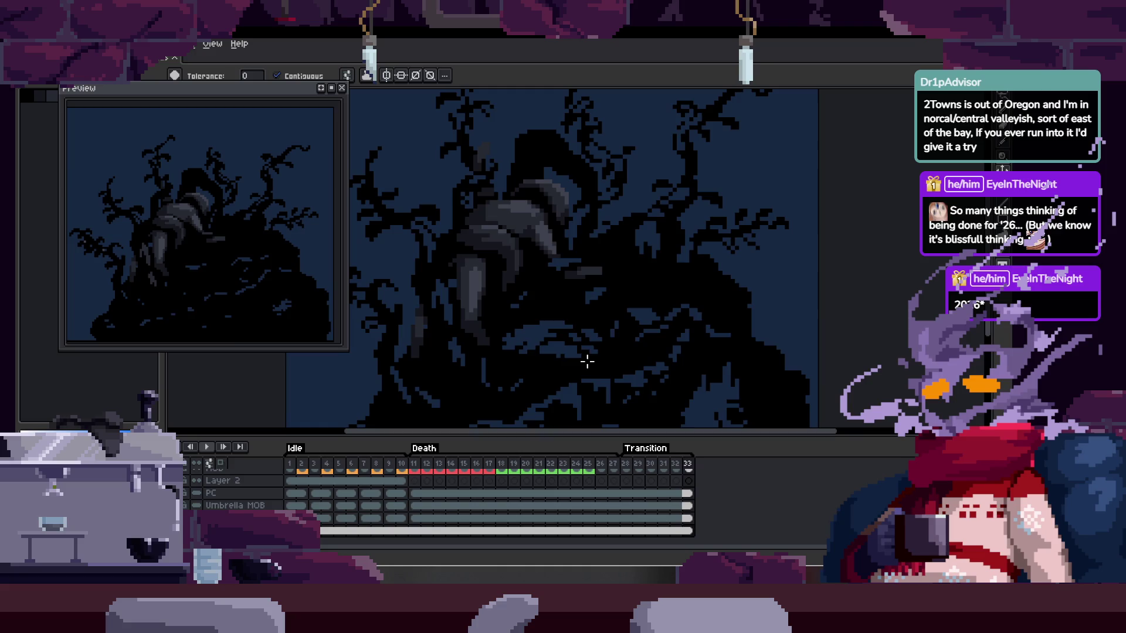
key(Tab)
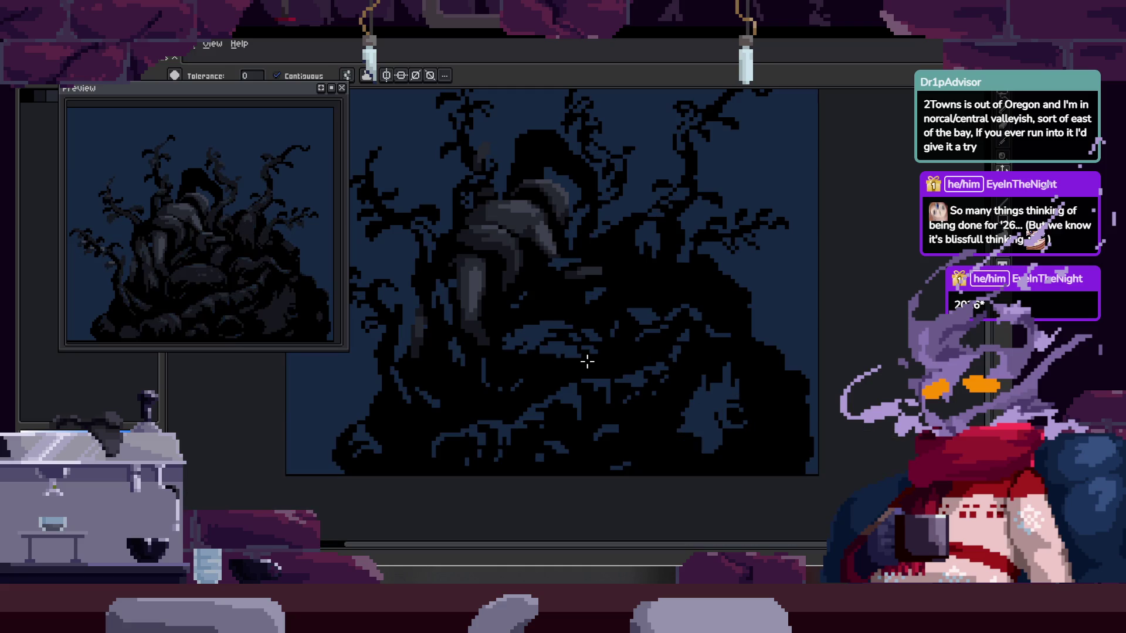
key(Tab)
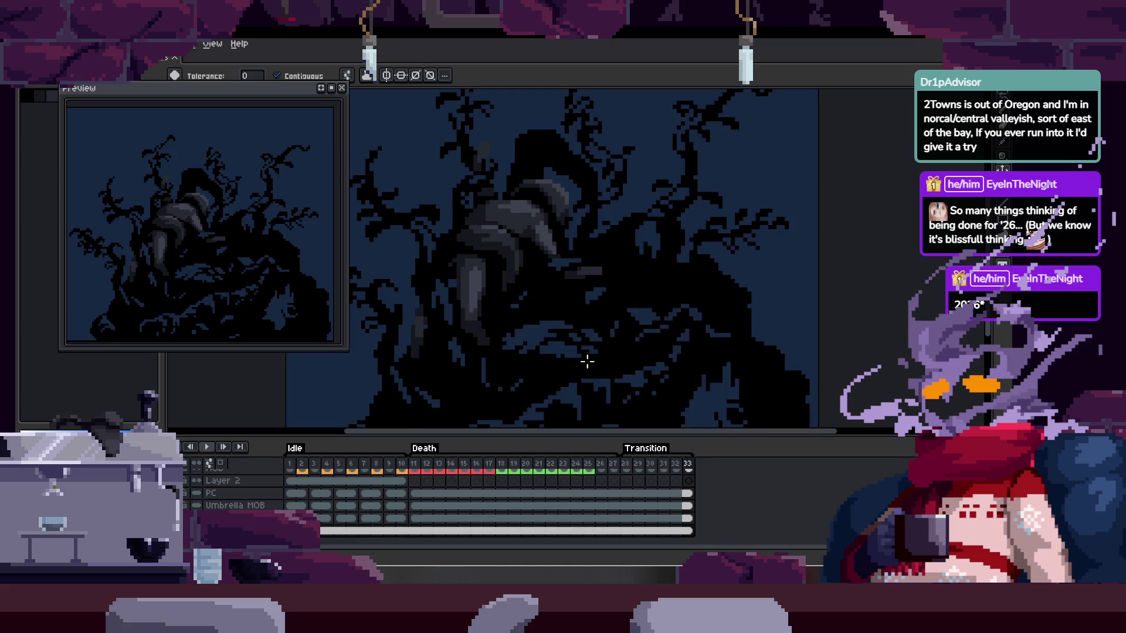
key(Tab)
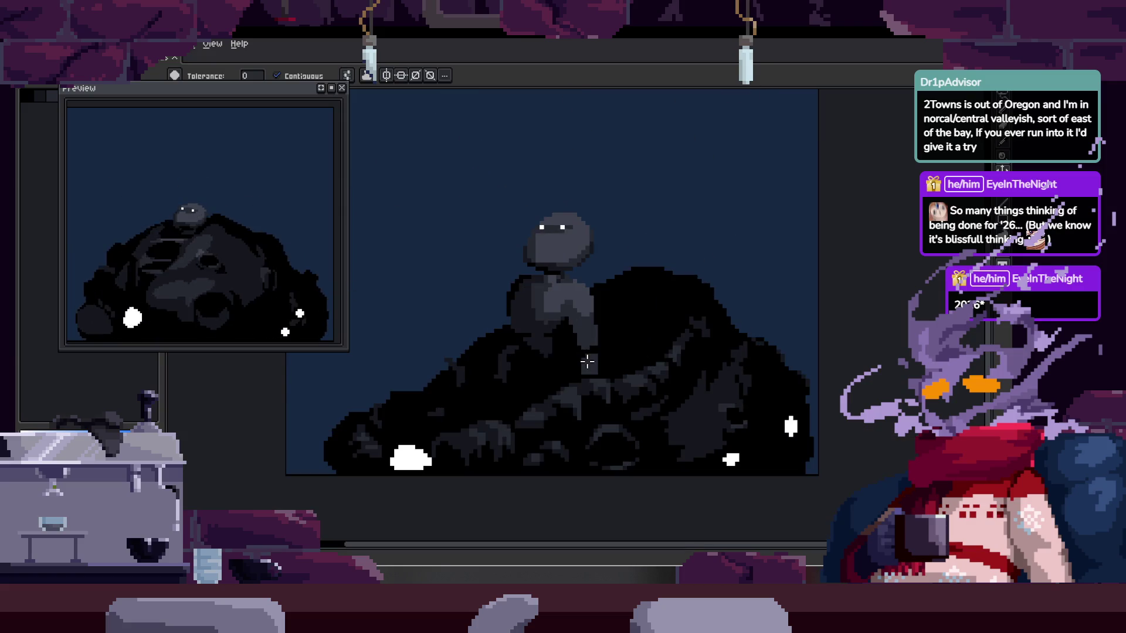
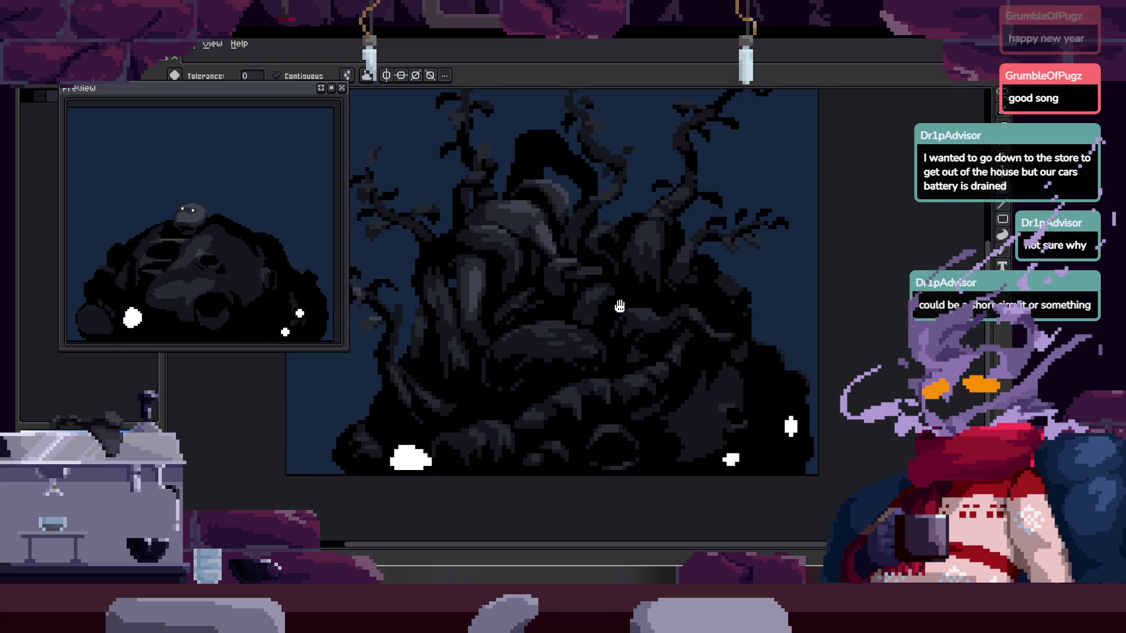
- Hide the timeline and narrow the left panel to widen the canvas
key(Tab)
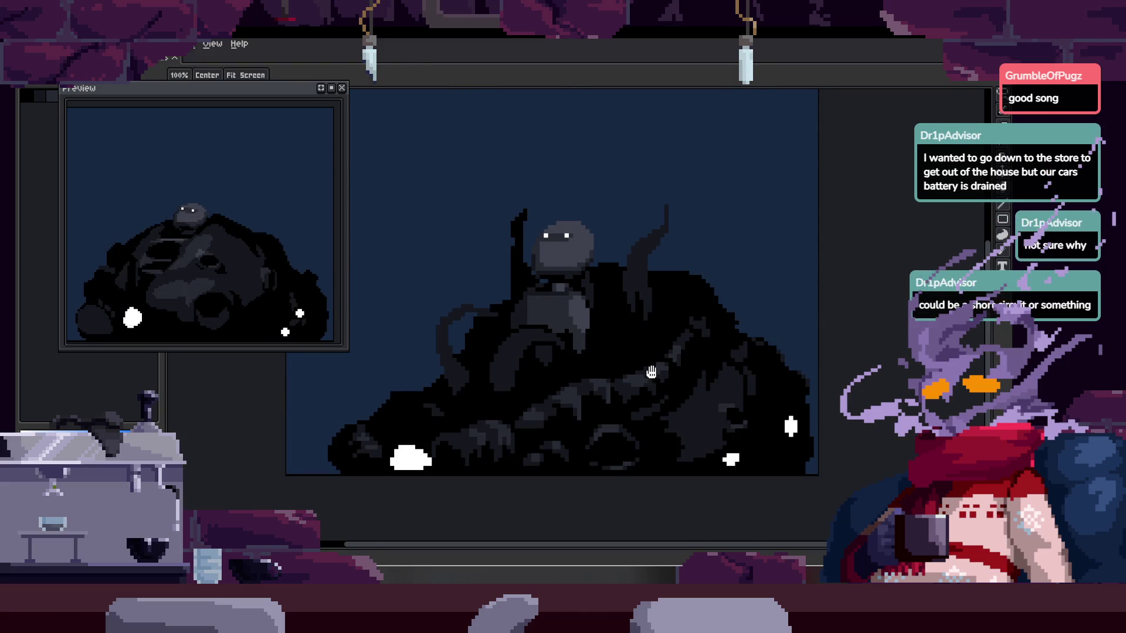
key(Tab)
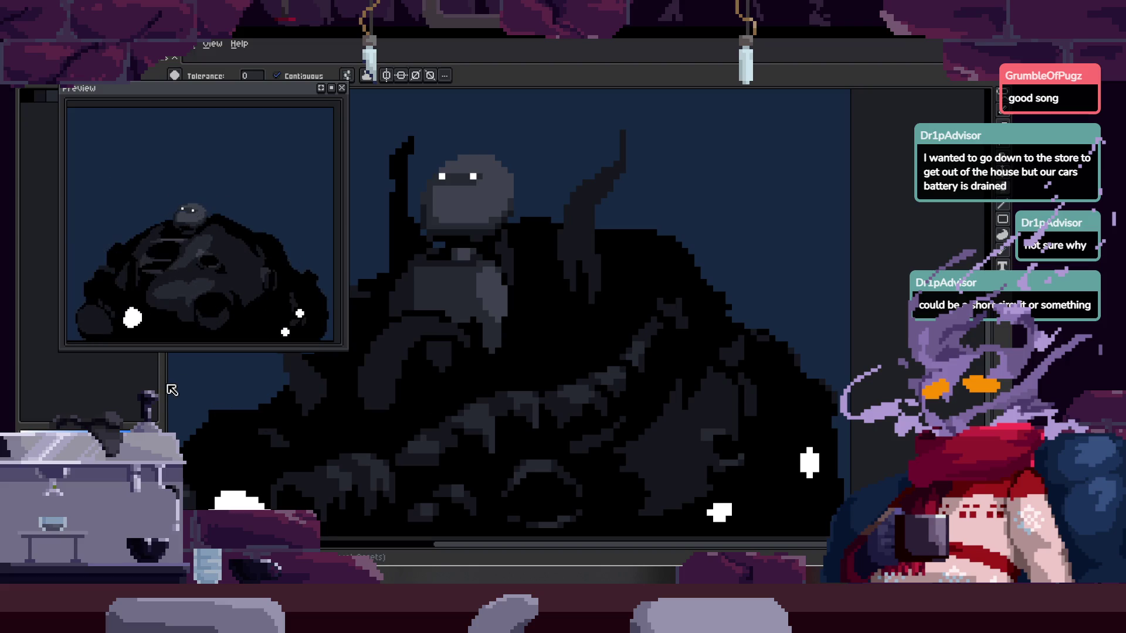
drag(163, 384, 48, 384)
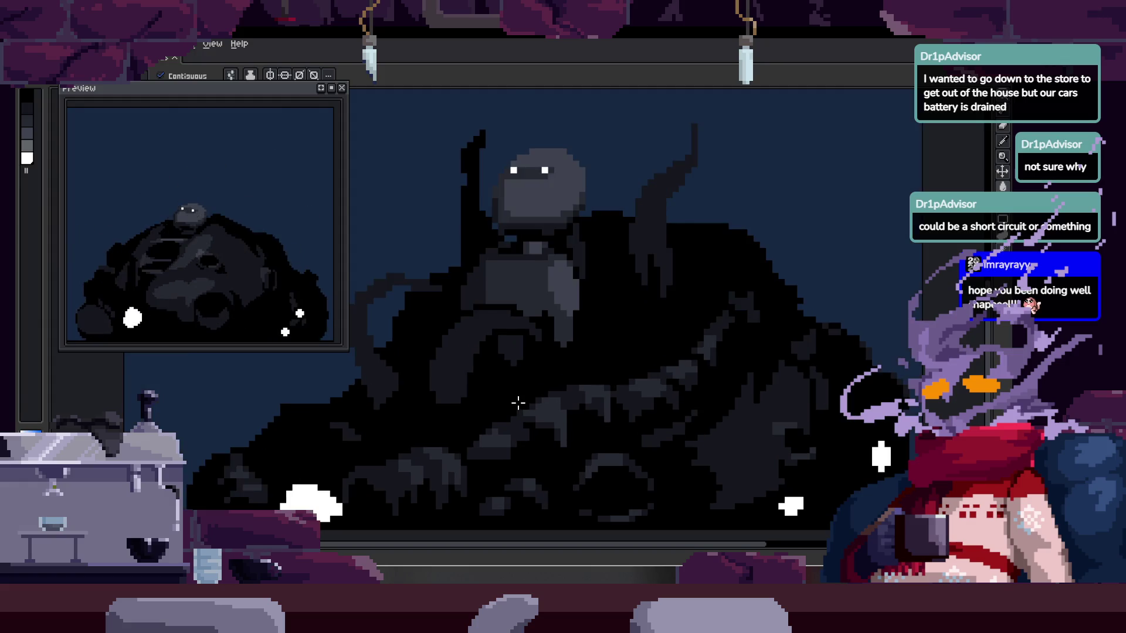
- Zoom in and out on the creature, briefly checking the current frame in the timeline
scroll(518, 403, up, 3)
scroll(606, 374, down, 3)
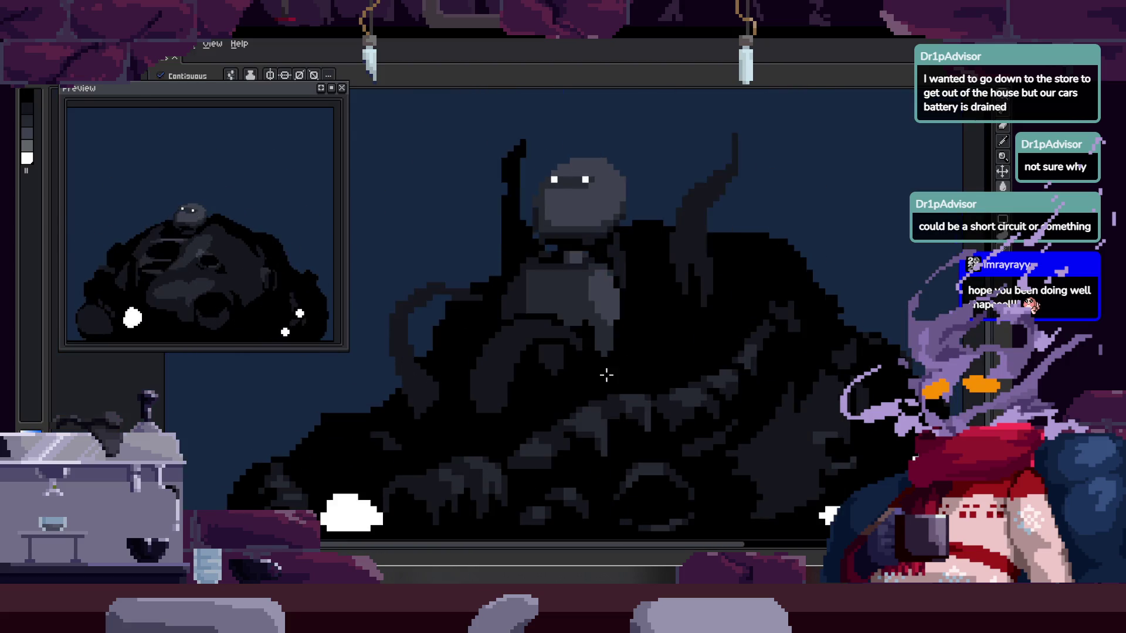
scroll(510, 361, up, 3)
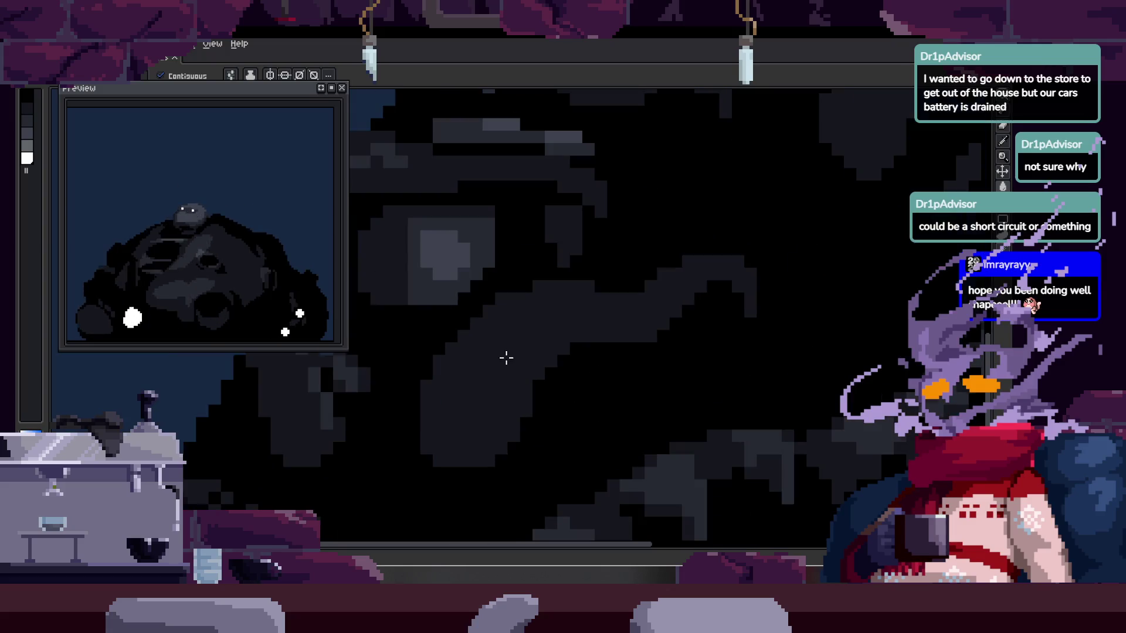
scroll(524, 370, down, 3)
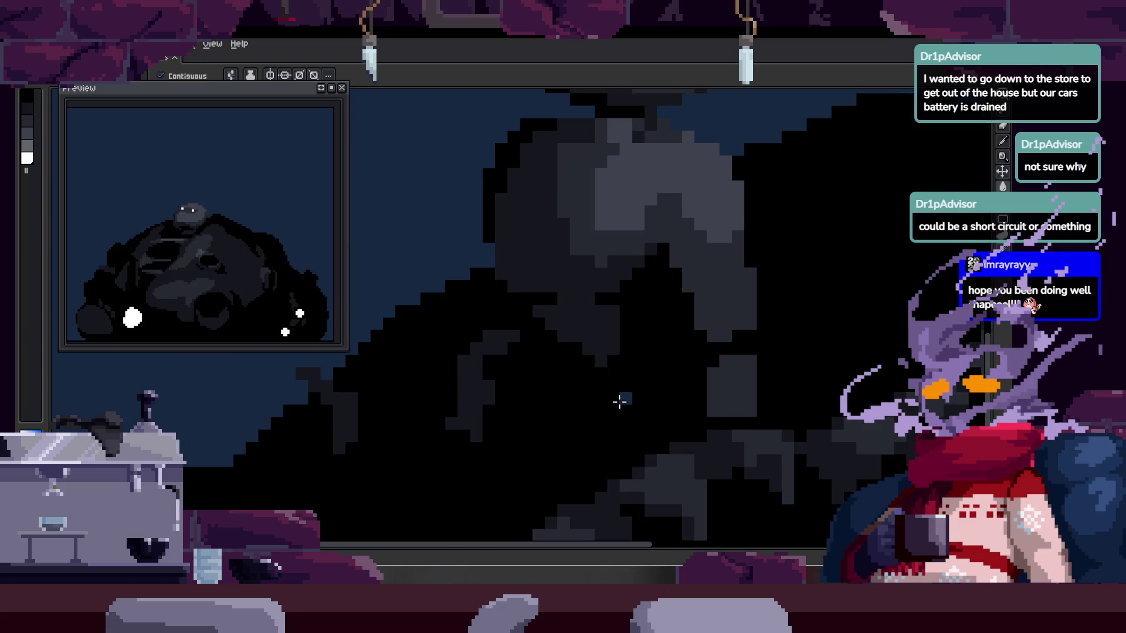
key(Tab)
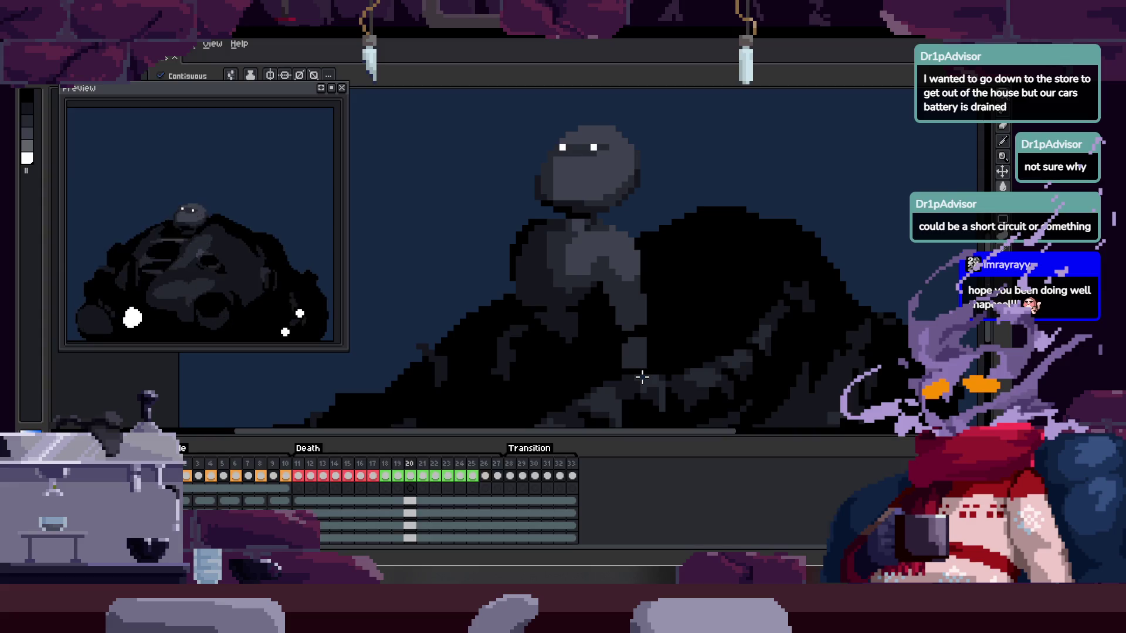
key(Tab)
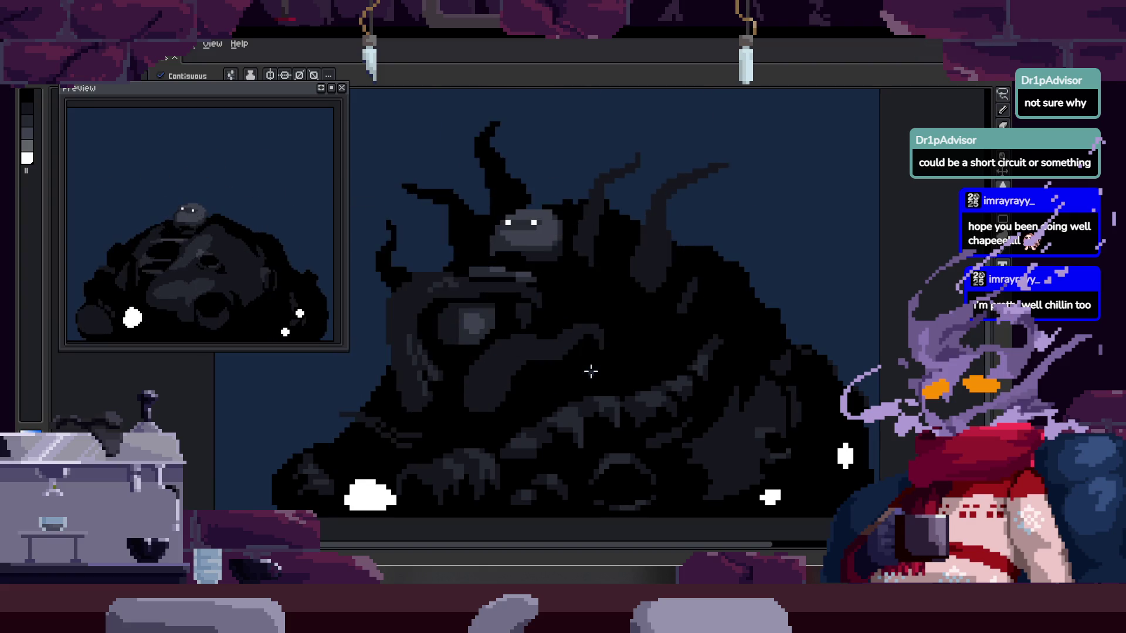
- Pan the view to reframe the creature with the timeline hidden
drag(591, 370, 583, 339)
key(Tab)
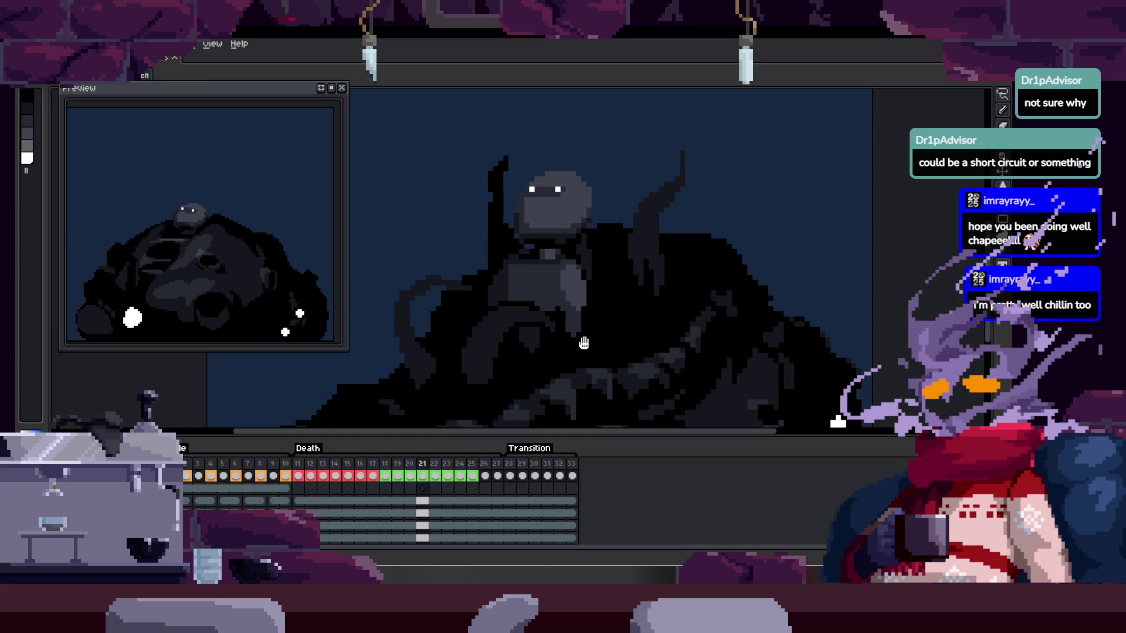
key(Tab)
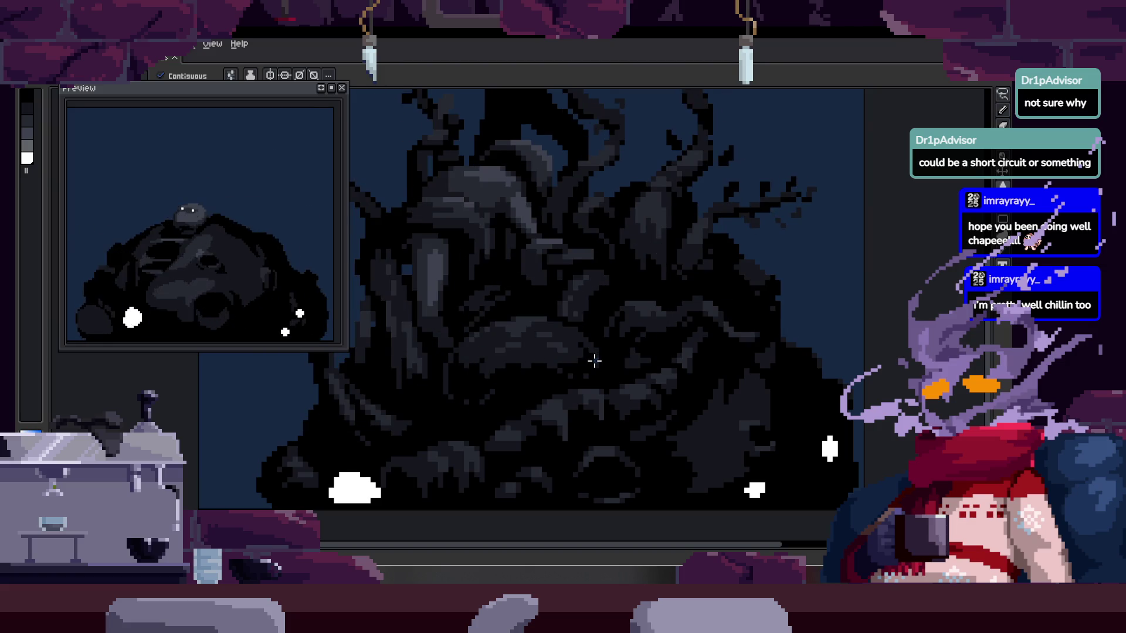
drag(594, 361, 584, 370)
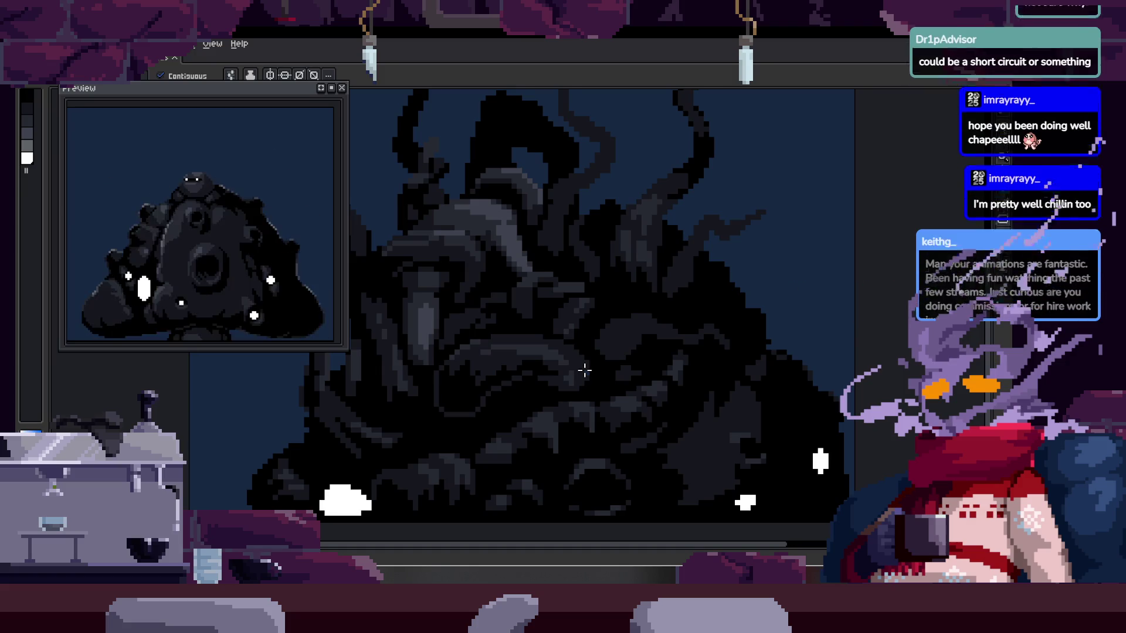
- Step forward to frame 28, the branching-tentacle death frame in the Transition tag
key(Right)
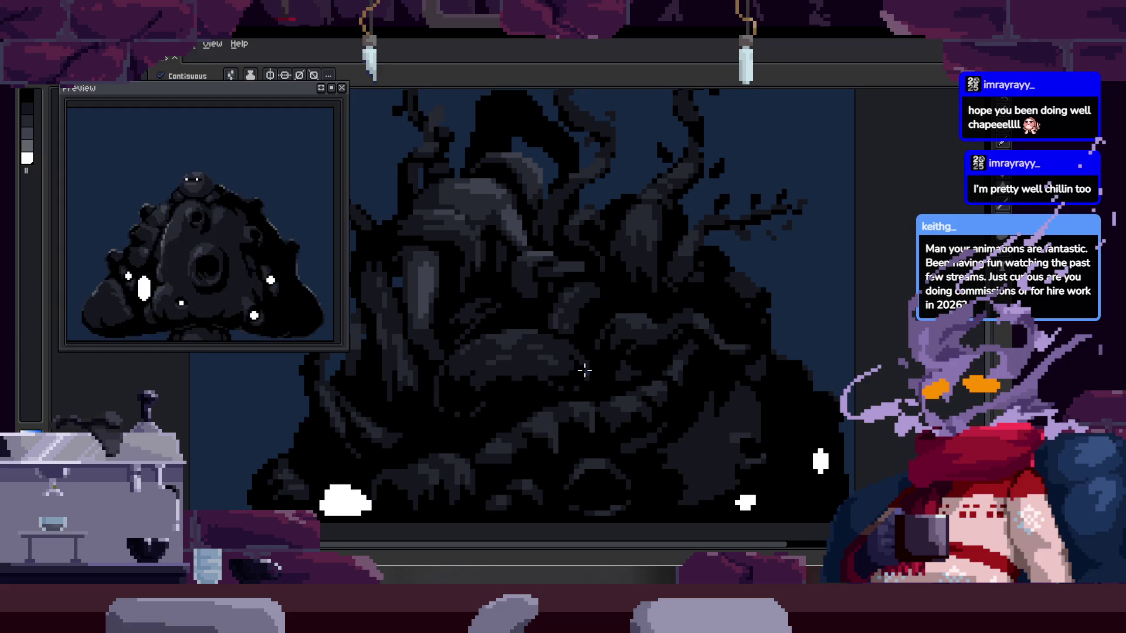
key(Right)
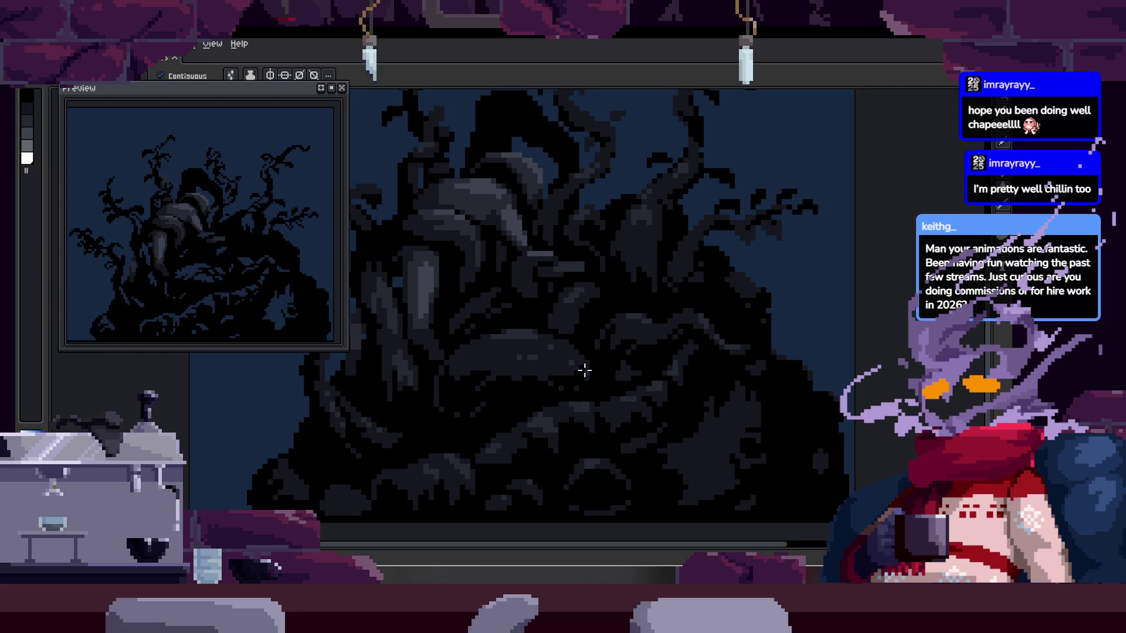
right_click(585, 370)
key(Escape)
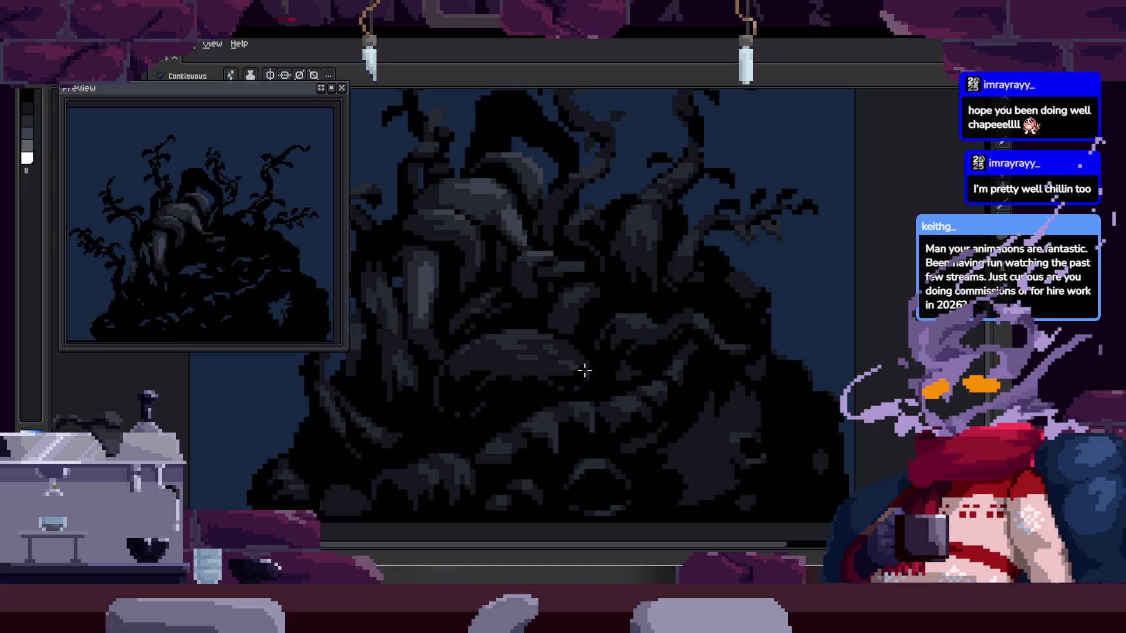
key(Tab)
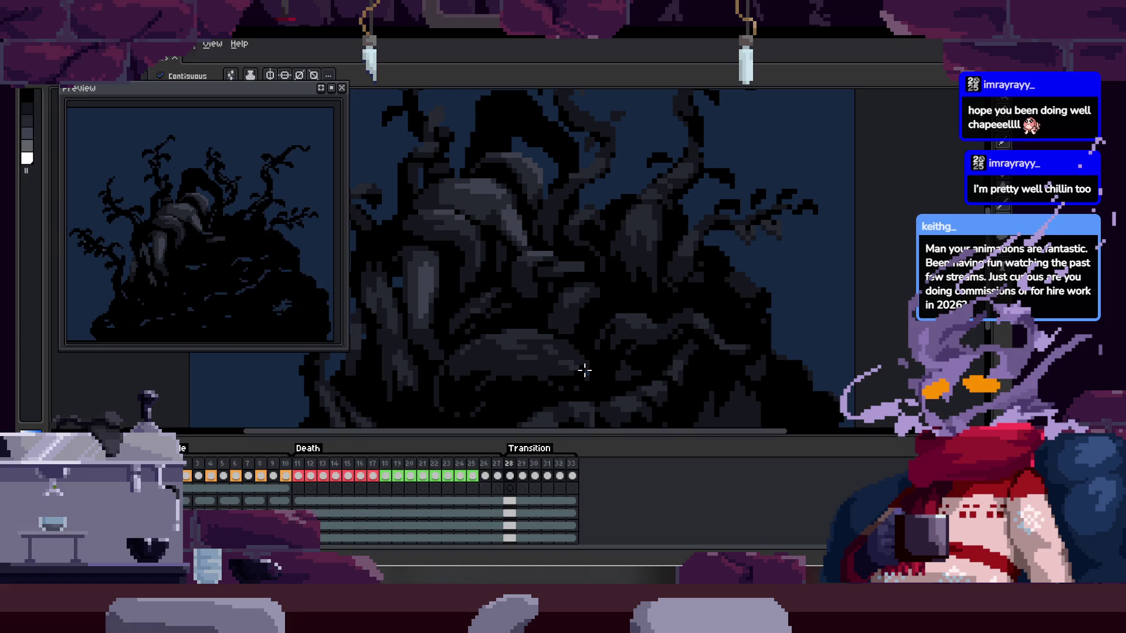
- Switch to the Pencil and step through the death frames back to frame 18
key(Right)
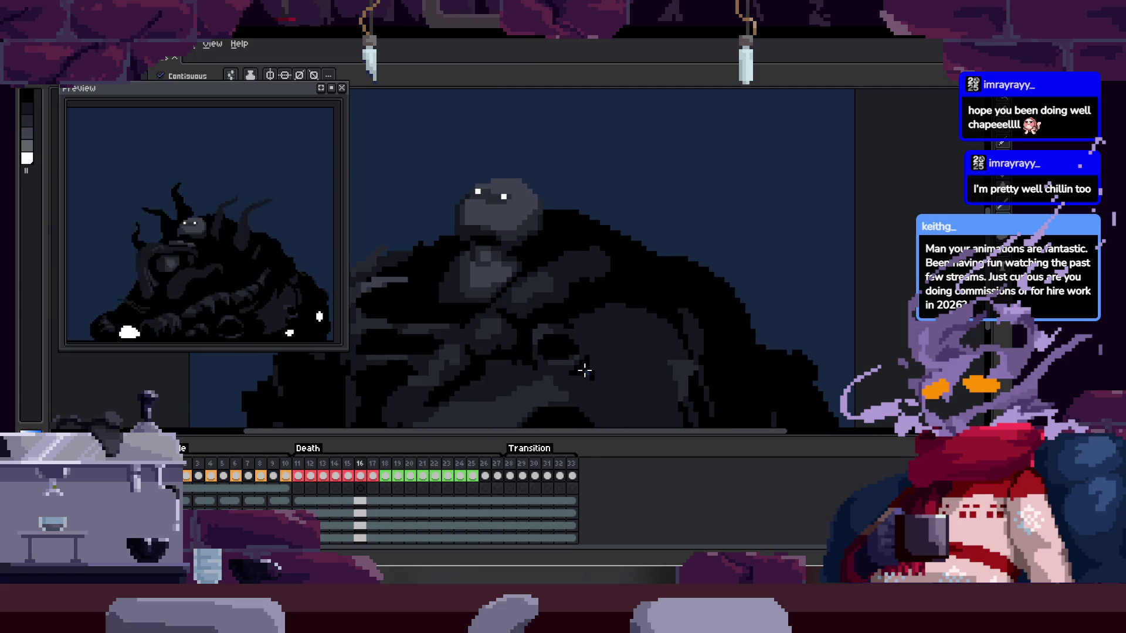
key(Tab)
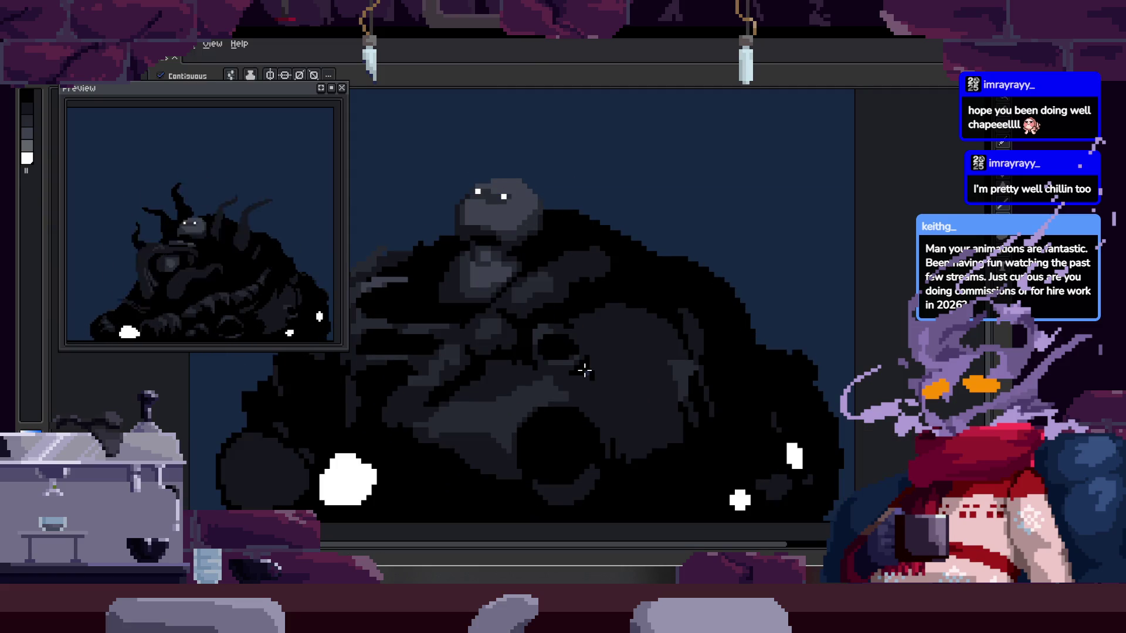
key(b)
key(Tab)
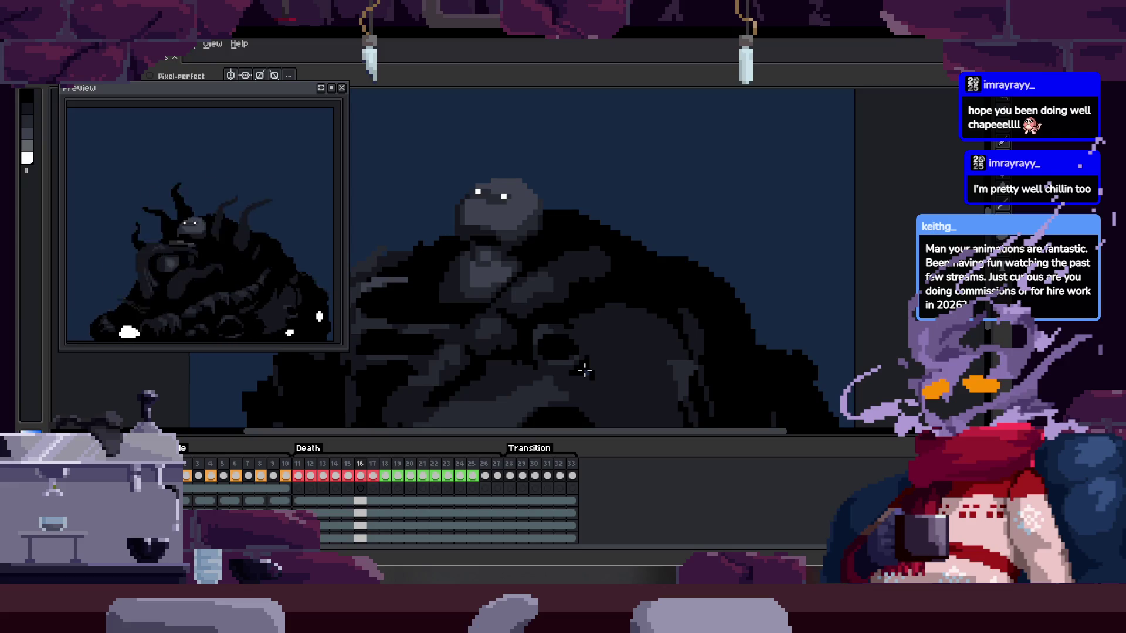
key(Right)
key(Right)
key(Right)
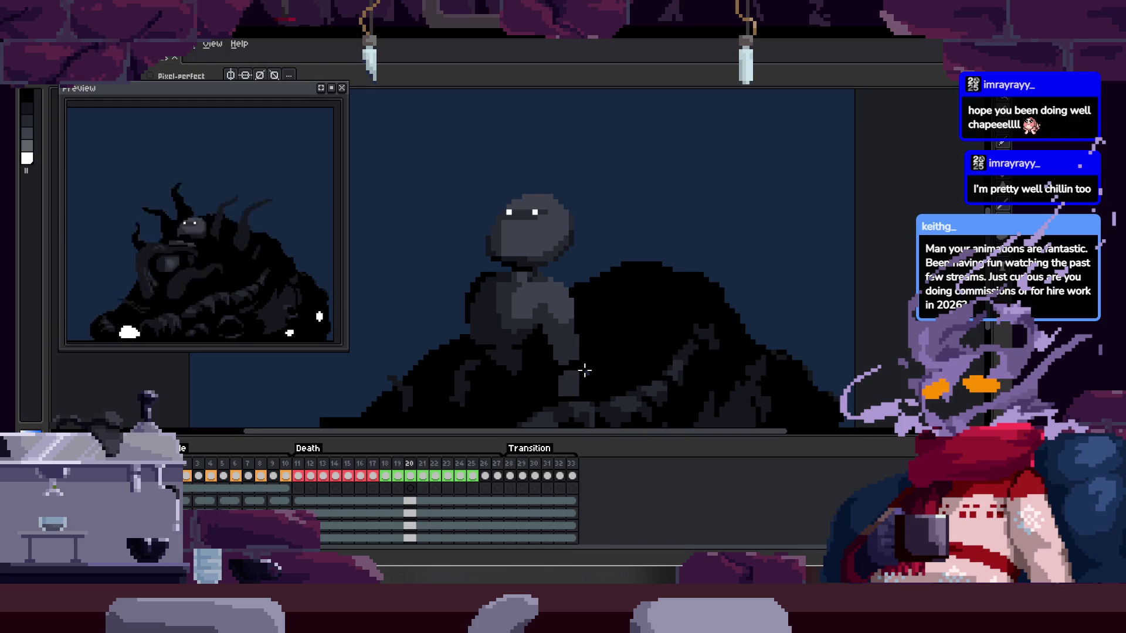
key(Right)
key(Left)
key(Left)
key(Left)
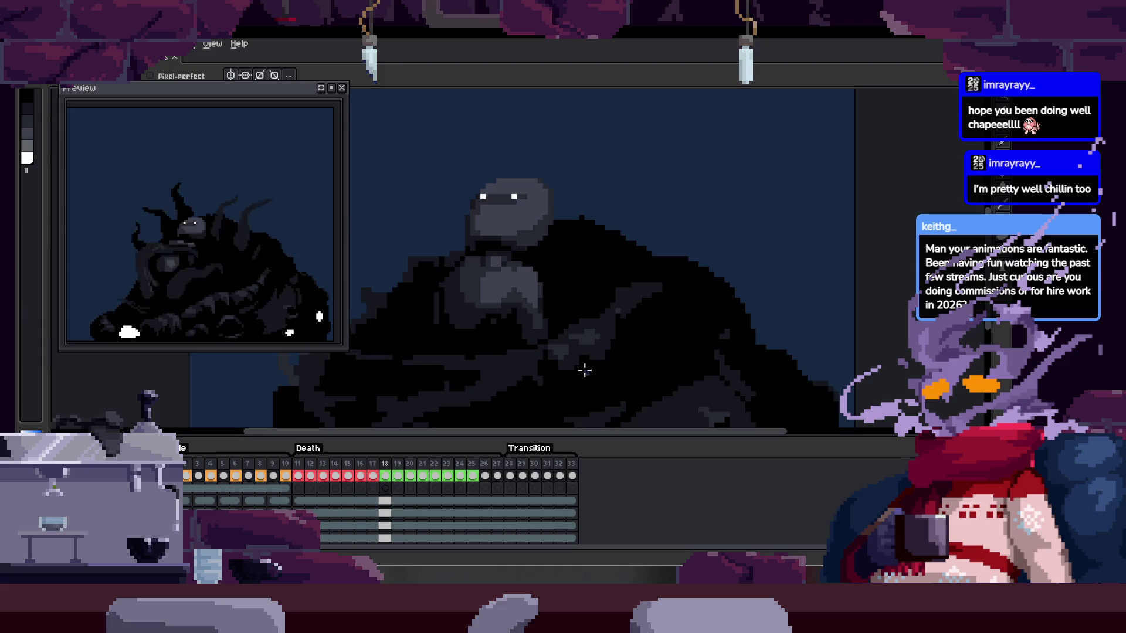
- Play the creature animation, then stop playback on the blob frame before Death
key(Return)
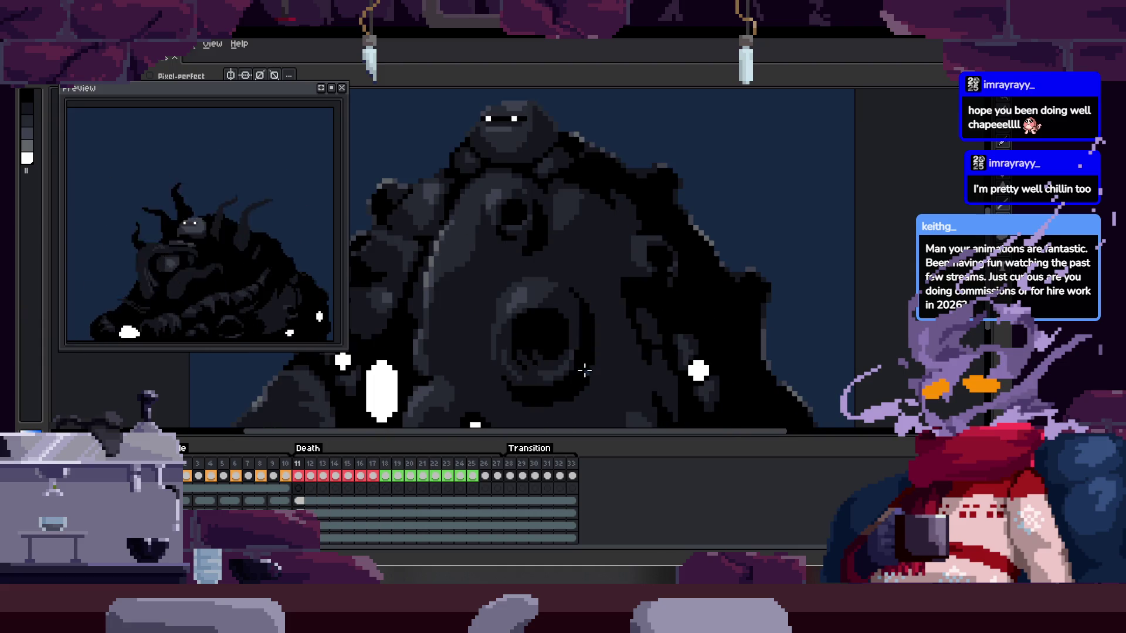
key(Tab)
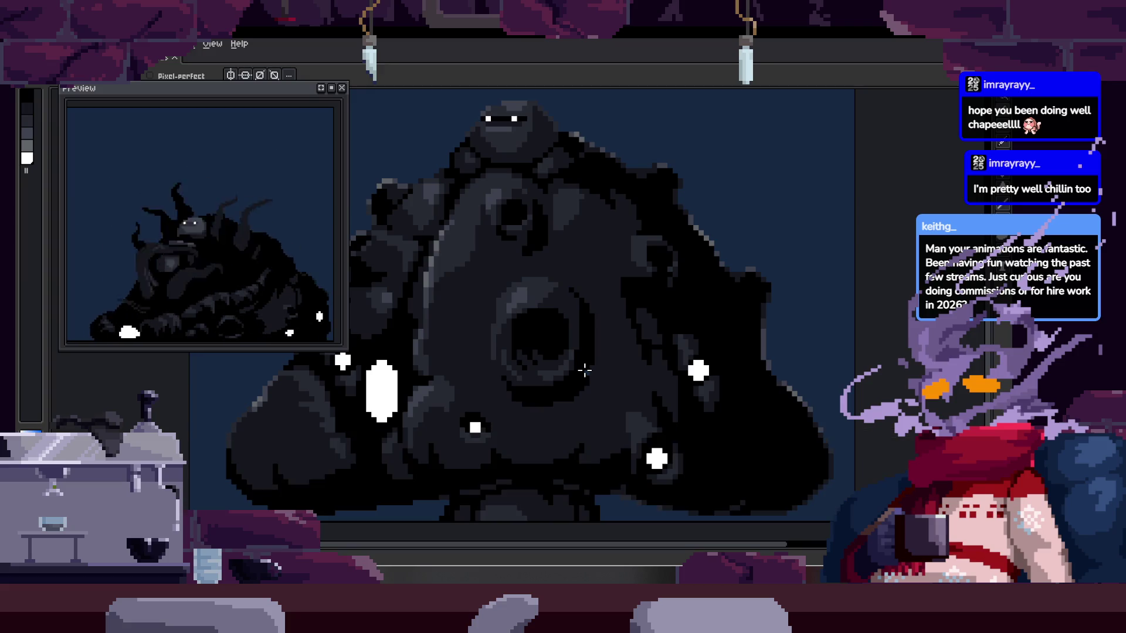
key(Tab)
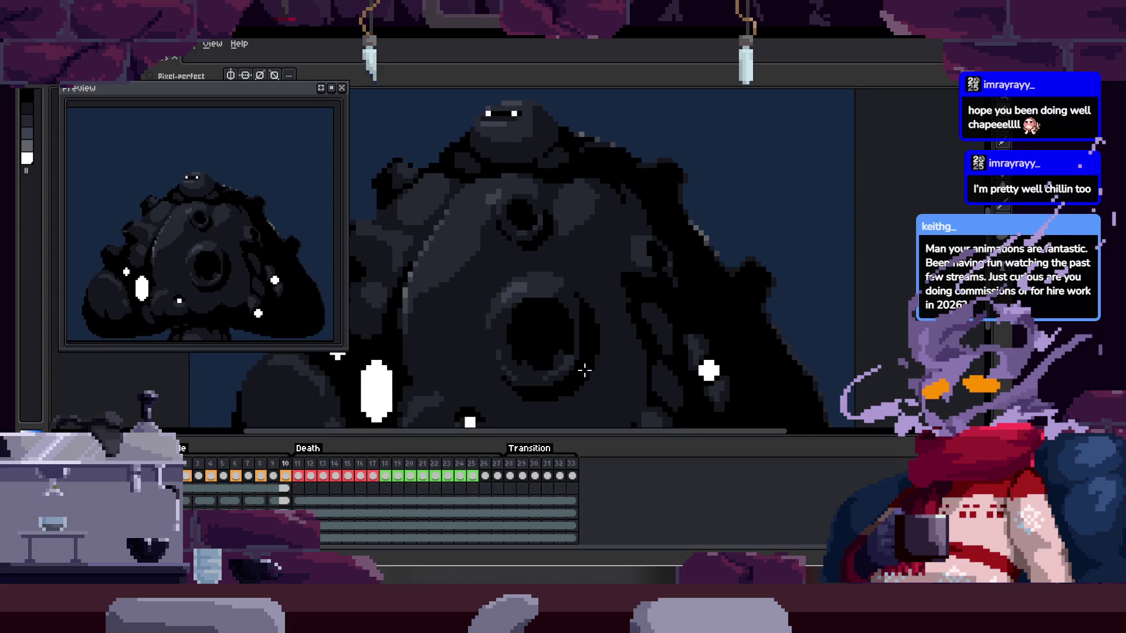
key(Tab)
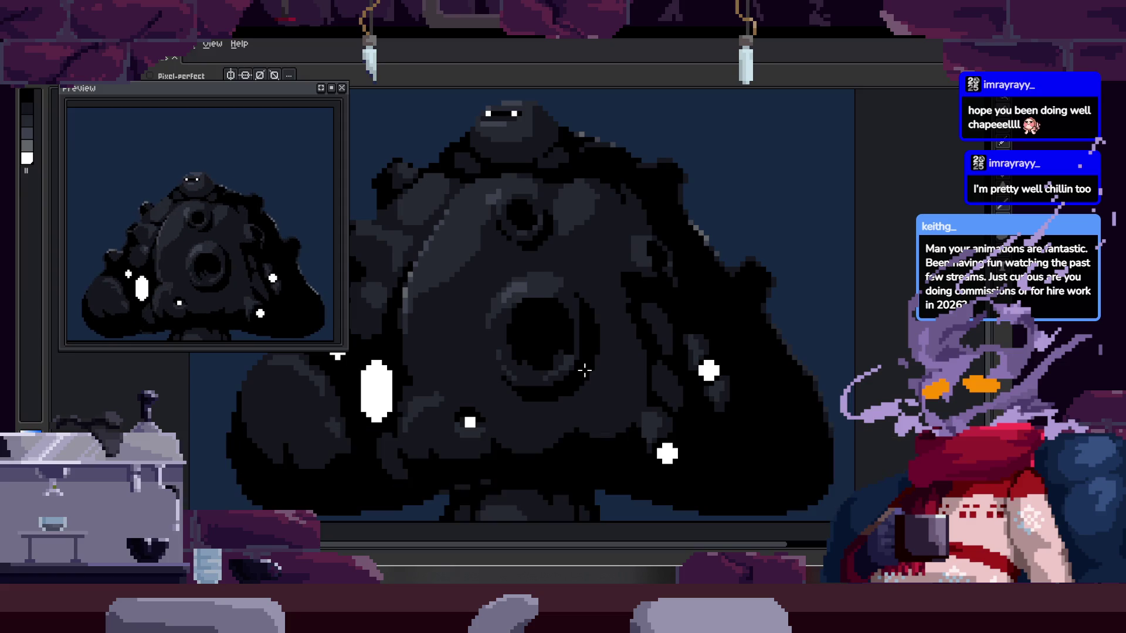
key(Tab)
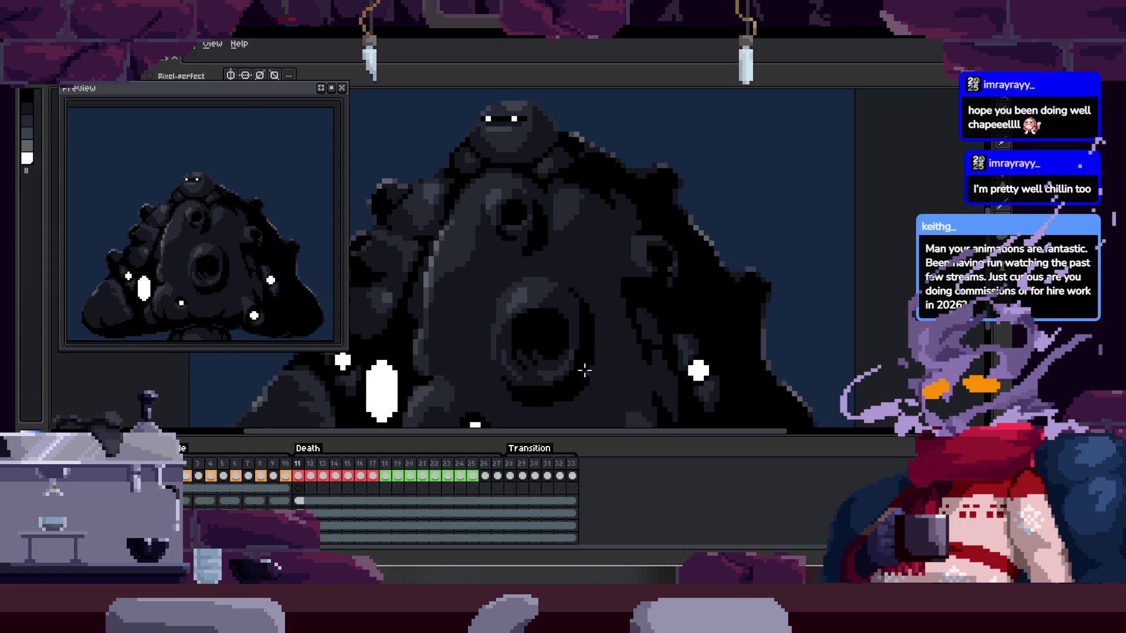
key(Return)
key(Tab)
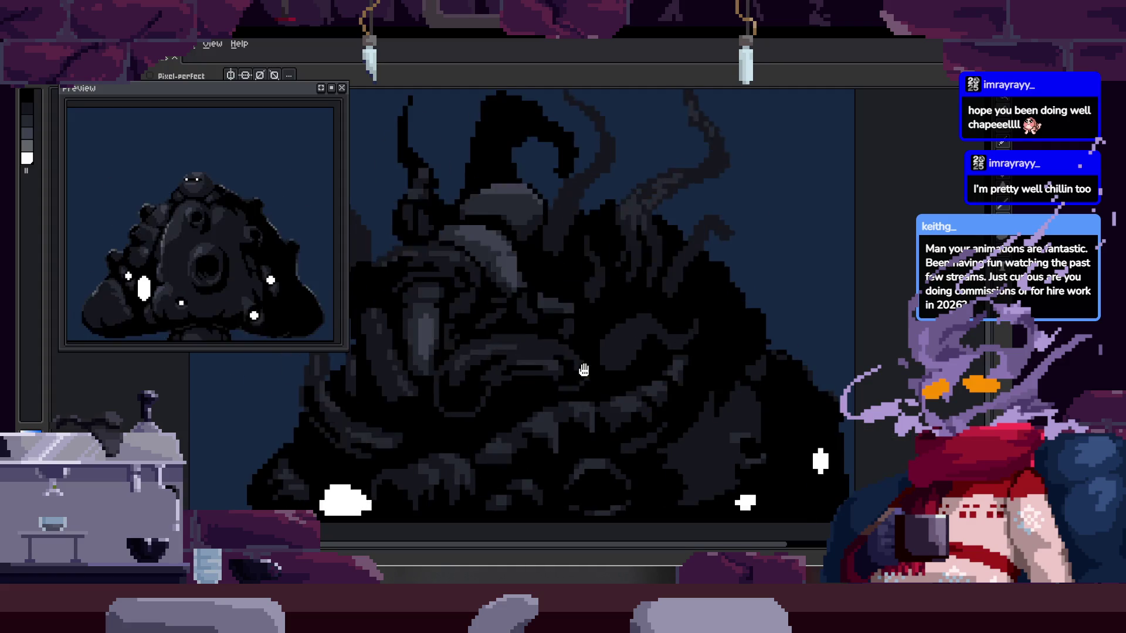
key(Tab)
key(Tab)
key(Return)
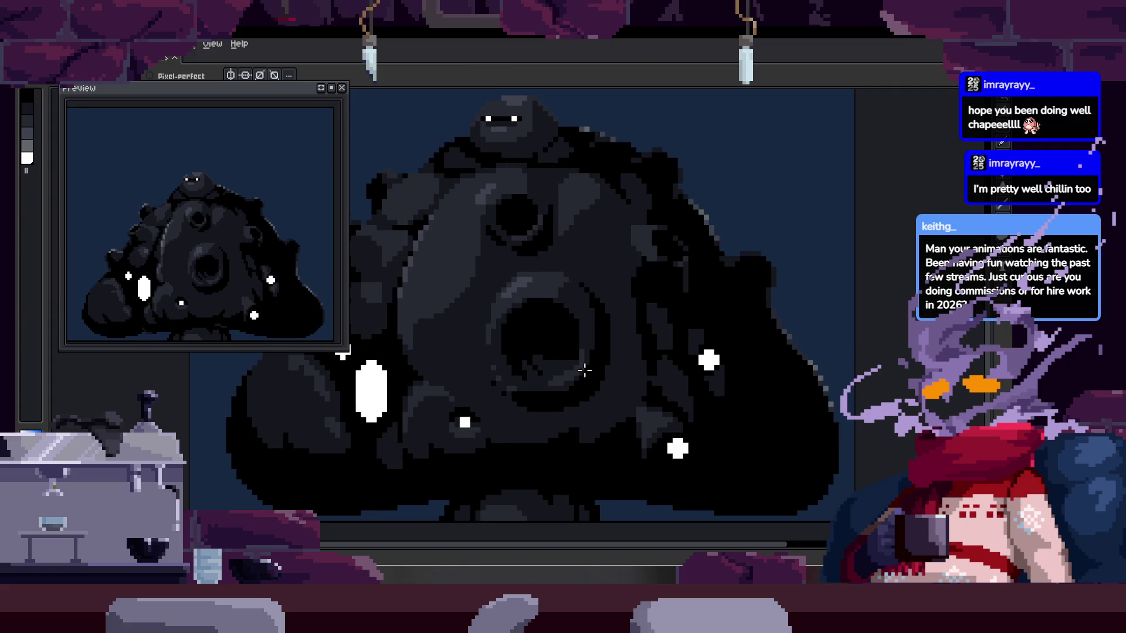
key(Tab)
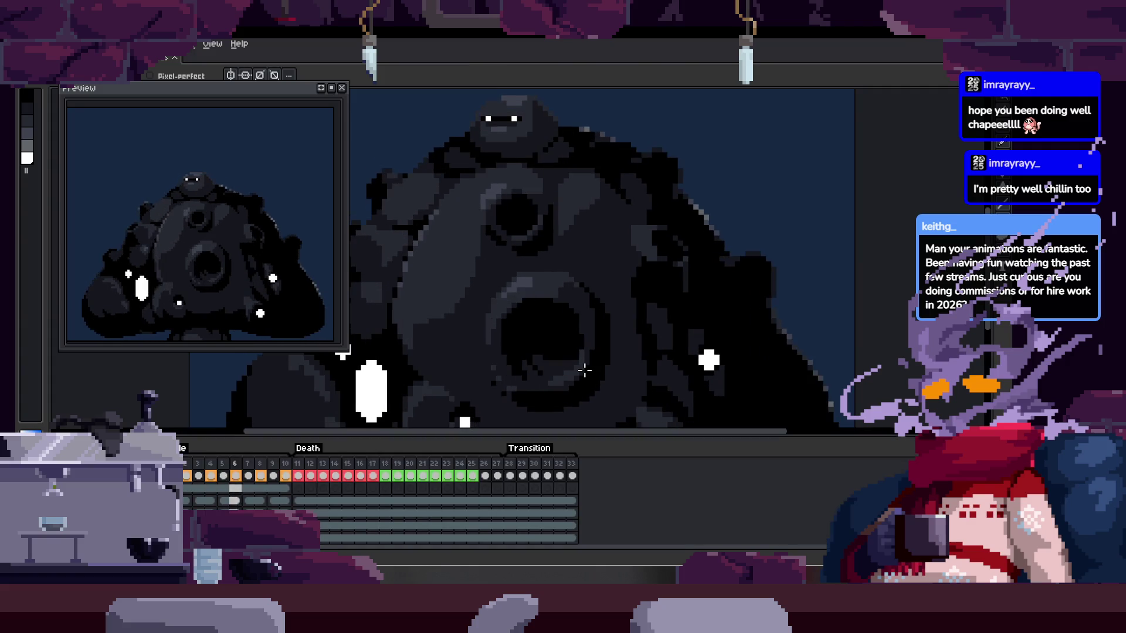
key(Tab)
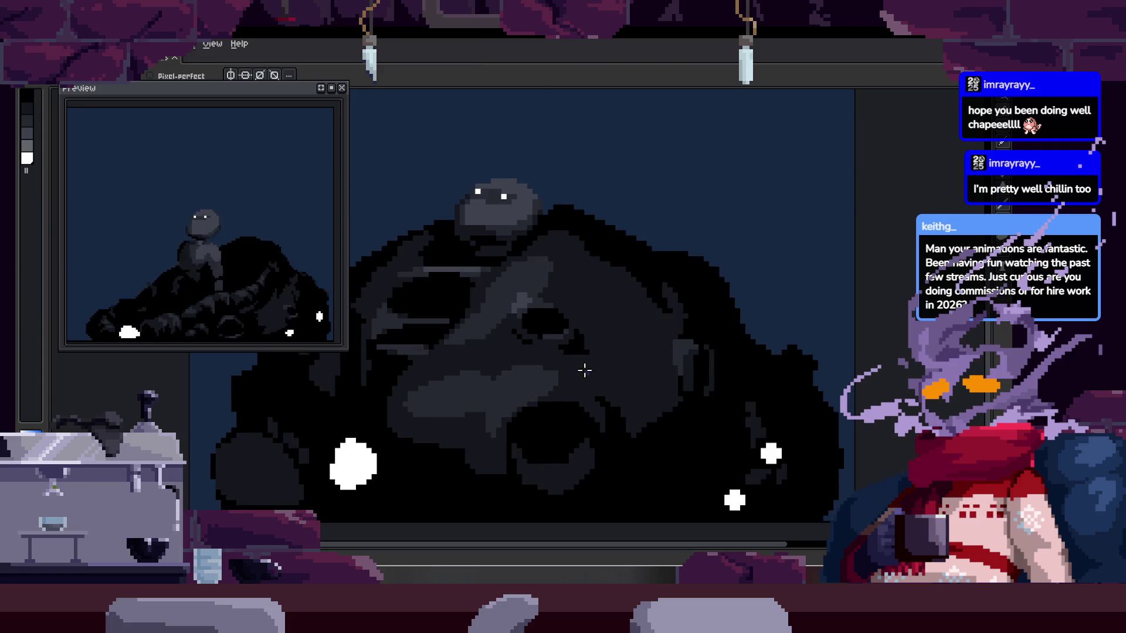
- Zoom in and pan down over the creature's body with the timeline hidden
scroll(581, 381, up, 3)
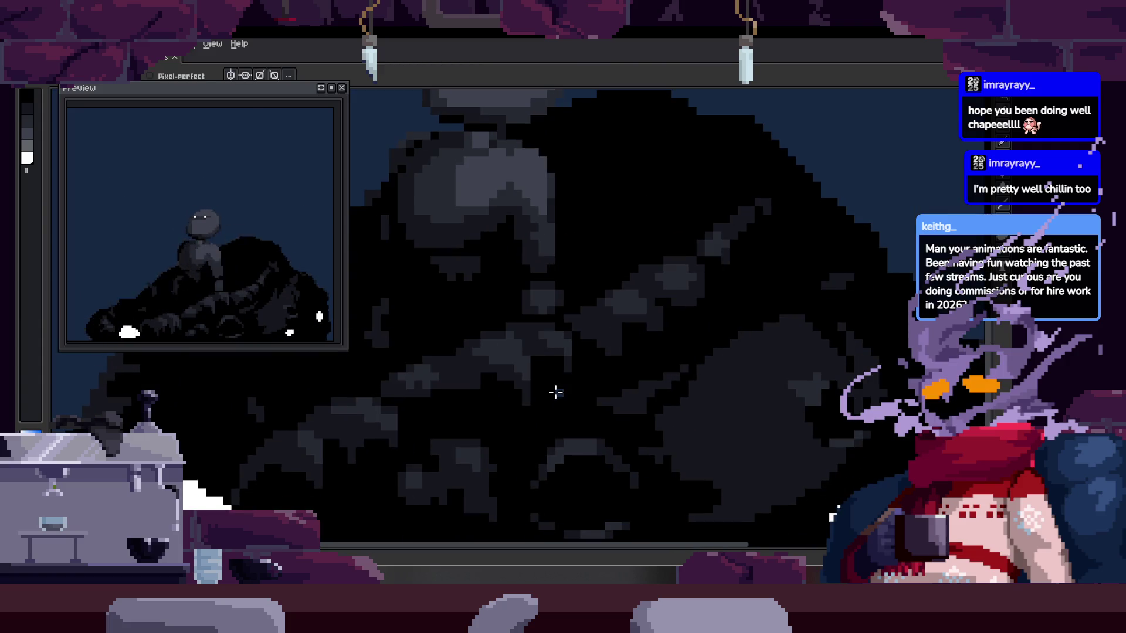
drag(551, 397, 614, 385)
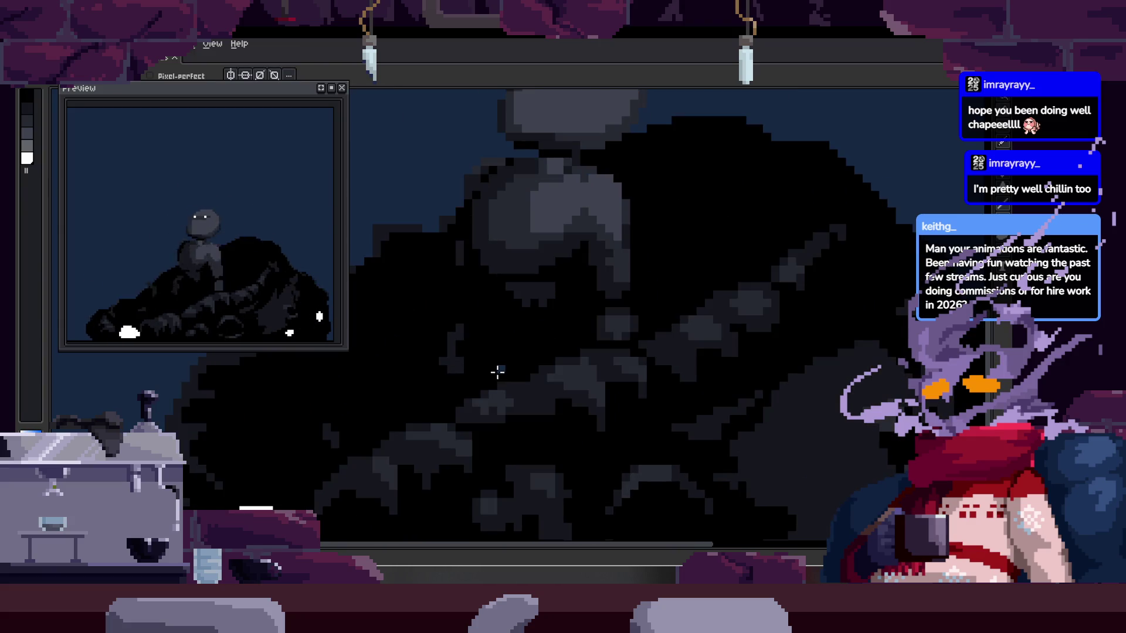
scroll(497, 371, down, 3)
key(Tab)
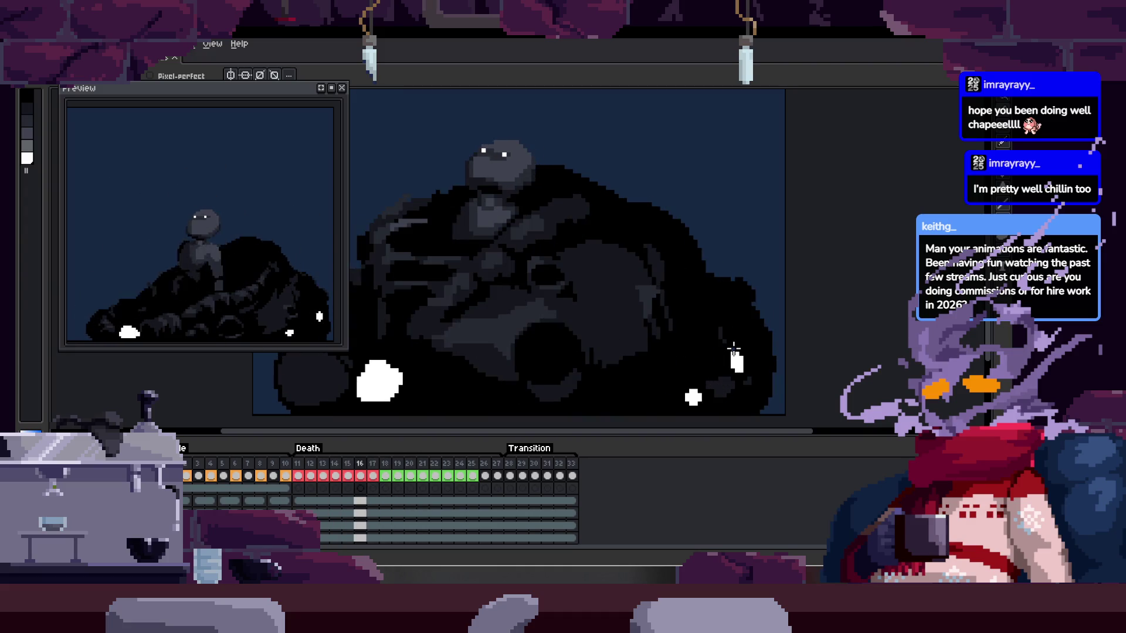
scroll(597, 248, up, 1)
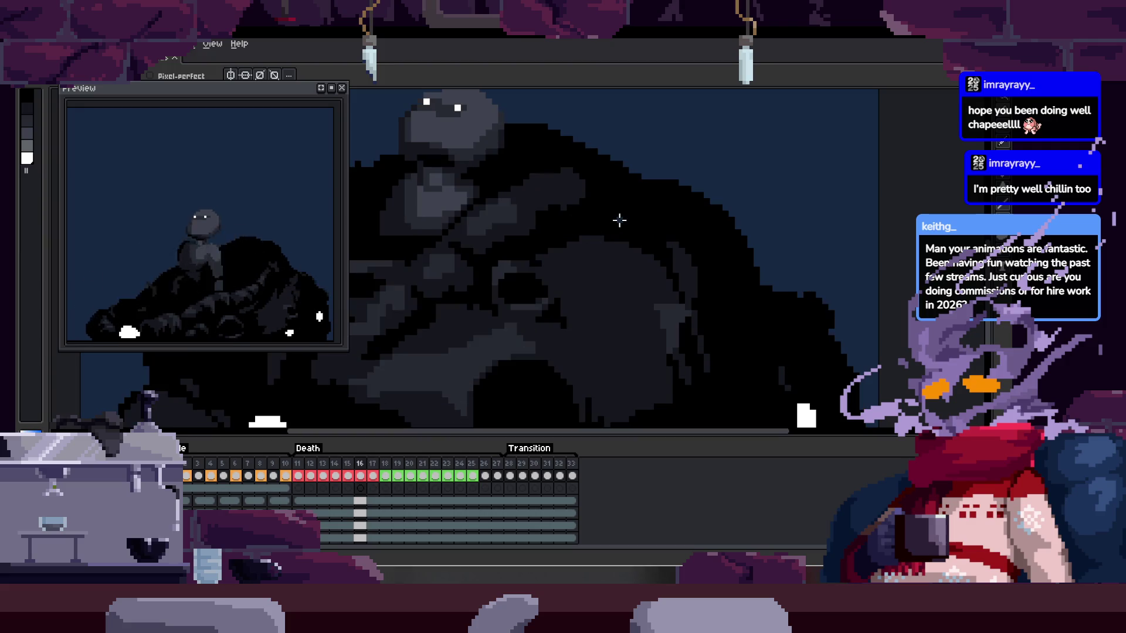
key(Tab)
drag(593, 229, 611, 319)
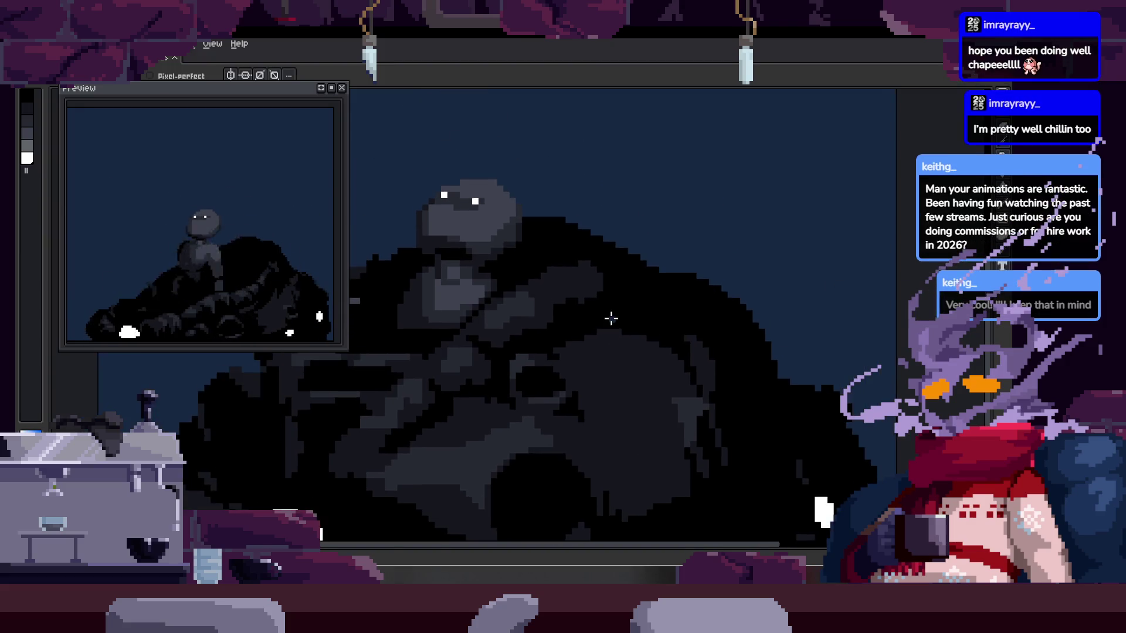
scroll(611, 318, up, 1)
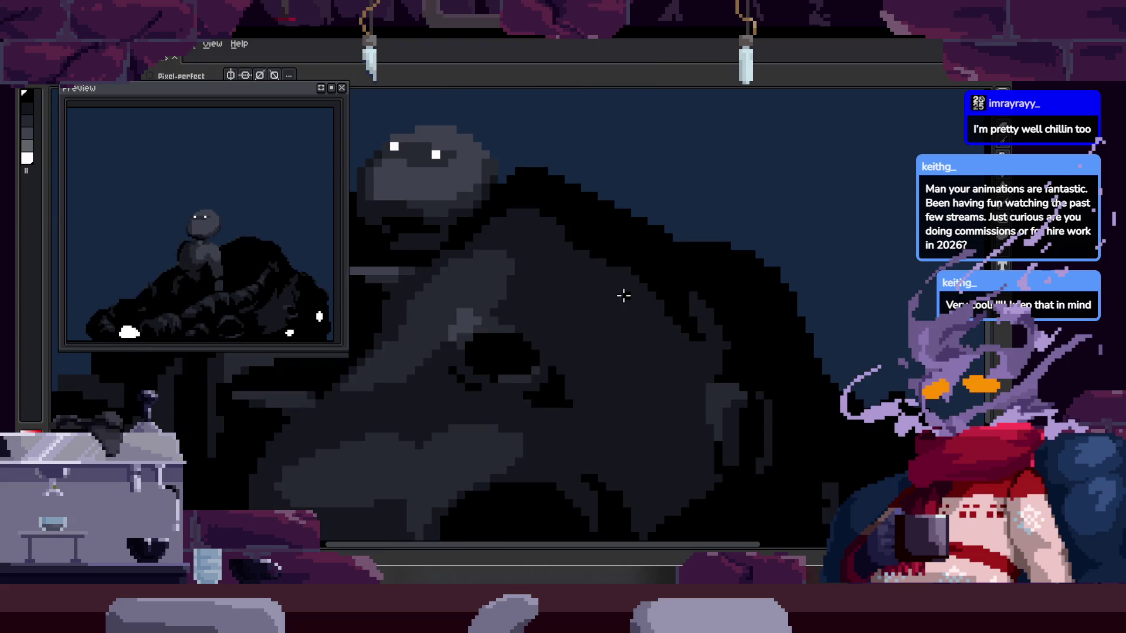
scroll(619, 312, up, 2)
key(Tab)
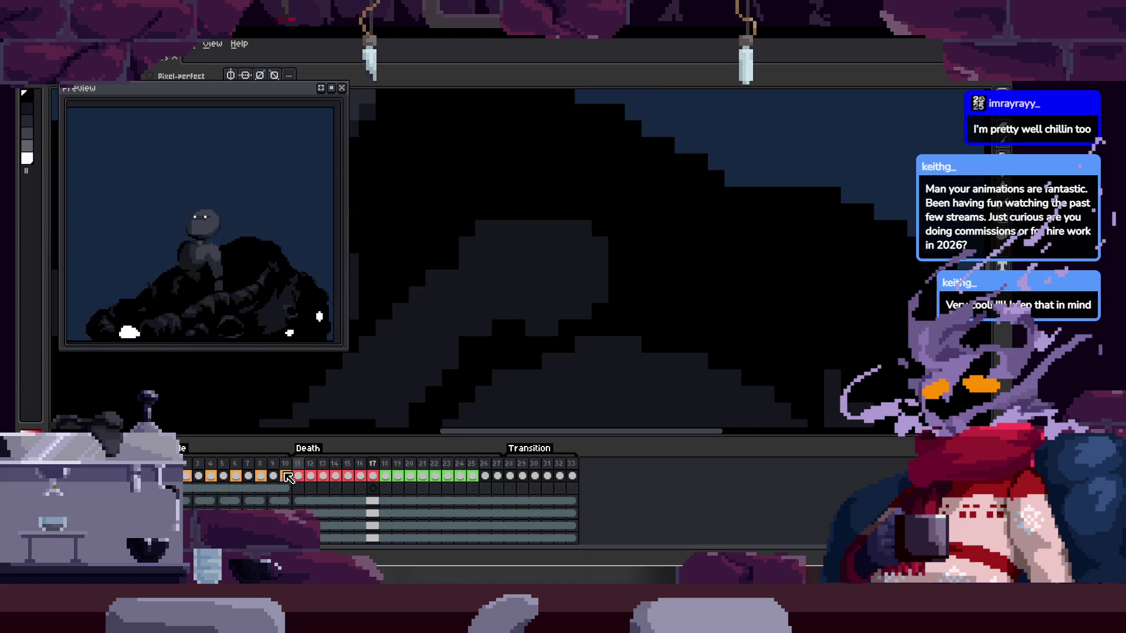
key(Tab)
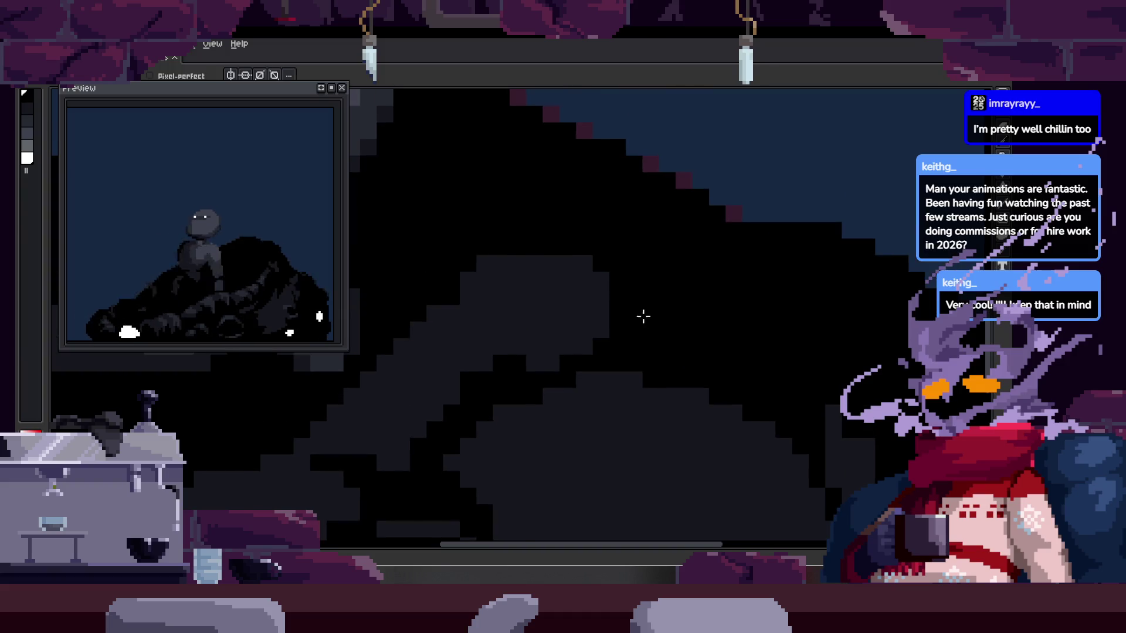
scroll(729, 315, down, 2)
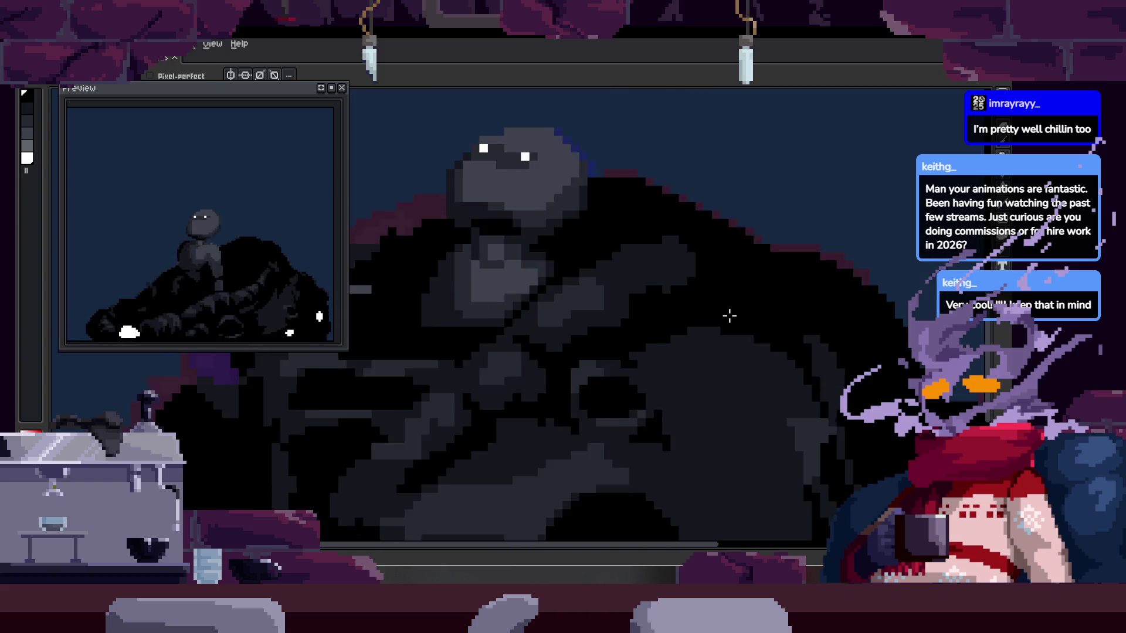
- Paint over the stray grey pixels on the creature's body in black
key(h)
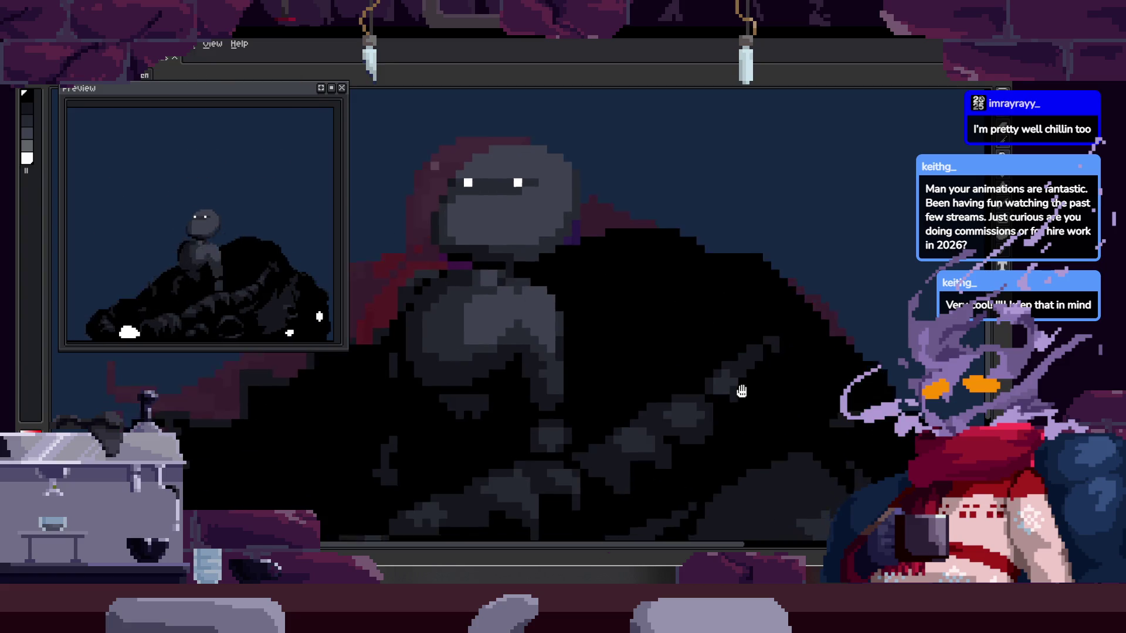
drag(750, 401, 724, 359)
key(b)
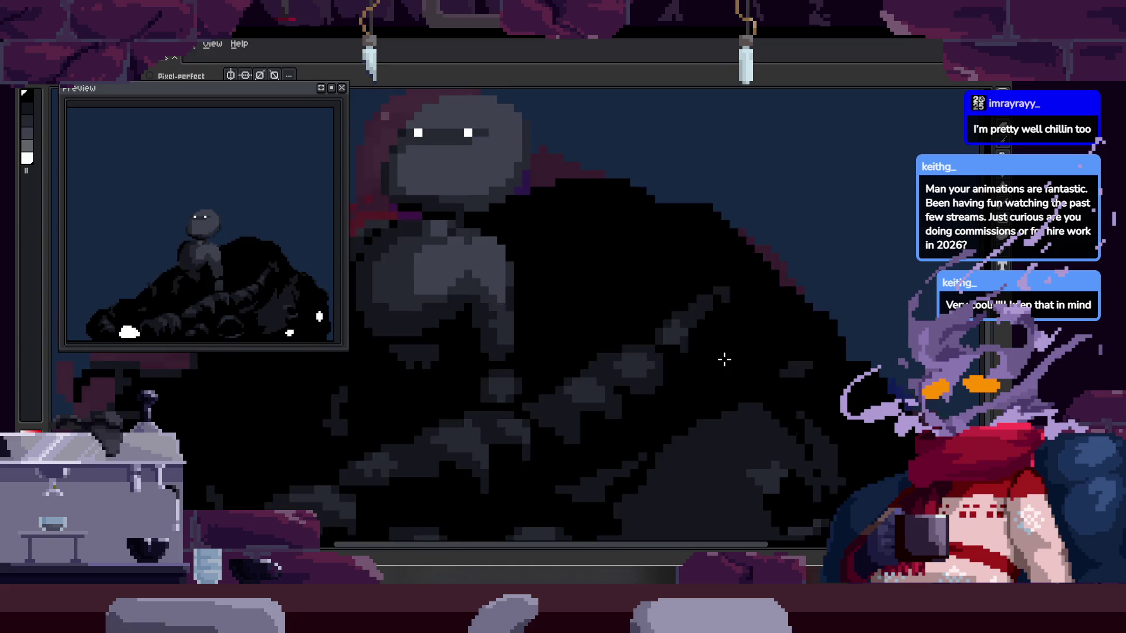
scroll(615, 278, up, 2)
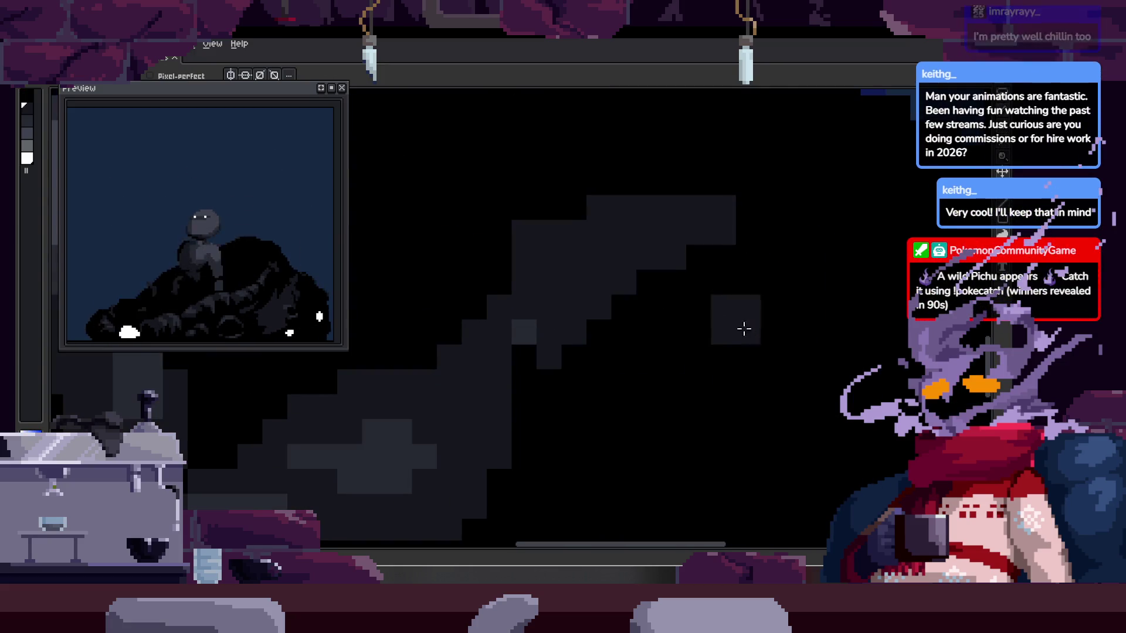
scroll(684, 339, up, 1)
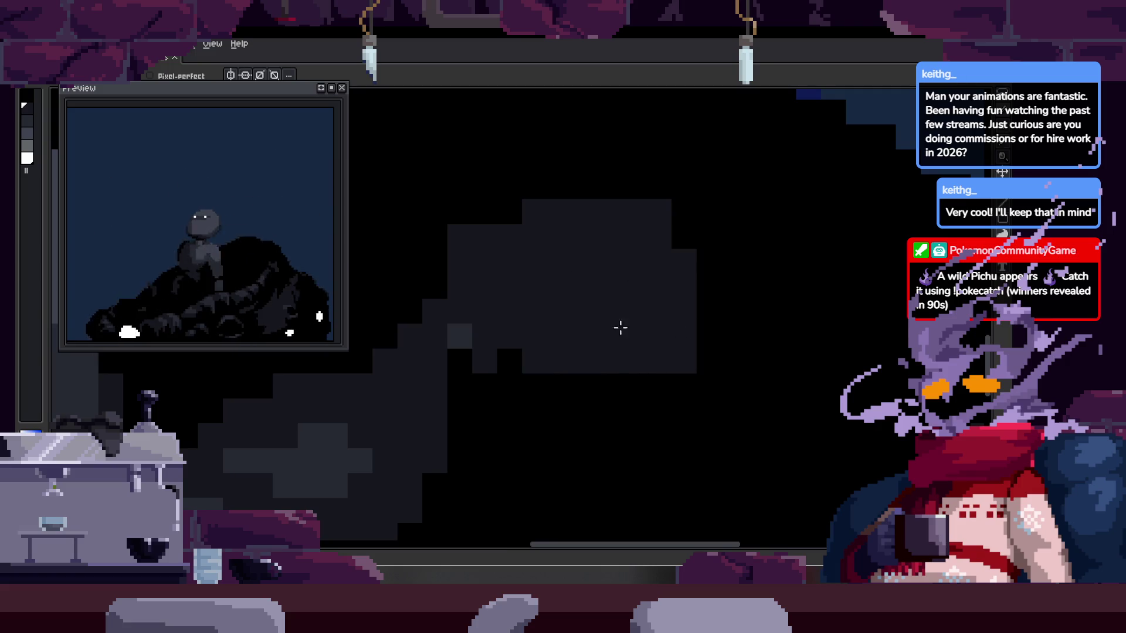
scroll(594, 369, down, 3)
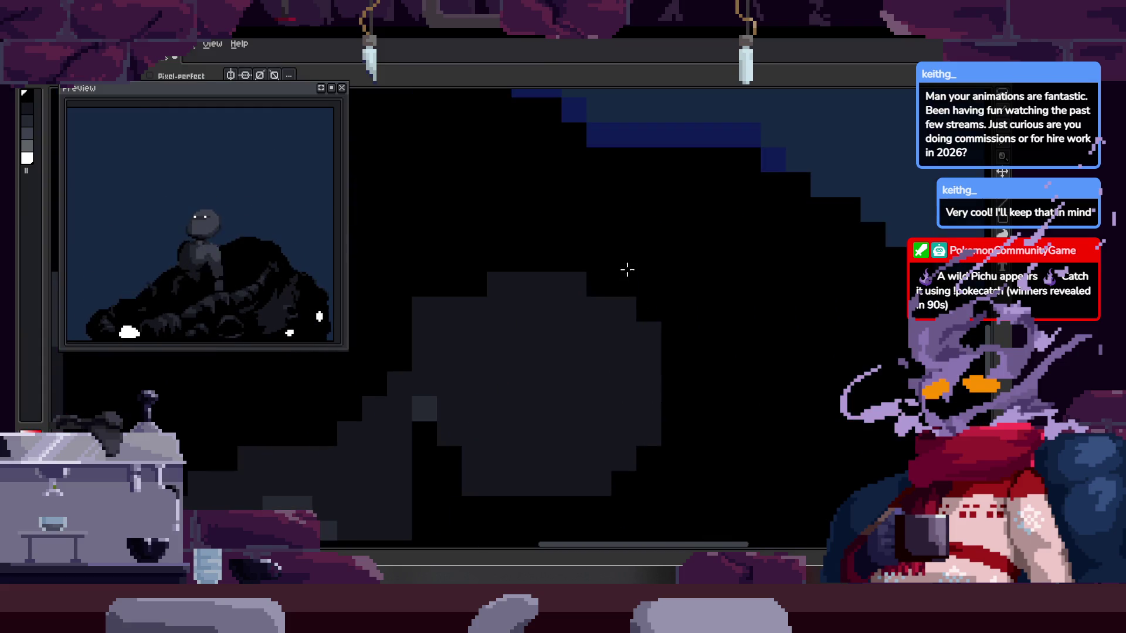
scroll(674, 364, up, 3)
key(b)
drag(646, 352, 589, 413)
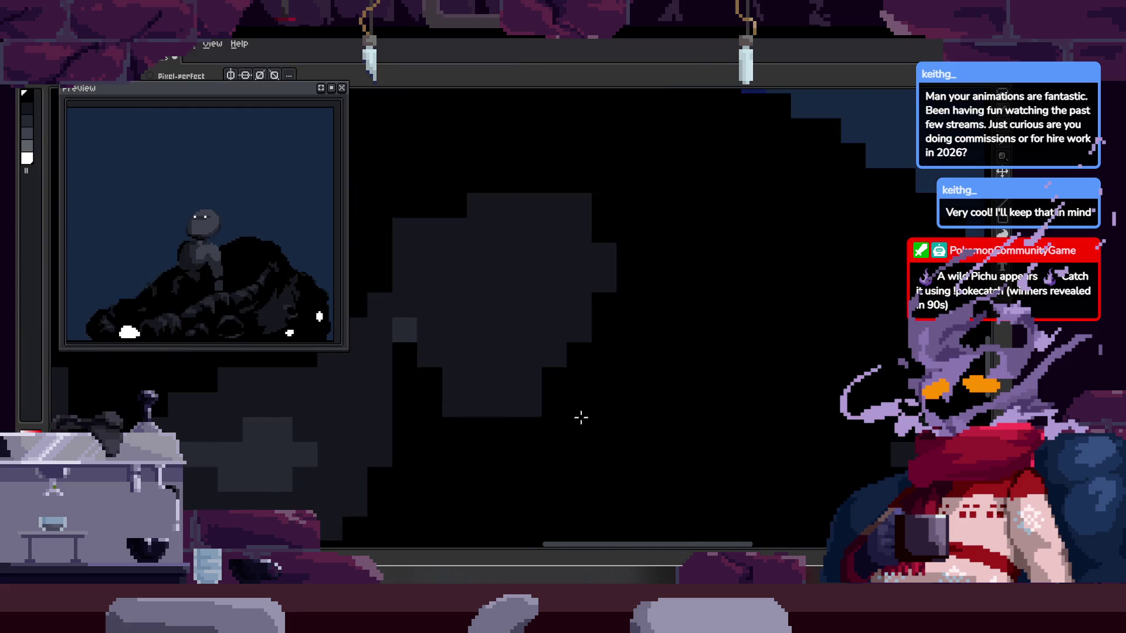
- Save the animation file with the black pixel fix
key(ctrl+s)
scroll(674, 358, down, 3)
key(Return)
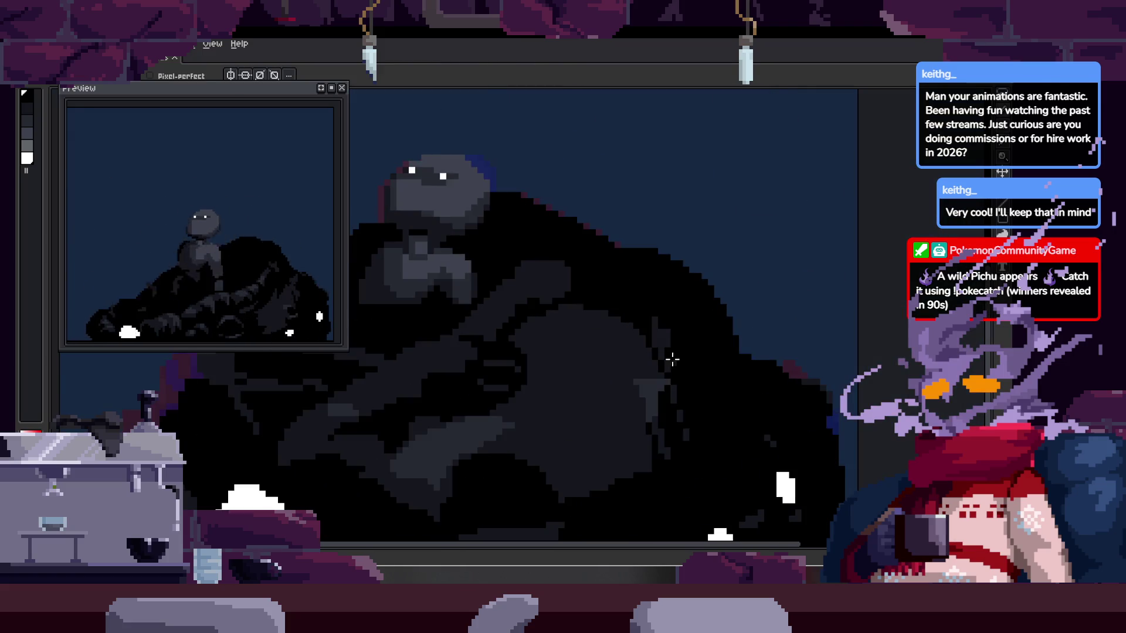
key(ctrl+s)
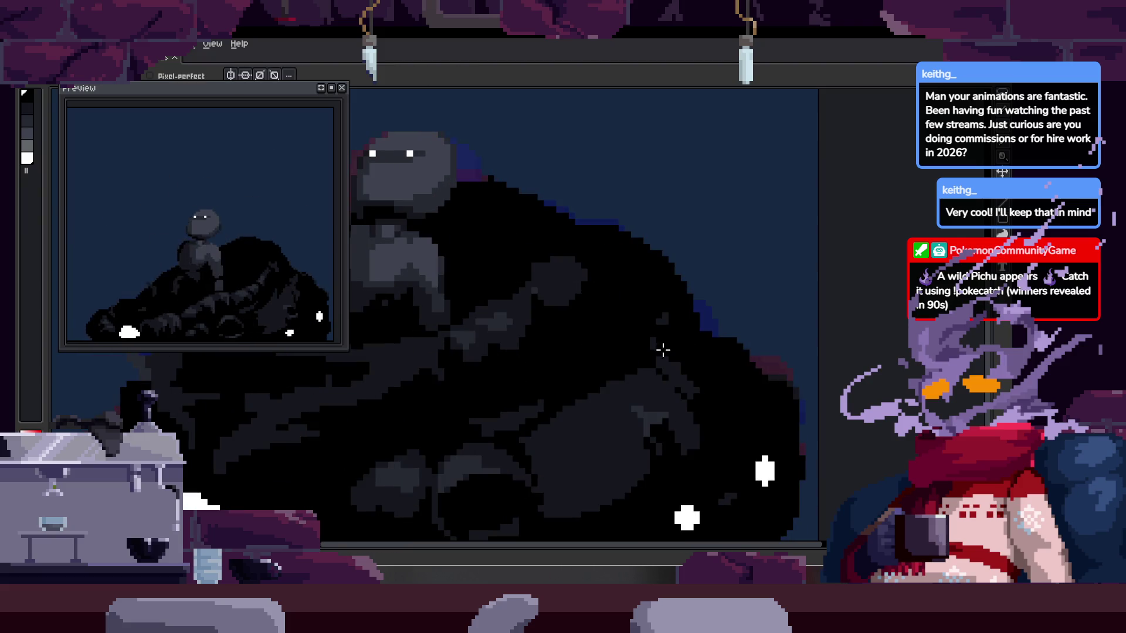
- Draw a white puff particle stroke and save the animation again
drag(599, 246, 704, 260)
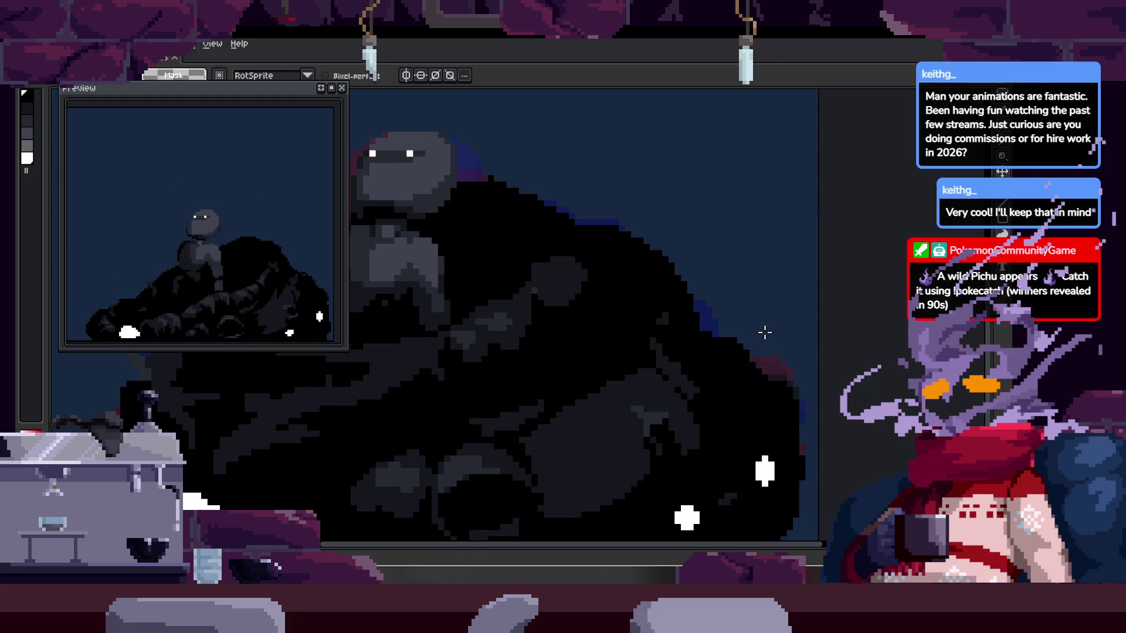
scroll(651, 255, up, 2)
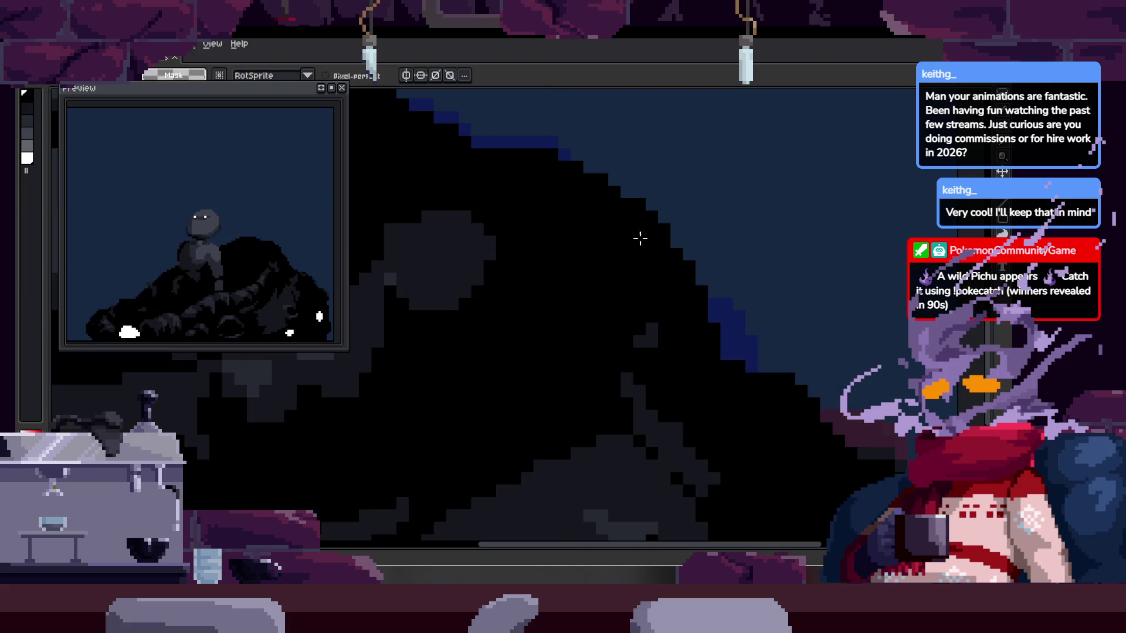
key(b)
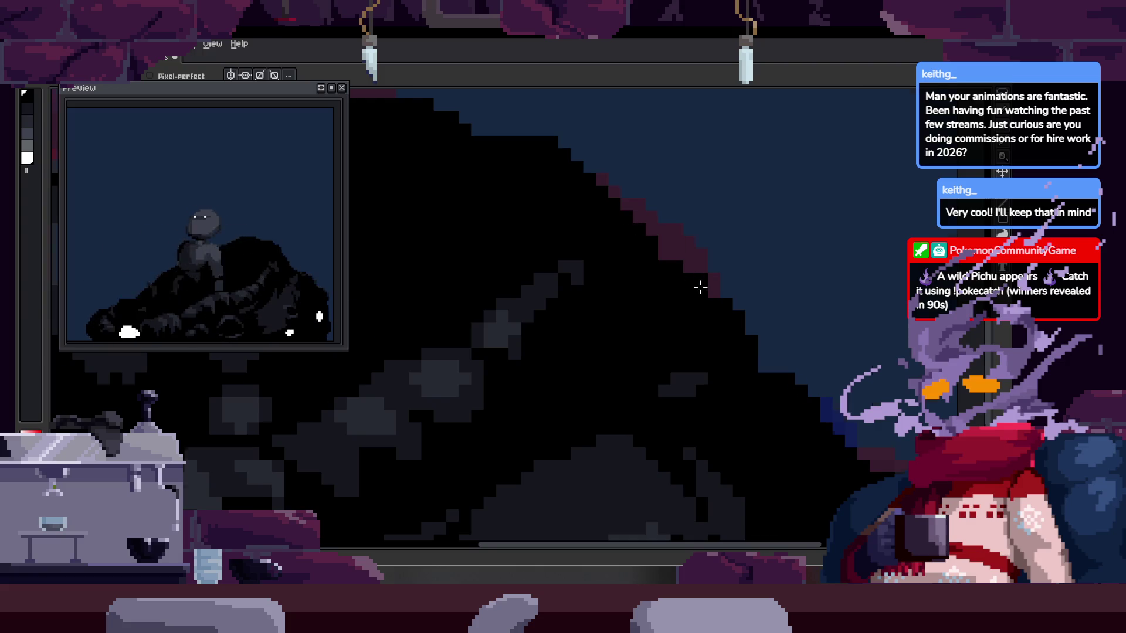
scroll(706, 289, down, 2)
scroll(649, 262, down, 1)
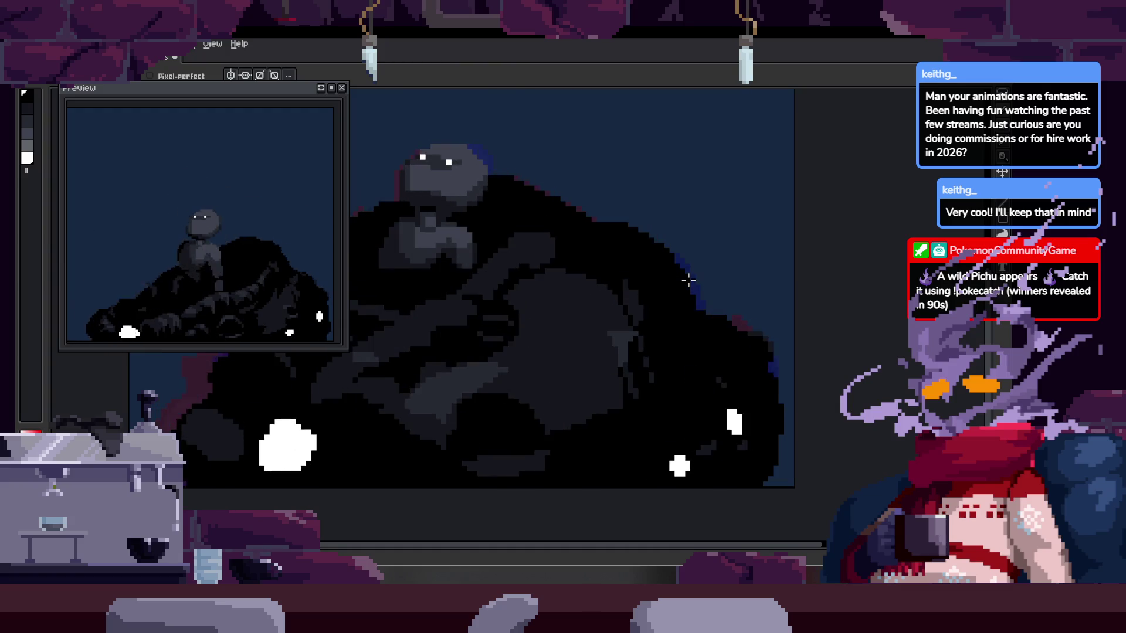
key(ctrl+s)
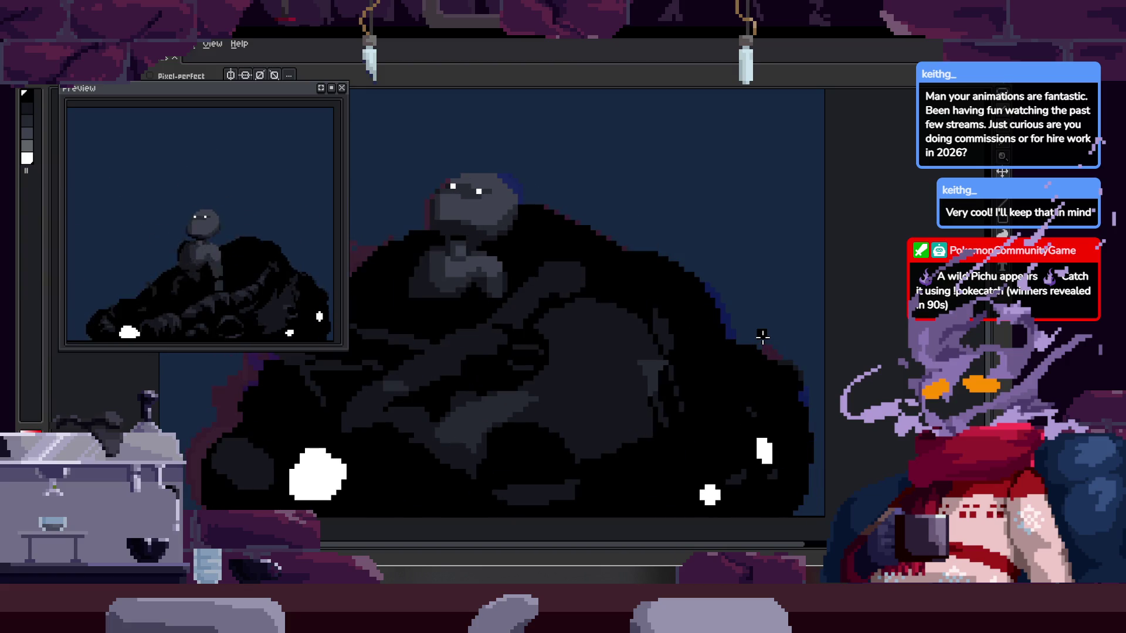
- Zoom and pan to inspect the creature, then show the Death and Transition tags
scroll(602, 260, up, 2)
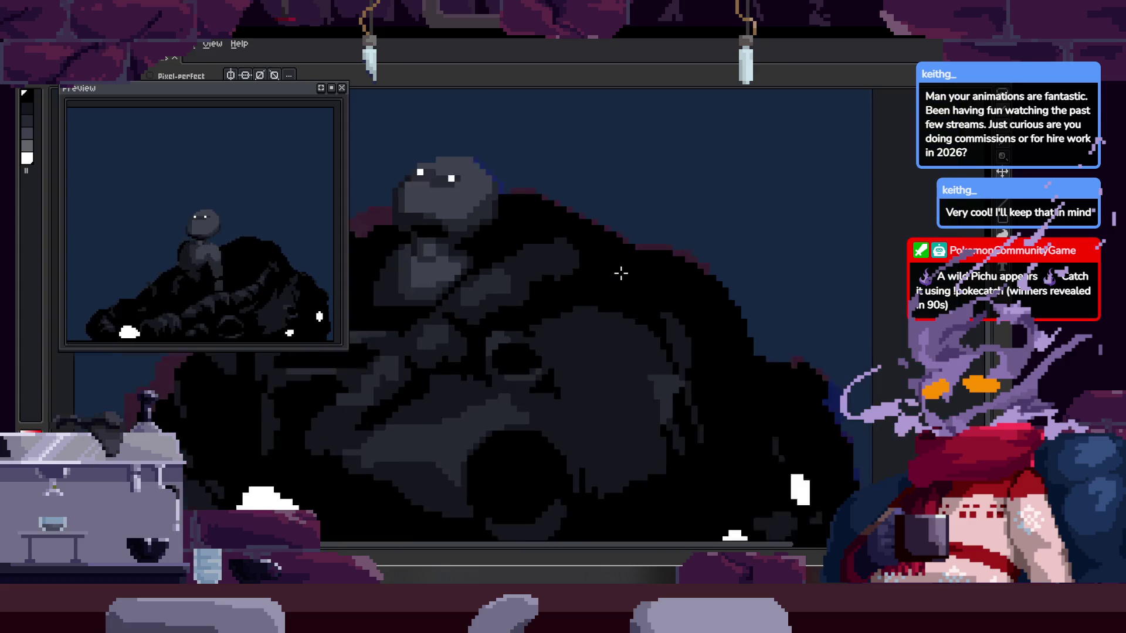
scroll(631, 236, up, 1)
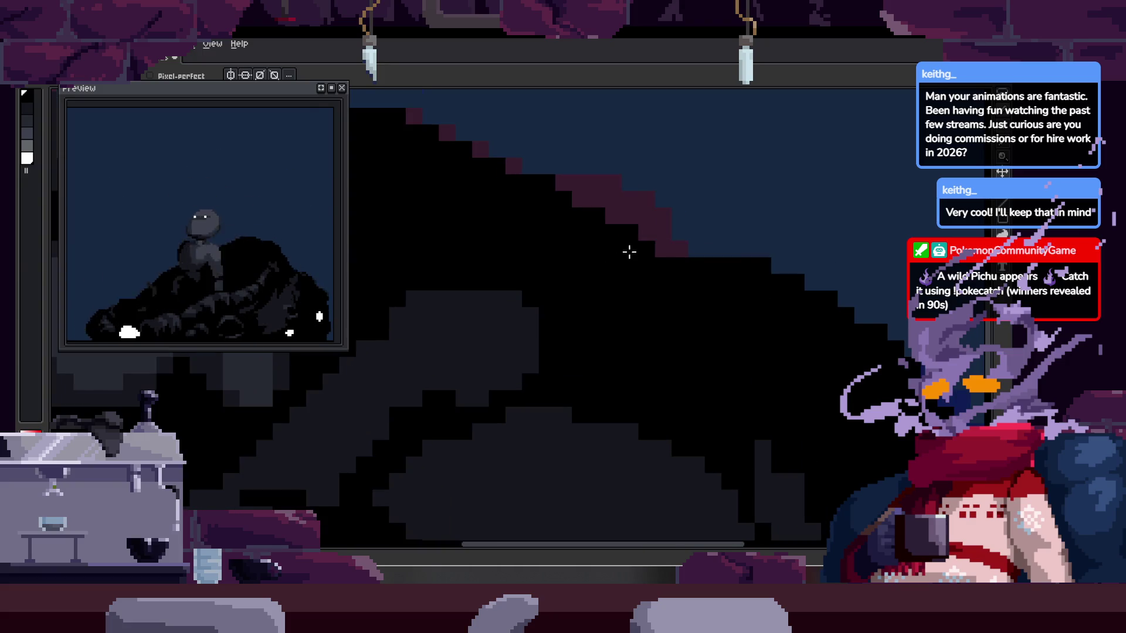
scroll(782, 283, down, 1)
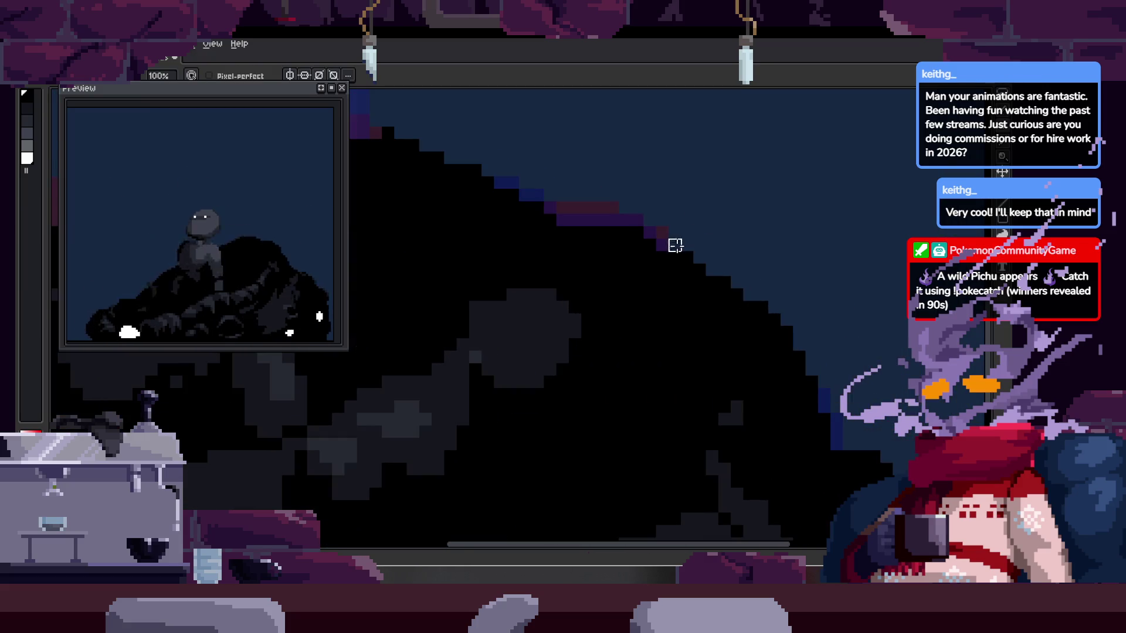
scroll(638, 225, up, 1)
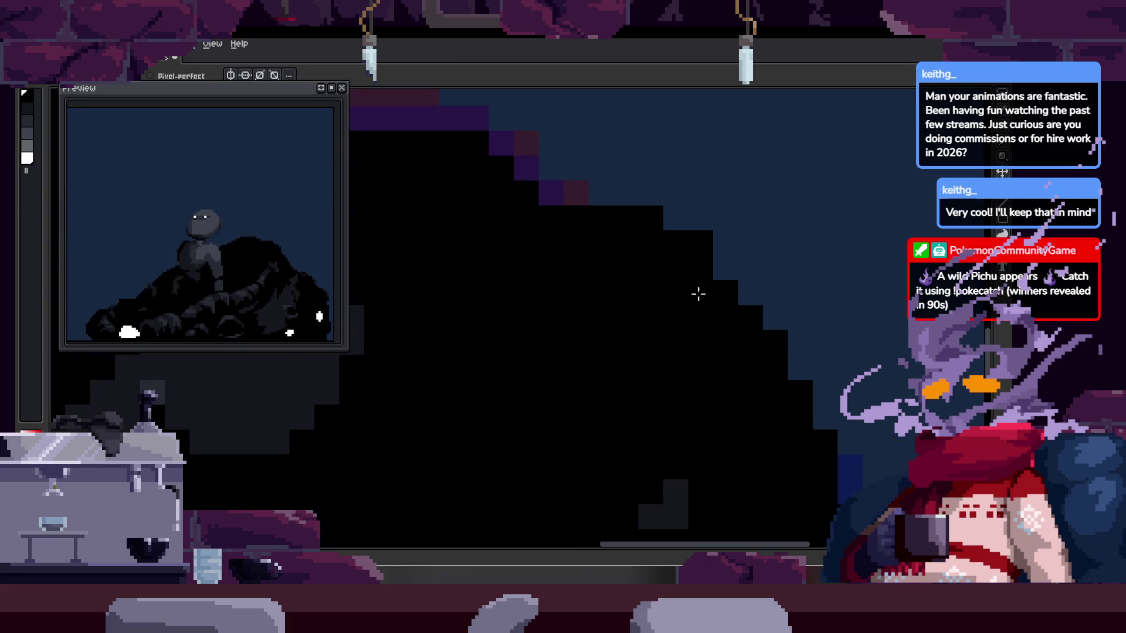
scroll(763, 310, down, 1)
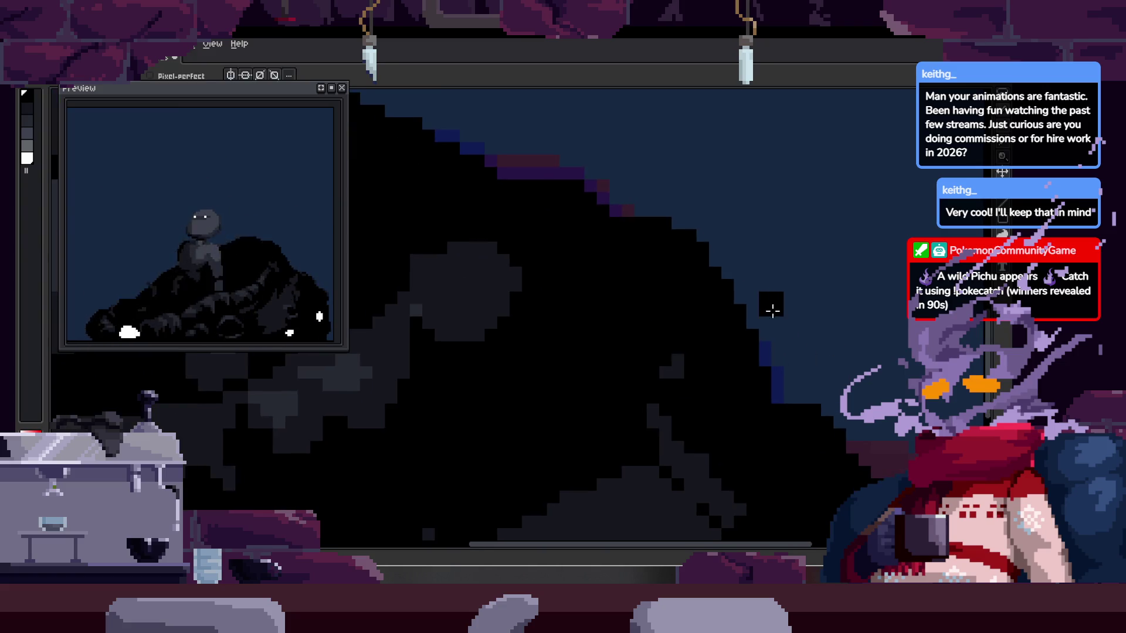
drag(780, 318, 713, 315)
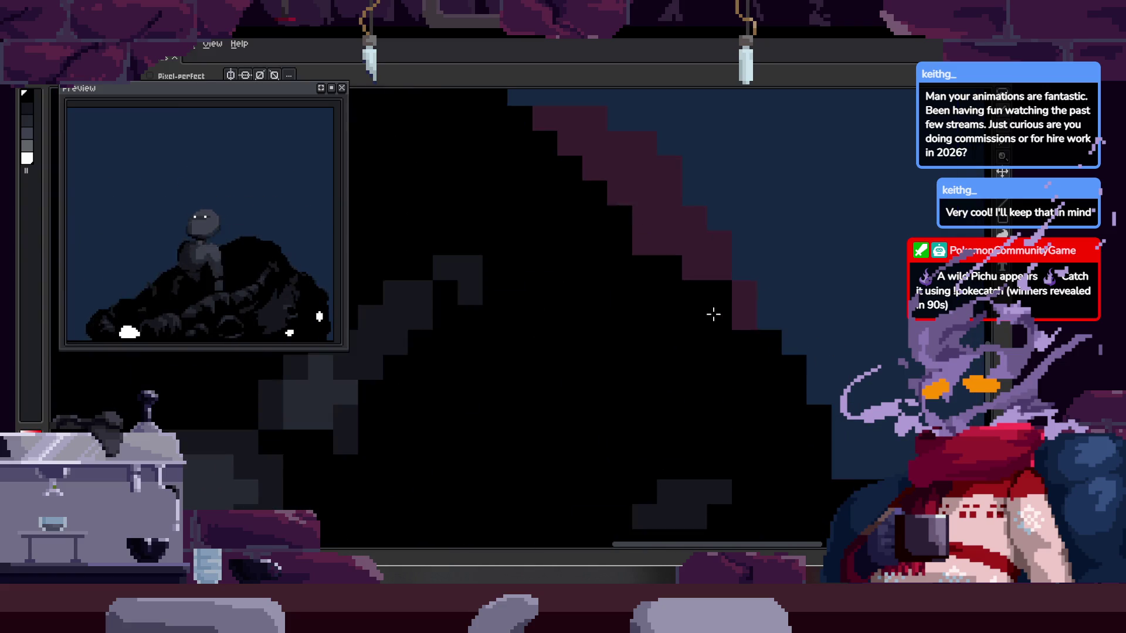
scroll(744, 336, down, 2)
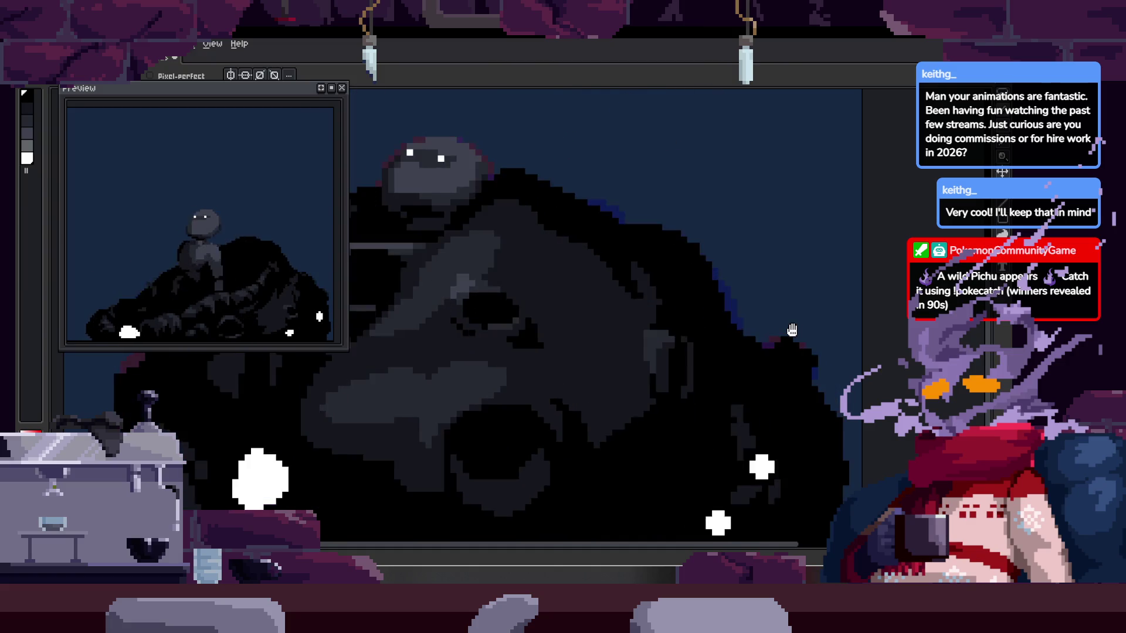
key(Tab)
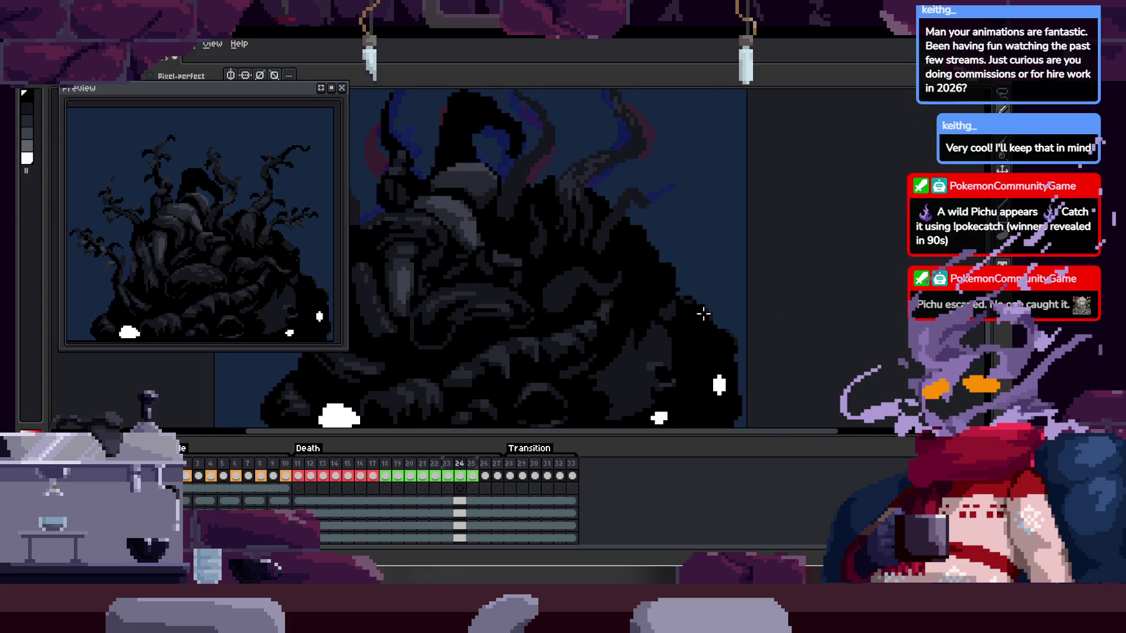
- Hide the timeline and zoom in and out on the tentacle death frame
scroll(704, 314, up, 4)
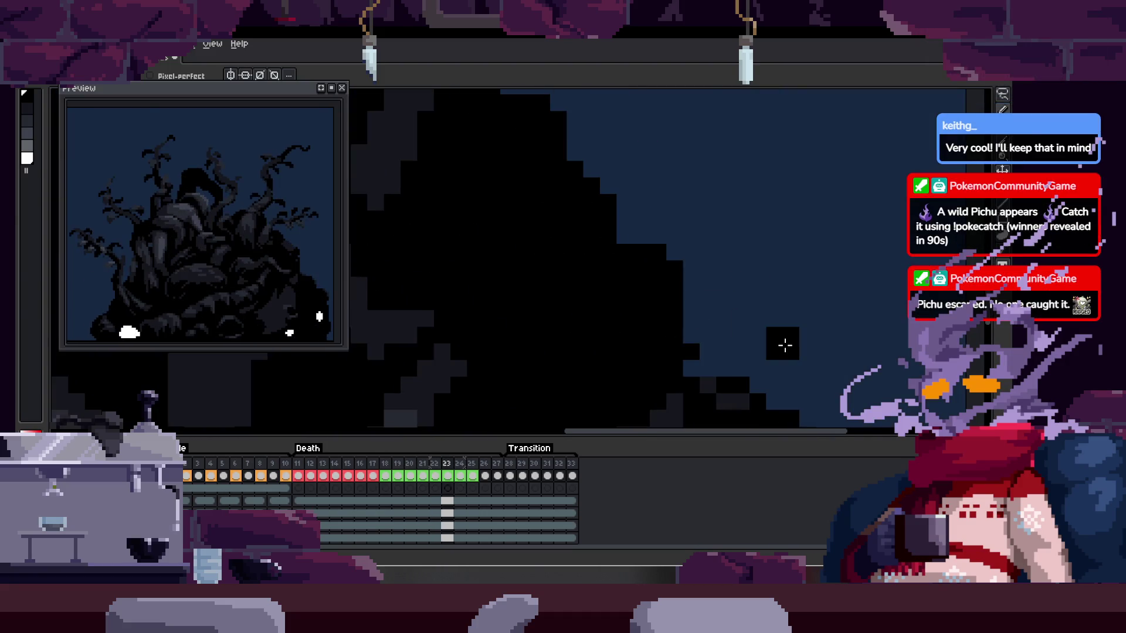
scroll(637, 270, up, 2)
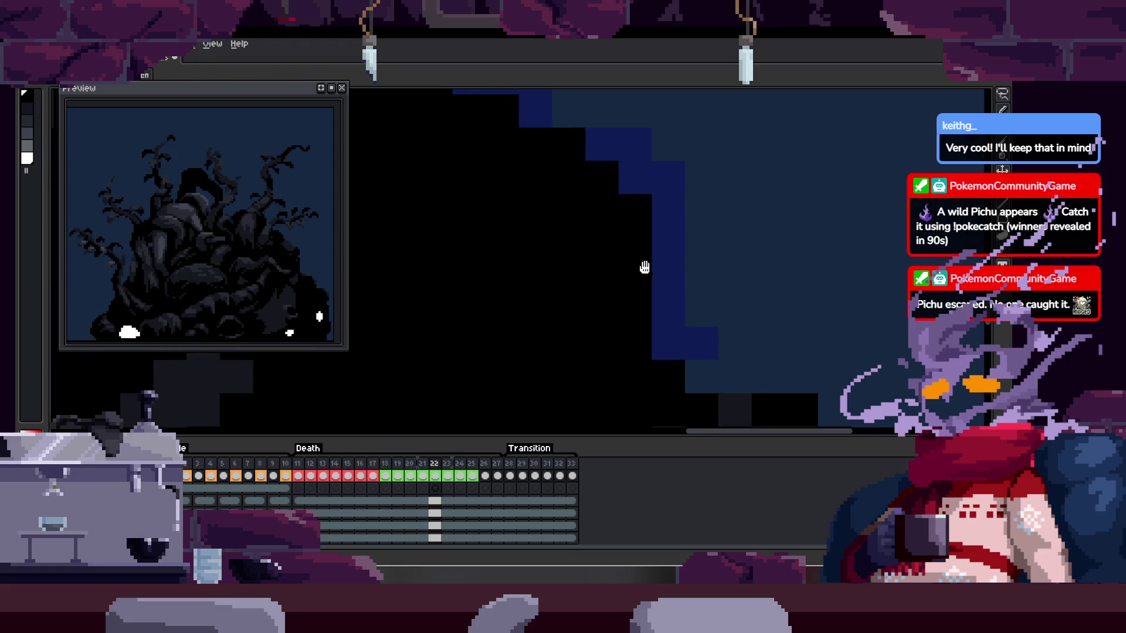
scroll(848, 341, down, 1)
key(Tab)
scroll(833, 328, down, 2)
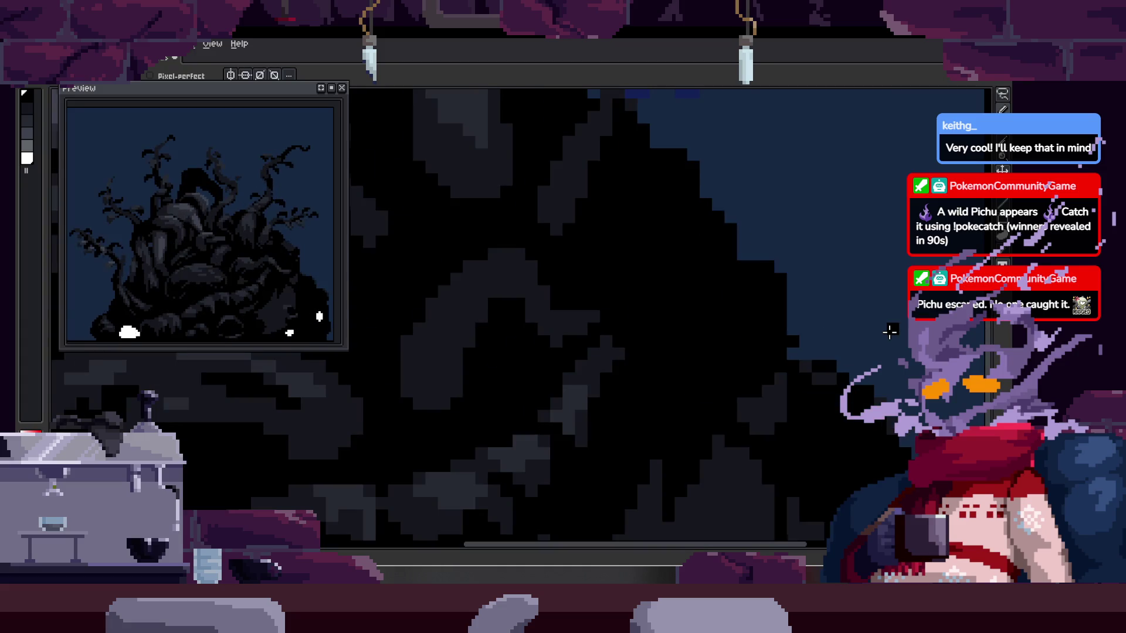
scroll(768, 293, down, 2)
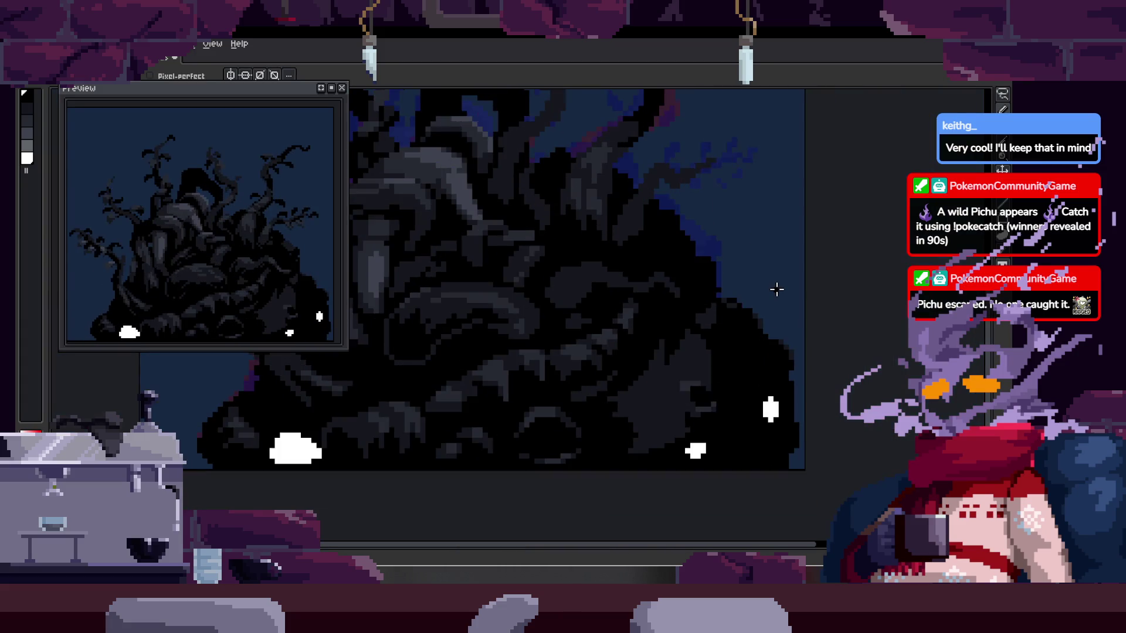
scroll(762, 288, up, 5)
scroll(672, 282, down, 3)
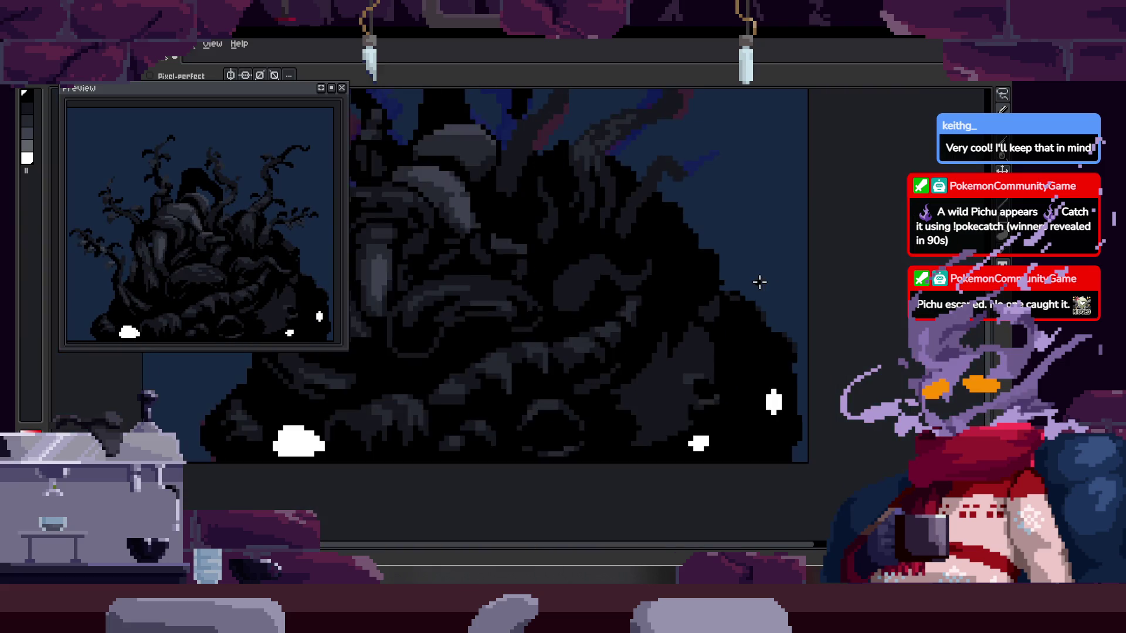
- Pan left and right across the creature's tentacles while adjusting zoom
drag(772, 289, 633, 287)
scroll(532, 339, up, 2)
drag(533, 339, 610, 332)
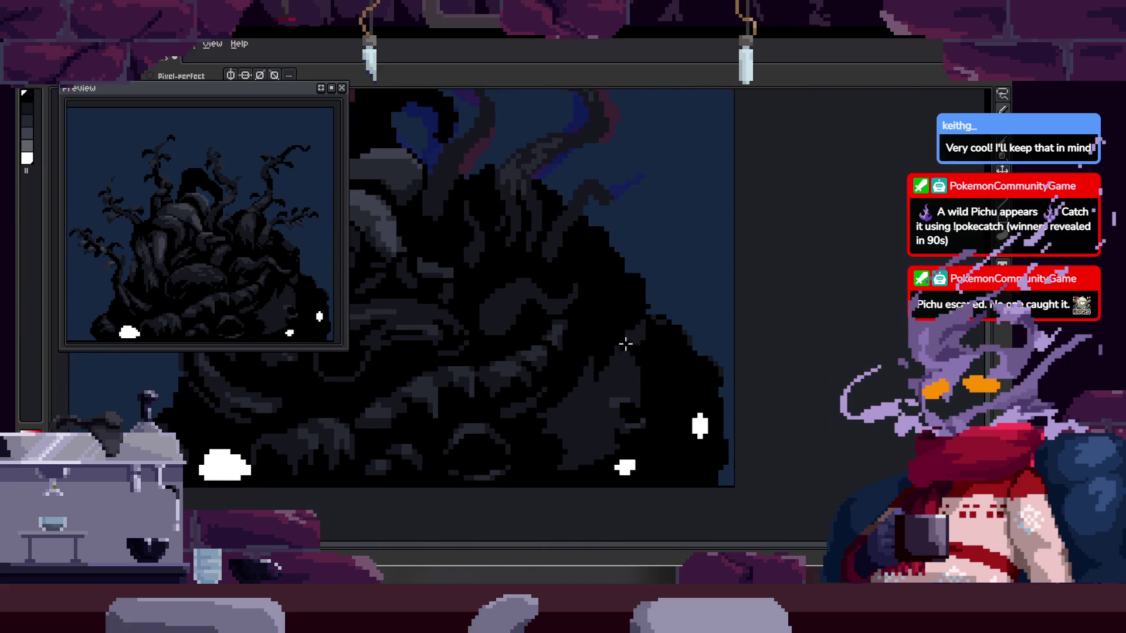
scroll(669, 334, up, 4)
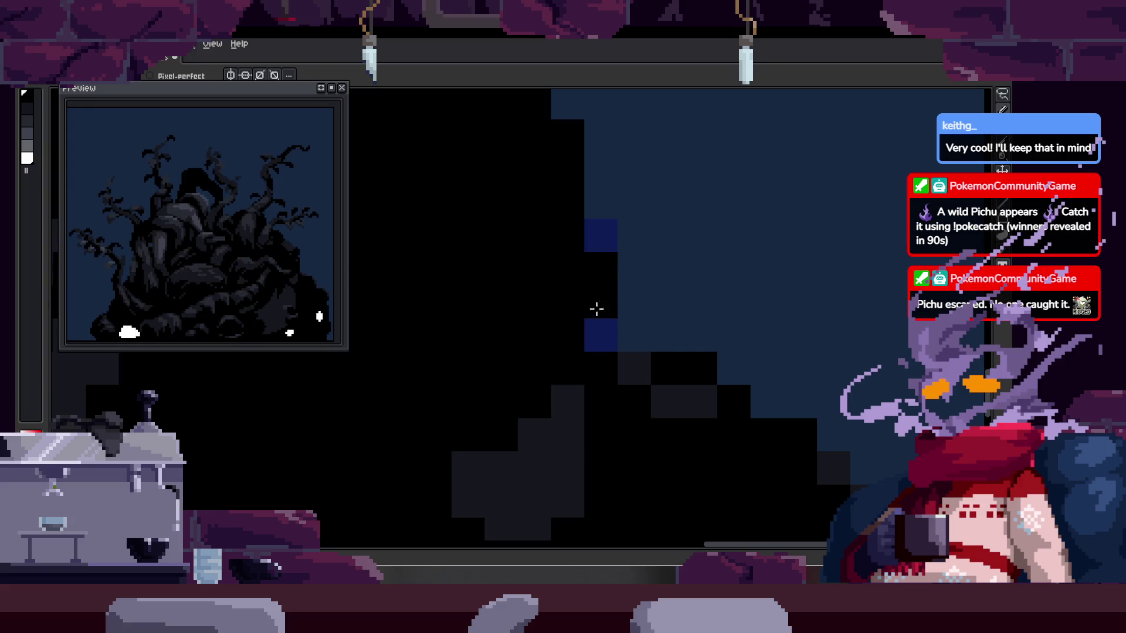
scroll(704, 259, down, 3)
scroll(723, 264, up, 3)
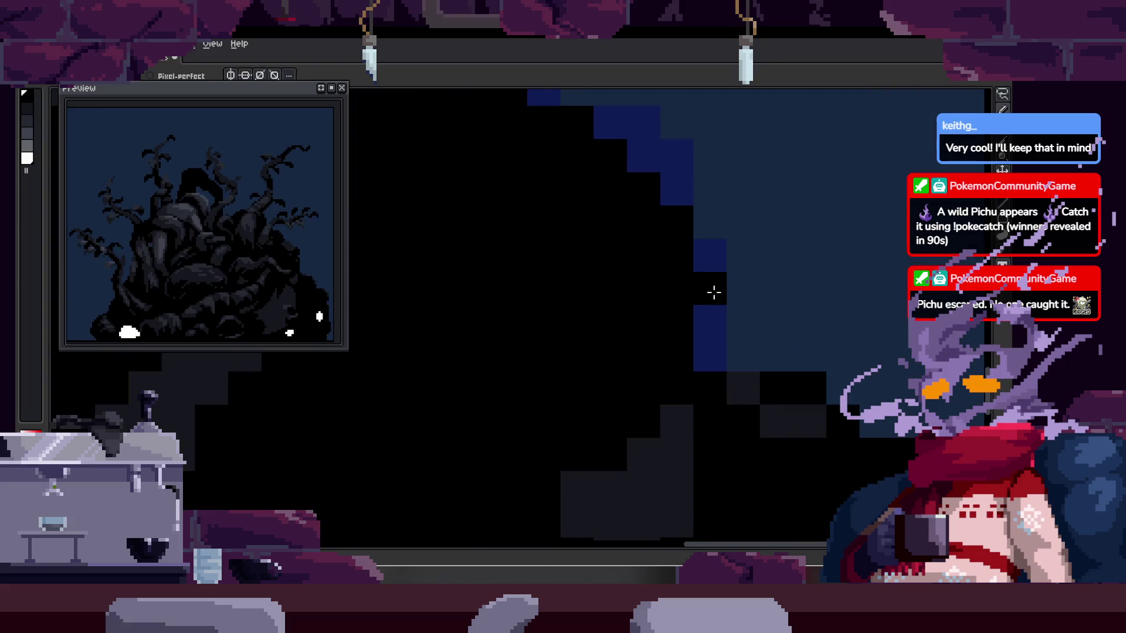
scroll(821, 311, down, 3)
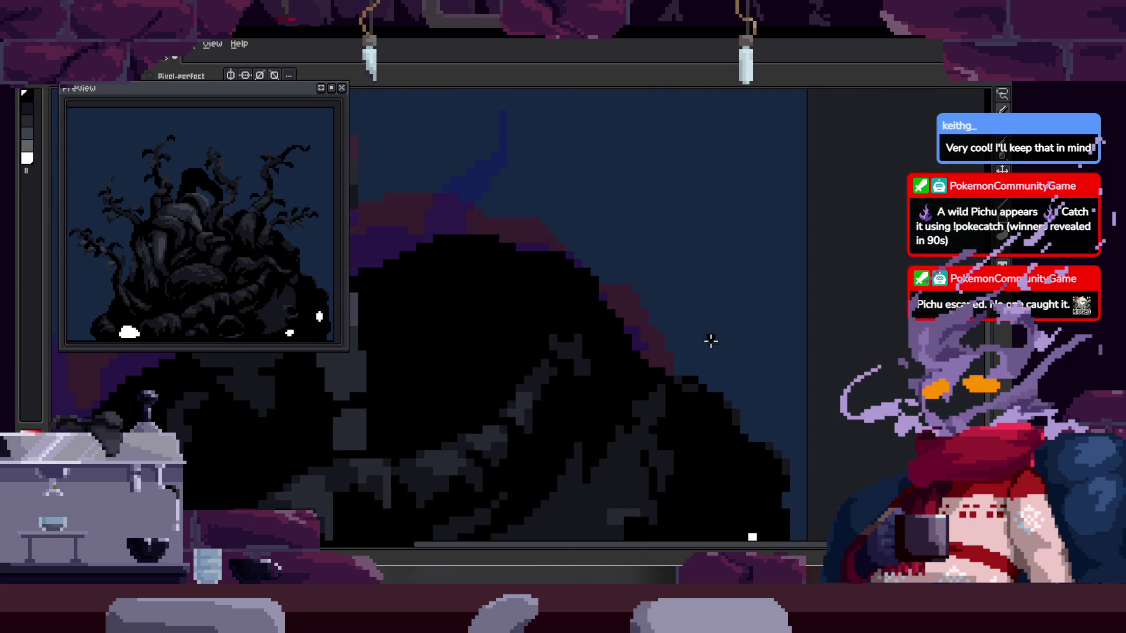
- Paint a lighter highlight stripe along the tentacle
scroll(651, 341, down, 1)
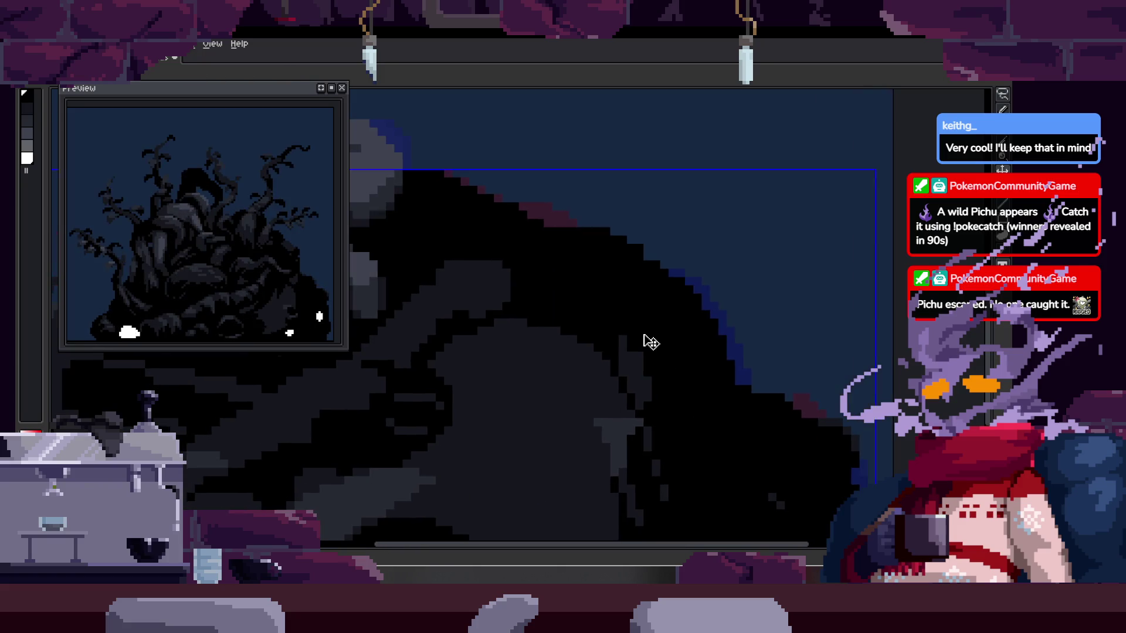
drag(562, 340, 649, 312)
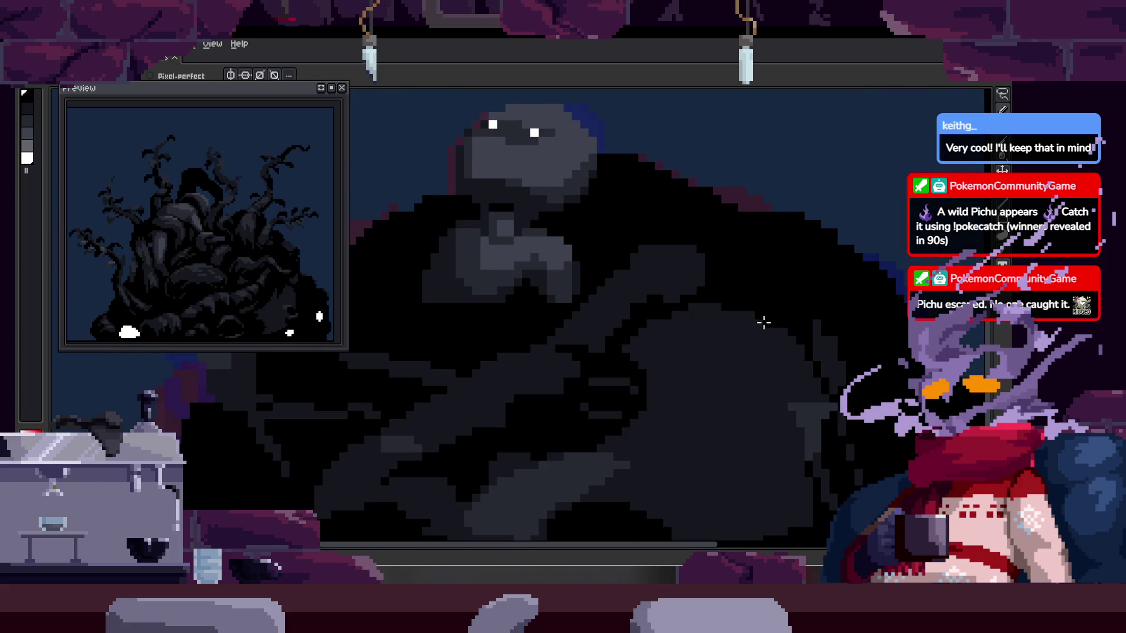
scroll(596, 317, up, 2)
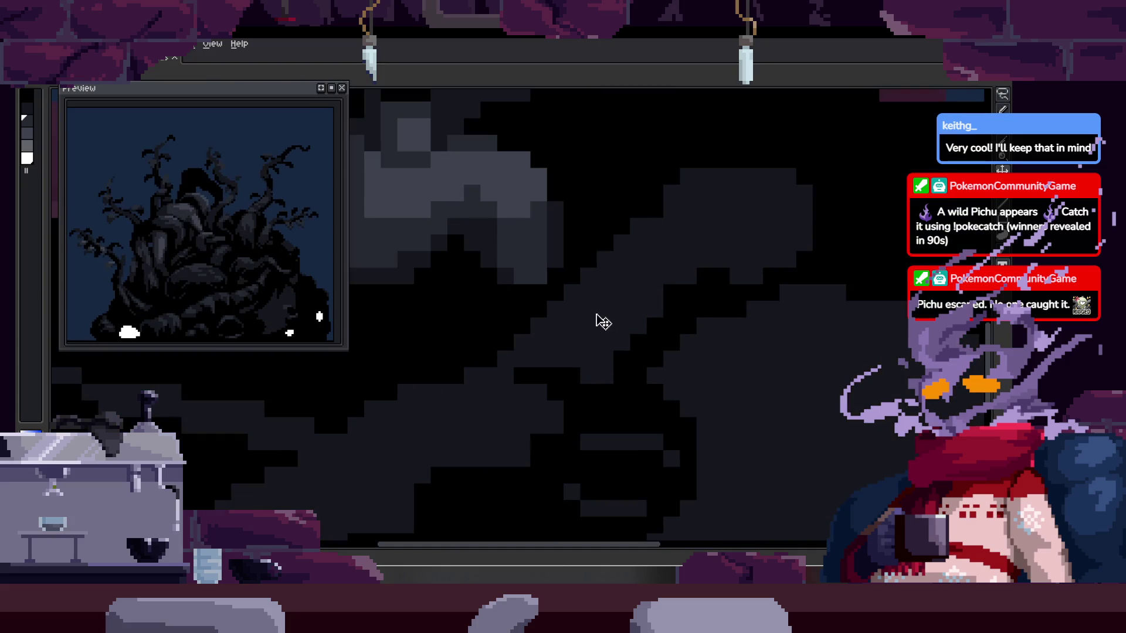
scroll(595, 303, up, 1)
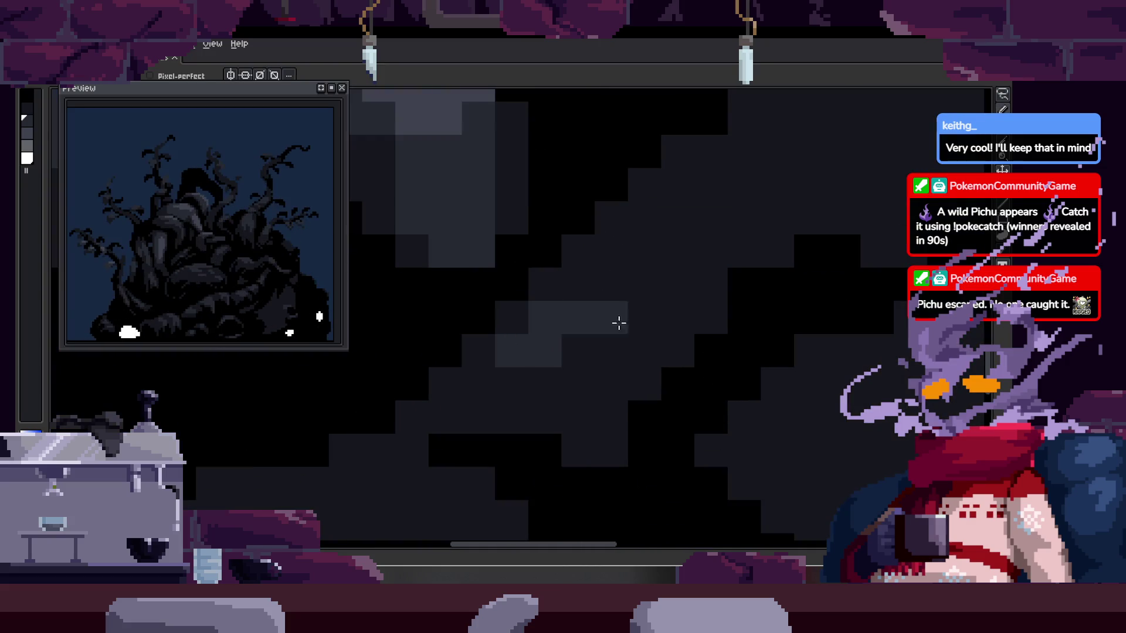
mouse_move(641, 342)
mouse_down()
mouse_move(513, 363)
mouse_move(483, 341)
mouse_up()
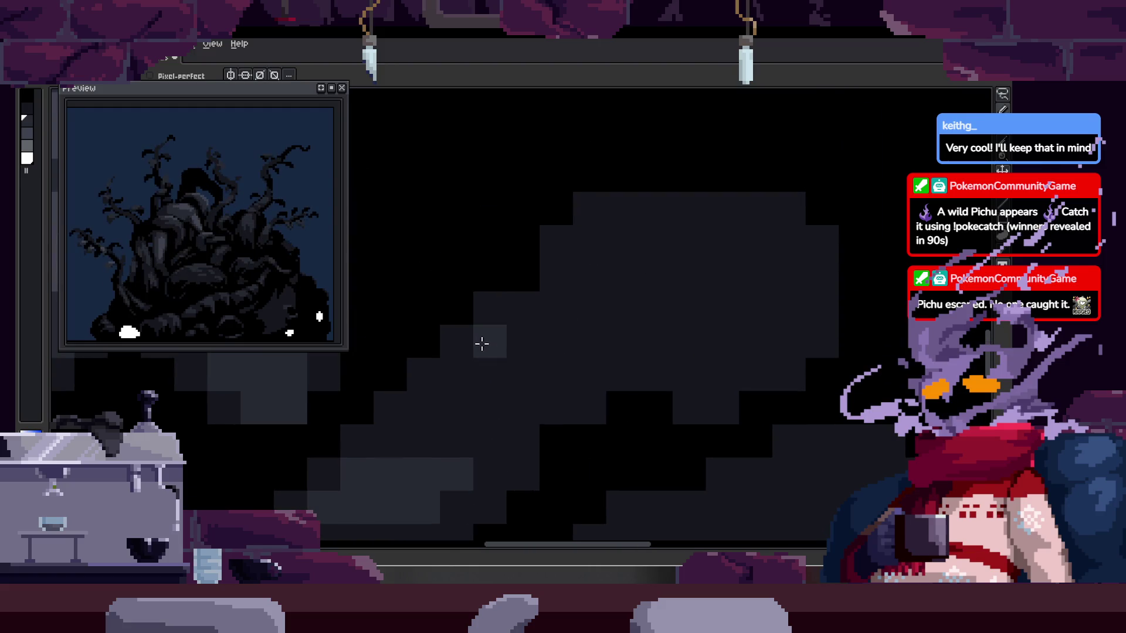
mouse_move(549, 360)
mouse_down()
mouse_move(534, 304)
mouse_move(639, 292)
mouse_move(557, 282)
mouse_up()
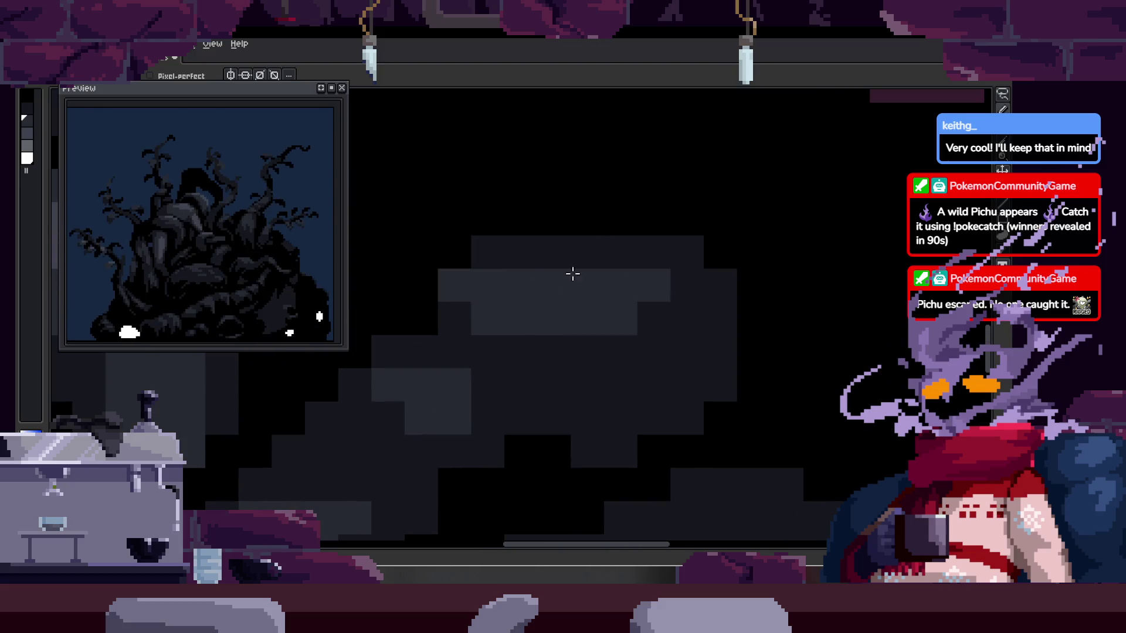
scroll(459, 321, down, 6)
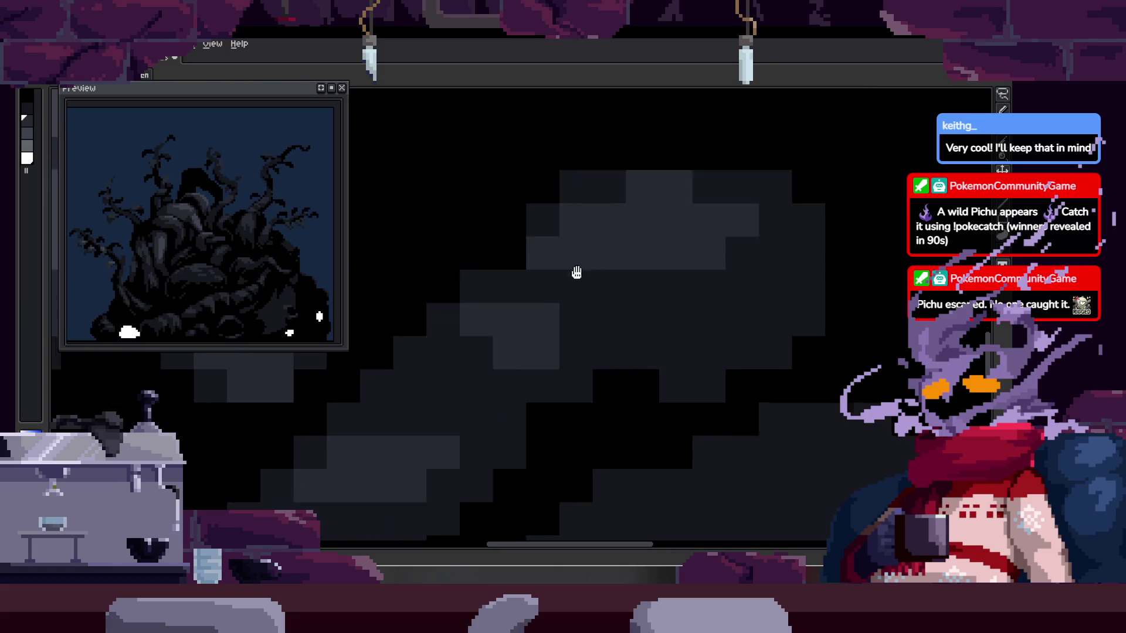
scroll(675, 323, up, 4)
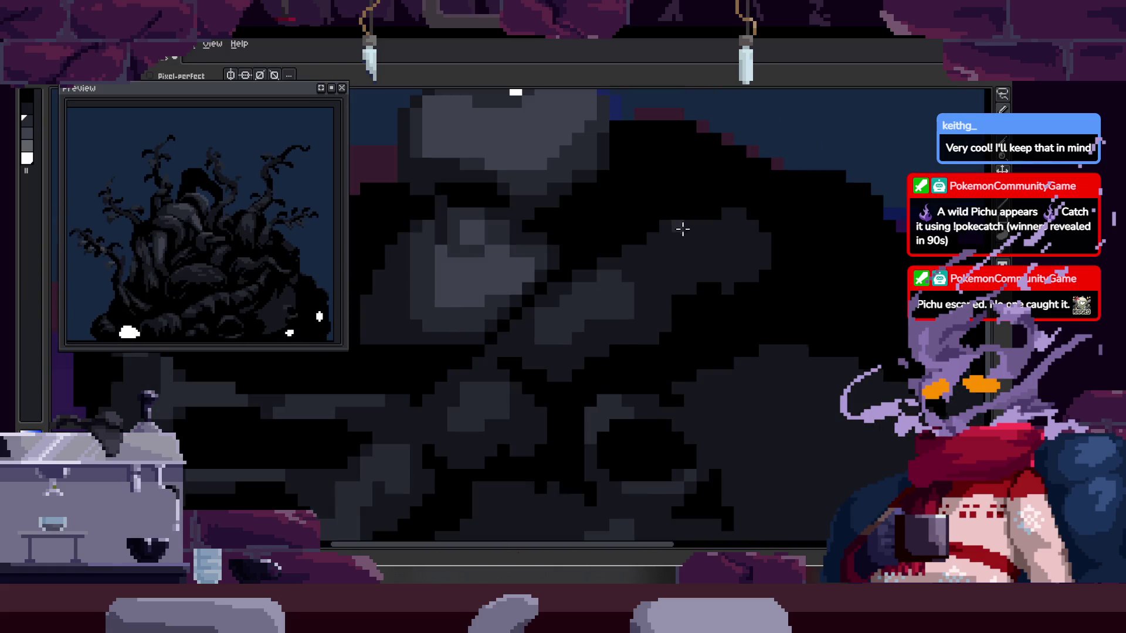
scroll(682, 230, up, 2)
mouse_move(530, 314)
mouse_down()
mouse_move(595, 251)
mouse_move(674, 270)
mouse_up()
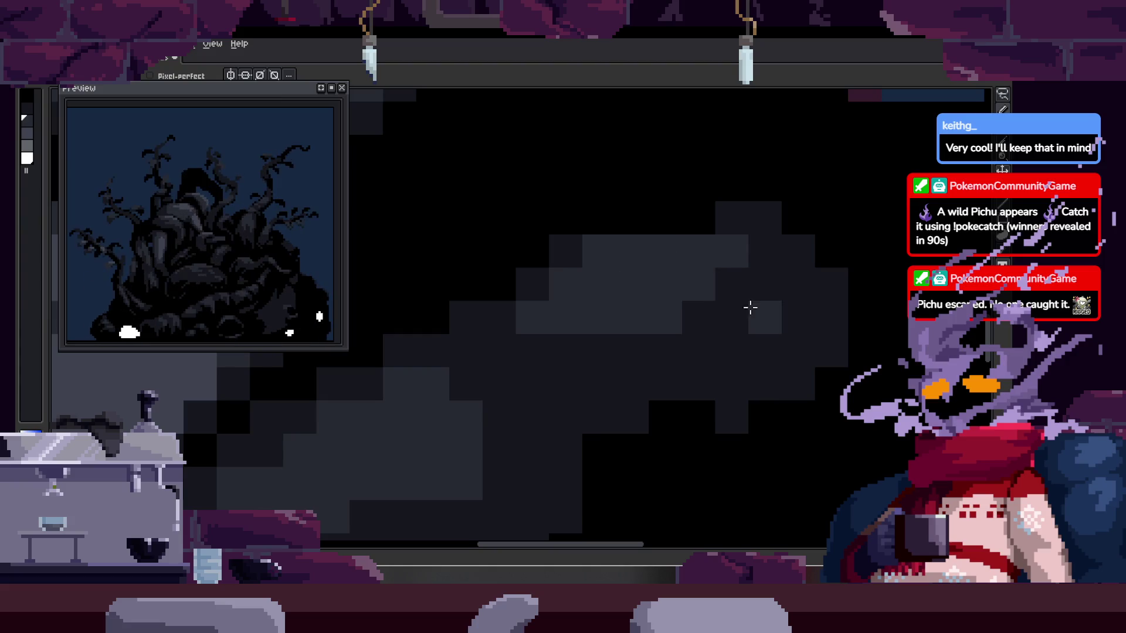
- Step to the next frame and paint grey shading along the tentacle
scroll(666, 364, down, 2)
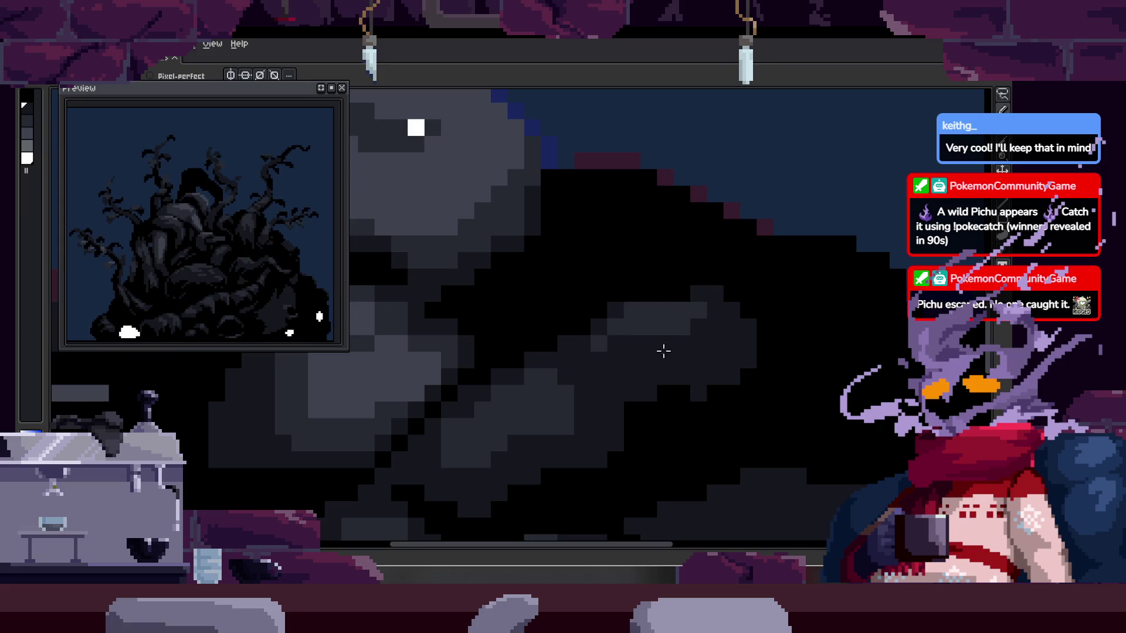
scroll(682, 327, up, 2)
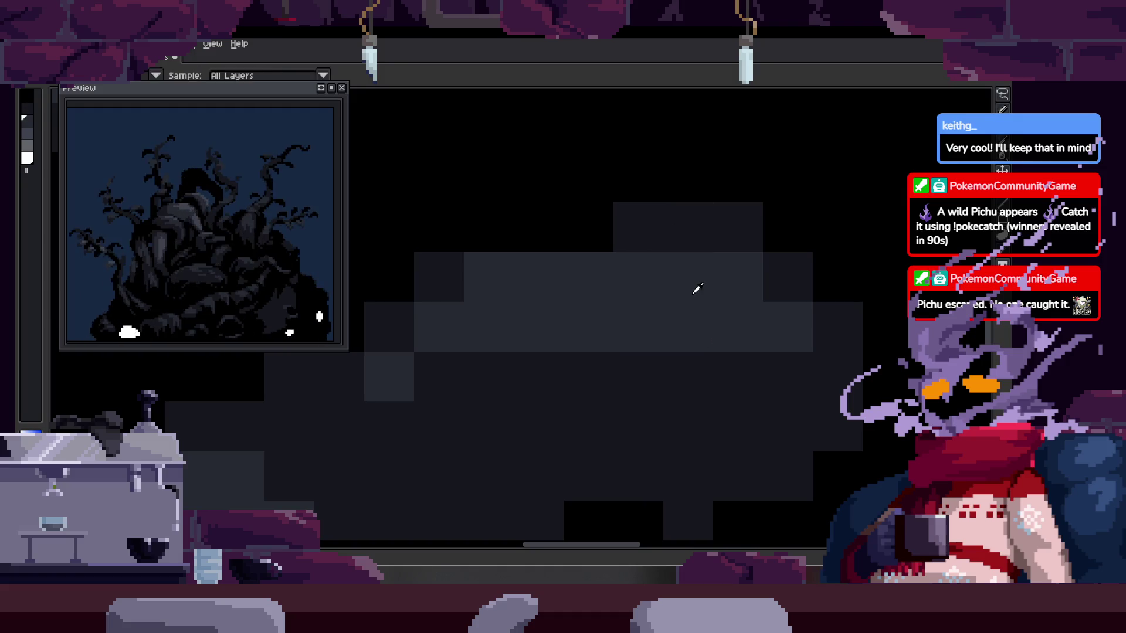
scroll(689, 301, down, 2)
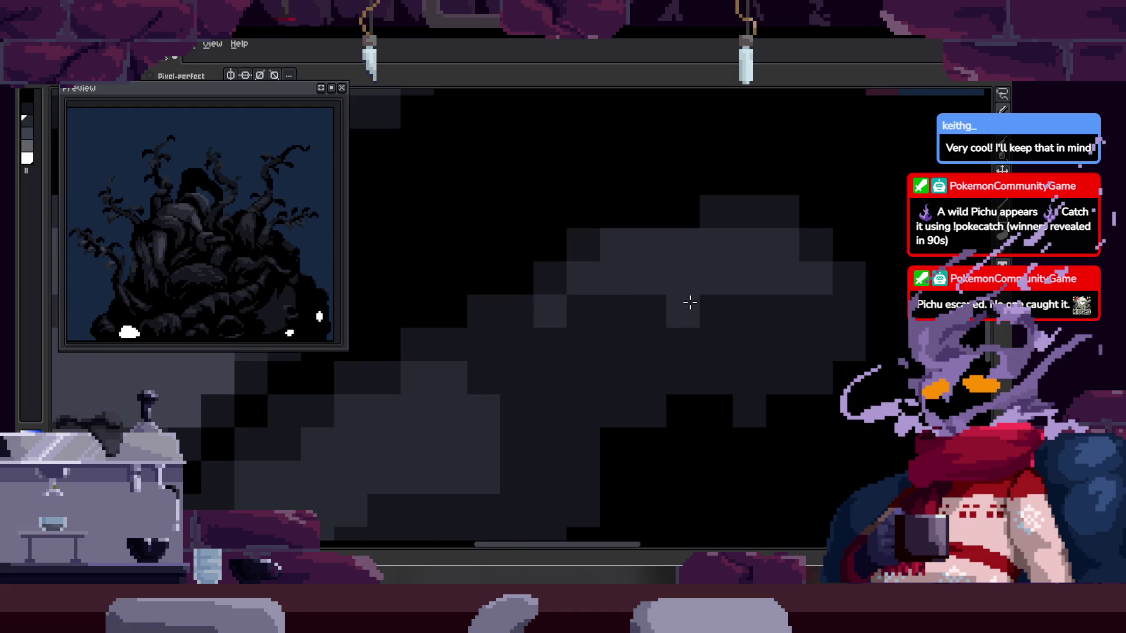
scroll(689, 313, down, 1)
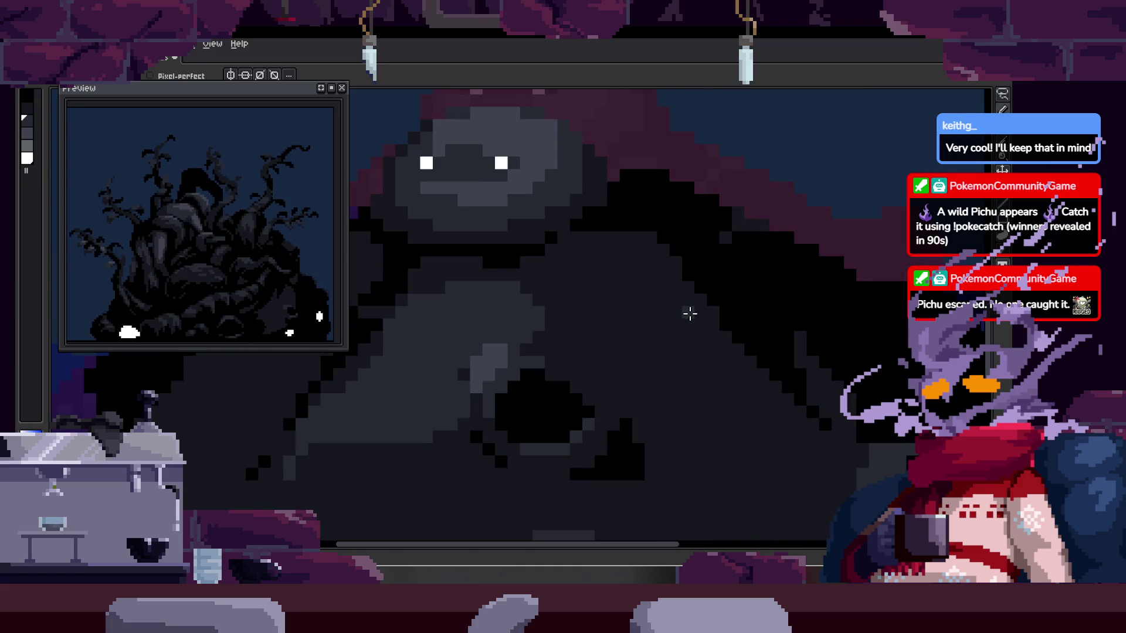
key(Right)
key(Right)
key(Right)
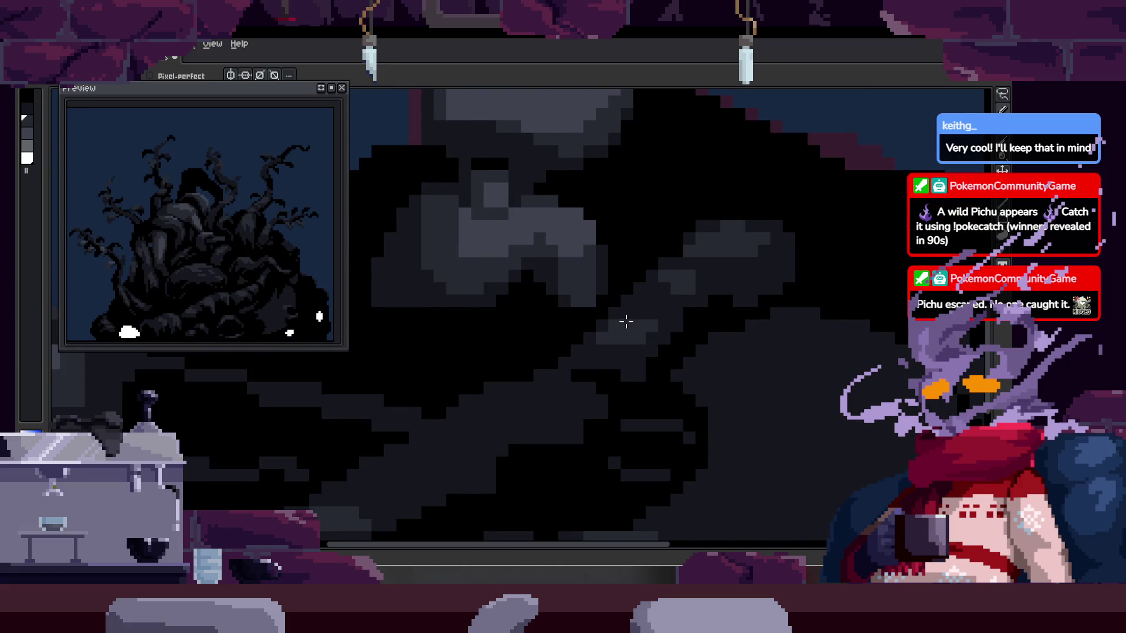
scroll(627, 321, up, 4)
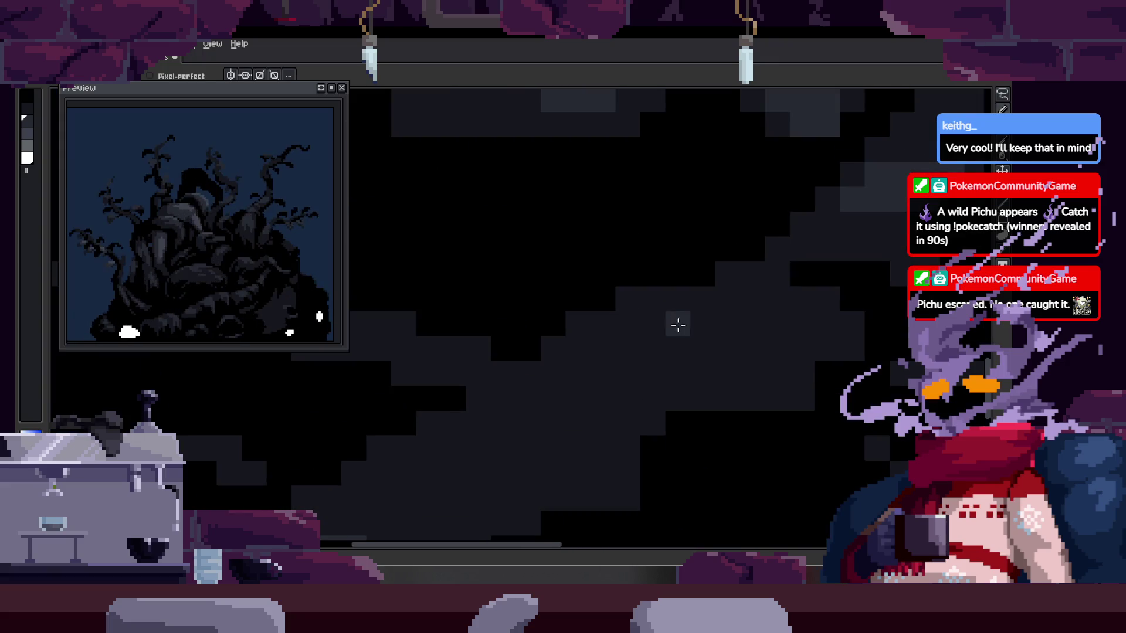
drag(751, 311, 685, 314)
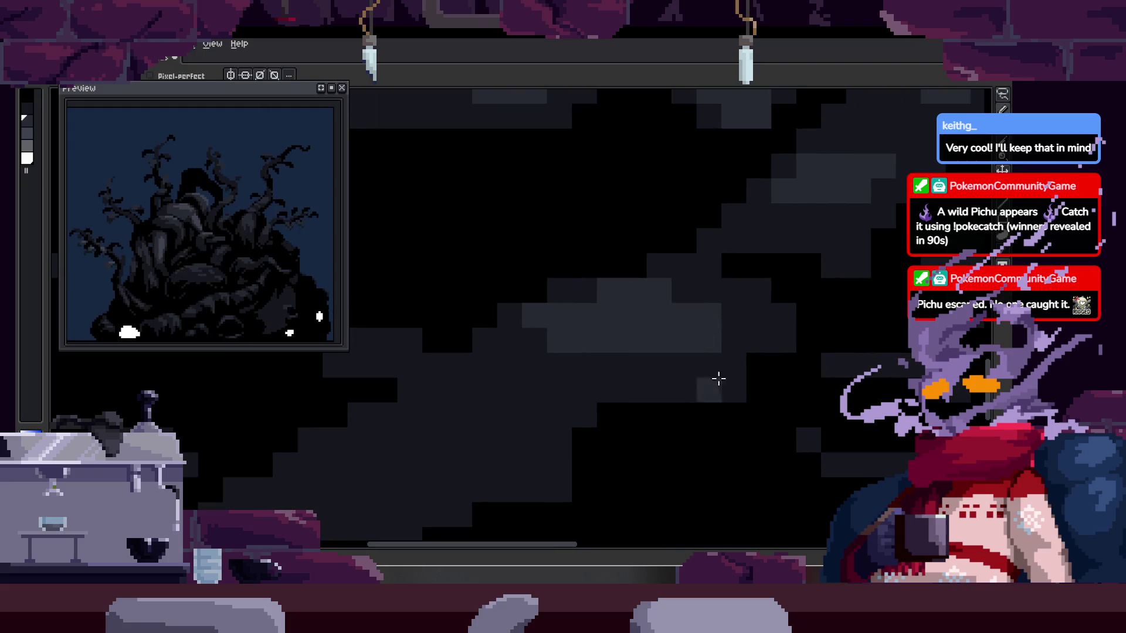
- Paint a band of lighter highlight pixels, then bring back the timeline
scroll(716, 370, down, 4)
scroll(702, 357, down, 2)
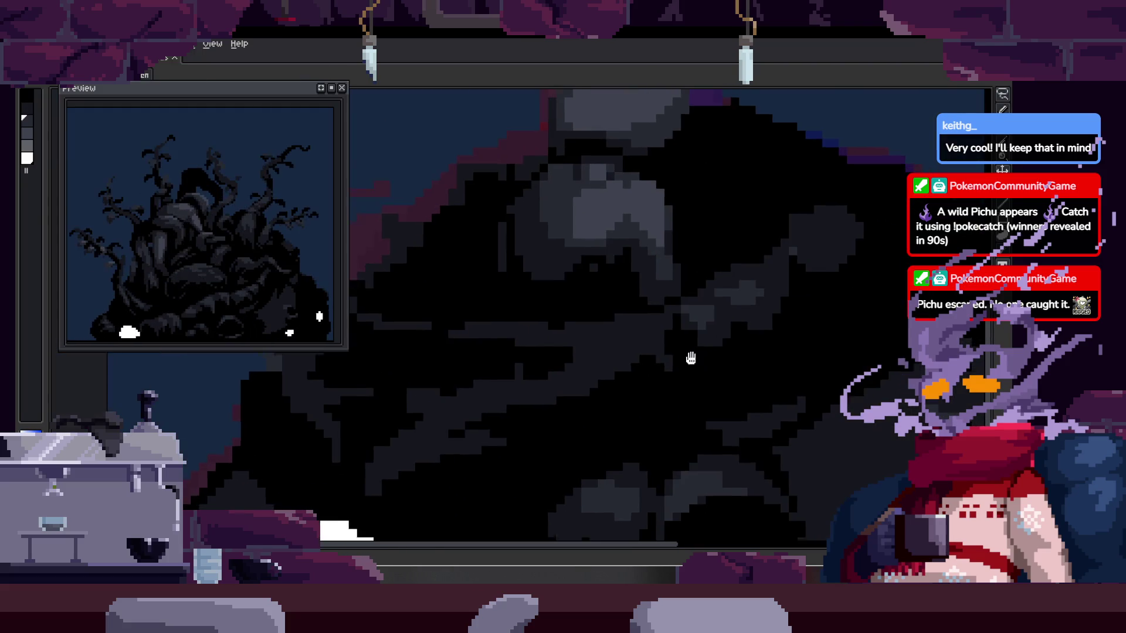
scroll(614, 317, up, 3)
scroll(624, 306, up, 2)
mouse_move(651, 272)
mouse_down()
mouse_move(623, 301)
mouse_move(649, 320)
mouse_move(618, 355)
mouse_up()
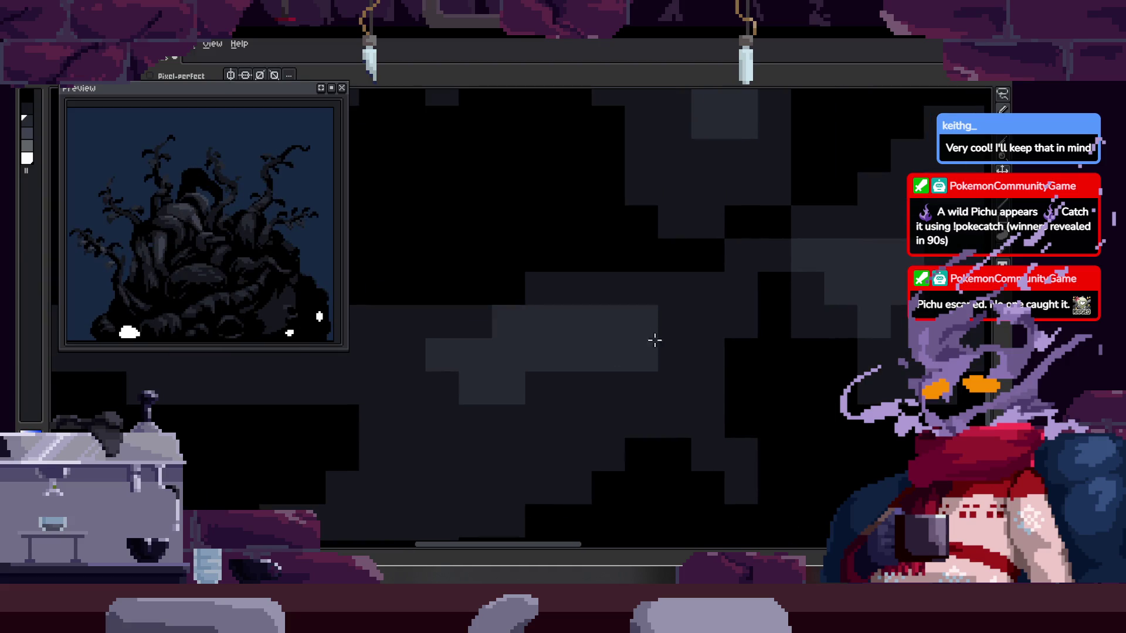
scroll(667, 372, down, 2)
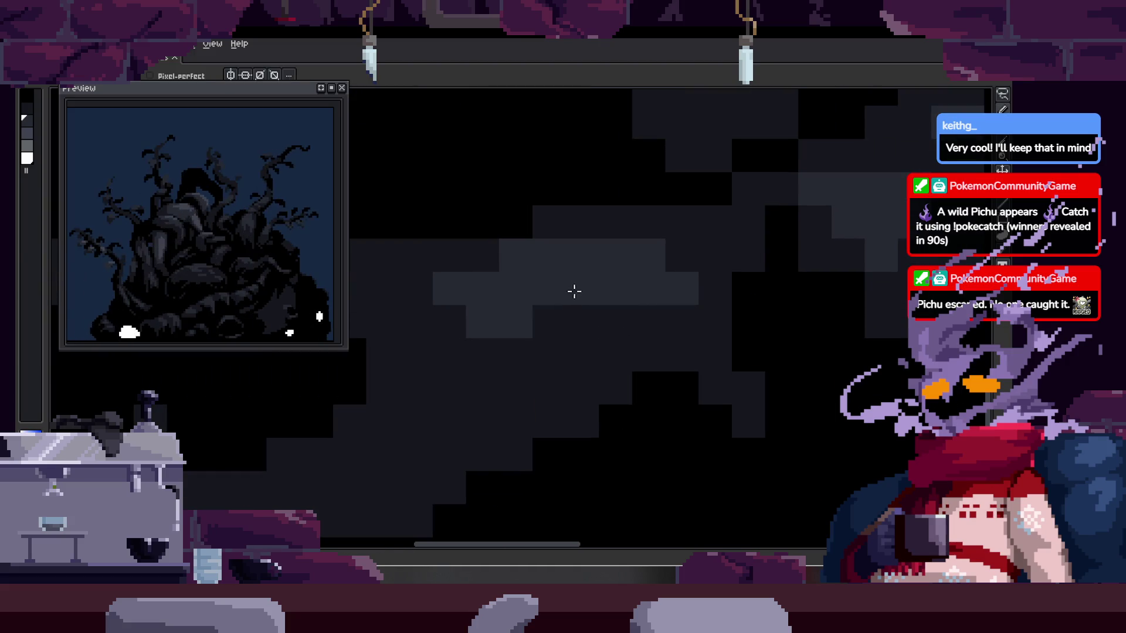
scroll(562, 347, down, 2)
key(b)
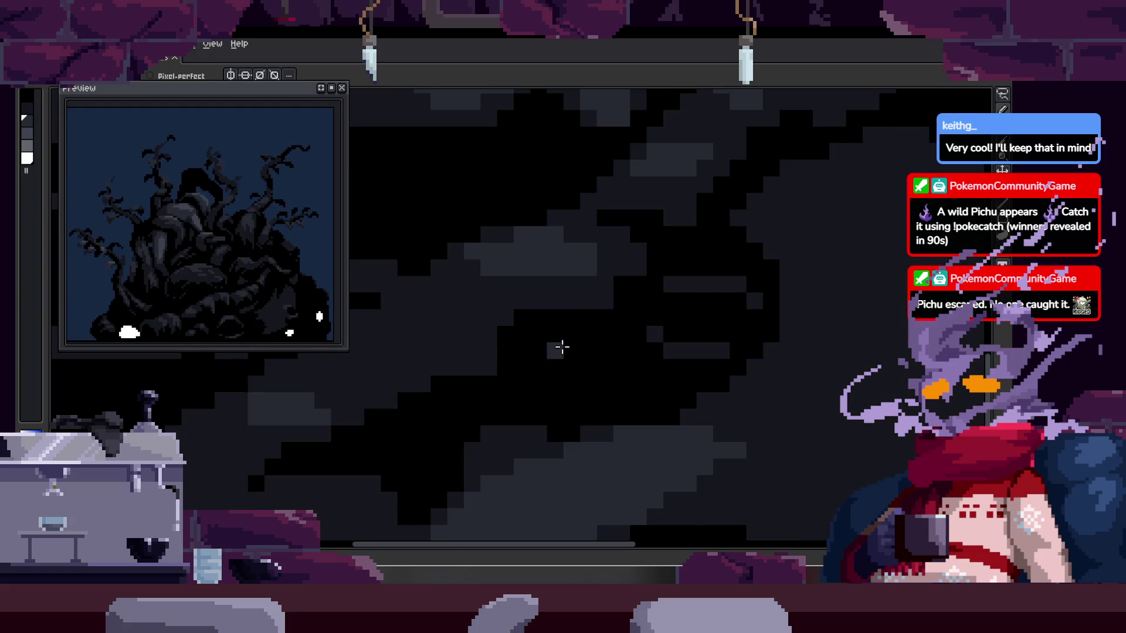
scroll(561, 348, down, 3)
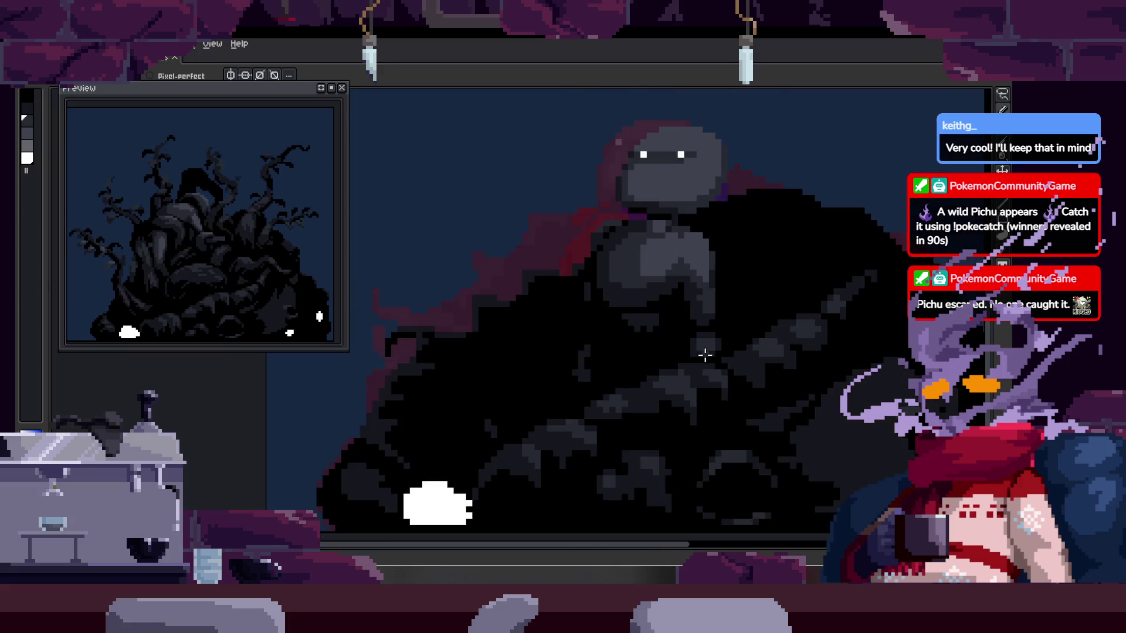
scroll(604, 287, down, 1)
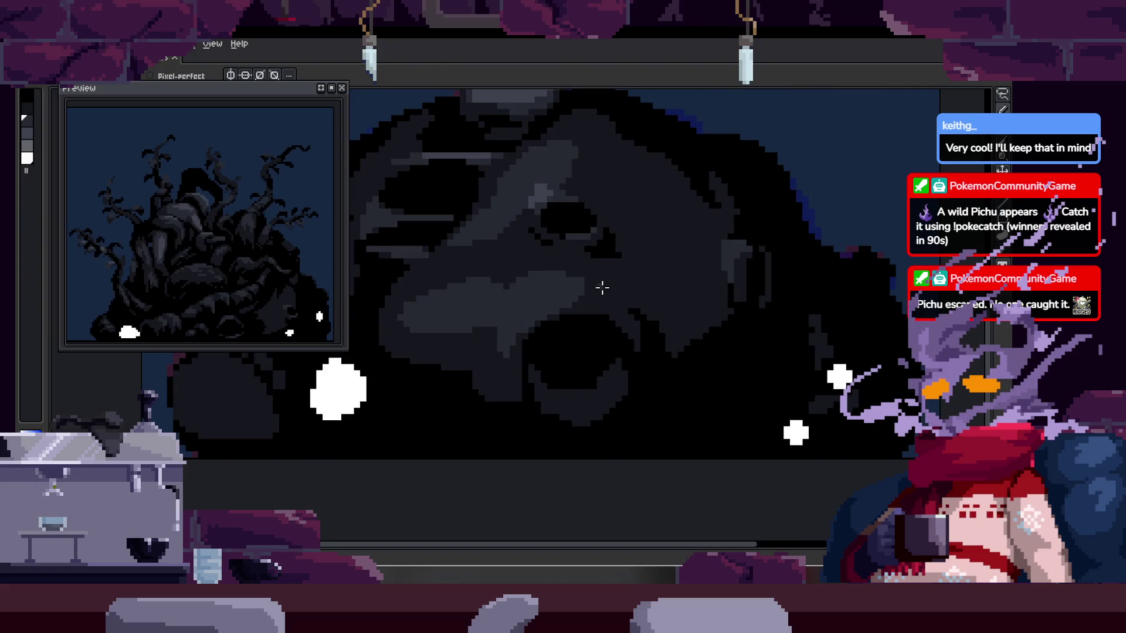
key(Tab)
key(Tab)
- Clear the selection and blacken the top-right corner of the white puff on frame 17
key(v)
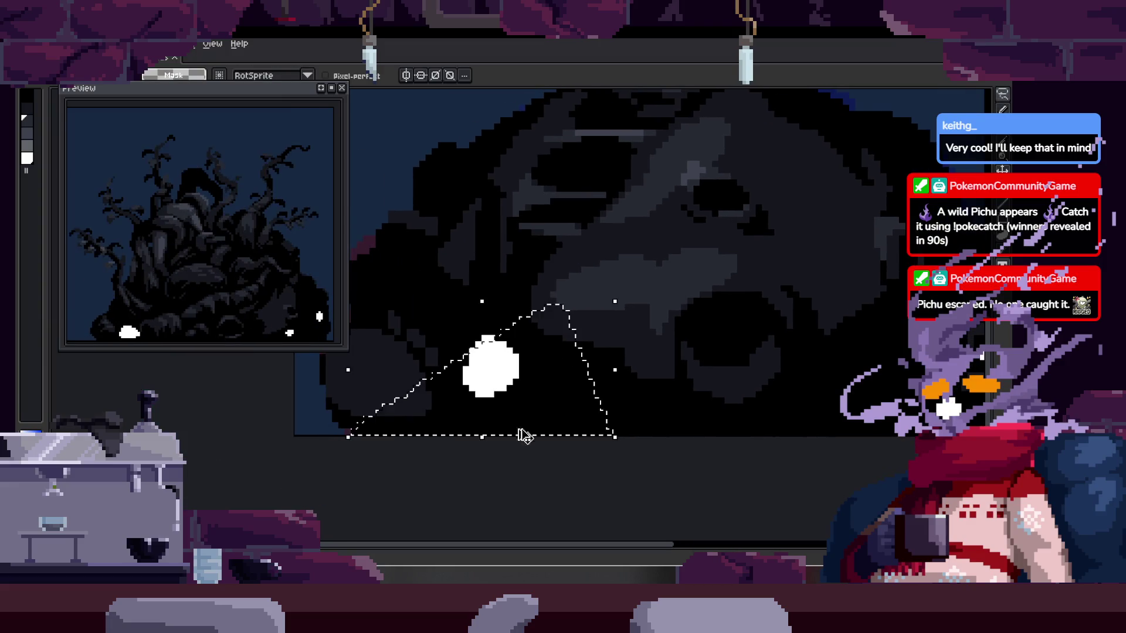
key(ctrl+d)
scroll(531, 439, up, 3)
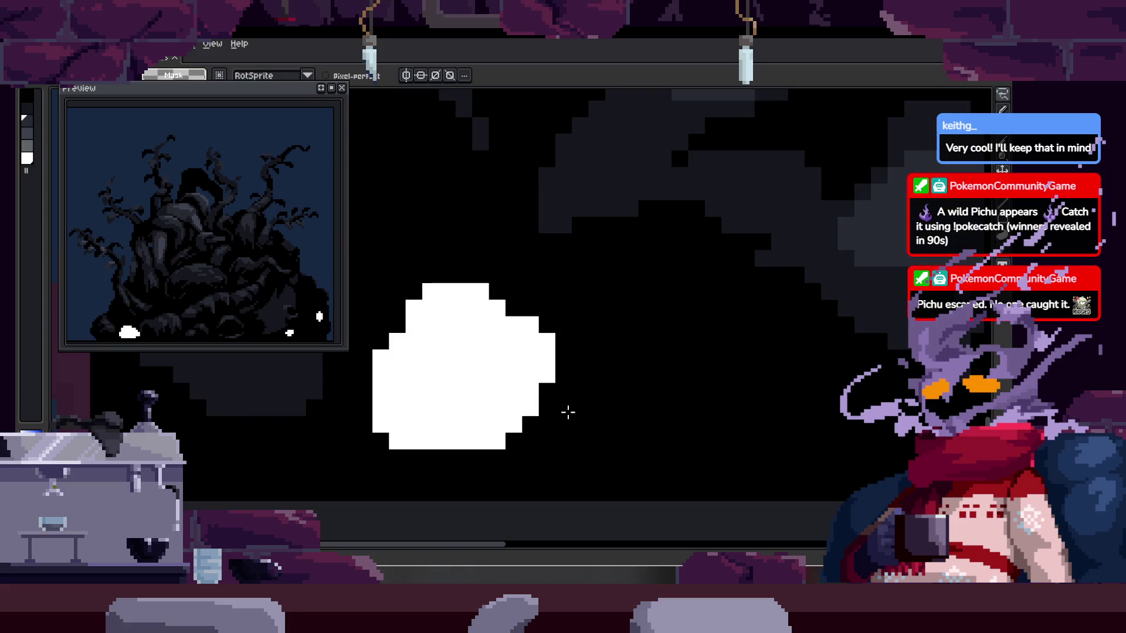
key(v)
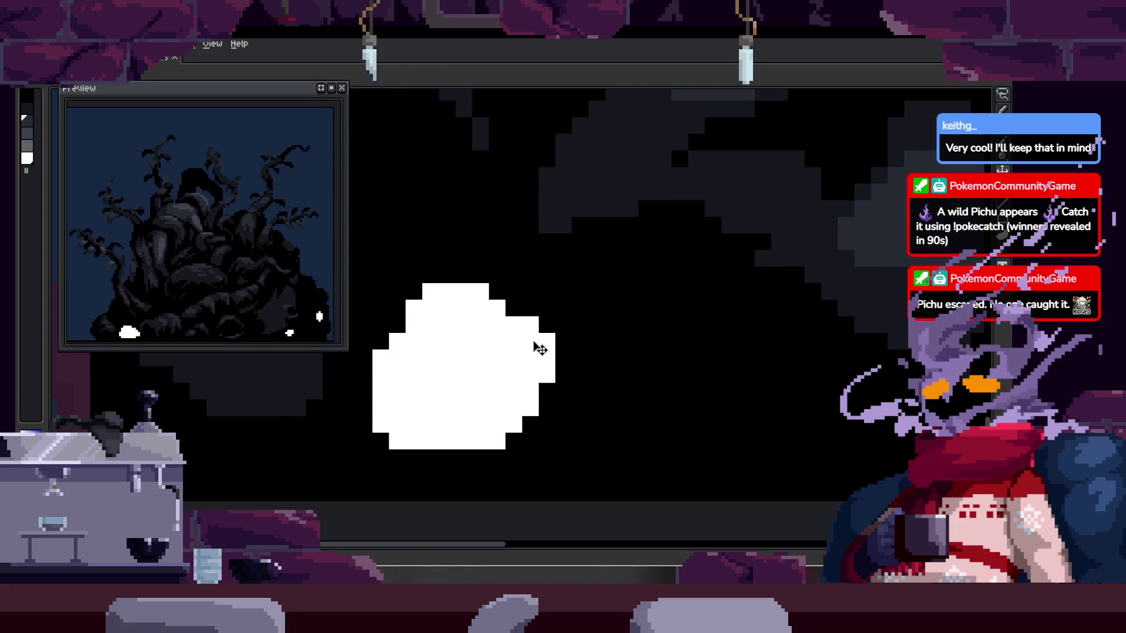
key(Tab)
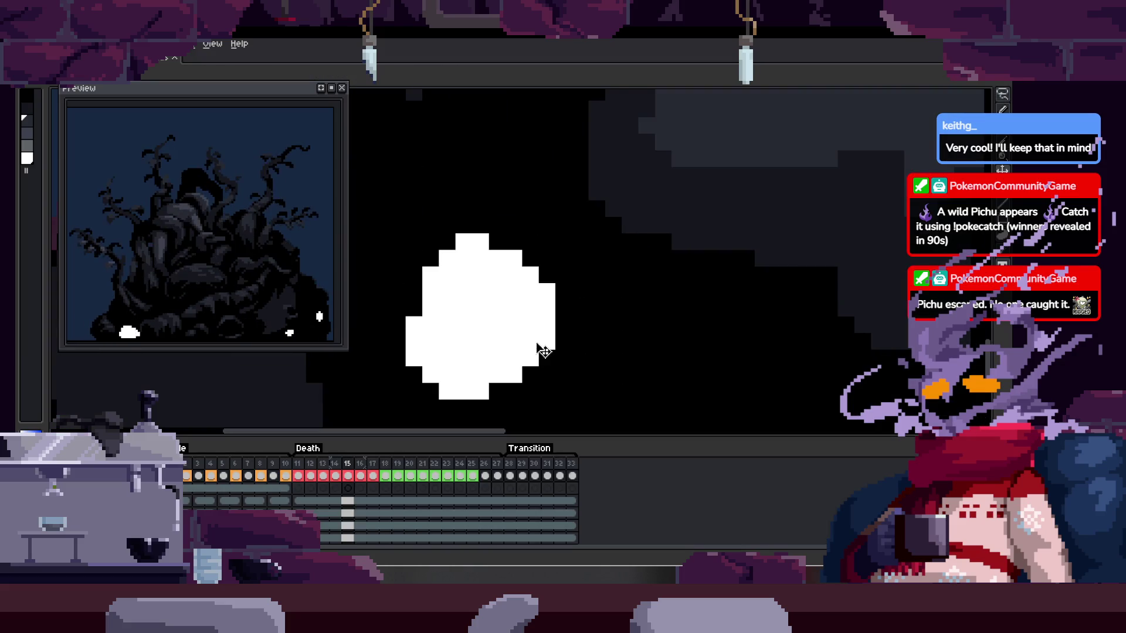
scroll(554, 323, down, 3)
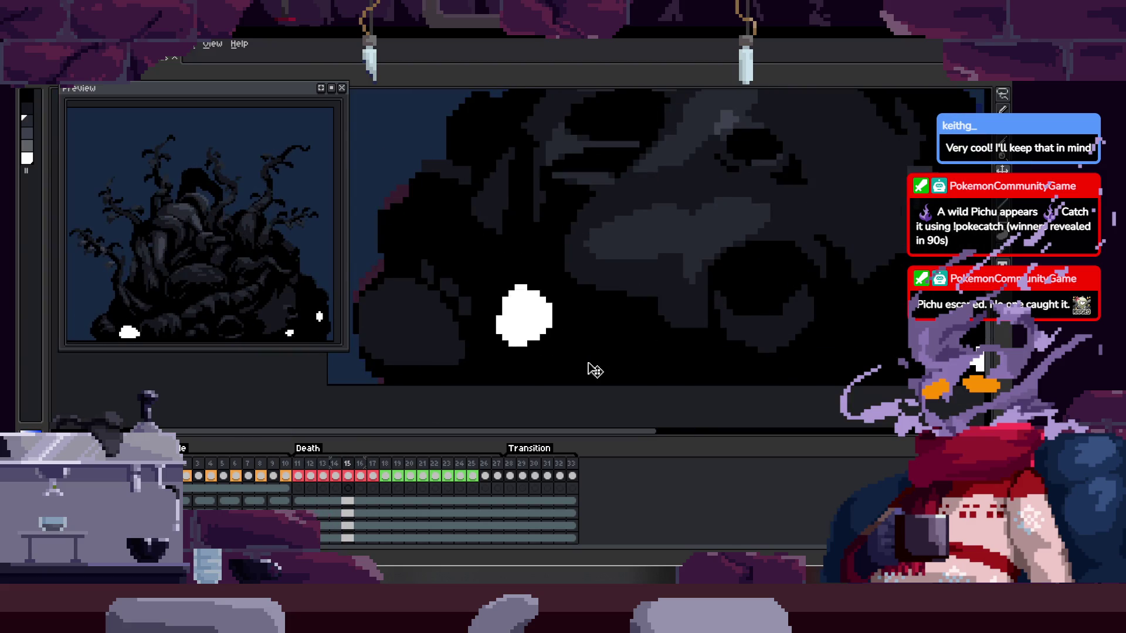
scroll(519, 367, up, 5)
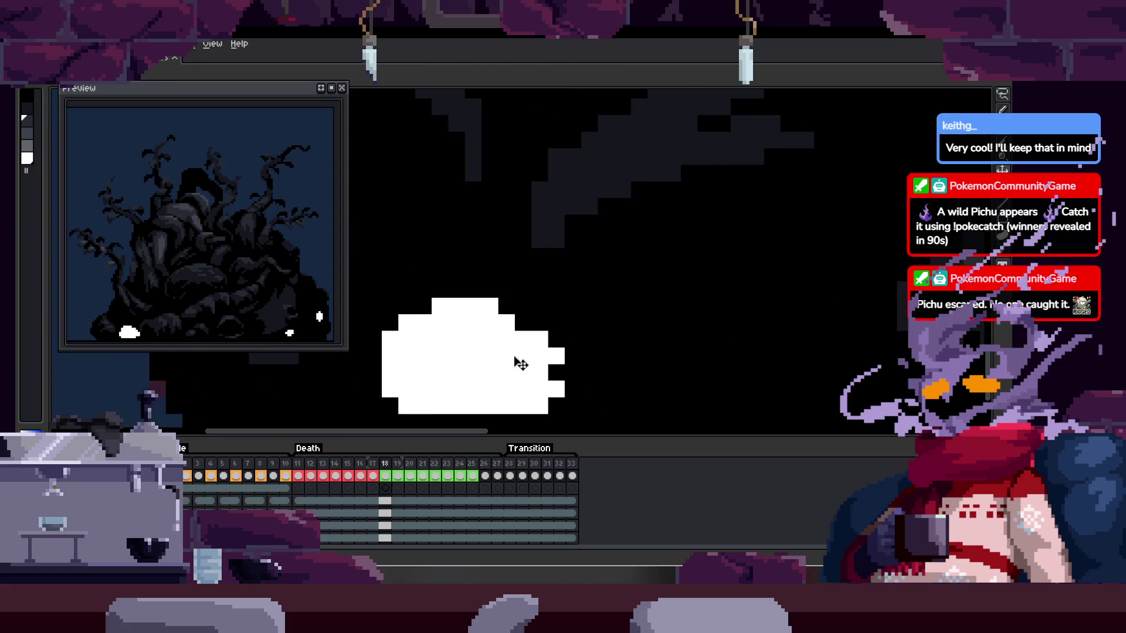
key(b)
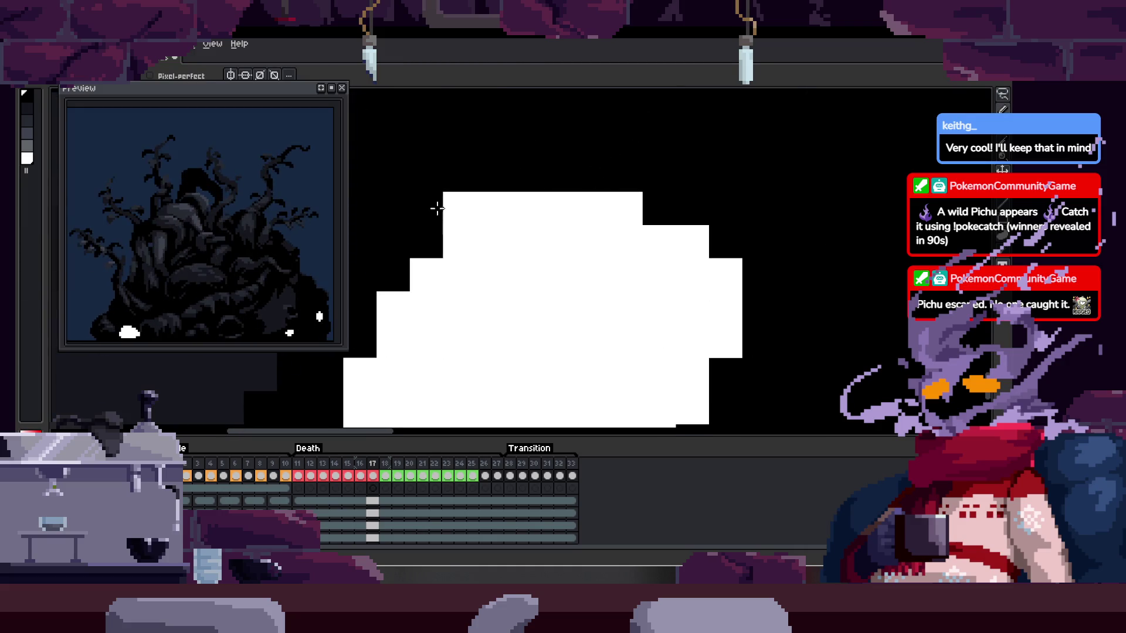
click(626, 210)
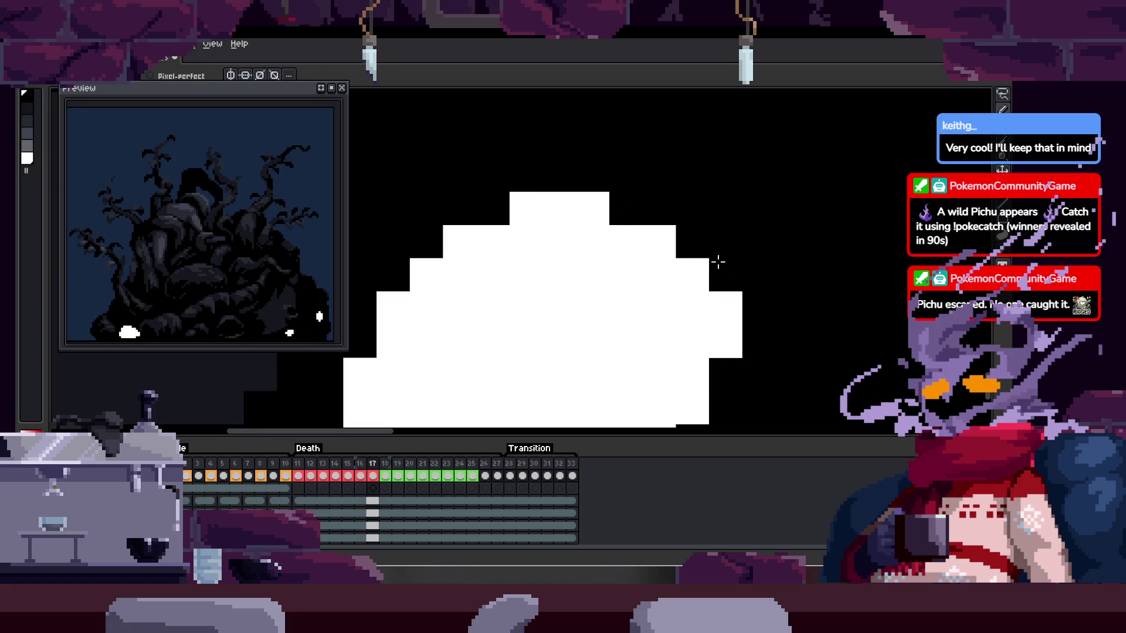
- Compare frames 16–20, then black out the puff's top row on frame 19
key(Left)
scroll(772, 309, down, 2)
key(Right)
key(Right)
key(Right)
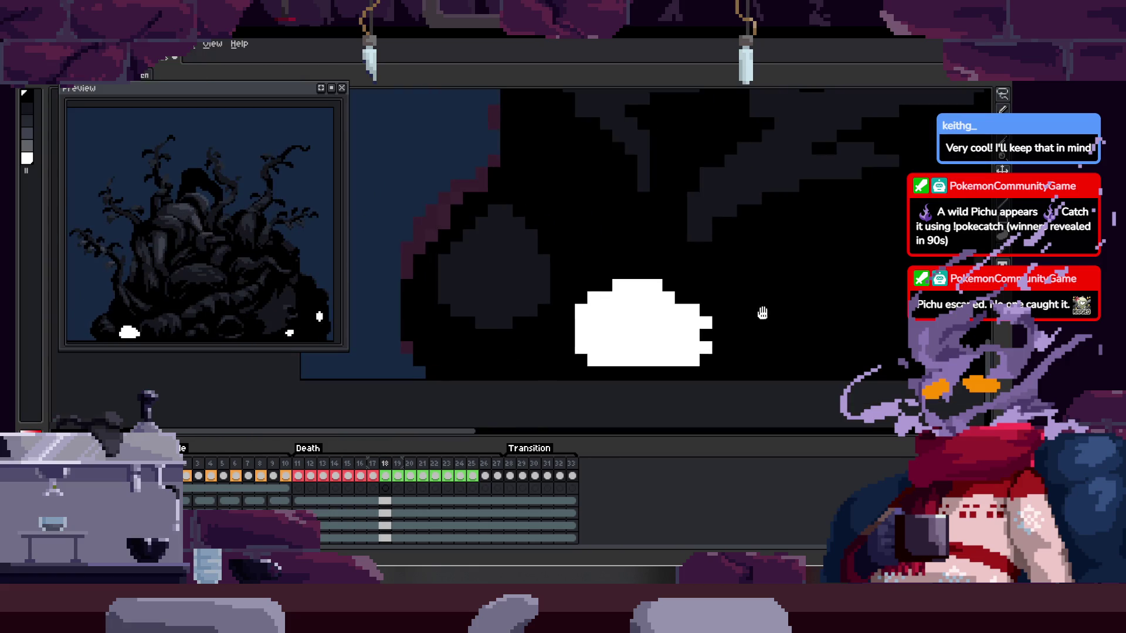
key(Left)
key(Left)
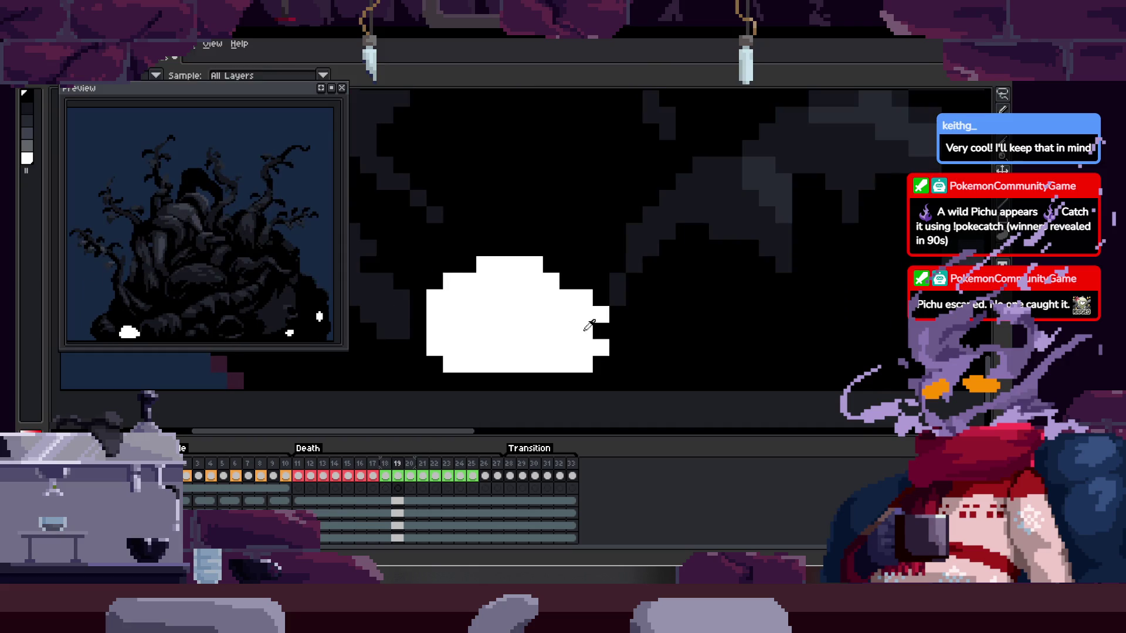
key(Left)
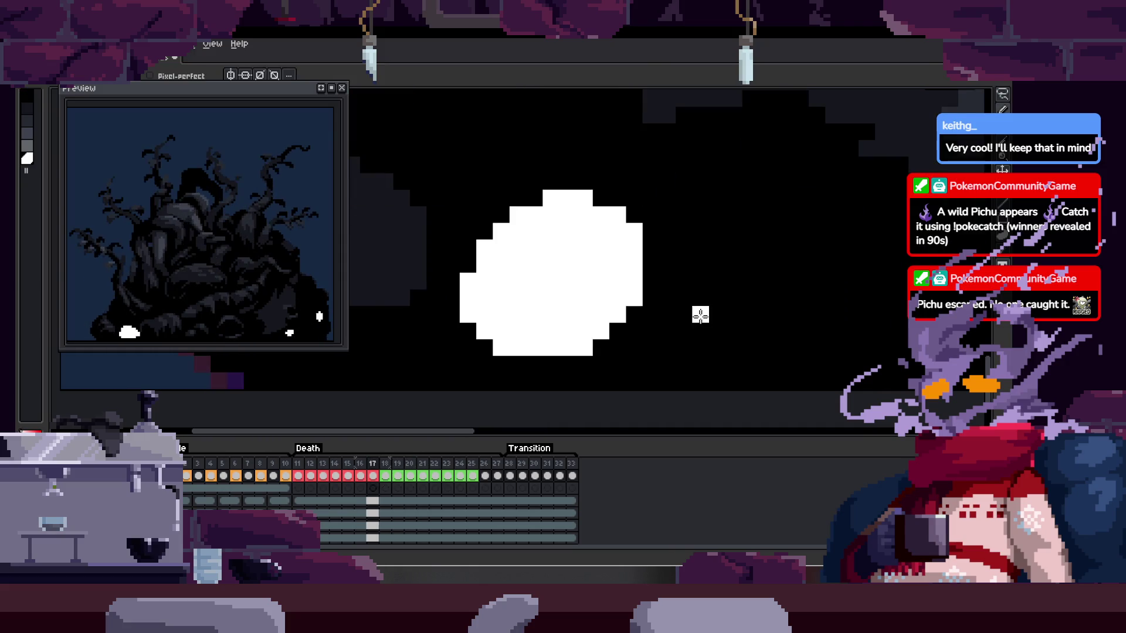
key(Right)
key(Right)
key(Right)
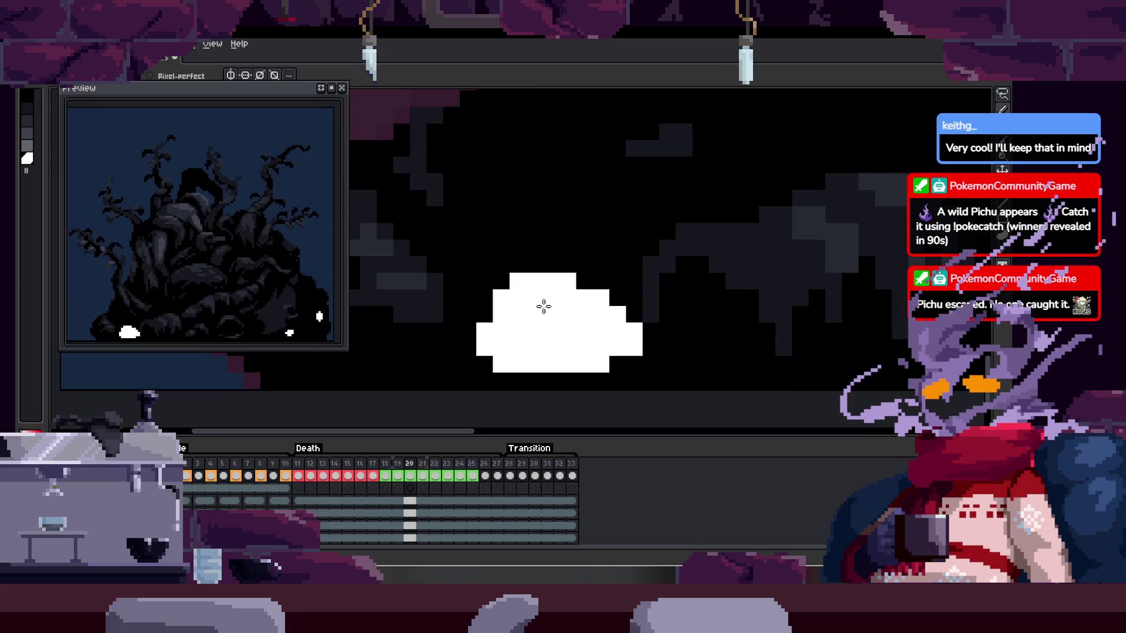
key(Left)
scroll(475, 276, up, 1)
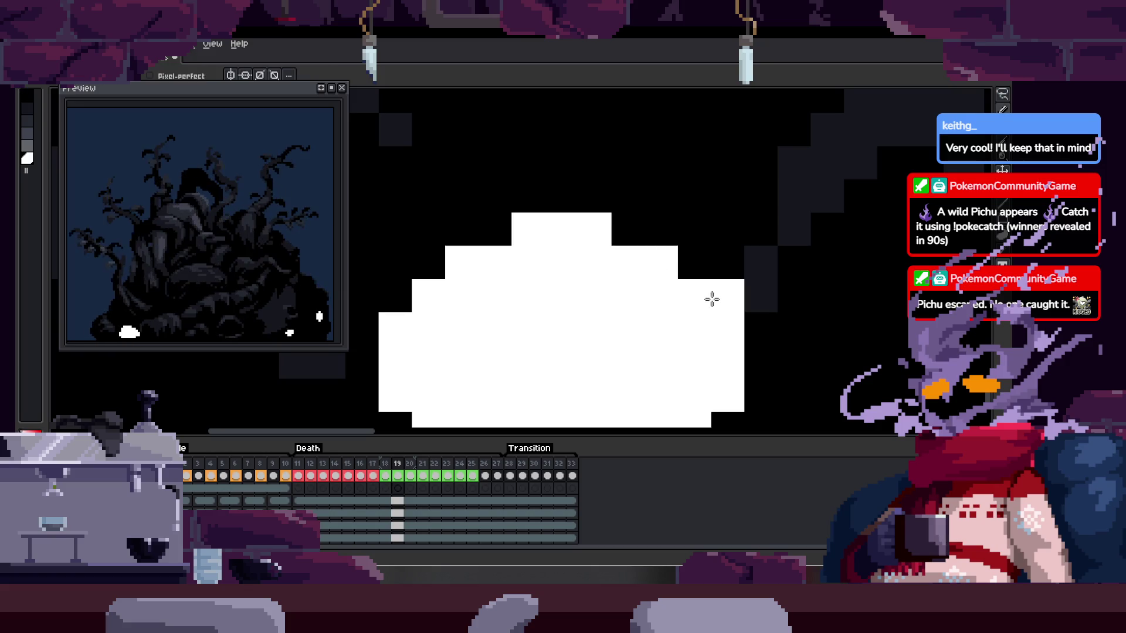
key(Right)
key(Left)
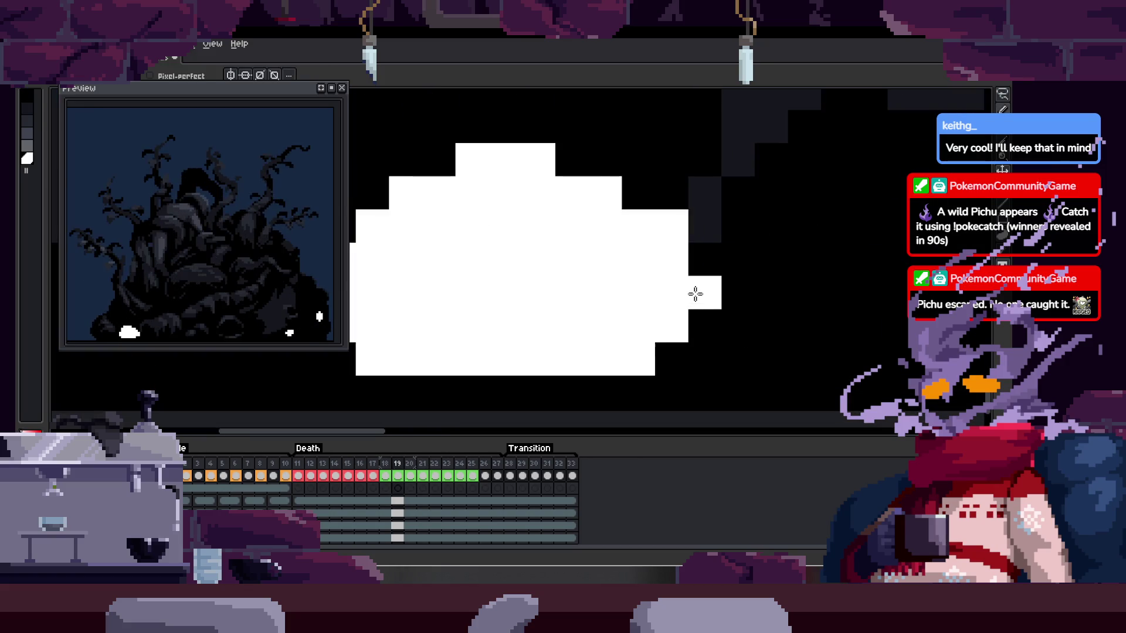
scroll(675, 360, down, 3)
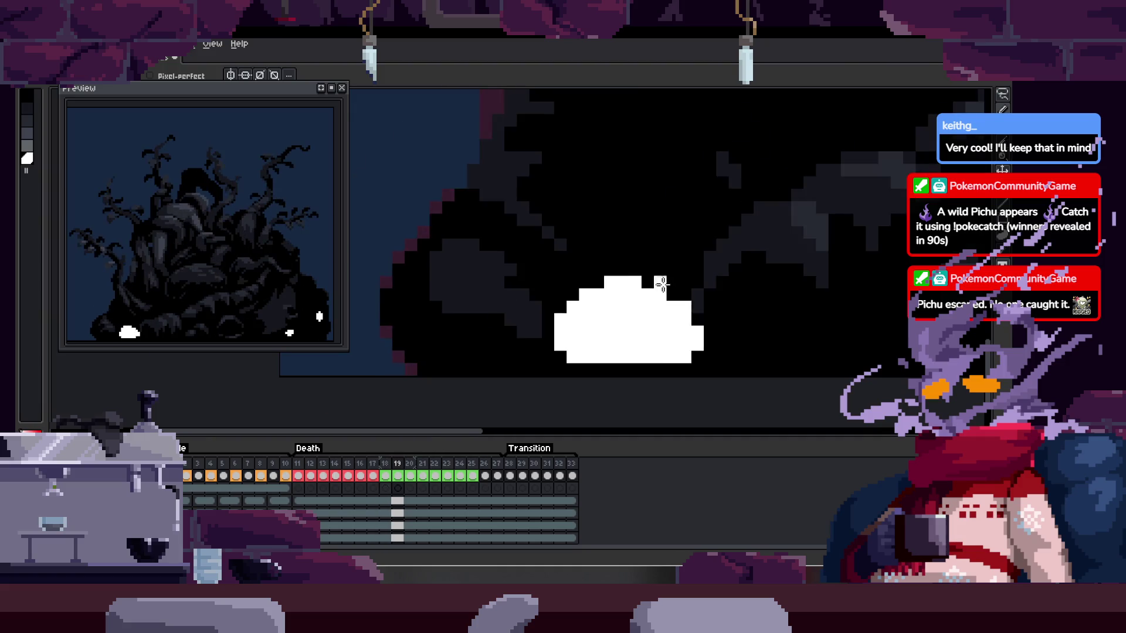
scroll(626, 269, up, 3)
drag(519, 279, 609, 283)
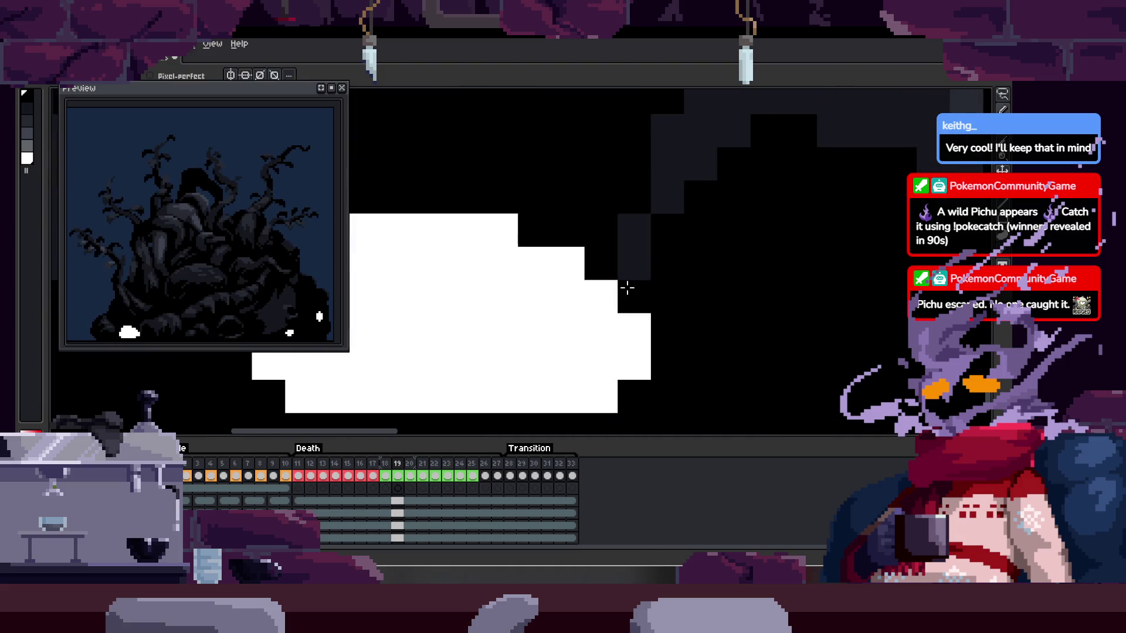
- Step through frames 16–20 to compare the trimmed puff shapes
key(Left)
scroll(626, 289, down, 1)
key(Left)
key(Left)
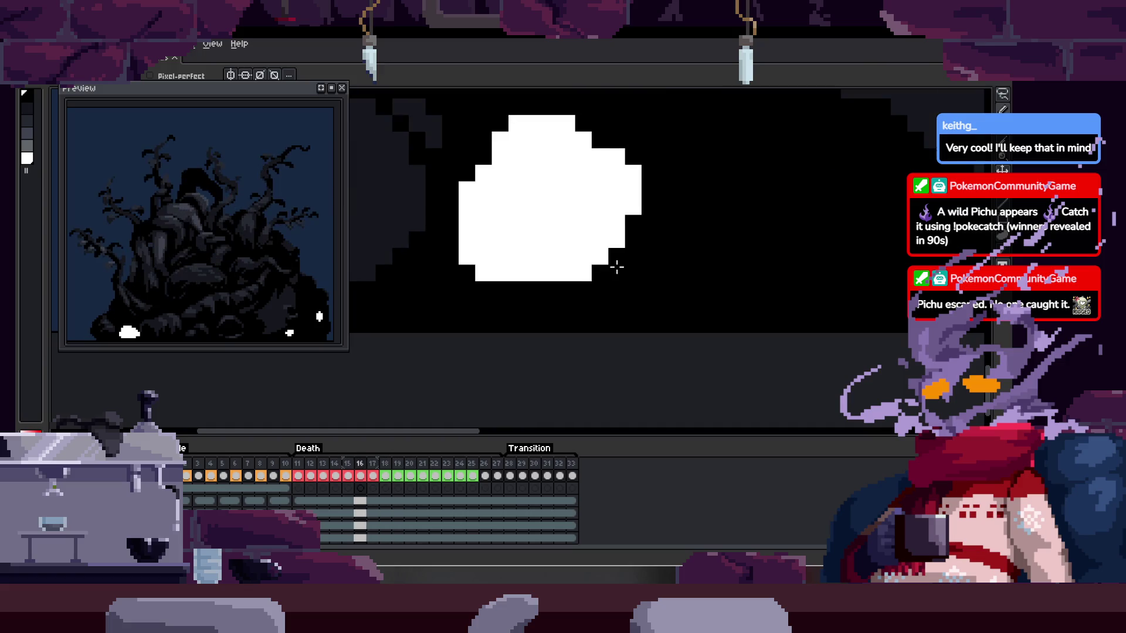
key(Right)
key(Right)
key(Right)
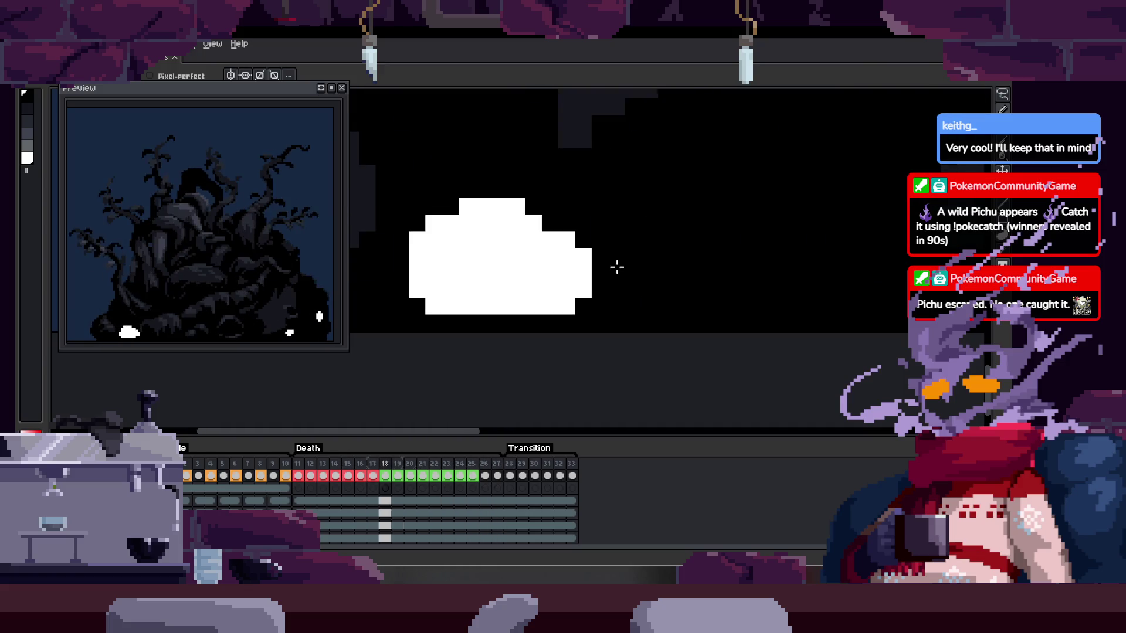
key(Left)
key(Left)
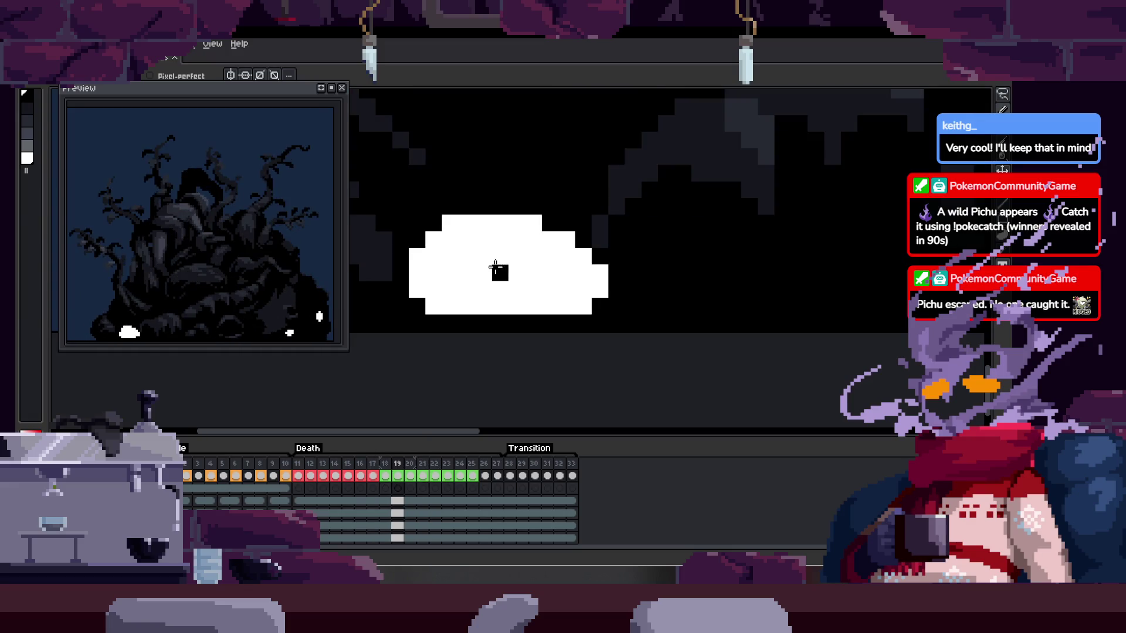
- Copy the white puff from frame 18 and paste it onto frame 19
key(ctrl+v)
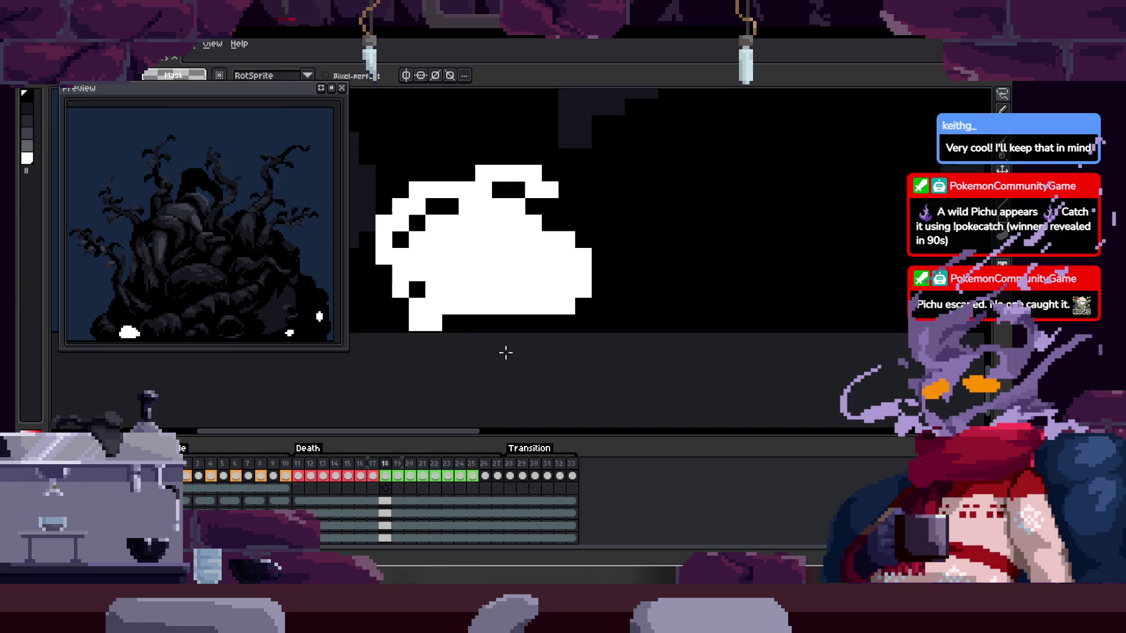
key(Right)
key(ctrl+v)
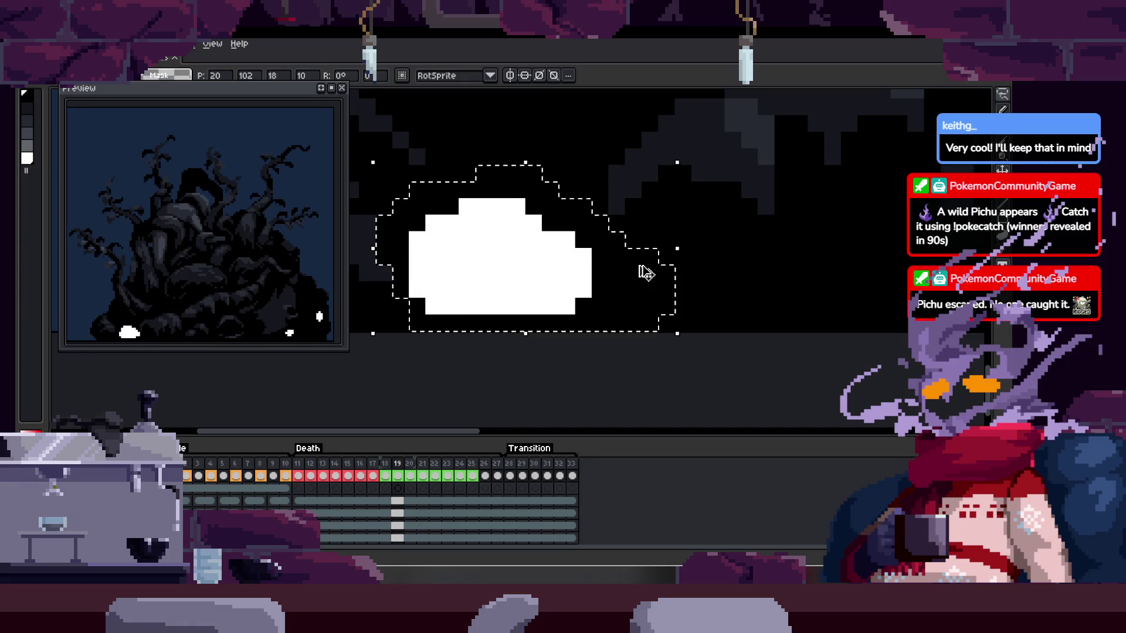
key(Right)
- Flip between frames 19 and 20 to compare the pasted puff
key(Left)
key(Right)
key(Left)
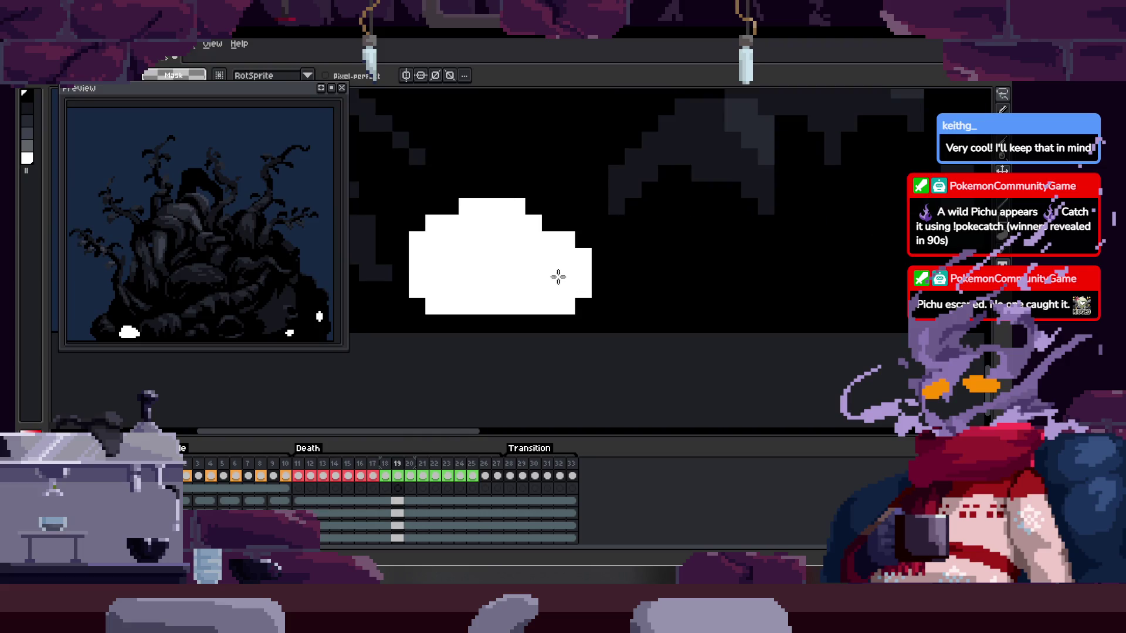
scroll(640, 288, up, 2)
key(Right)
key(Left)
key(Right)
key(Left)
key(w)
key(Right)
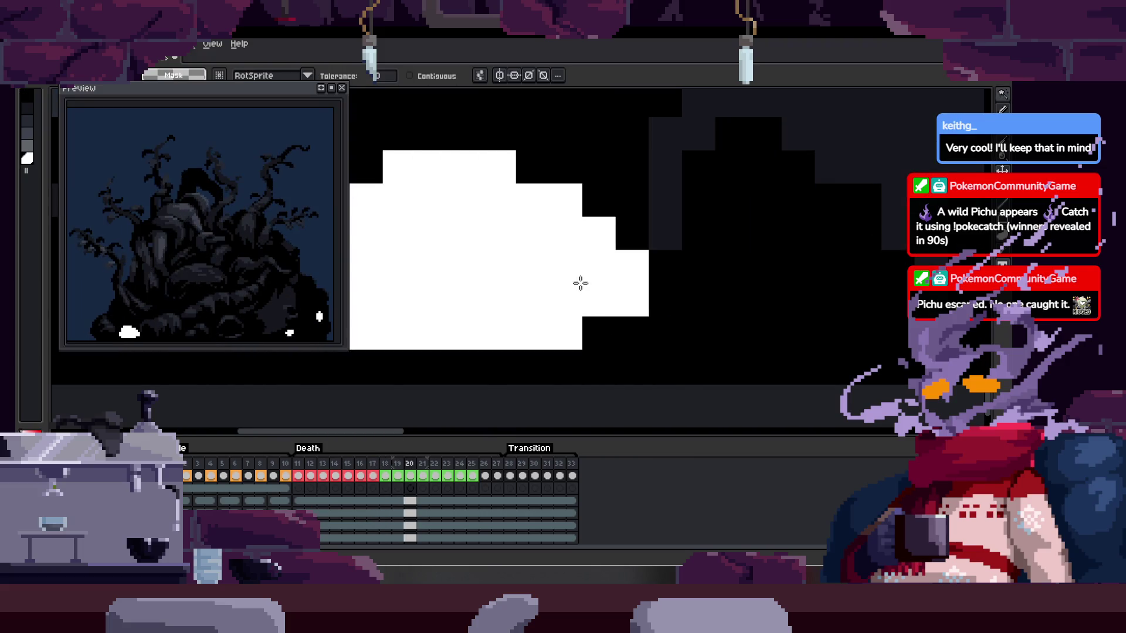
key(Left)
- Blacken blocks at the pasted puff's top-left edge, left side and lower middle
key(b)
scroll(646, 351, up, 2)
drag(446, 196, 396, 276)
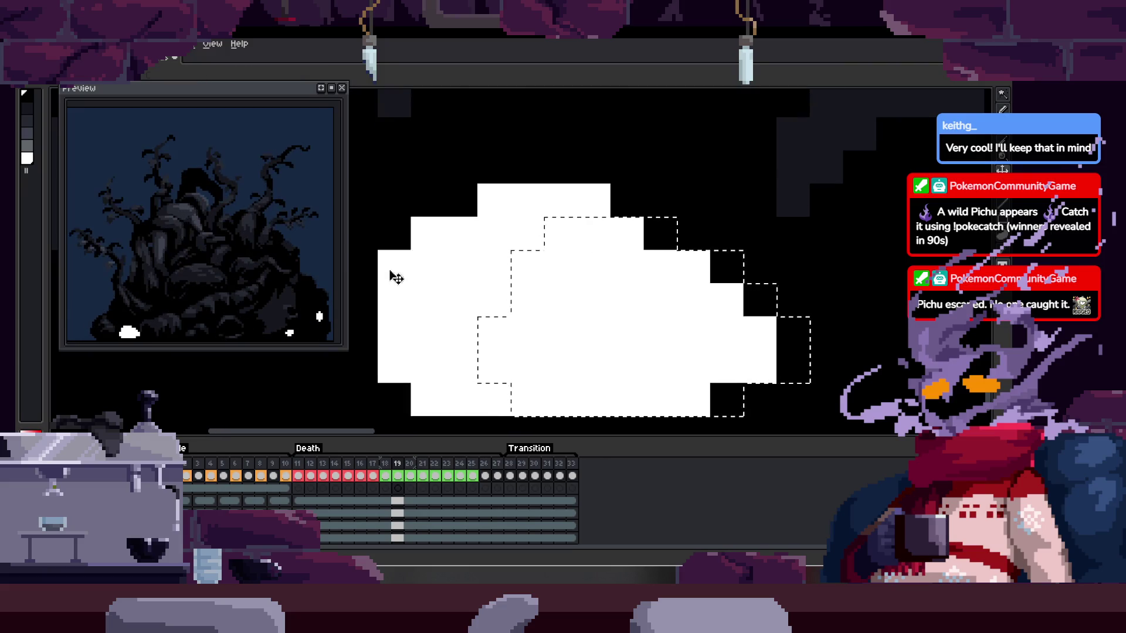
mouse_move(425, 331)
mouse_down()
mouse_move(384, 297)
mouse_move(432, 395)
mouse_up()
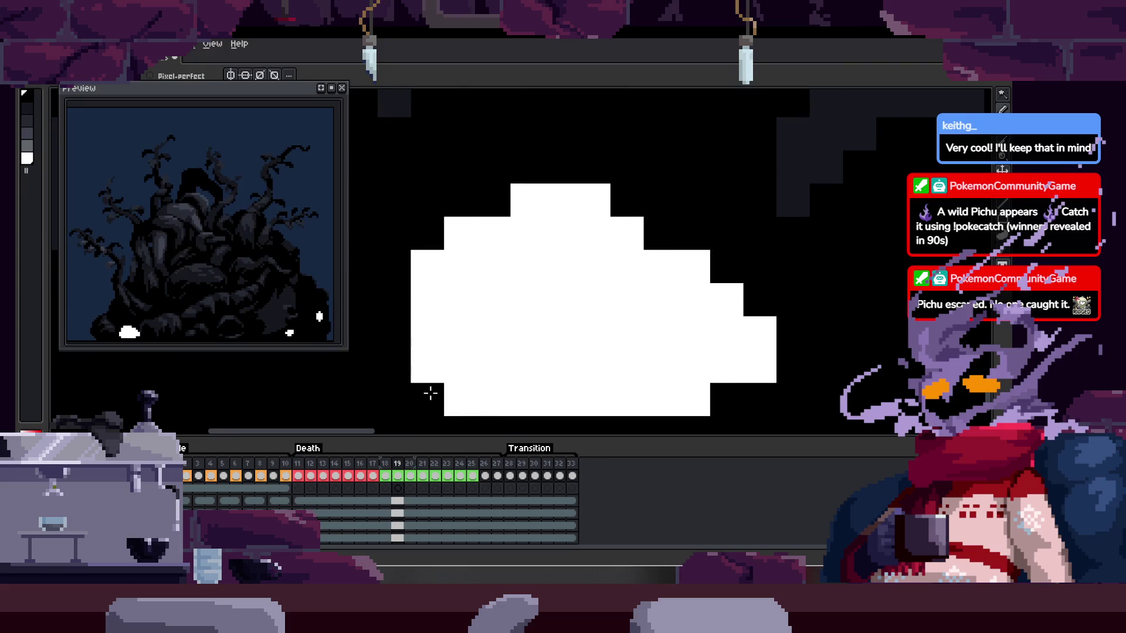
click(593, 336)
- Scrub frames 17 through 28 to check the shrinking puff
key(Left)
key(Left)
key(Right)
key(Right)
key(Right)
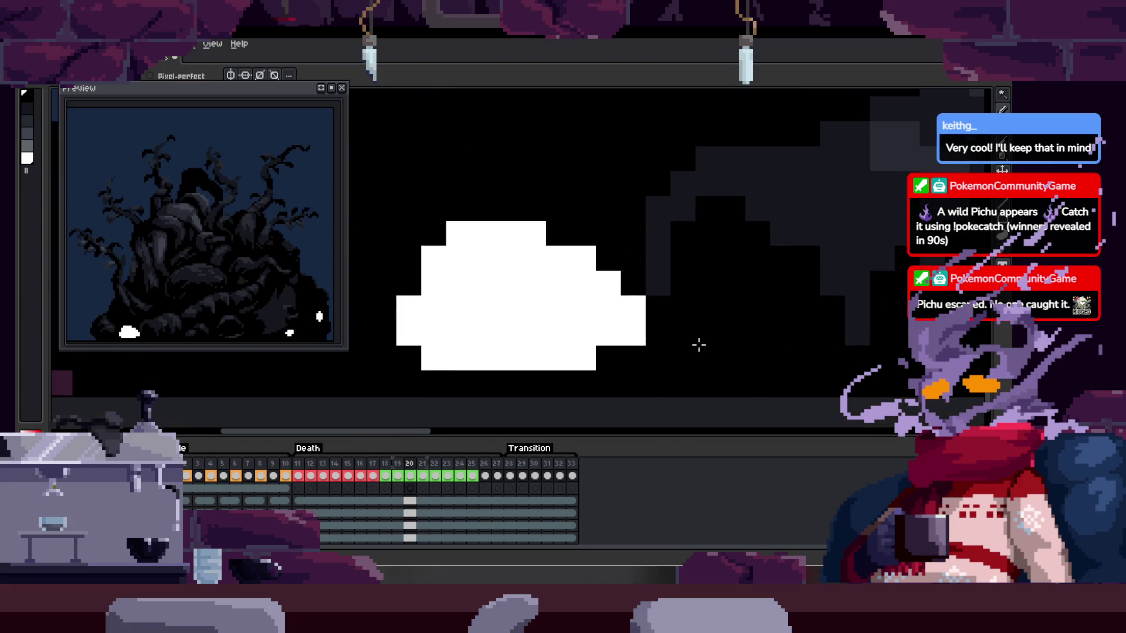
key(Right)
key(Right)
key(Right)
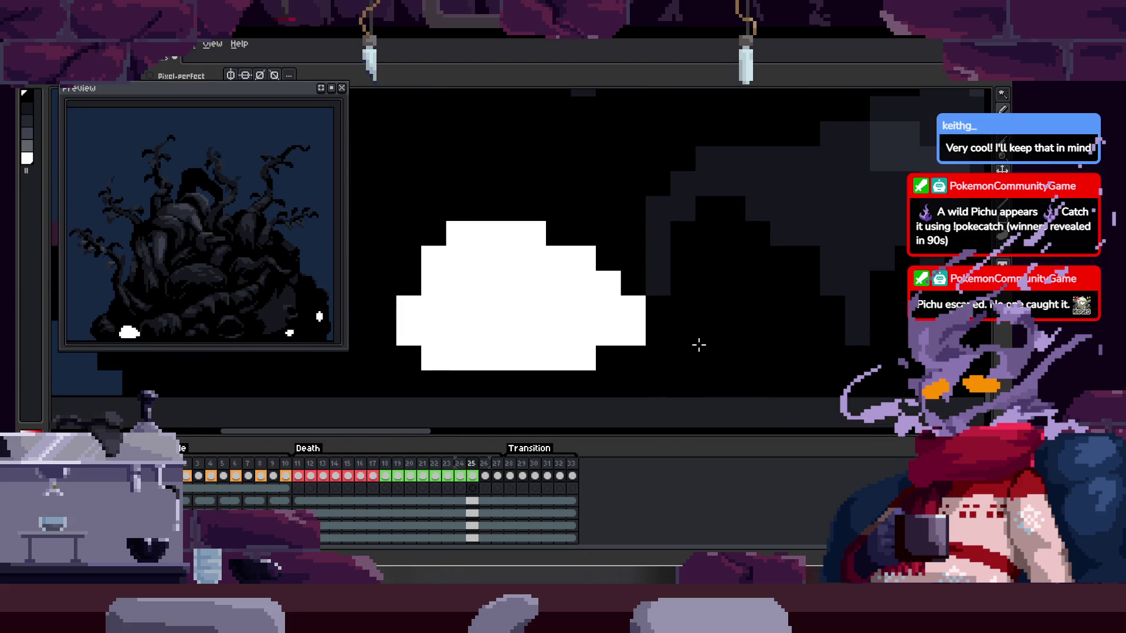
key(Left)
key(Left)
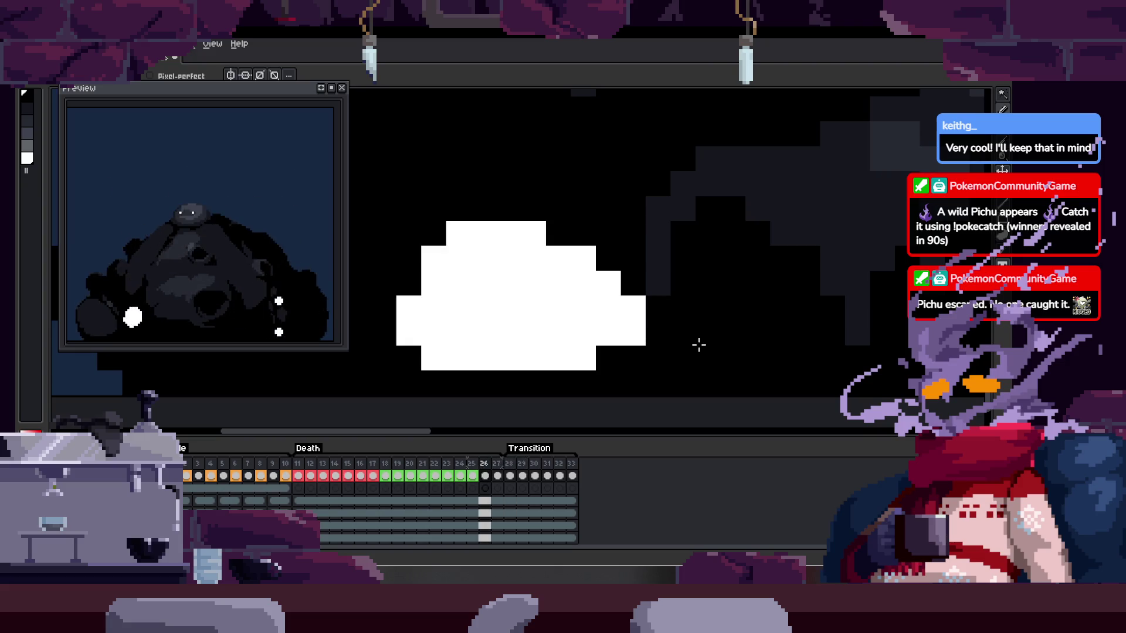
- Review the death frames from 28 back to 24, panning over the artwork
key(Right)
key(Right)
scroll(573, 344, down, 3)
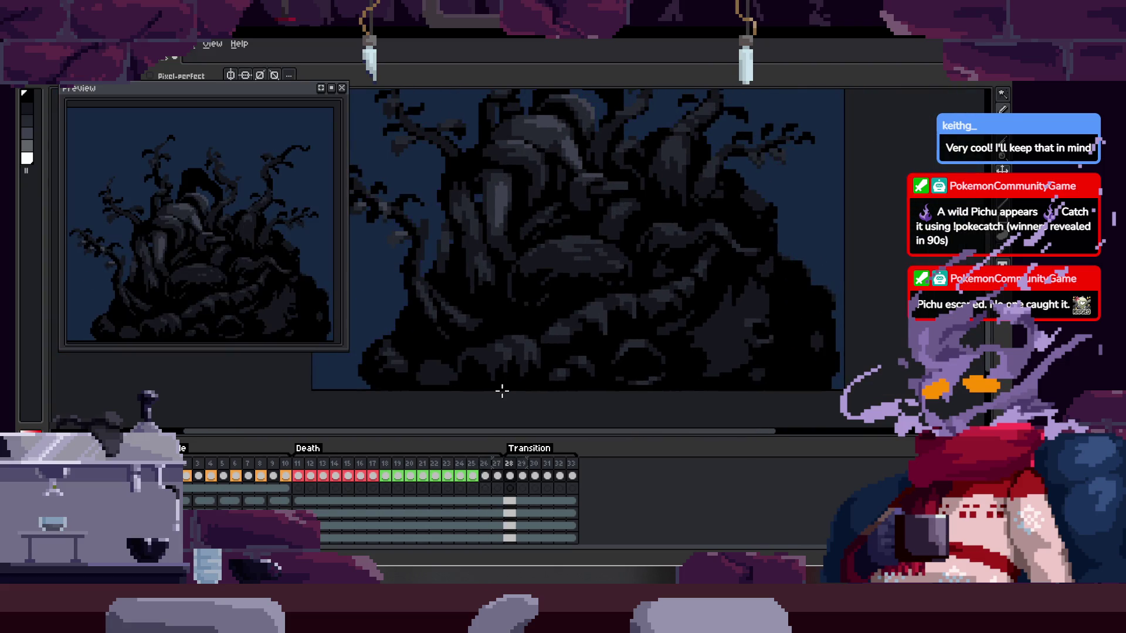
scroll(502, 391, down, 1)
drag(608, 375, 575, 360)
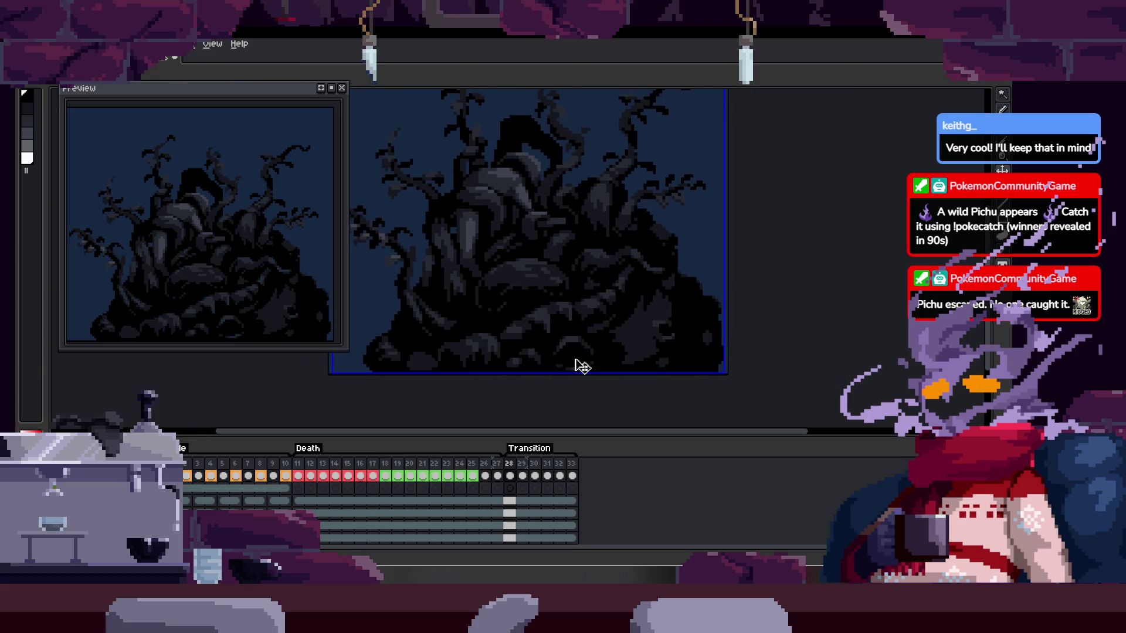
key(Right)
key(Right)
key(Left)
key(Left)
key(Left)
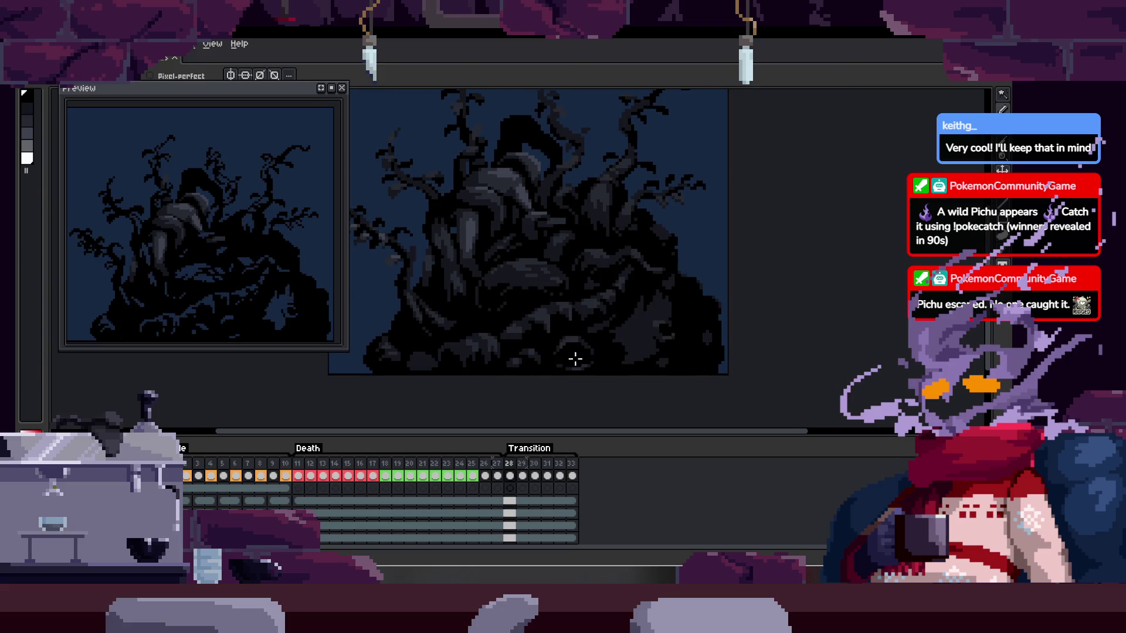
key(Left)
key(Left)
key(Left)
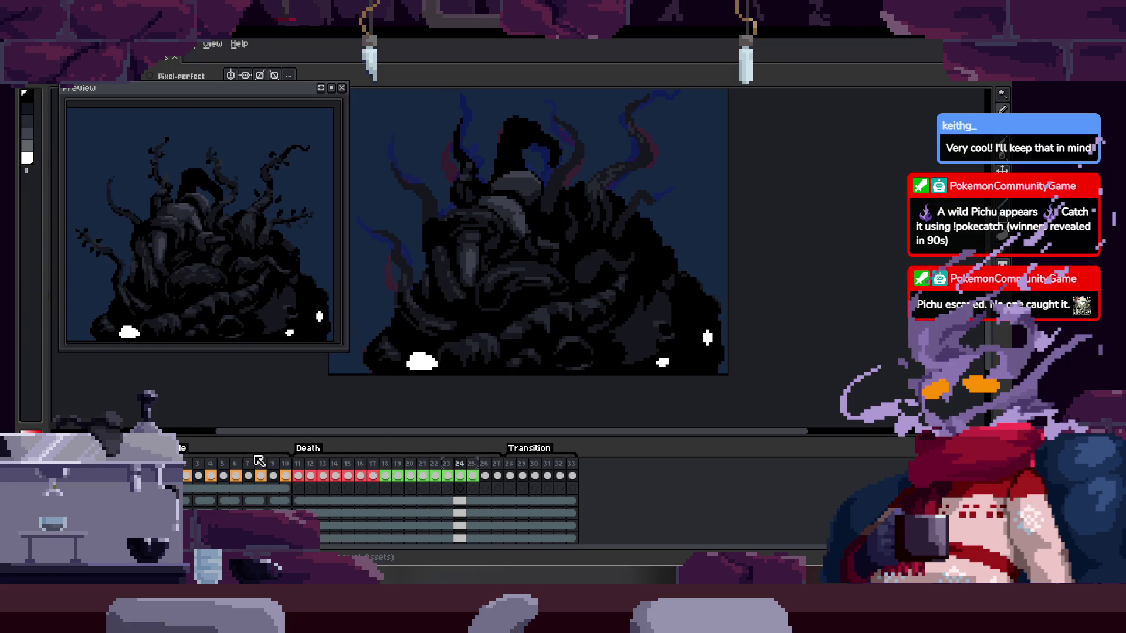
- Start the animation playing from the play button's Play Animation option
right_click(105, 448)
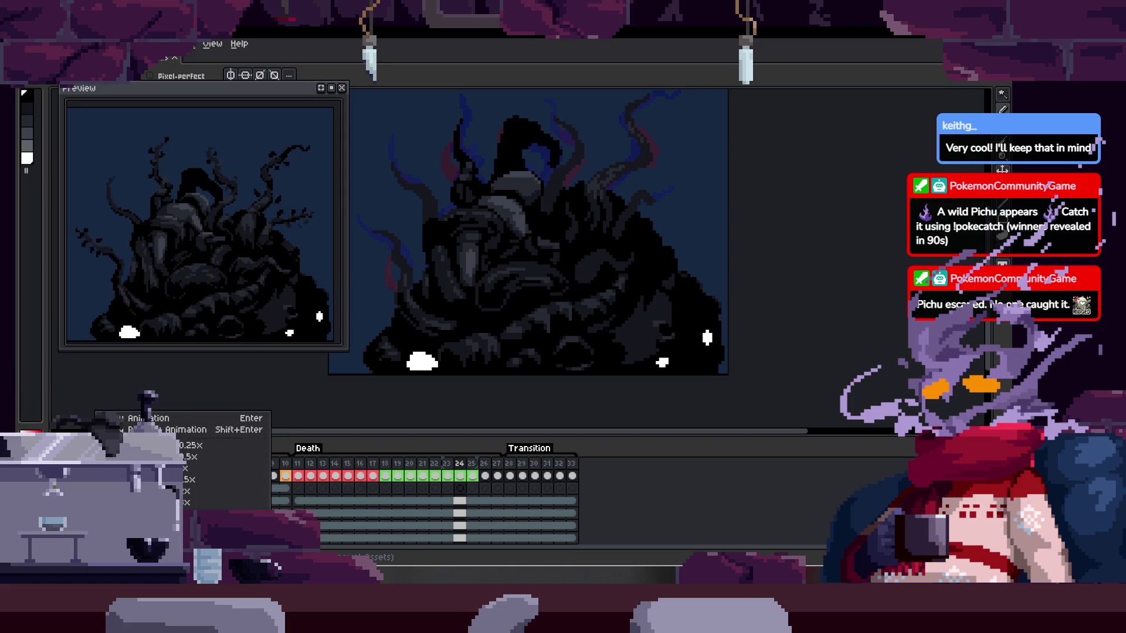
click(147, 418)
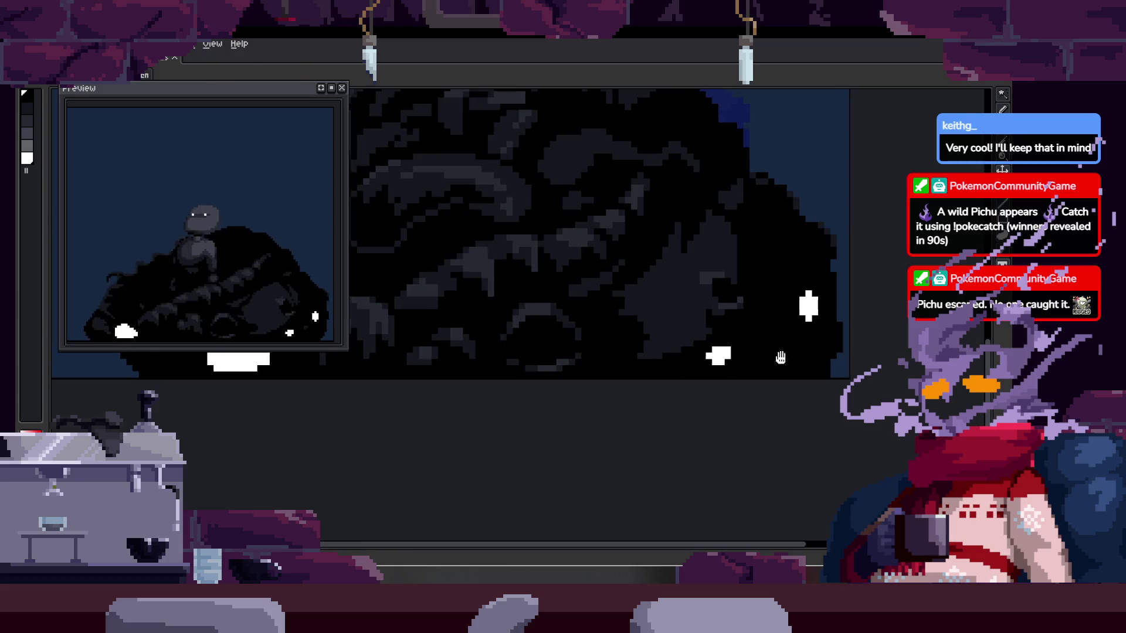
scroll(593, 368, up, 4)
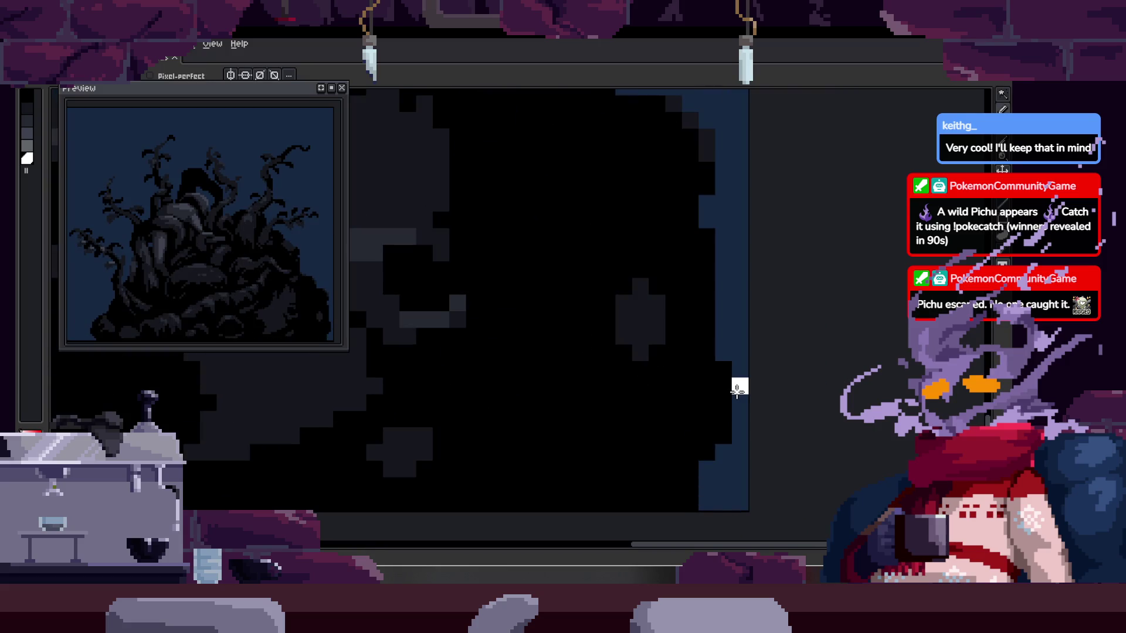
- Switch to rectangular marquee, close the Preview window and pan down the artwork
key(m)
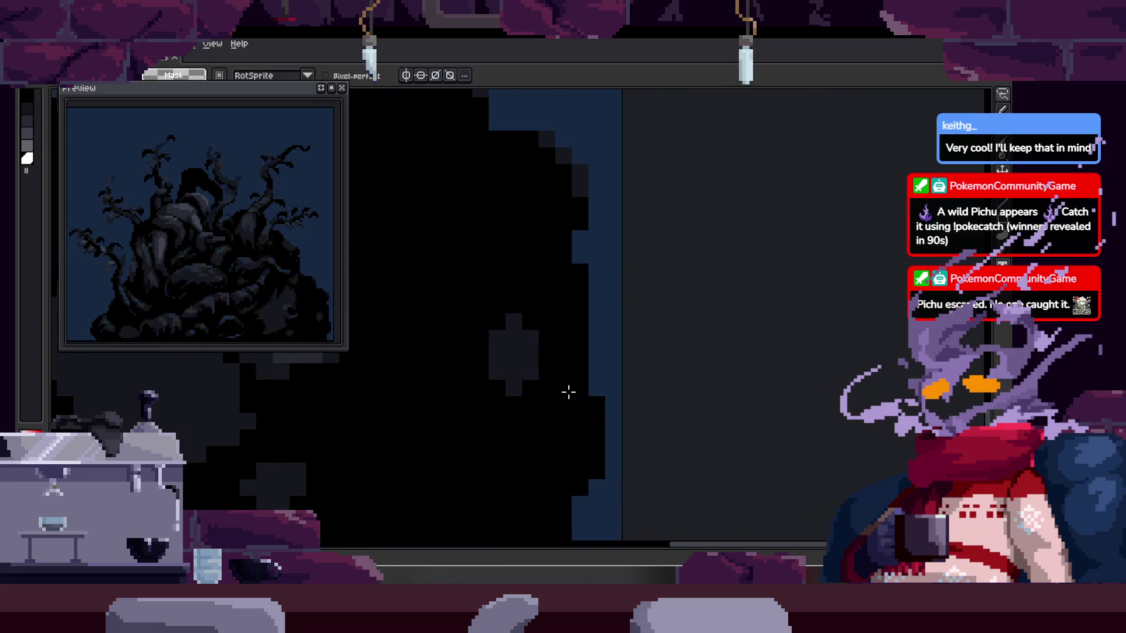
scroll(559, 378, up, 2)
scroll(535, 401, up, 2)
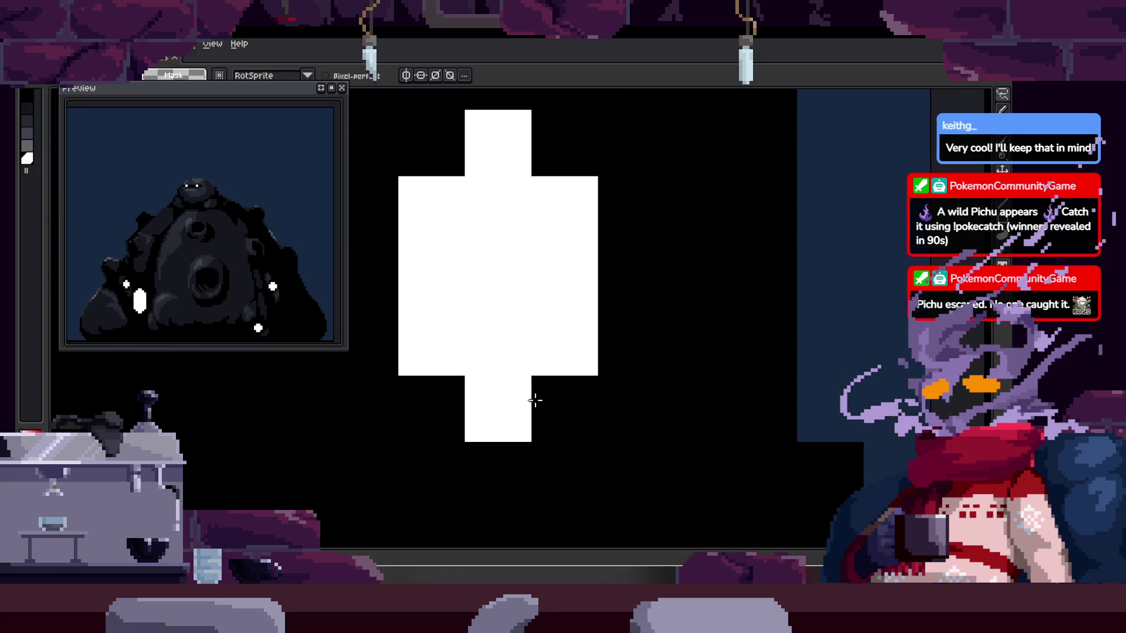
click(342, 88)
drag(435, 189, 435, 231)
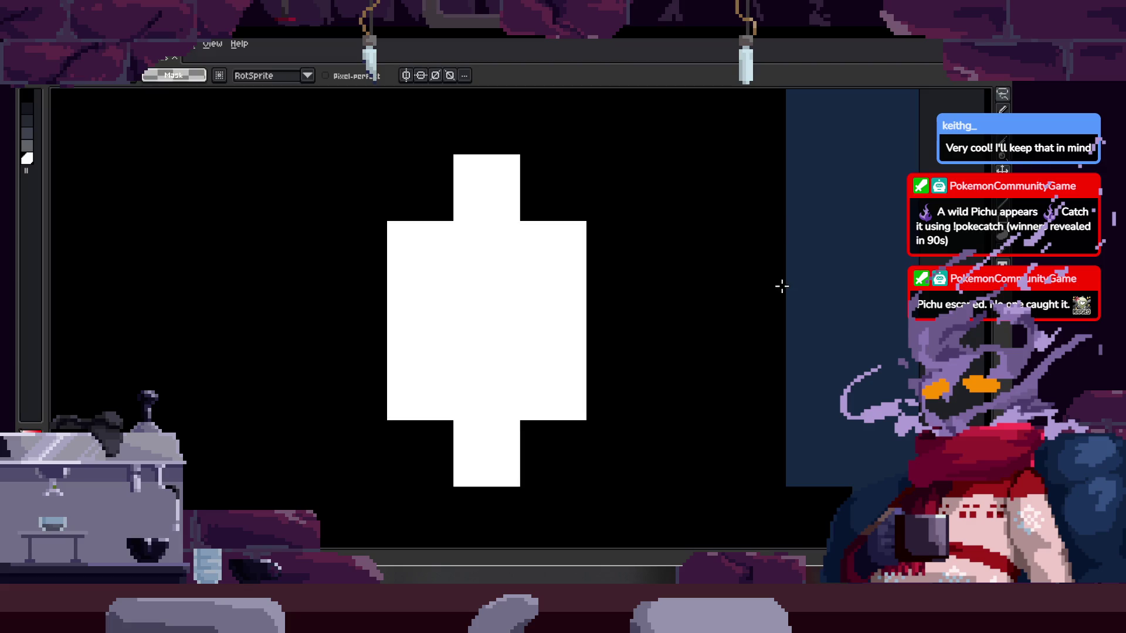
- Zoom in on the mound and switch to the Magic Wand
scroll(782, 286, down, 6)
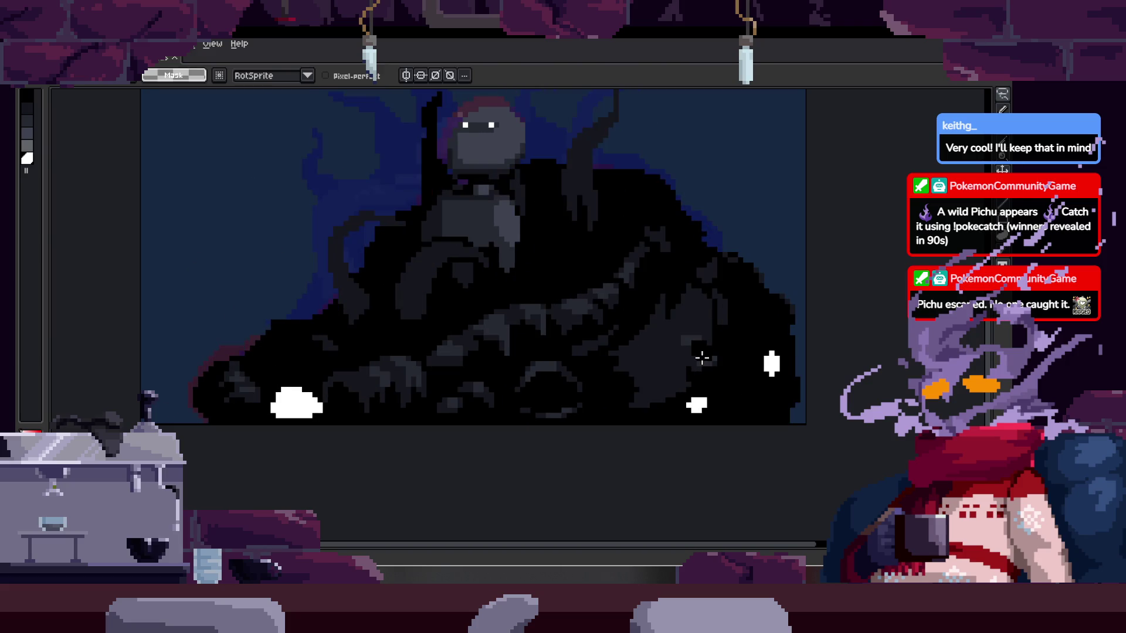
scroll(702, 359, up, 3)
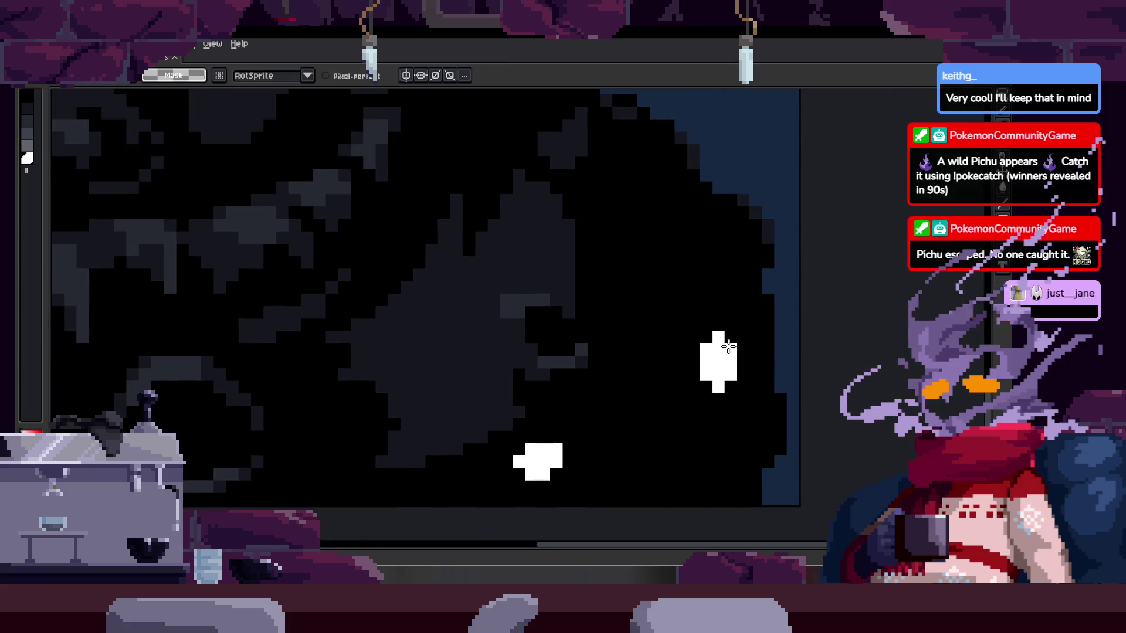
scroll(677, 345, up, 1)
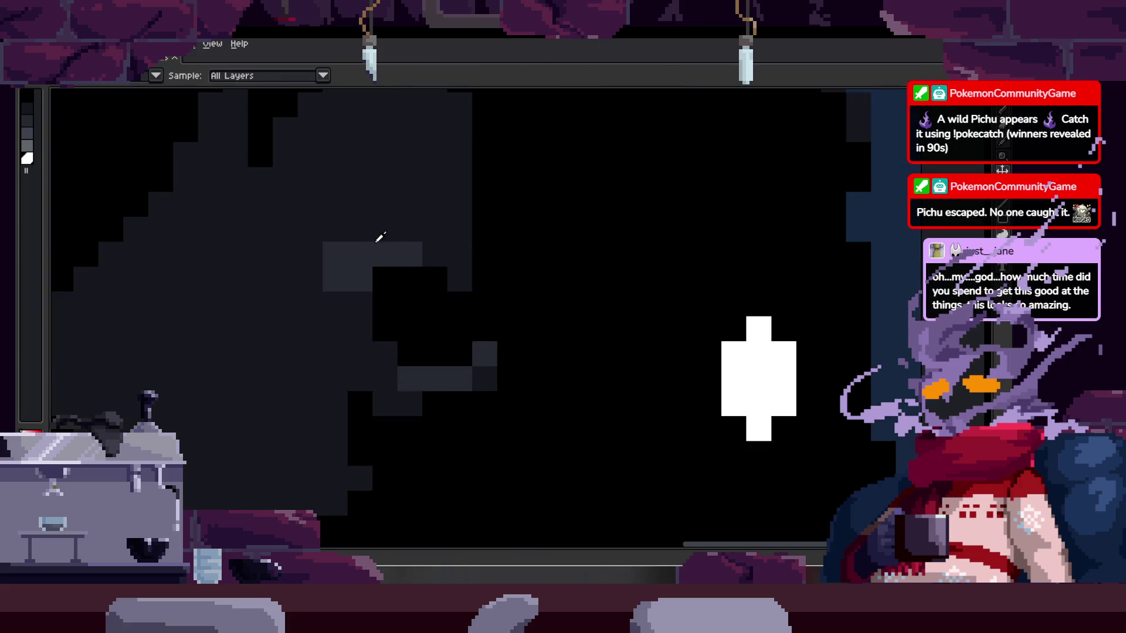
scroll(516, 377, up, 2)
key(w)
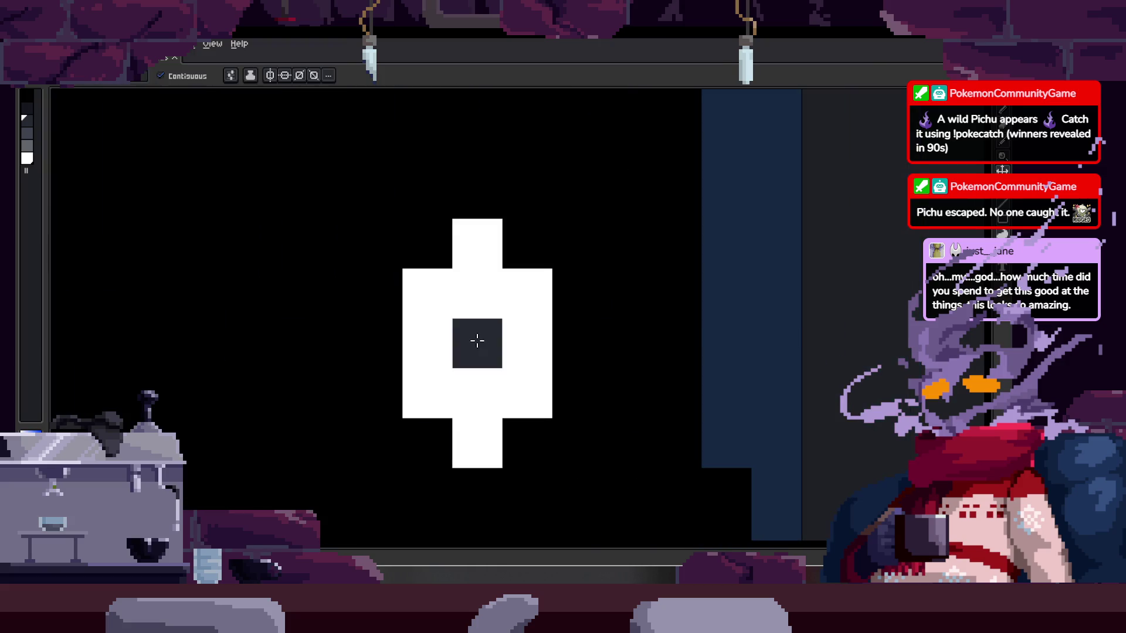
scroll(573, 352, down, 2)
scroll(350, 372, down, 2)
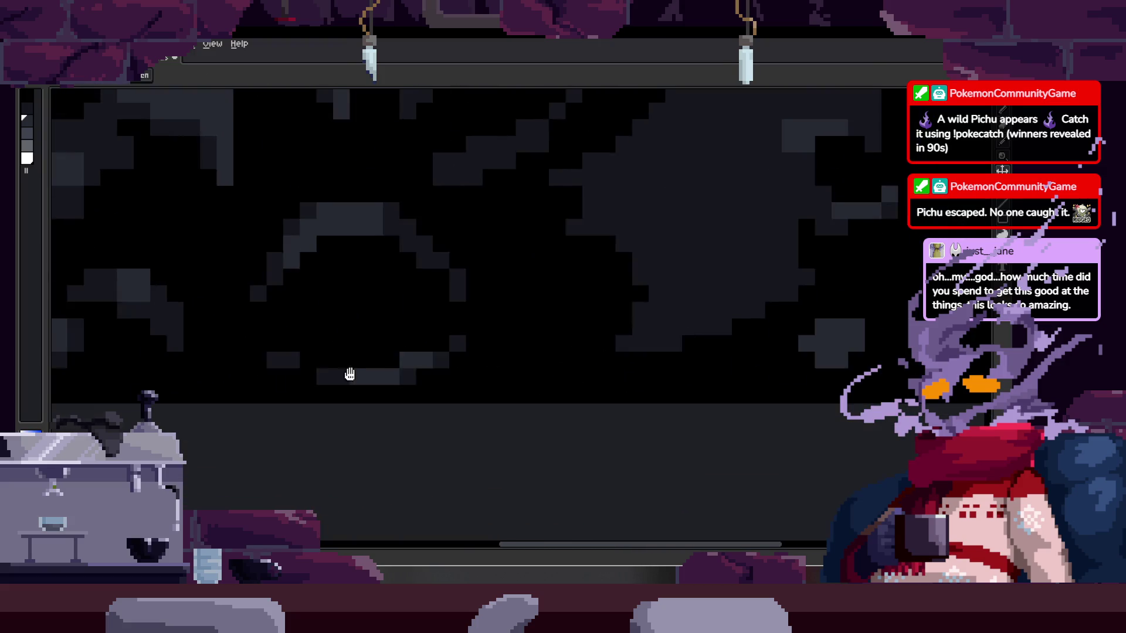
scroll(649, 359, up, 2)
scroll(643, 365, down, 2)
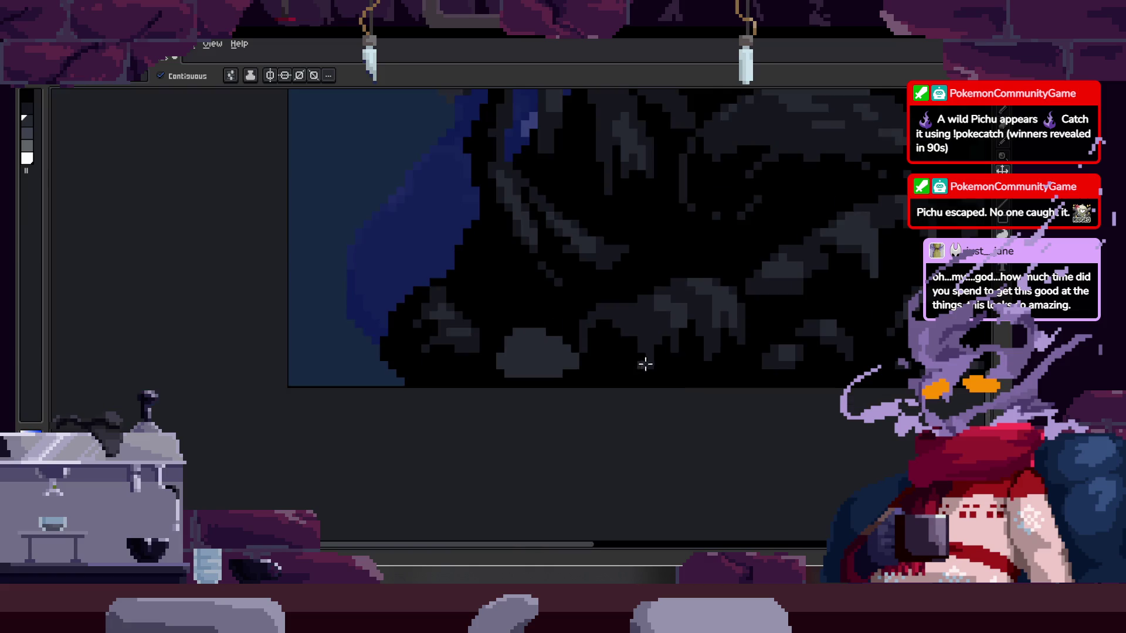
- Show the animation timeline again and adjust the view
key(Tab)
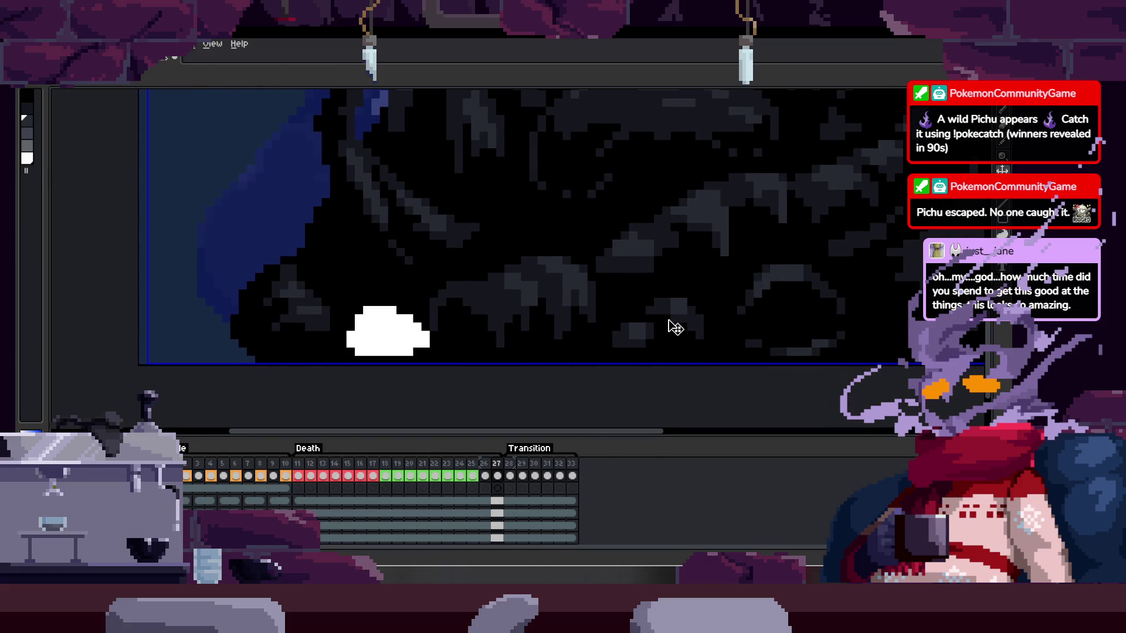
scroll(734, 311, down, 2)
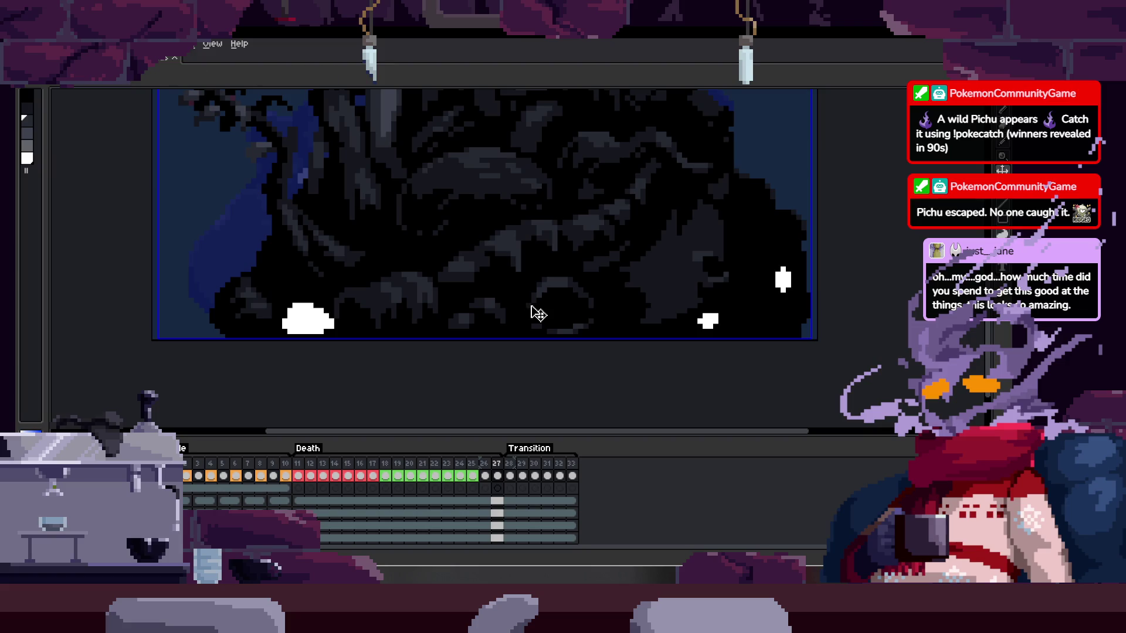
scroll(806, 263, up, 3)
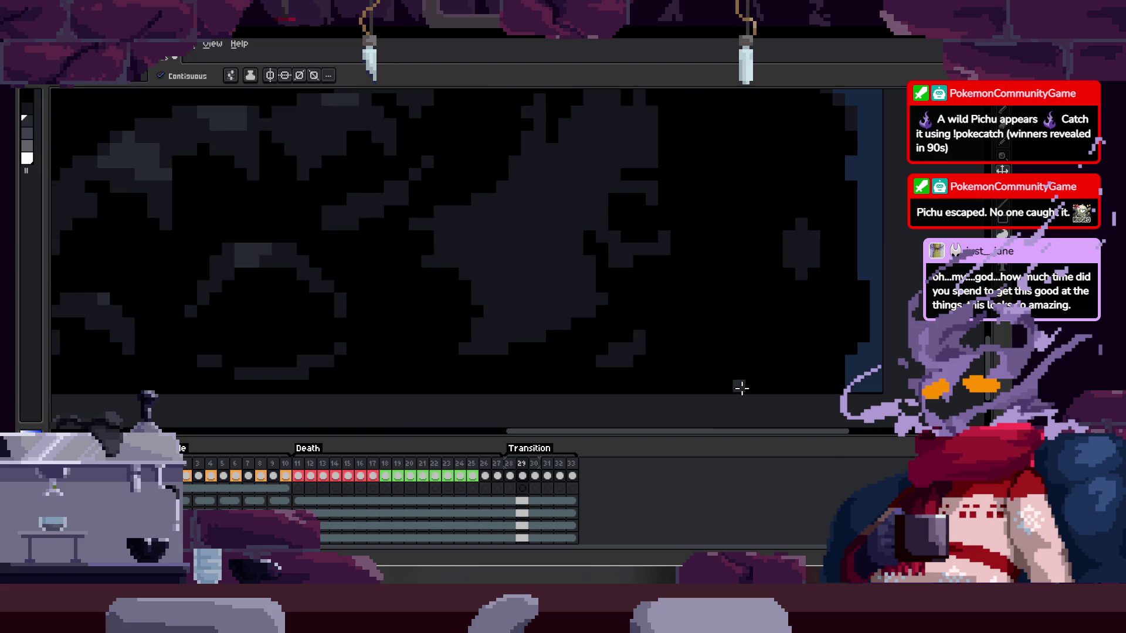
drag(558, 301, 779, 301)
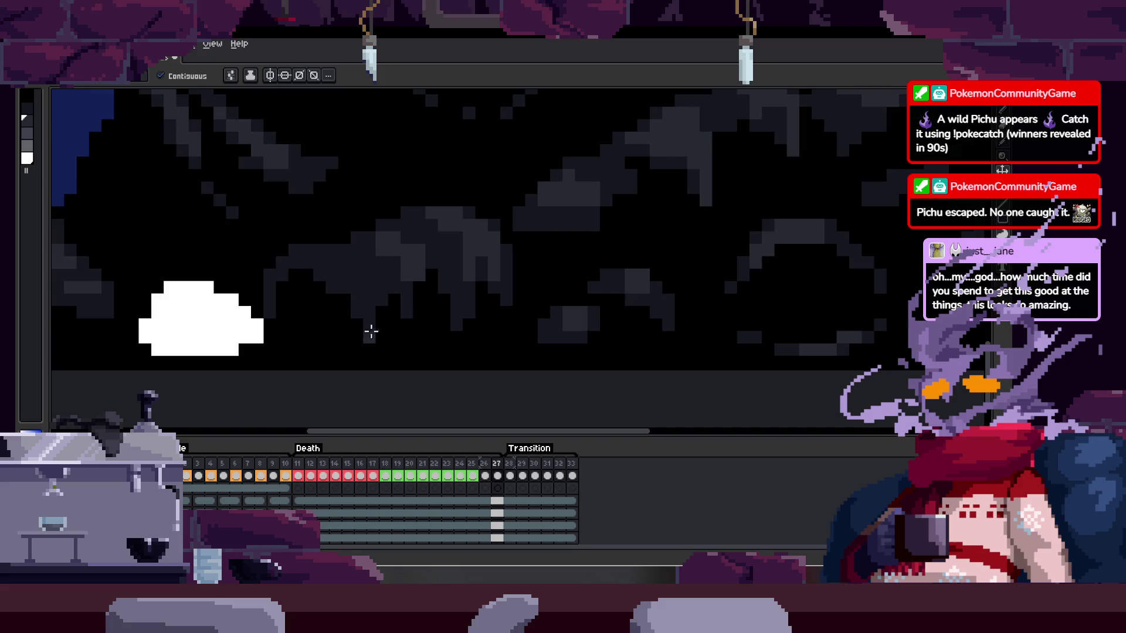
scroll(417, 337, down, 2)
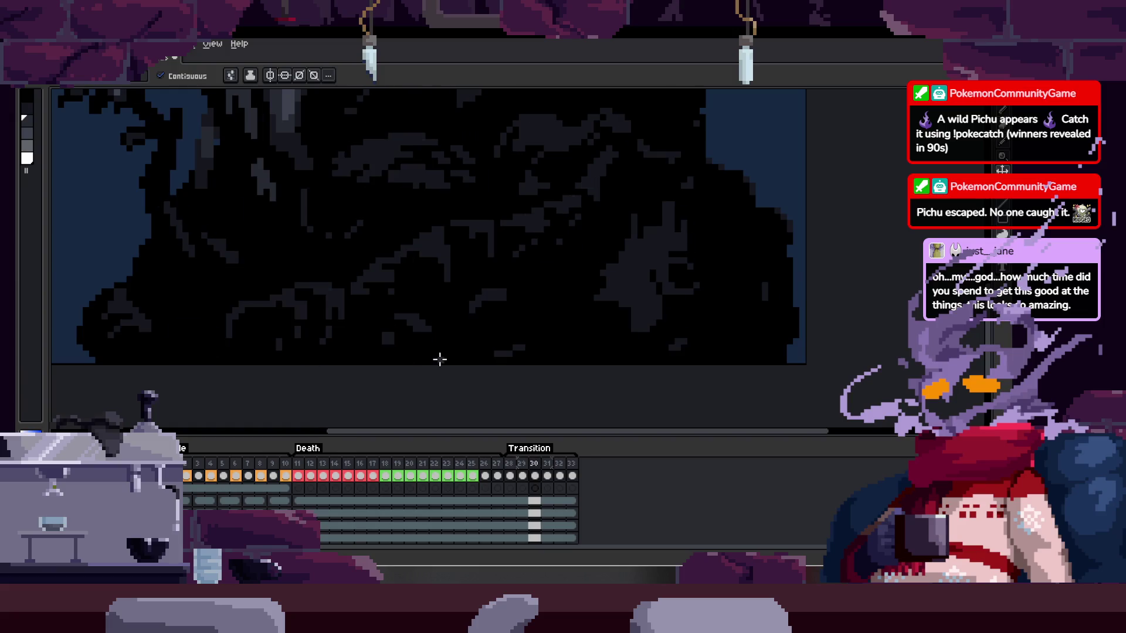
- Switch to the Move tool and save the animation file
key(v)
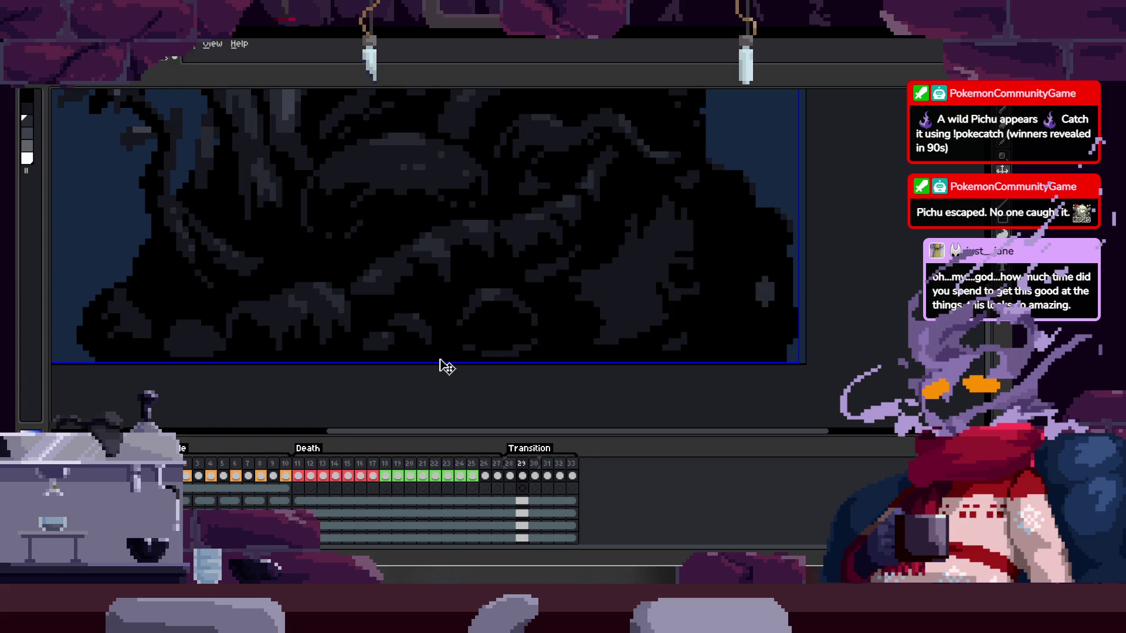
key(ctrl+s)
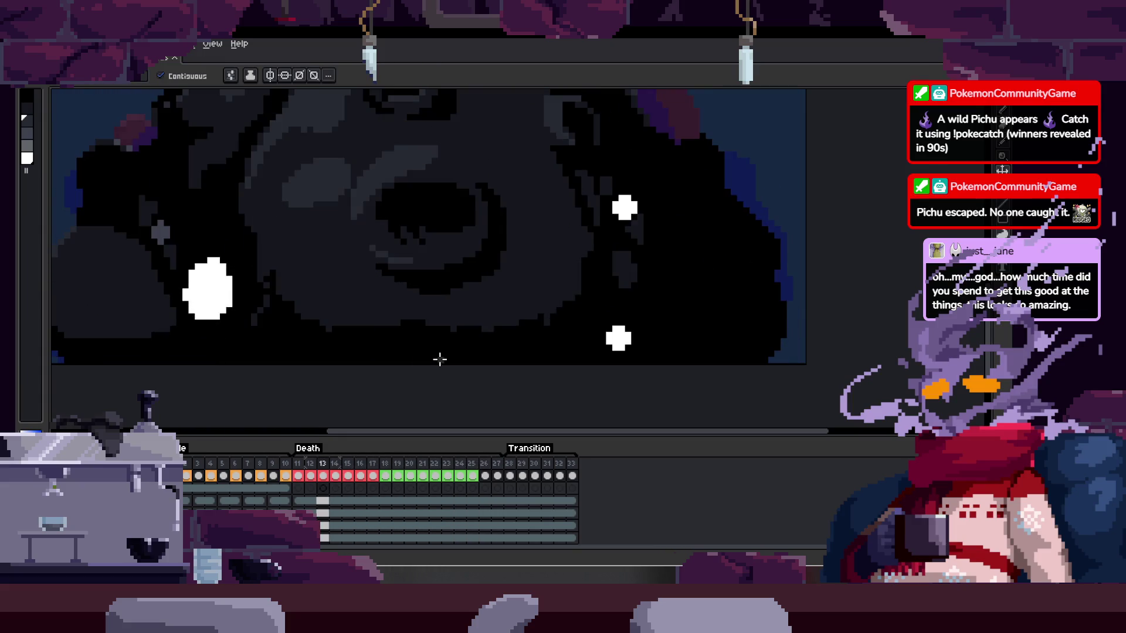
key(ctrl)
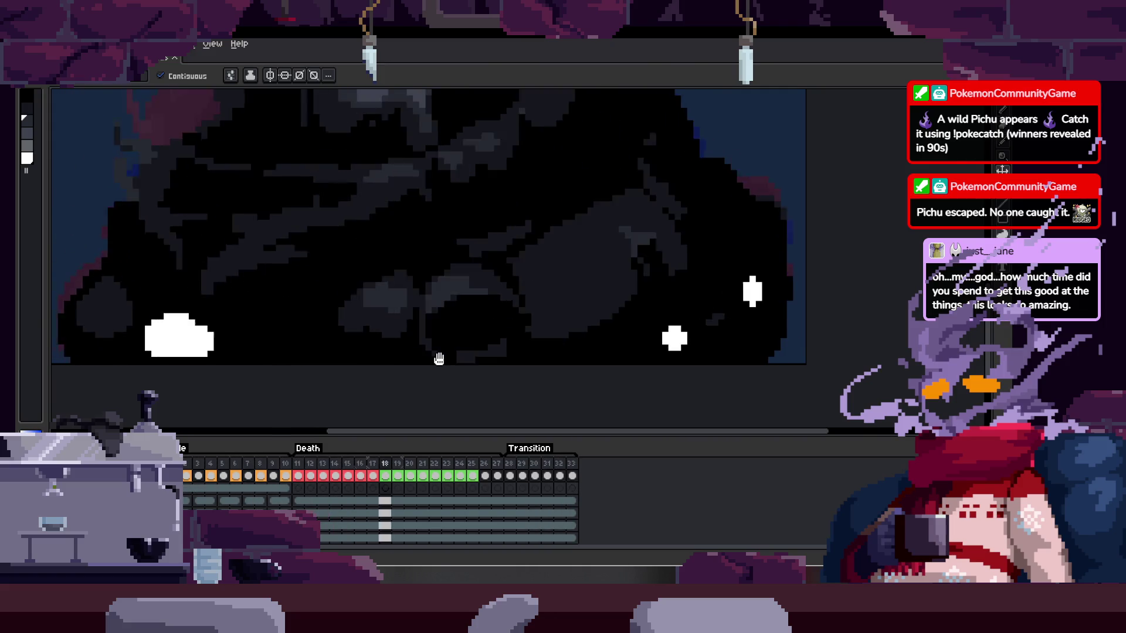
- Zoom out, centre the whole frame and hide the timeline to watch playback
scroll(445, 322, down, 2)
mouse_move(445, 322)
mouse_down()
mouse_move(482, 380)
mouse_move(533, 375)
mouse_up()
key(Tab)
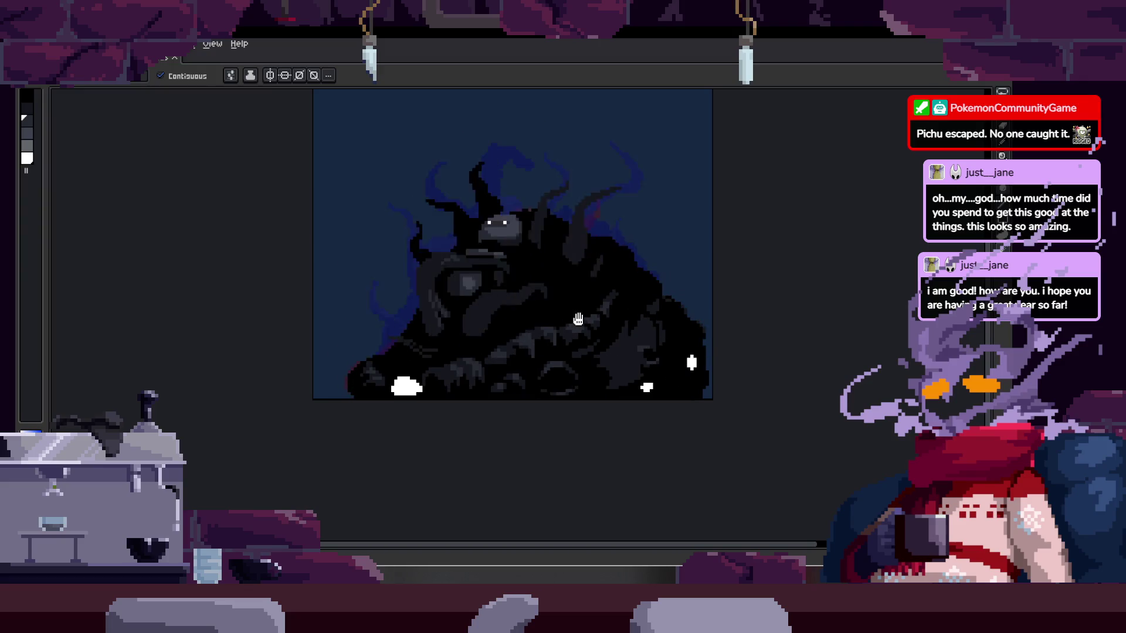
key(ctrl+Tab)
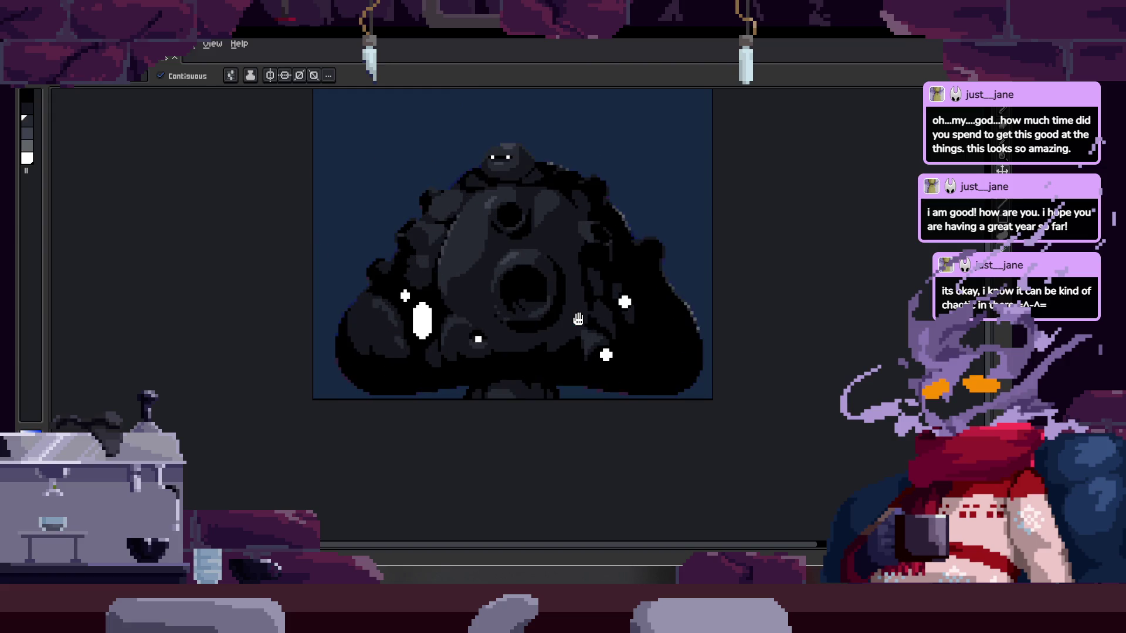
- Toggle the timeline and full view, then drag the palette divider right to widen it
key(Tab)
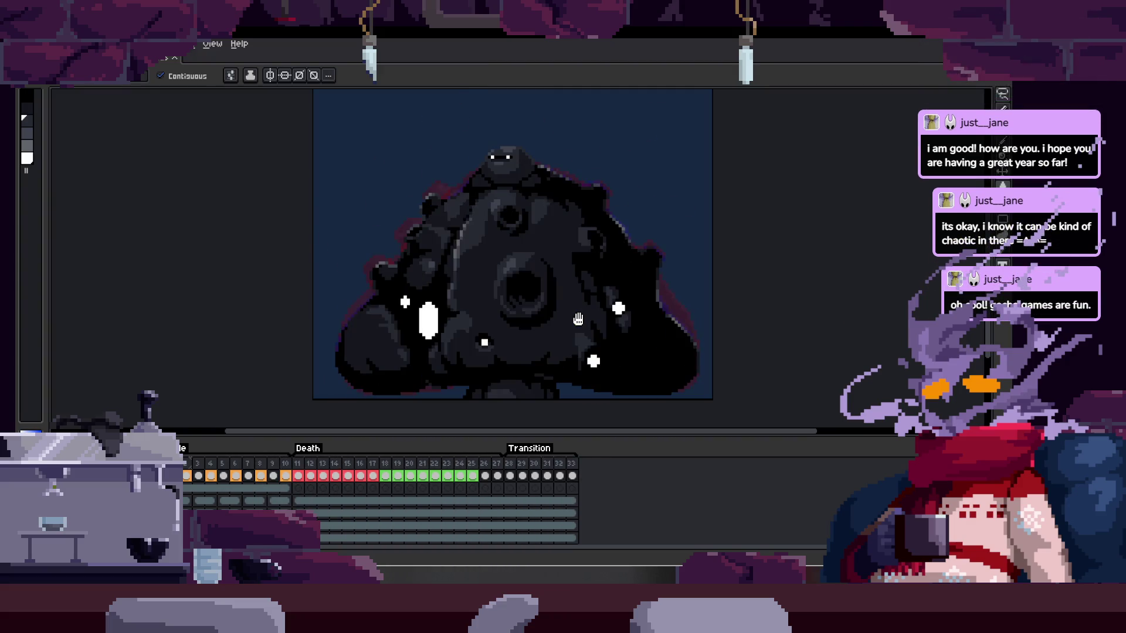
key(Tab)
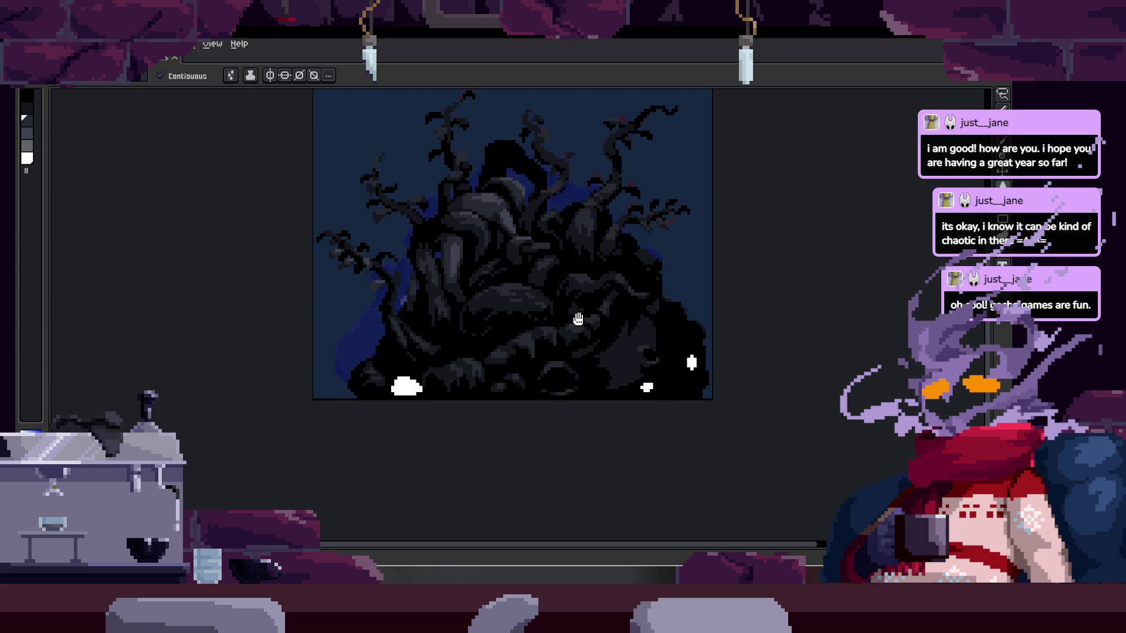
key(Tab)
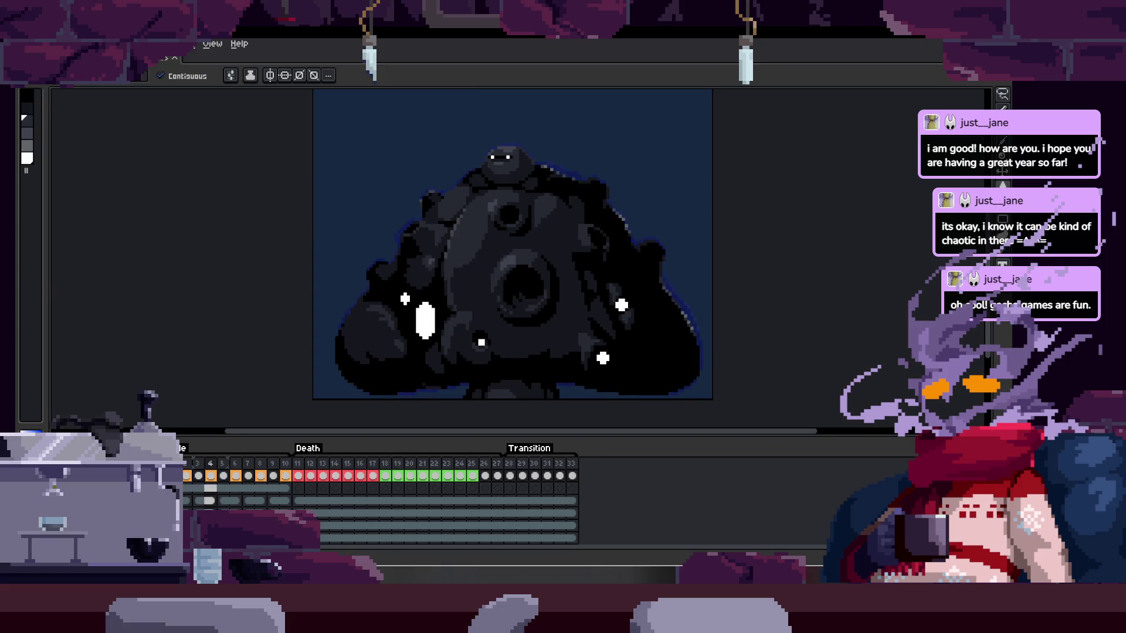
key(Tab)
key(Tab)
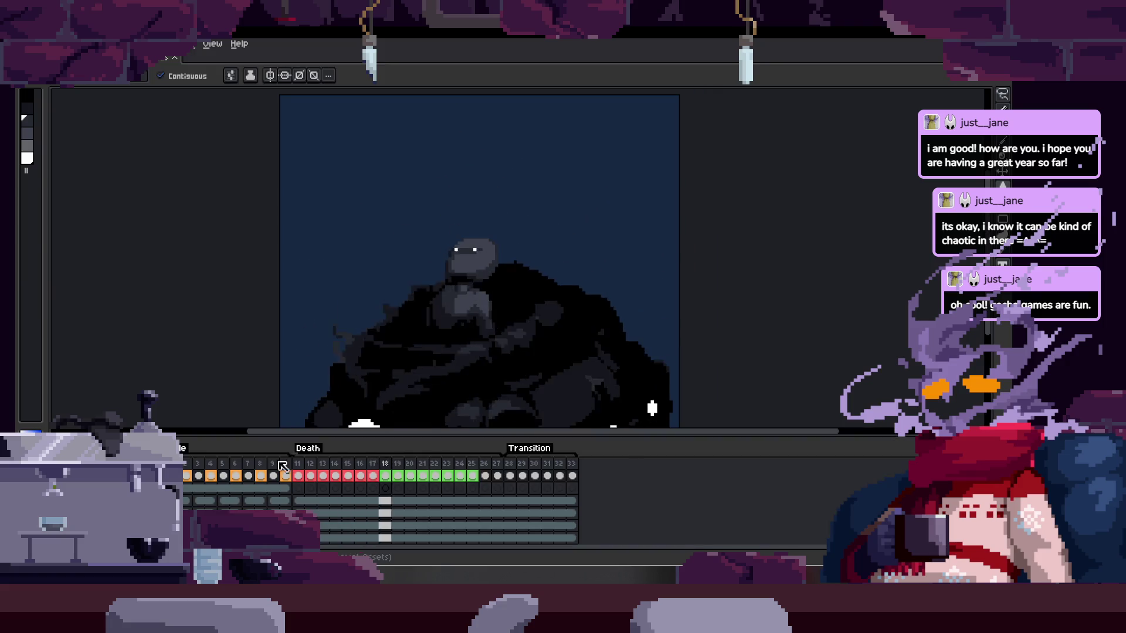
key(Tab)
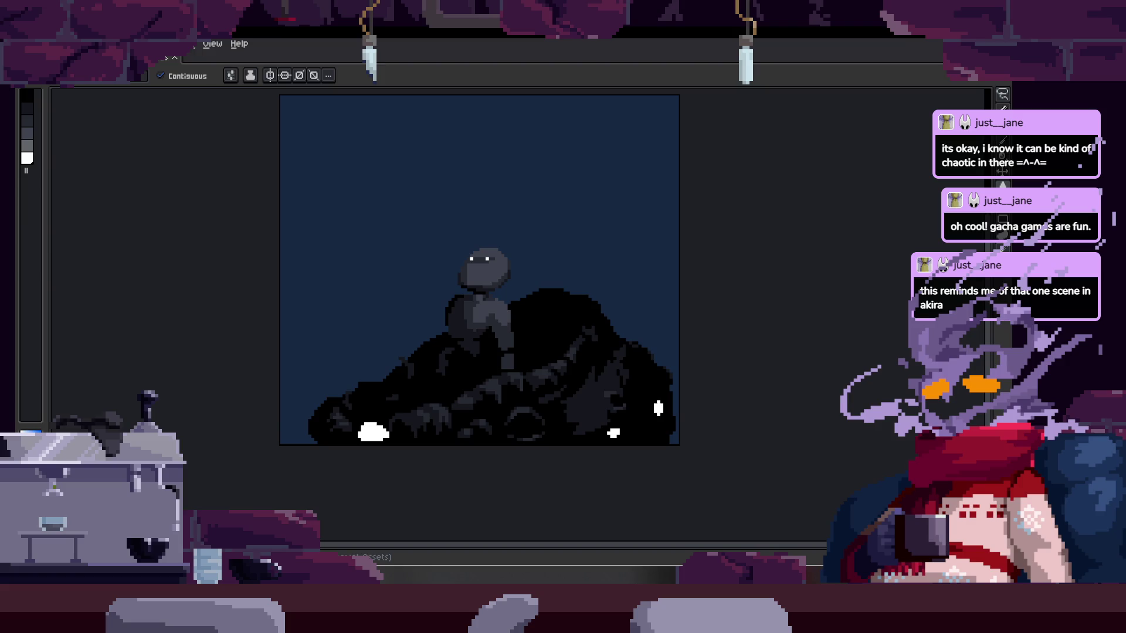
drag(44, 371, 102, 374)
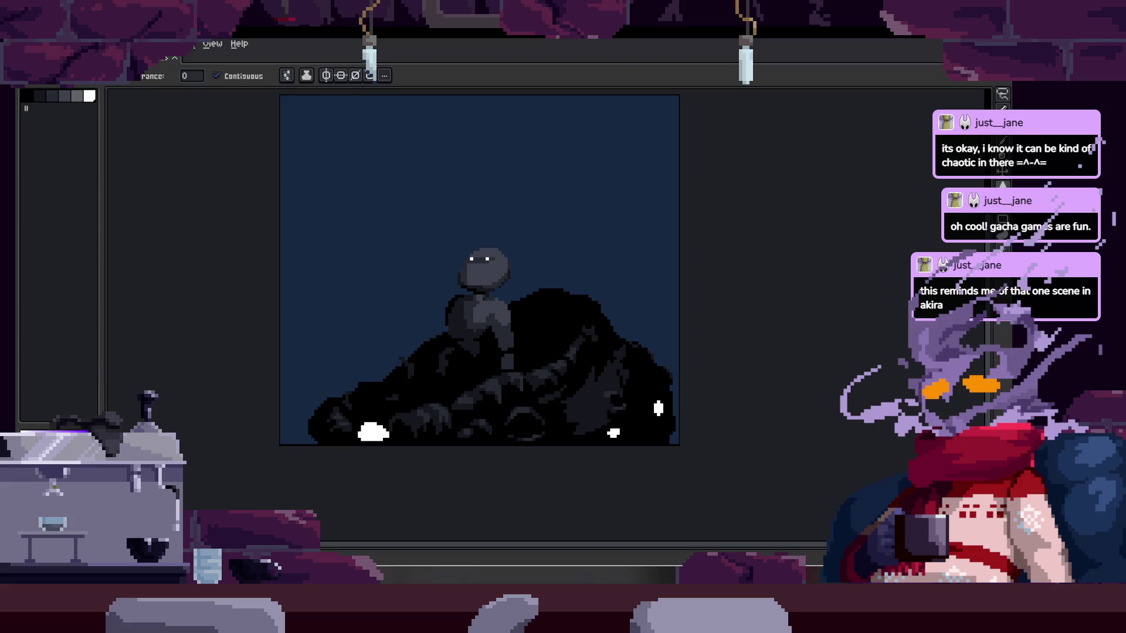
- Fill the background muted purple, then darker blue-purple, and check the animation
click(392, 321)
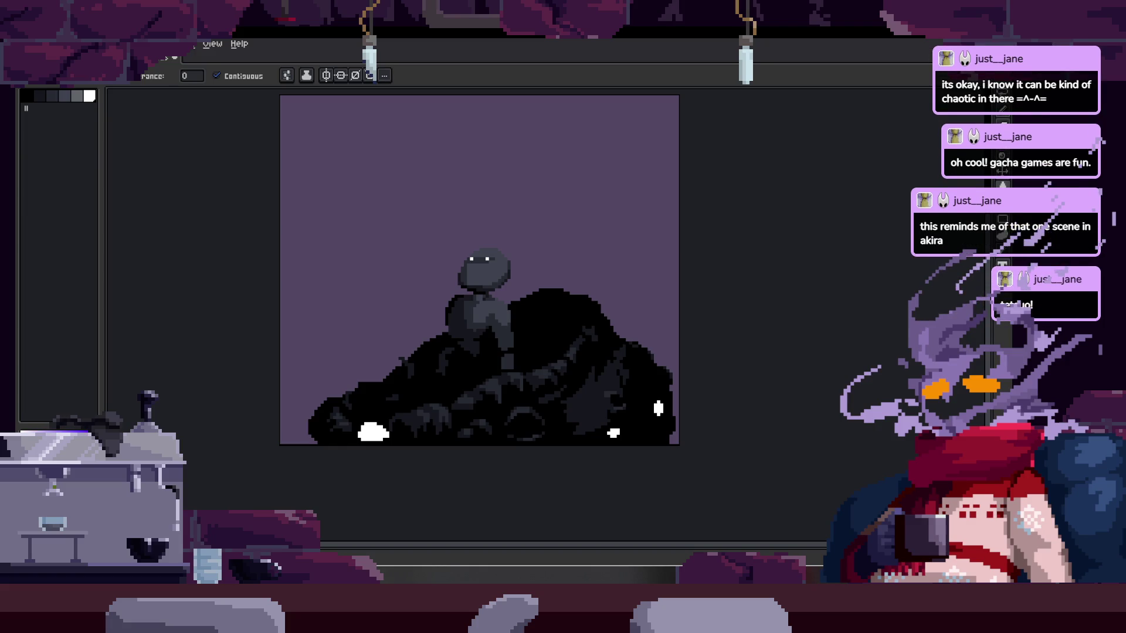
click(388, 336)
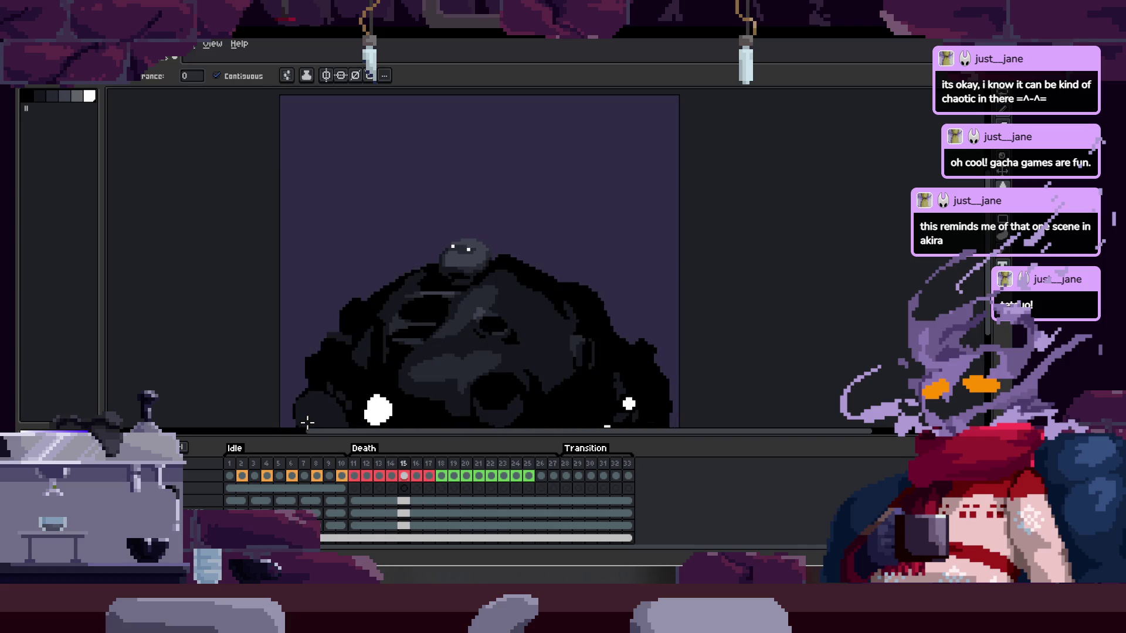
key(Tab)
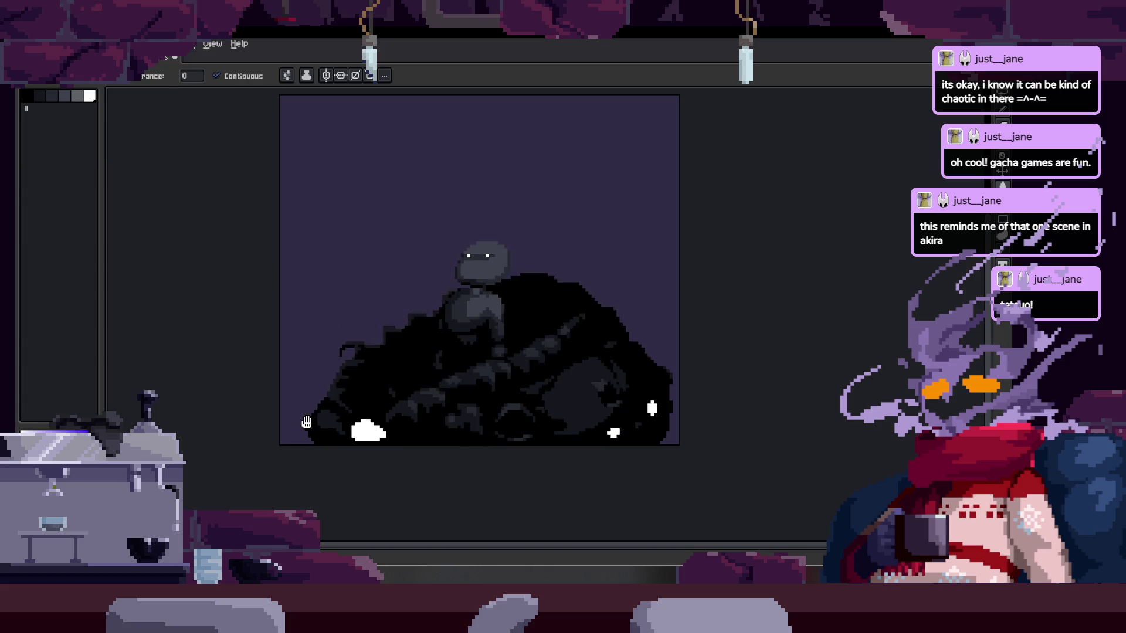
key(Tab)
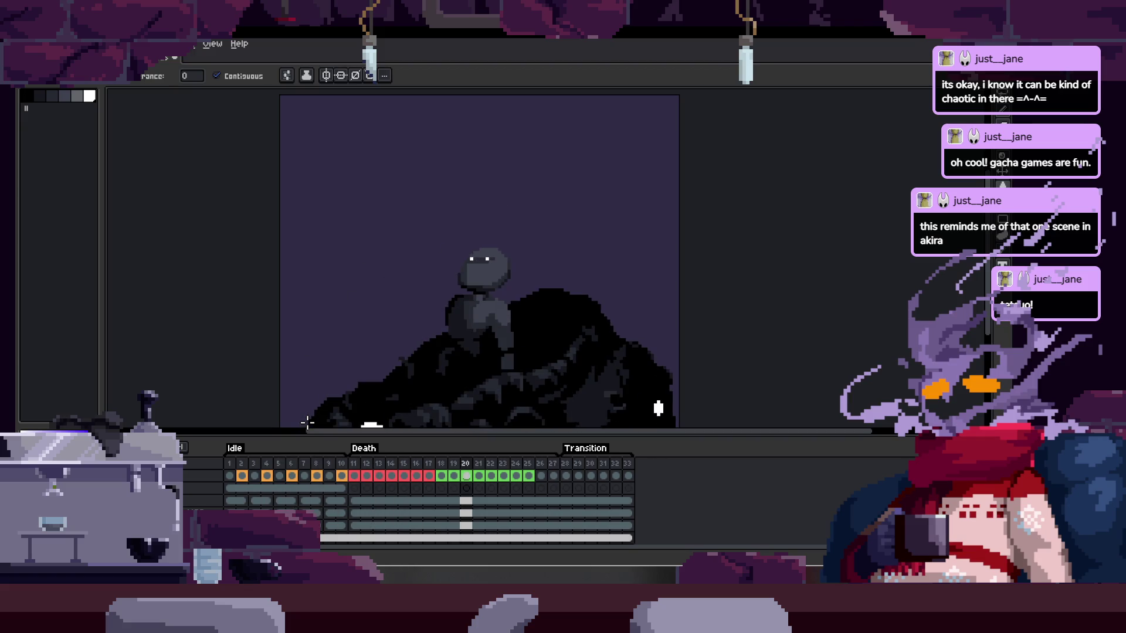
key(b)
scroll(539, 260, up, 1)
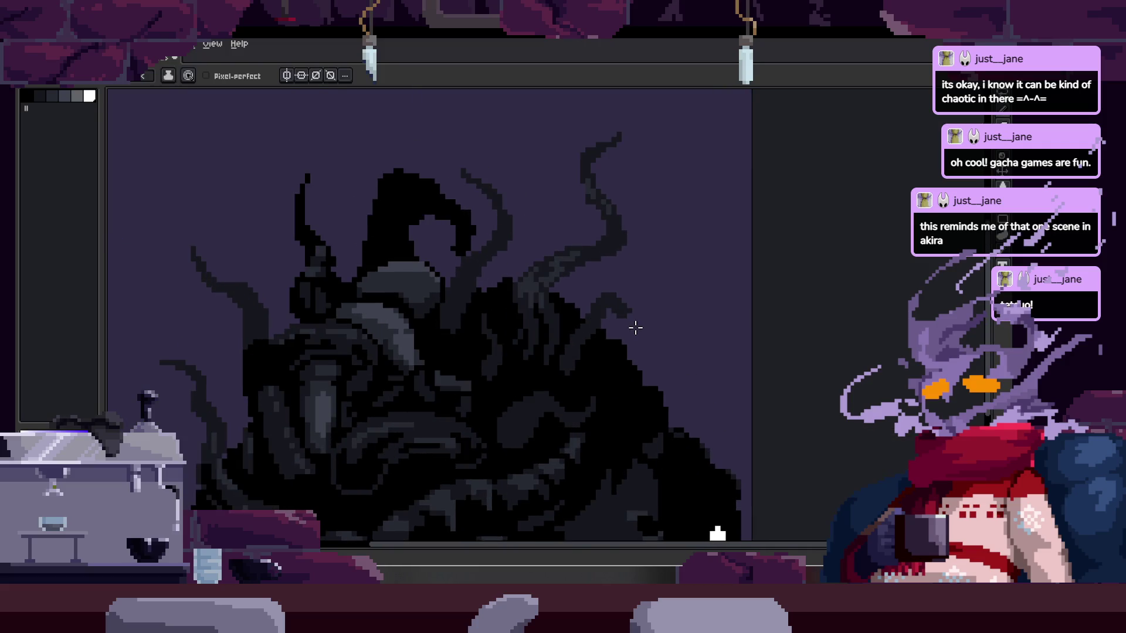
- Open a live animation preview with F7 and zoom in on the tentacle
key(Tab)
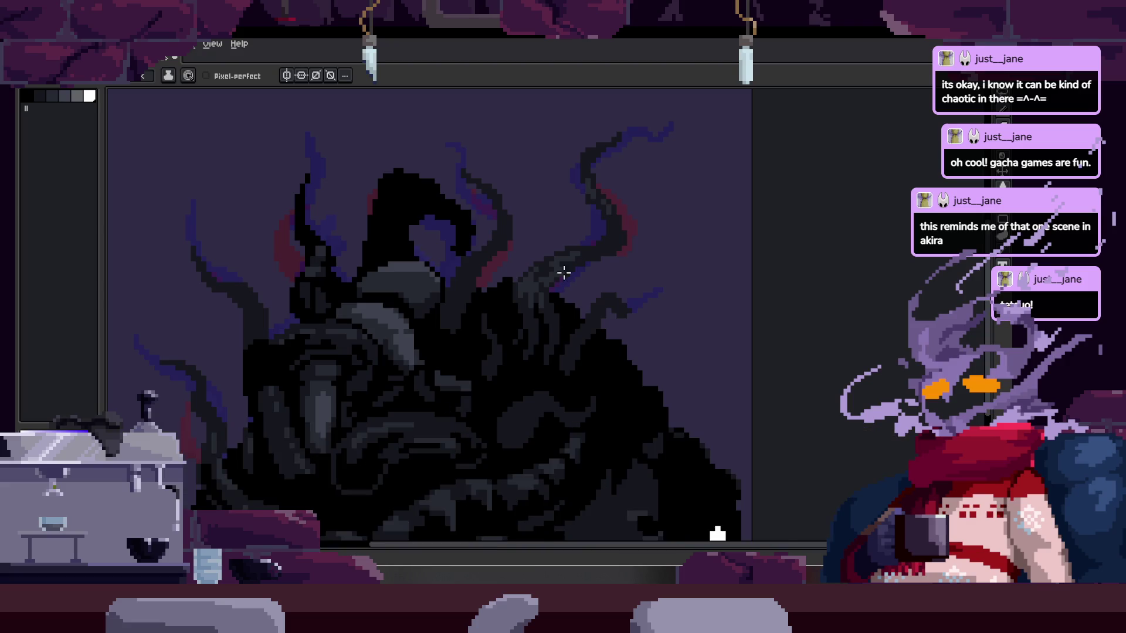
scroll(567, 251, up, 3)
scroll(656, 252, down, 2)
key(b)
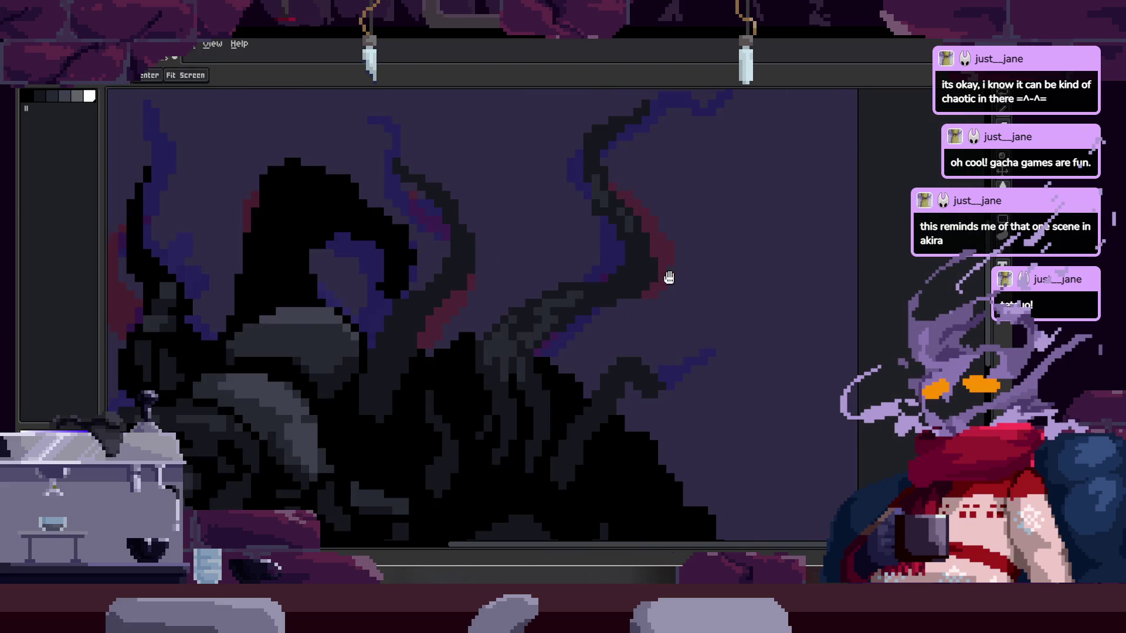
key(F7)
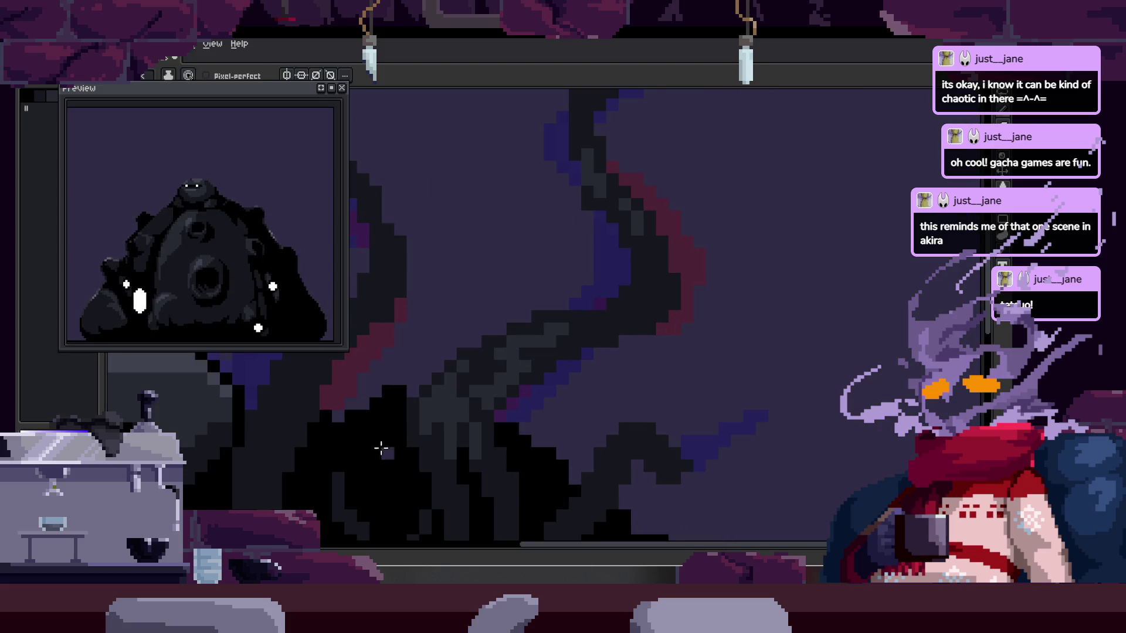
scroll(661, 291, up, 3)
scroll(669, 311, down, 3)
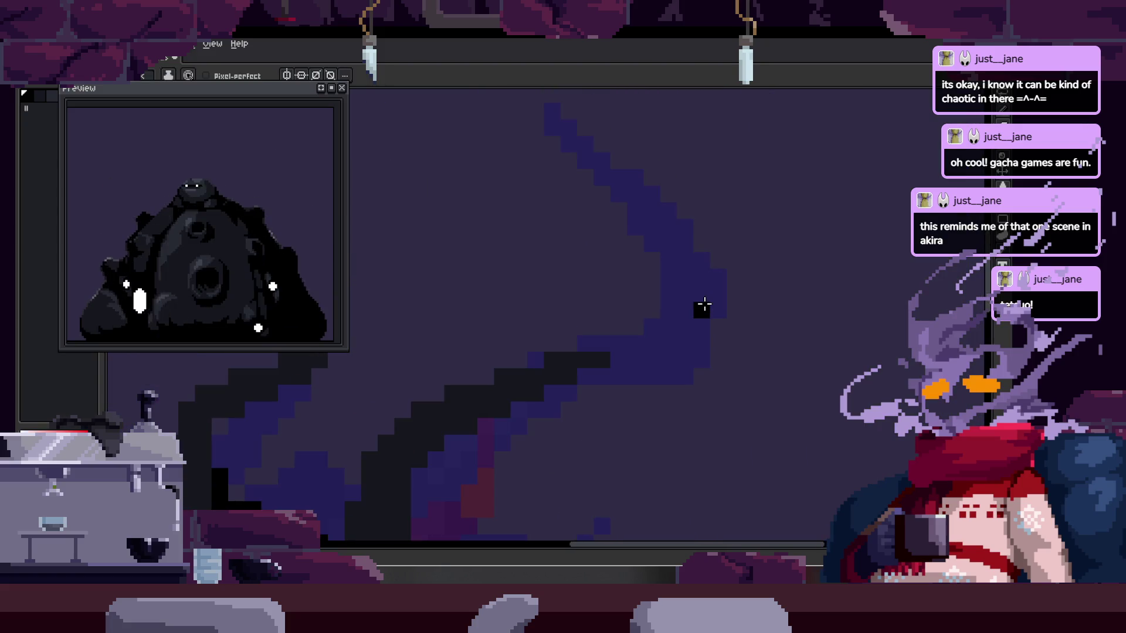
scroll(696, 309, up, 3)
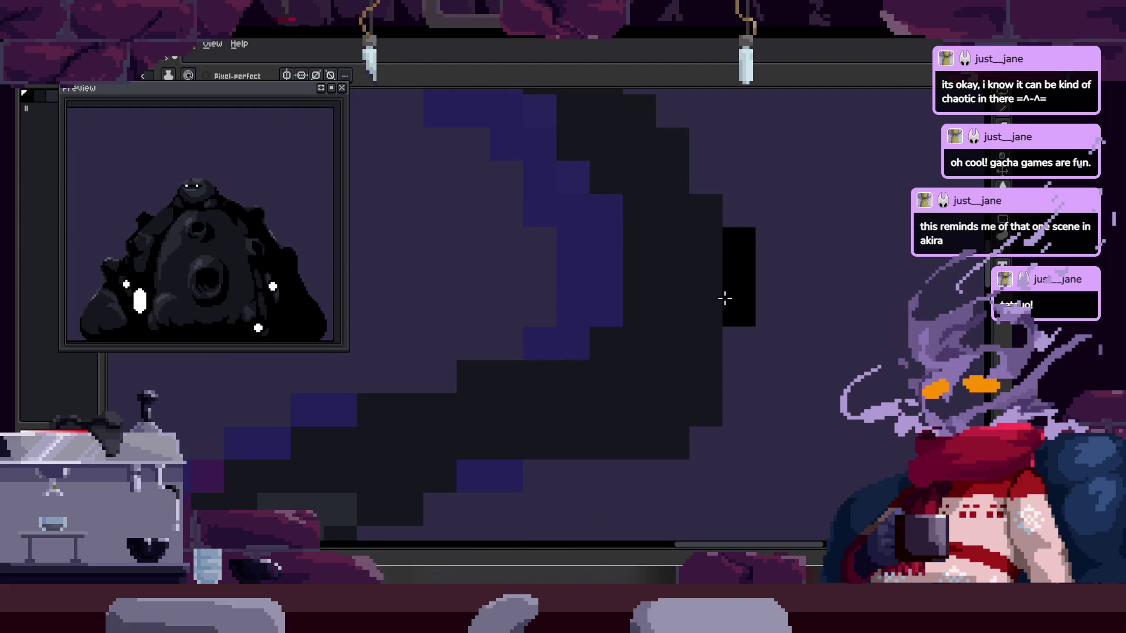
- Paint black pixels onto the tentacle tip and along the tentacle
mouse_move(618, 337)
mouse_down()
mouse_move(666, 359)
mouse_move(644, 281)
mouse_move(700, 315)
mouse_move(737, 239)
mouse_up()
click(730, 331)
scroll(747, 319, down, 3)
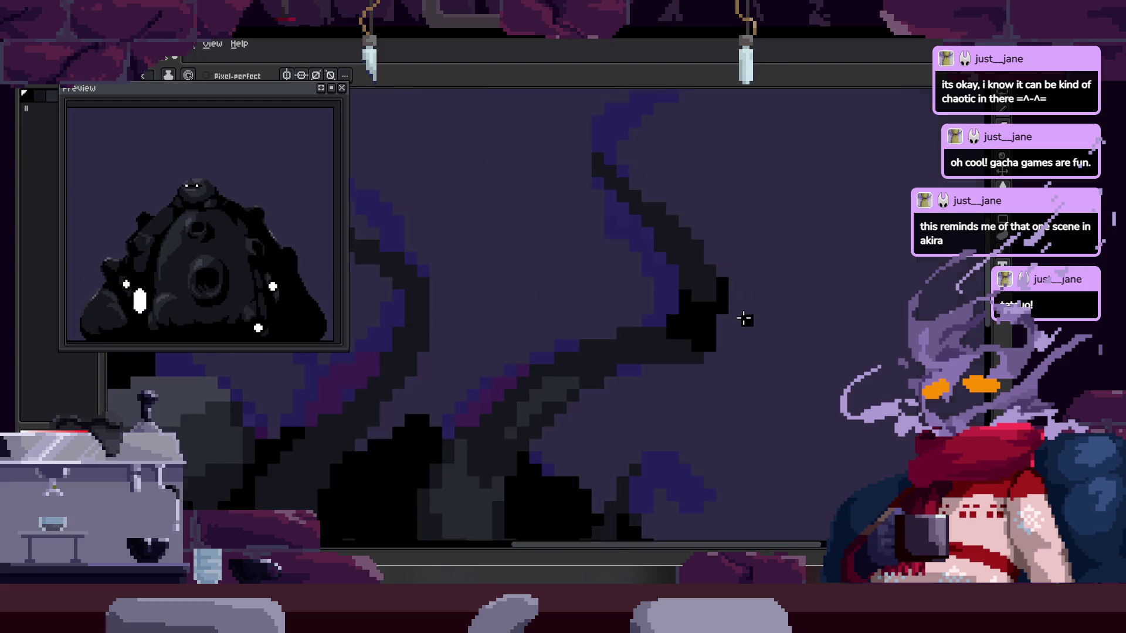
scroll(730, 317, up, 3)
mouse_move(587, 365)
mouse_down()
mouse_move(599, 319)
mouse_move(590, 328)
mouse_up()
scroll(635, 327, down, 5)
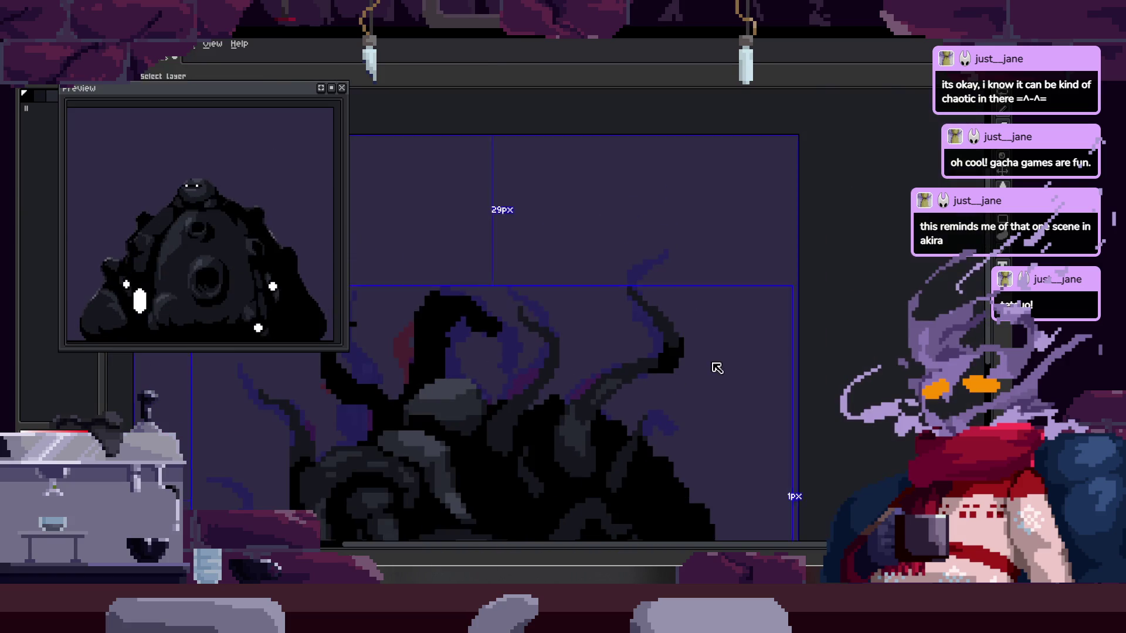
- Paint black pixel columns and edge strokes along the tentacle
scroll(658, 344, up, 5)
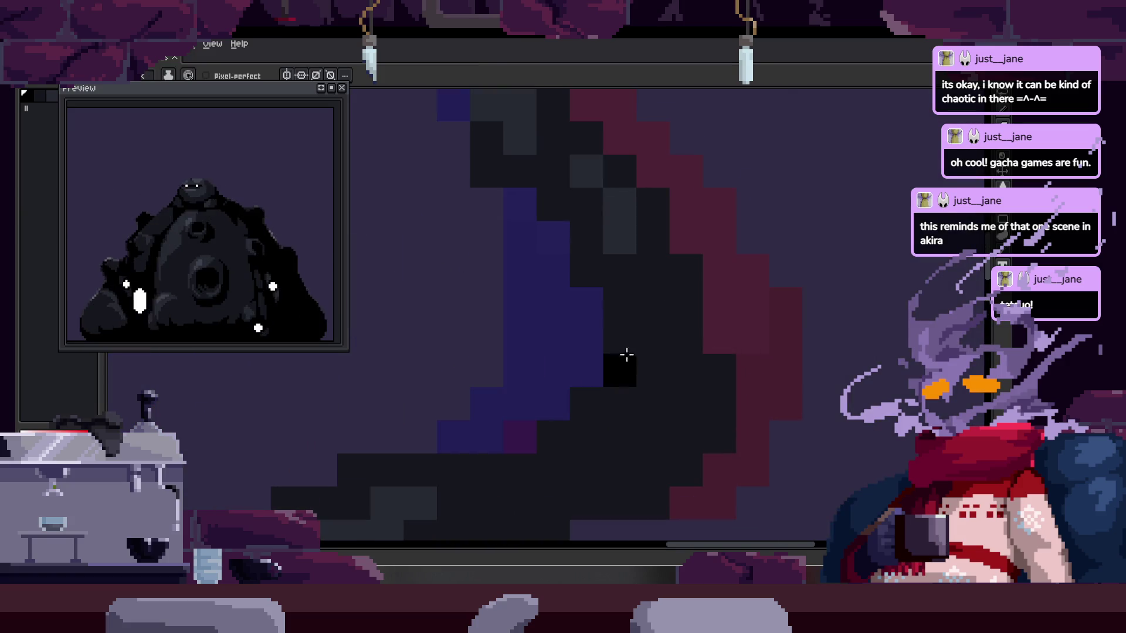
mouse_move(621, 369)
mouse_down()
mouse_move(604, 406)
mouse_move(678, 352)
mouse_move(699, 407)
mouse_move(591, 358)
mouse_up()
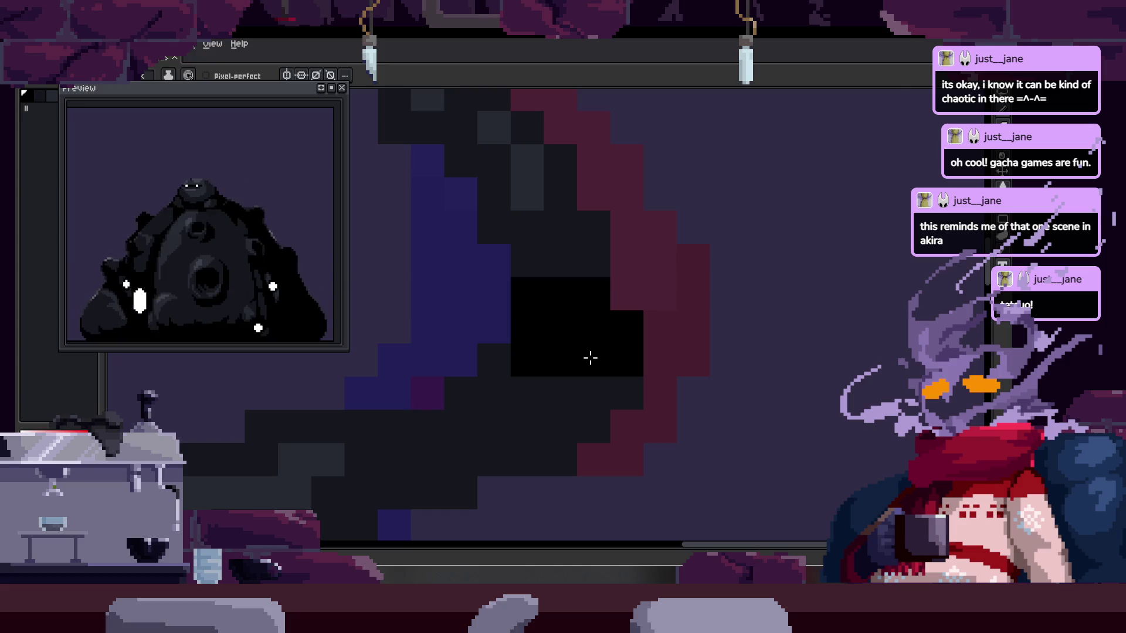
scroll(590, 358, up, 1)
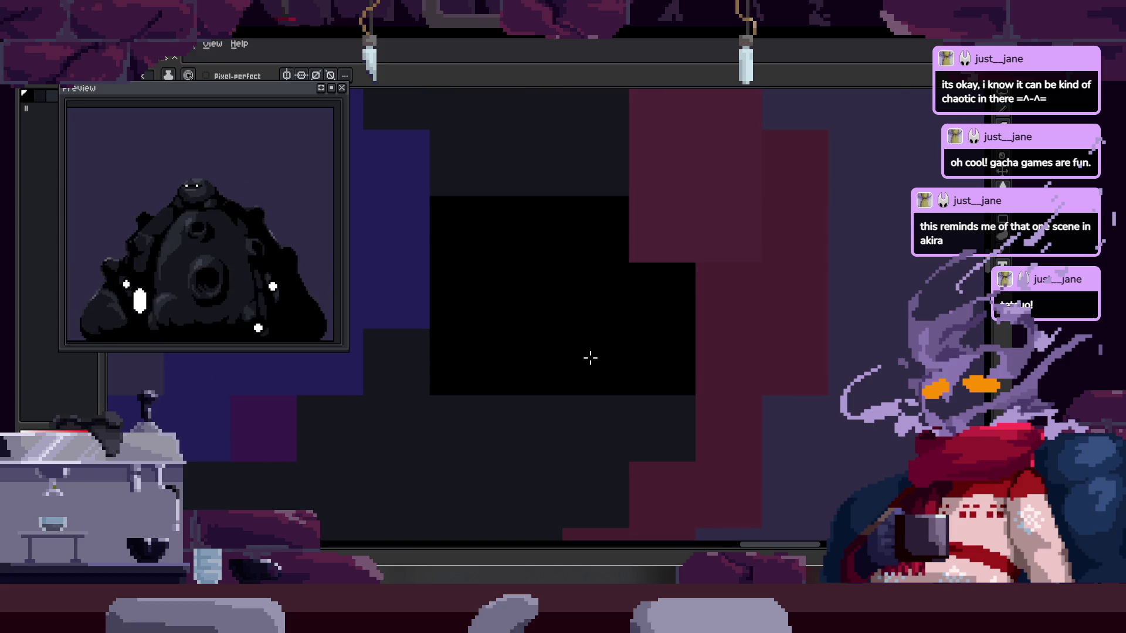
scroll(580, 310, up, 1)
mouse_move(484, 297)
mouse_down()
mouse_move(734, 345)
mouse_move(621, 453)
mouse_move(603, 485)
mouse_move(516, 499)
mouse_up()
mouse_move(540, 478)
mouse_down()
mouse_move(590, 393)
mouse_move(483, 442)
mouse_up()
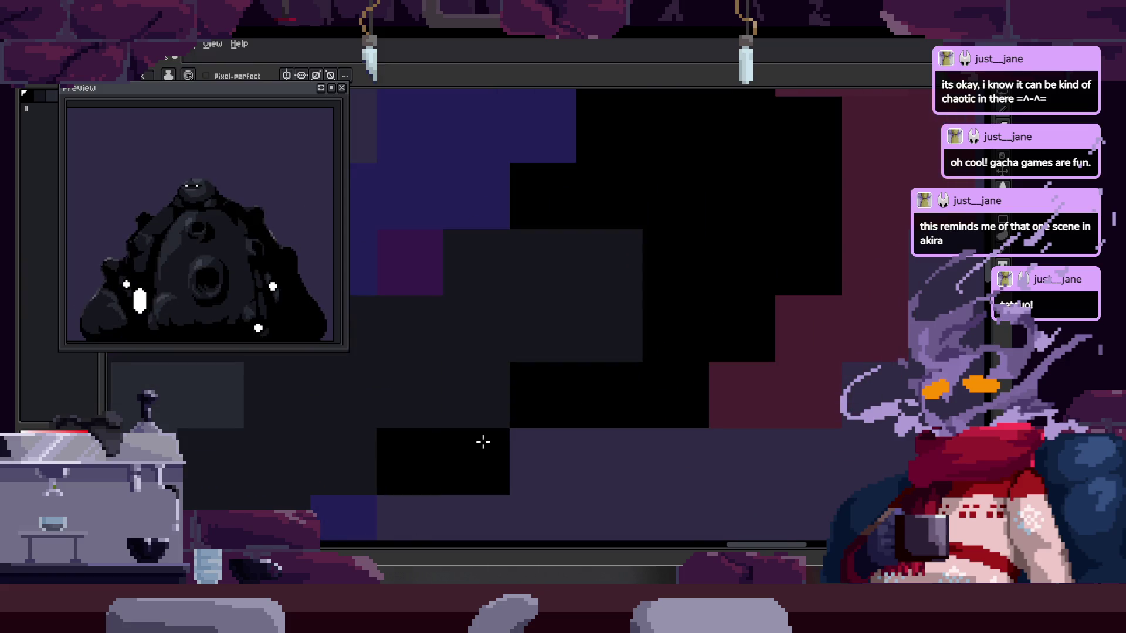
- Add a few more dark pixels across the tentacle, then erase stray dark pixels
scroll(671, 384, down, 3)
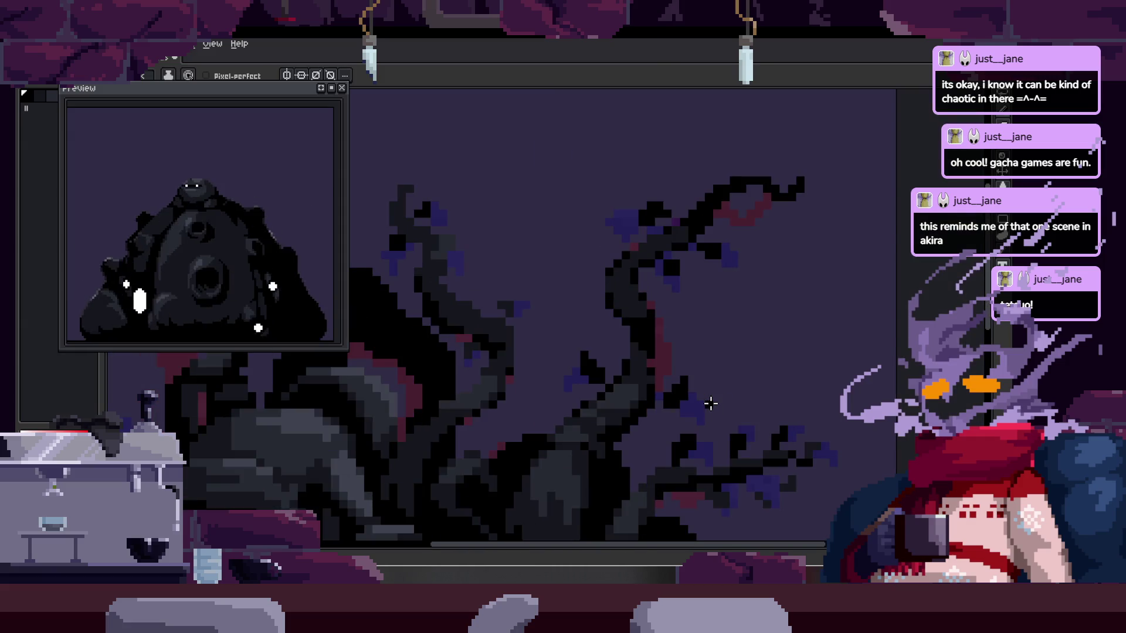
drag(710, 403, 659, 390)
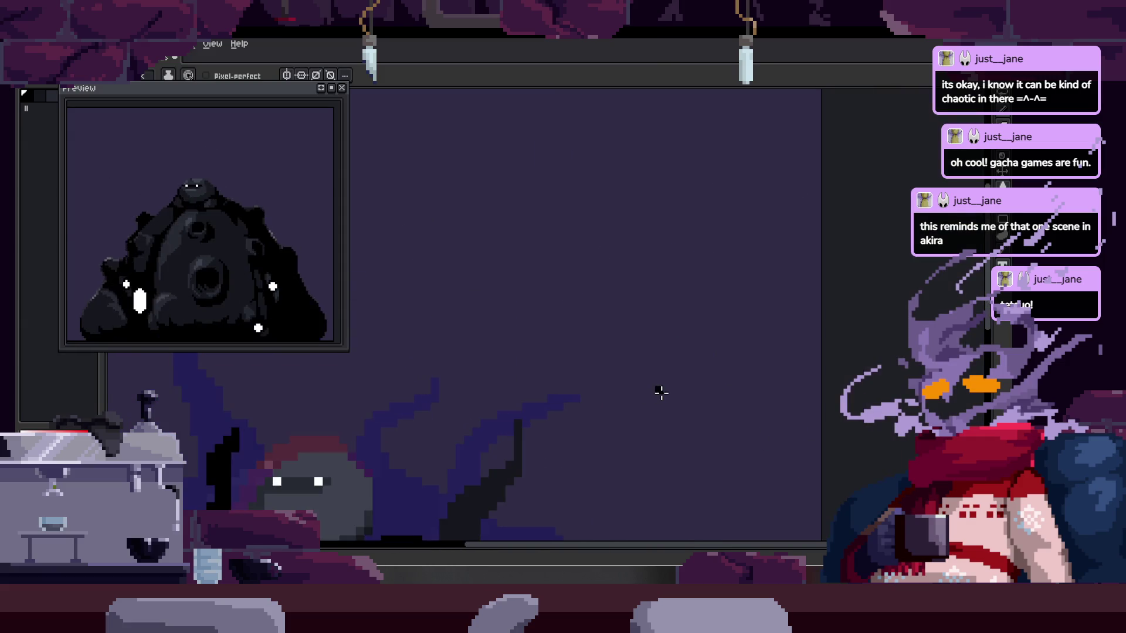
scroll(558, 268, up, 3)
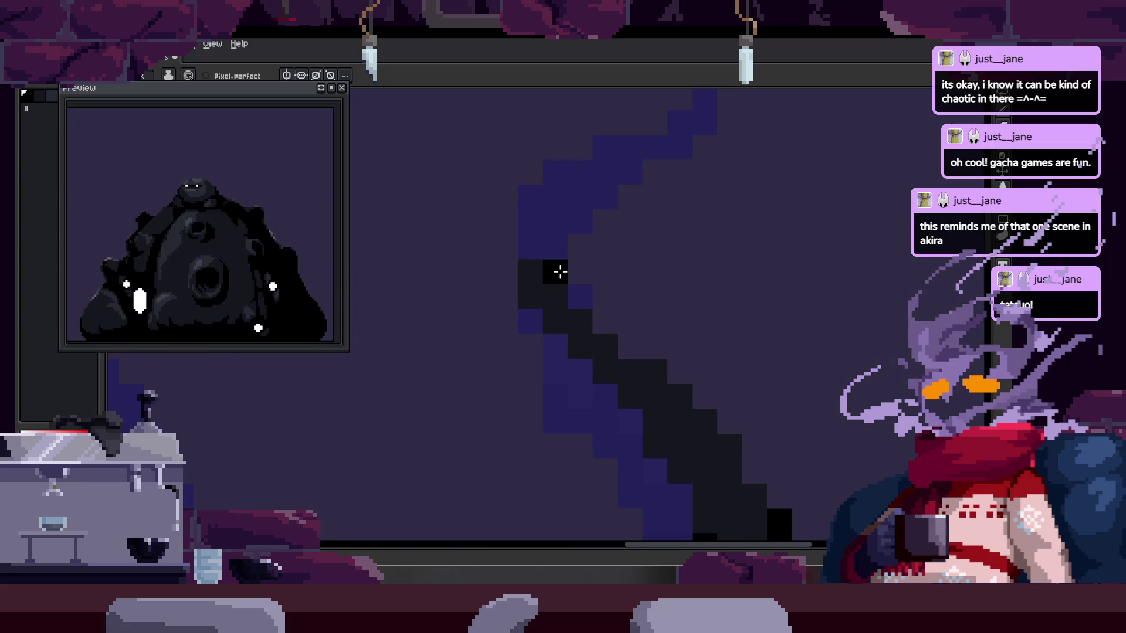
drag(543, 244, 556, 244)
key(e)
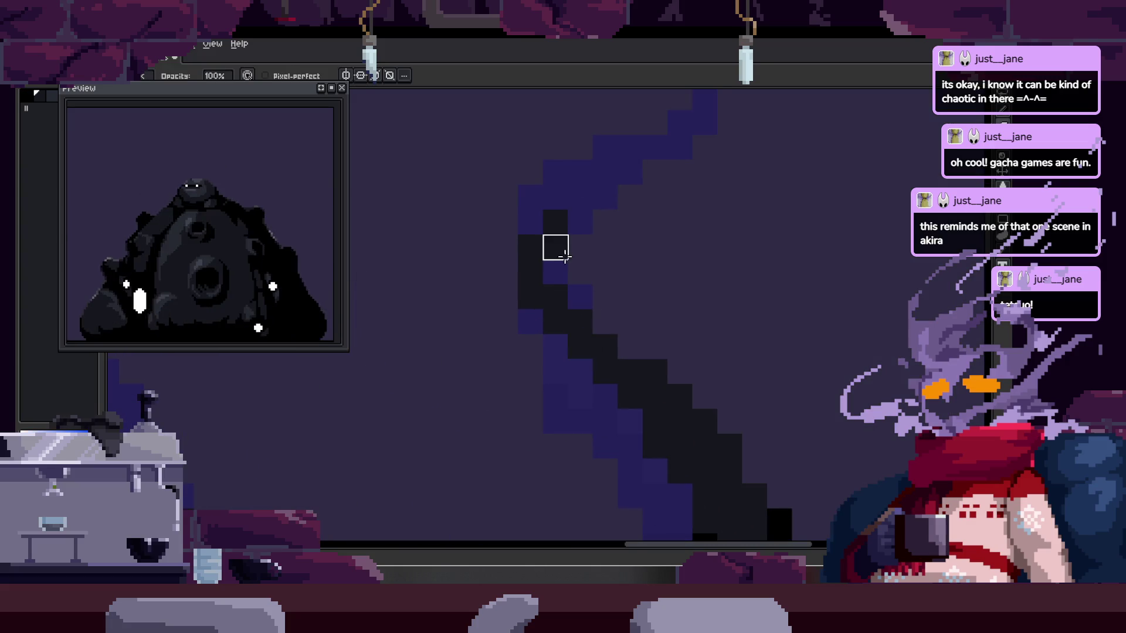
scroll(644, 319, down, 3)
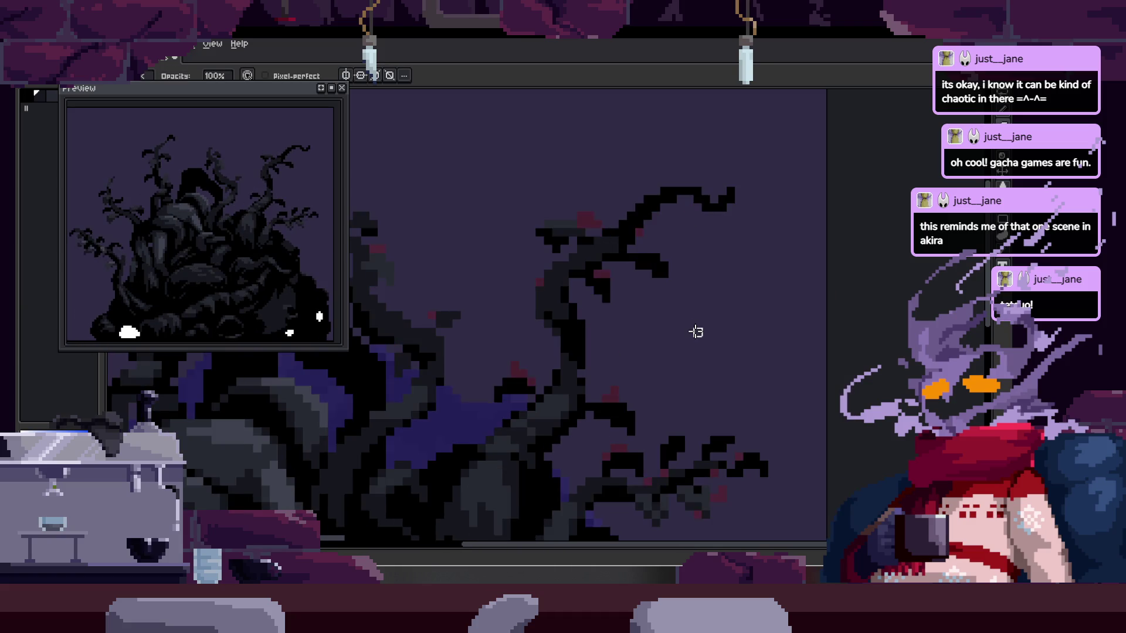
key(space)
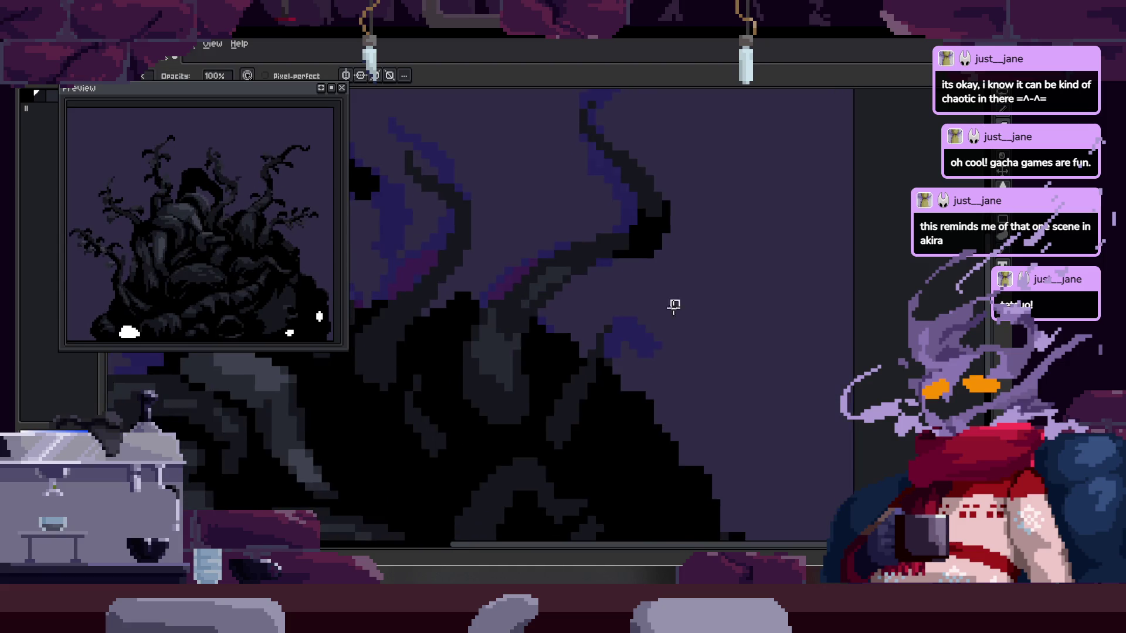
- Zoom into the tentacles and make the first Pencil touch-ups on their pixels
scroll(611, 356, up, 3)
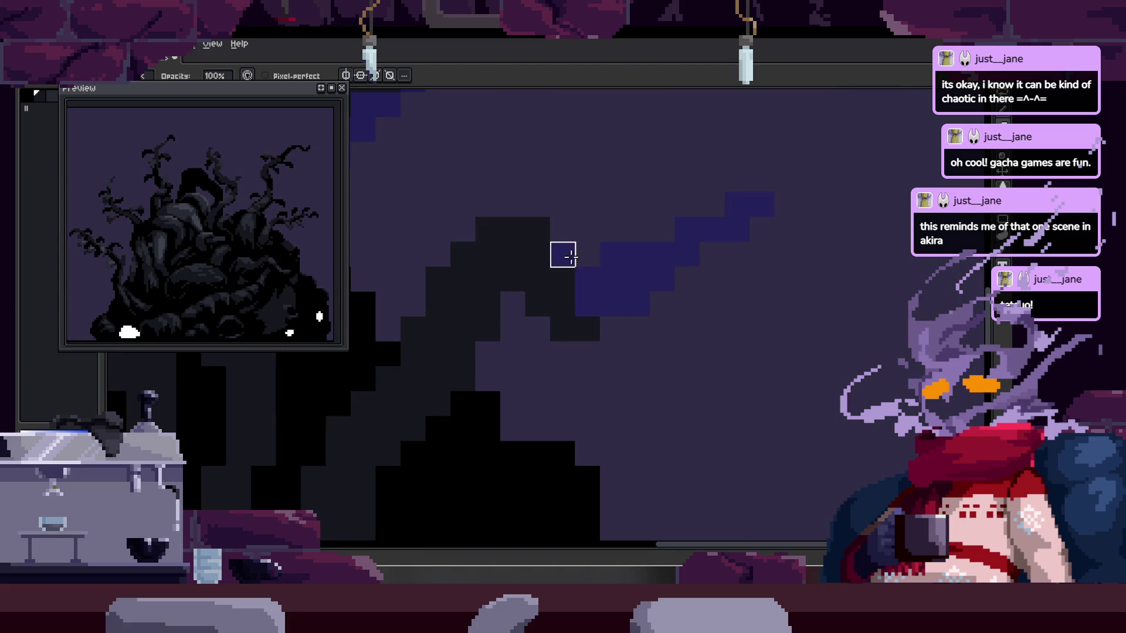
key(e)
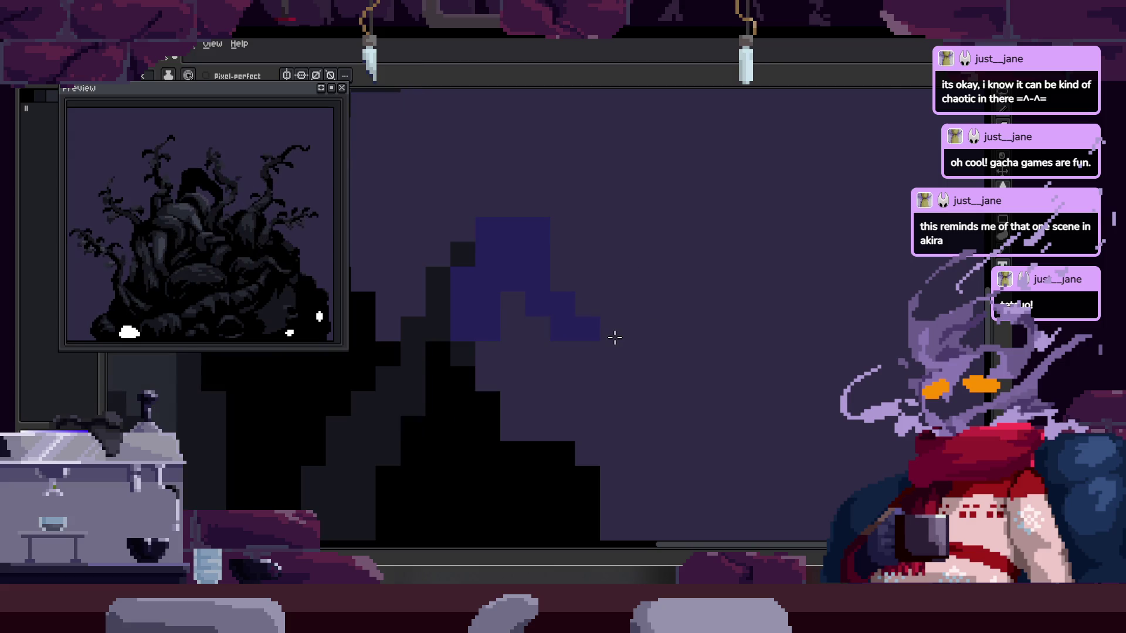
key(v)
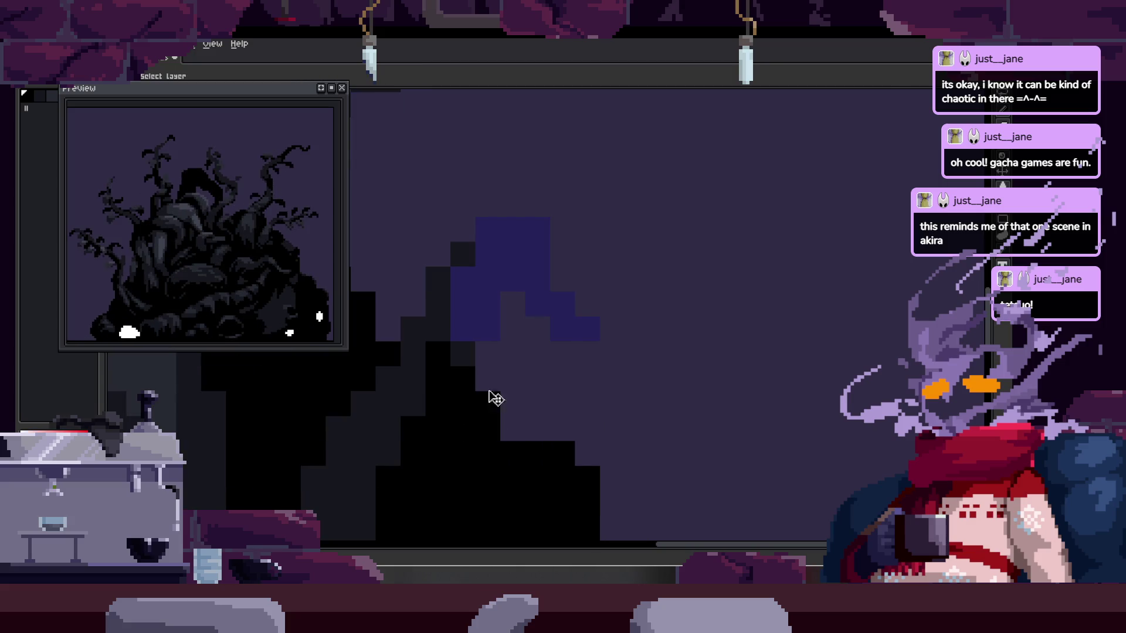
scroll(593, 320, down, 1)
scroll(593, 320, up, 1)
key(e)
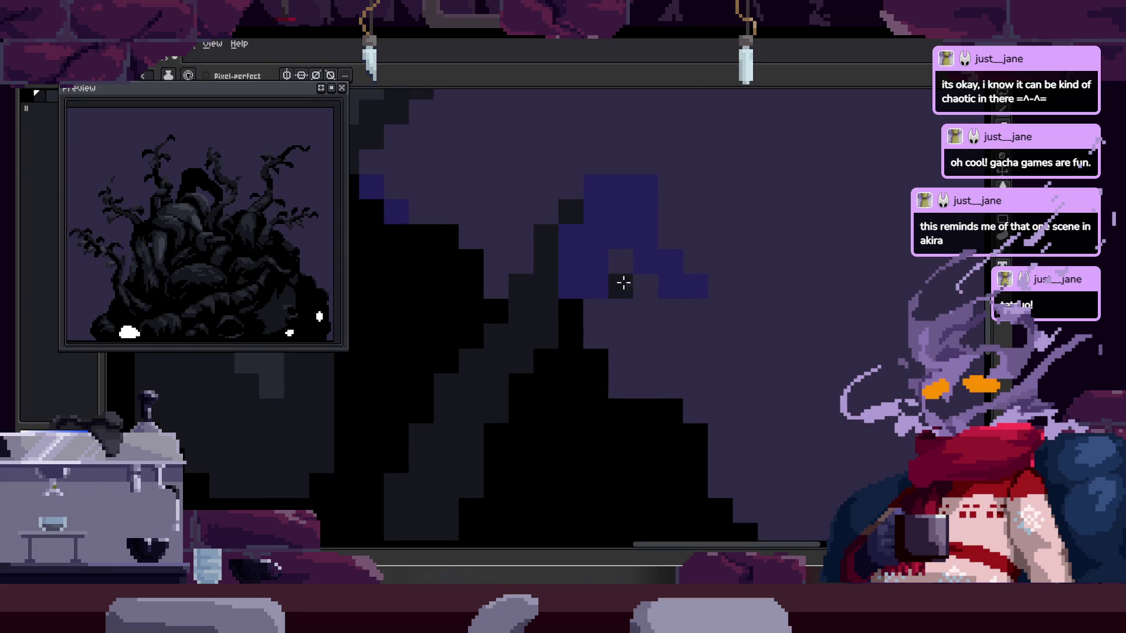
scroll(614, 284, down, 1)
key(h)
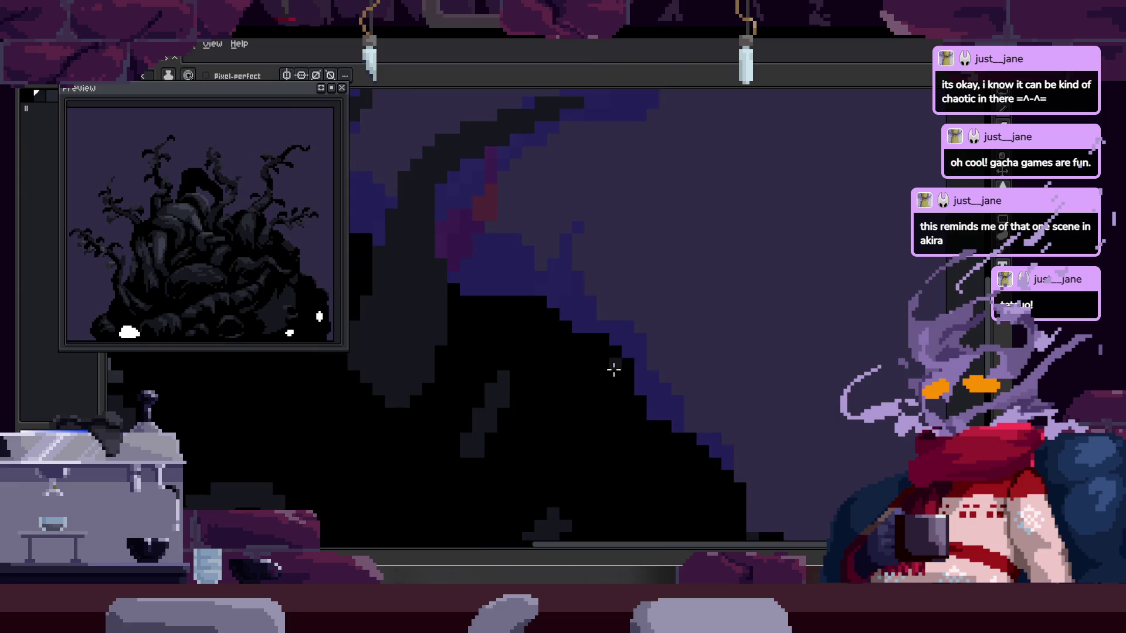
scroll(613, 370, down, 3)
scroll(613, 370, up, 3)
key(b)
scroll(666, 360, up, 1)
scroll(629, 300, up, 2)
drag(616, 284, 440, 352)
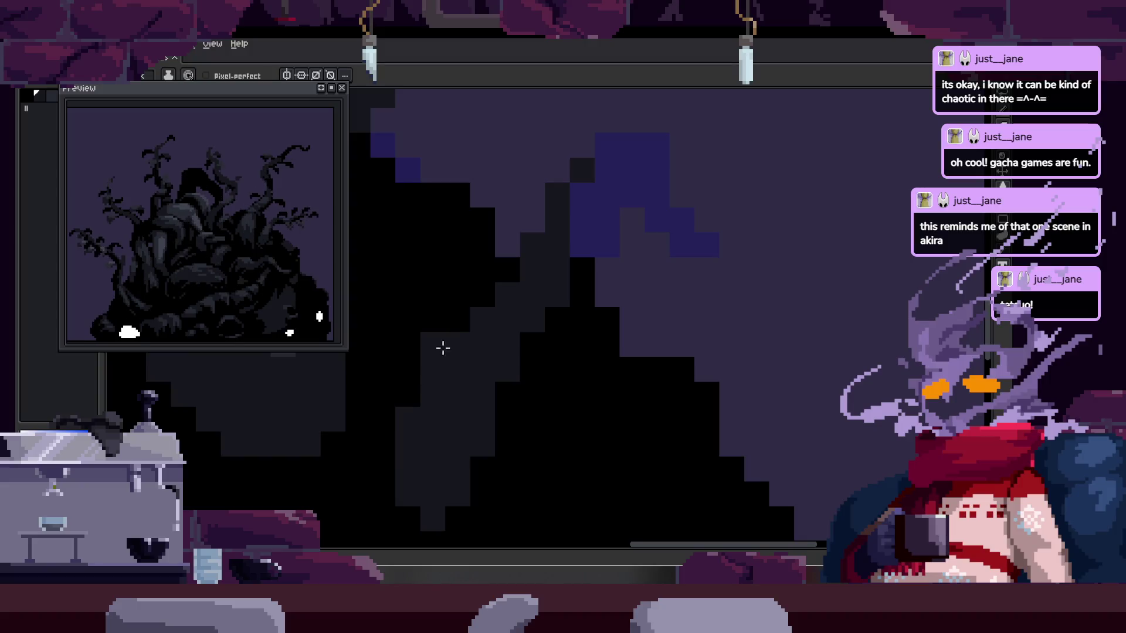
key(b)
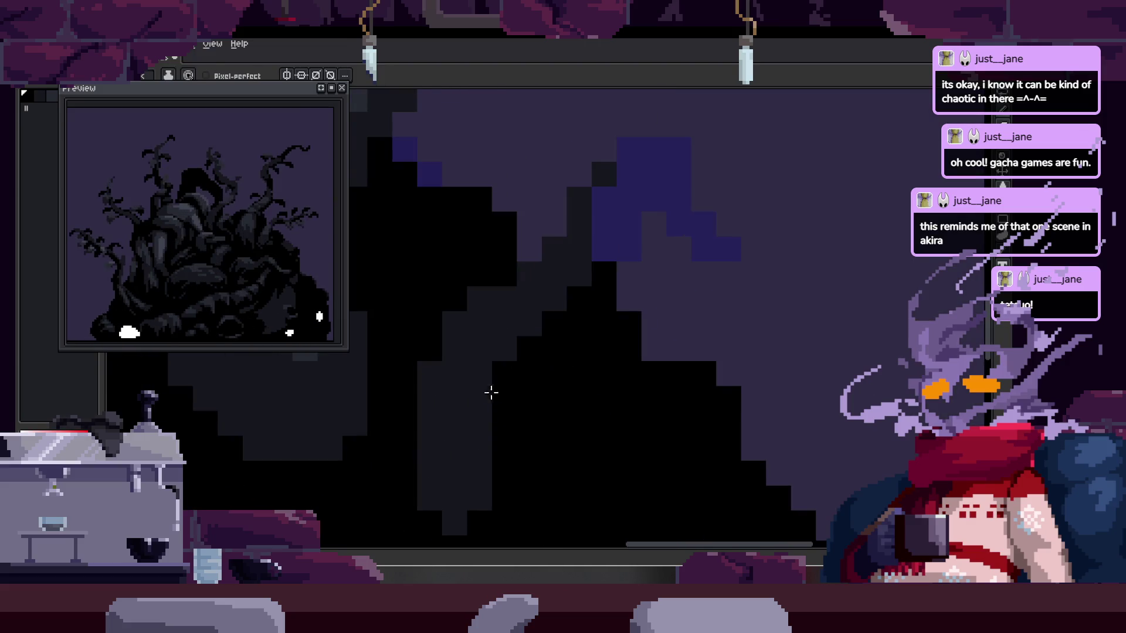
scroll(478, 411, down, 2)
scroll(528, 452, down, 2)
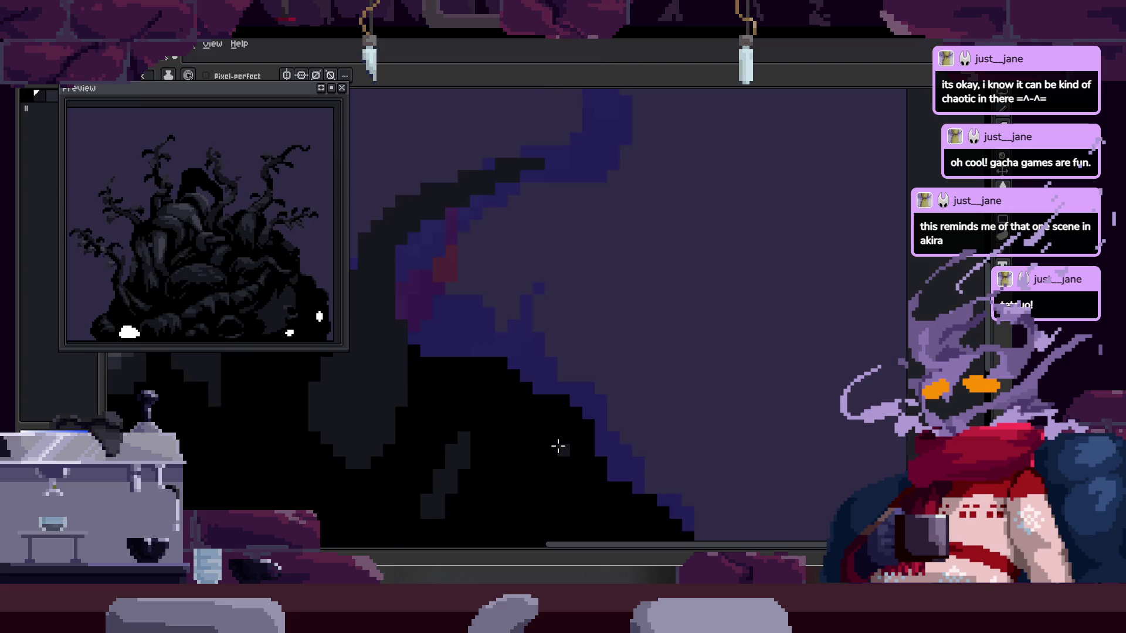
scroll(559, 446, up, 1)
scroll(563, 448, down, 2)
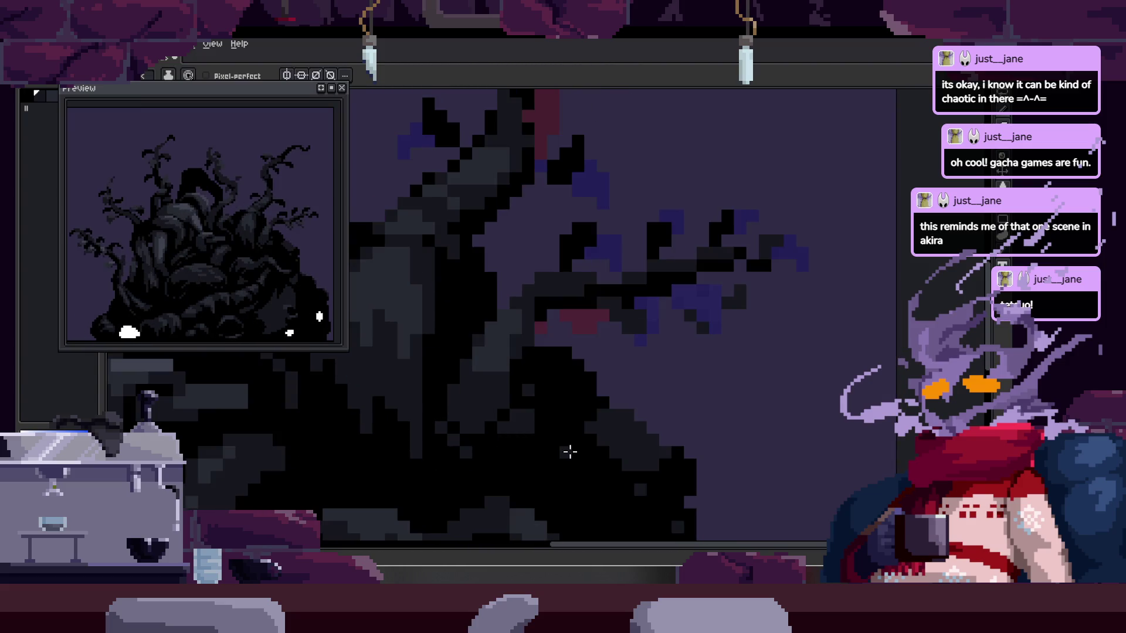
scroll(572, 458, down, 2)
drag(555, 426, 542, 405)
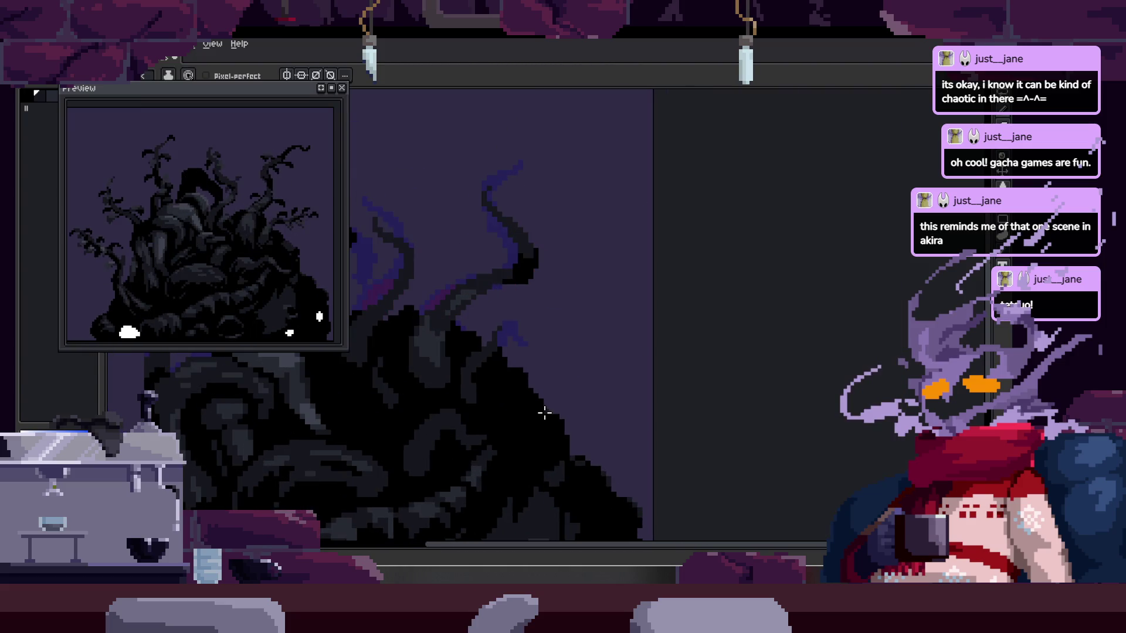
- Lasso an area of the tentacles, deselect it, and save the file
key(q)
mouse_move(493, 315)
mouse_down()
mouse_move(616, 381)
mouse_move(535, 382)
mouse_up()
key(ctrl+d)
key(ctrl+s)
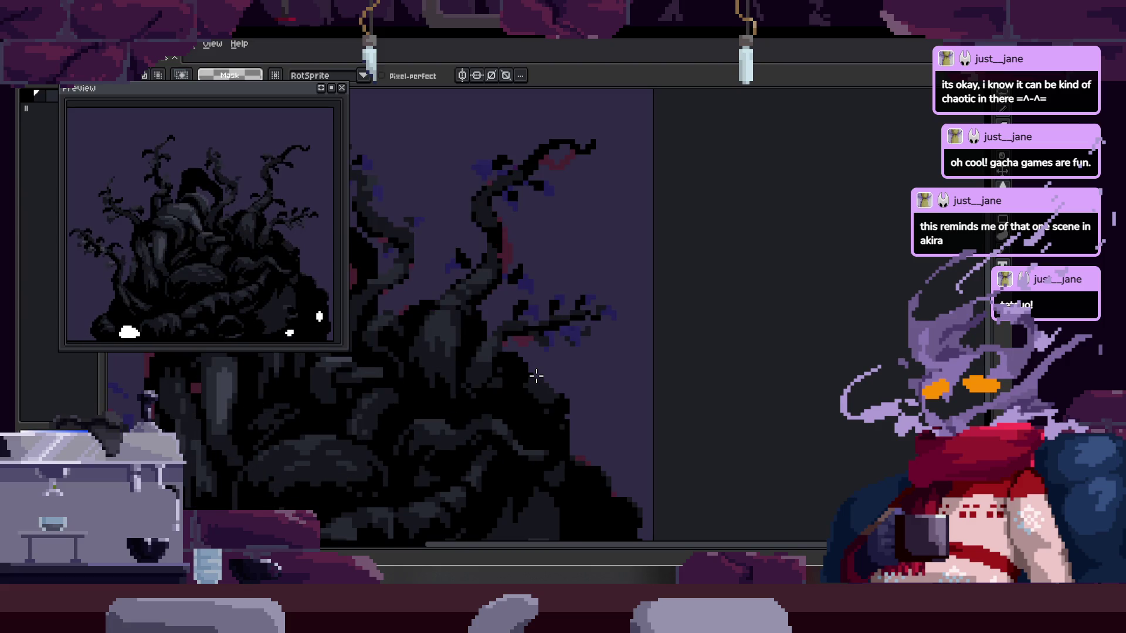
- Paint the grey stair-step tentacle pixels black and turn two black blocks back to grey
scroll(528, 375, up, 4)
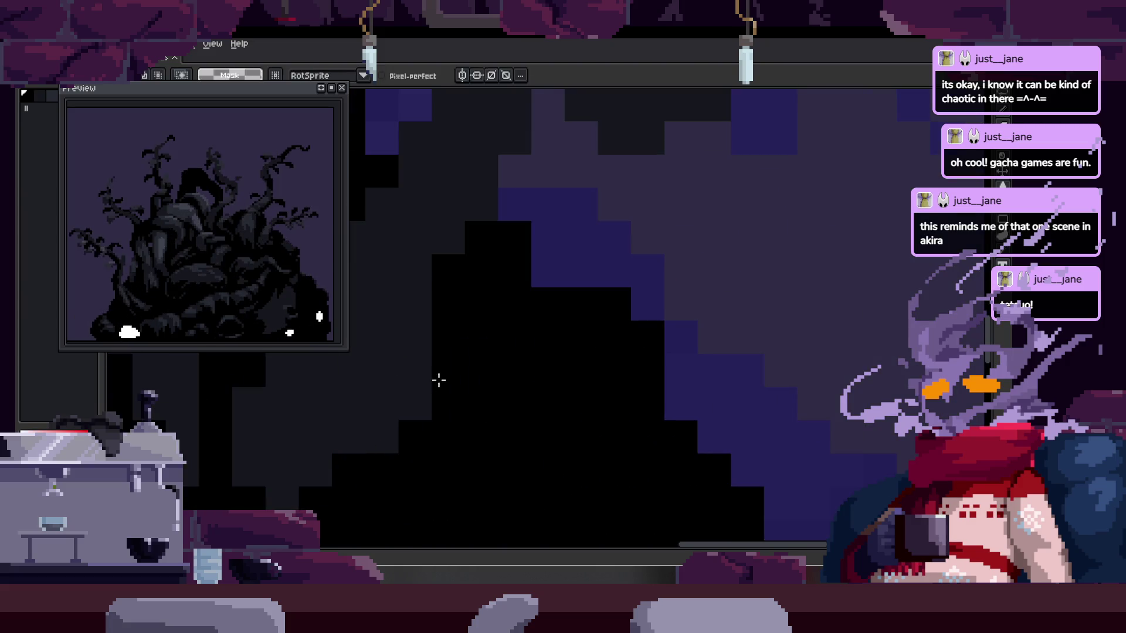
key(i)
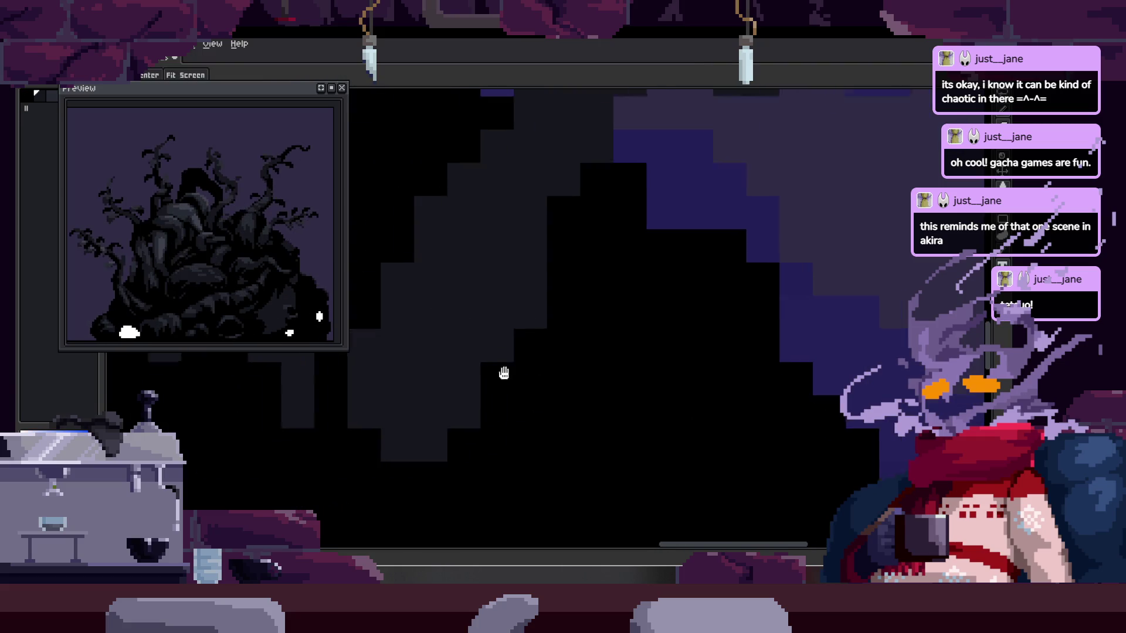
scroll(519, 381, down, 2)
scroll(517, 411, down, 1)
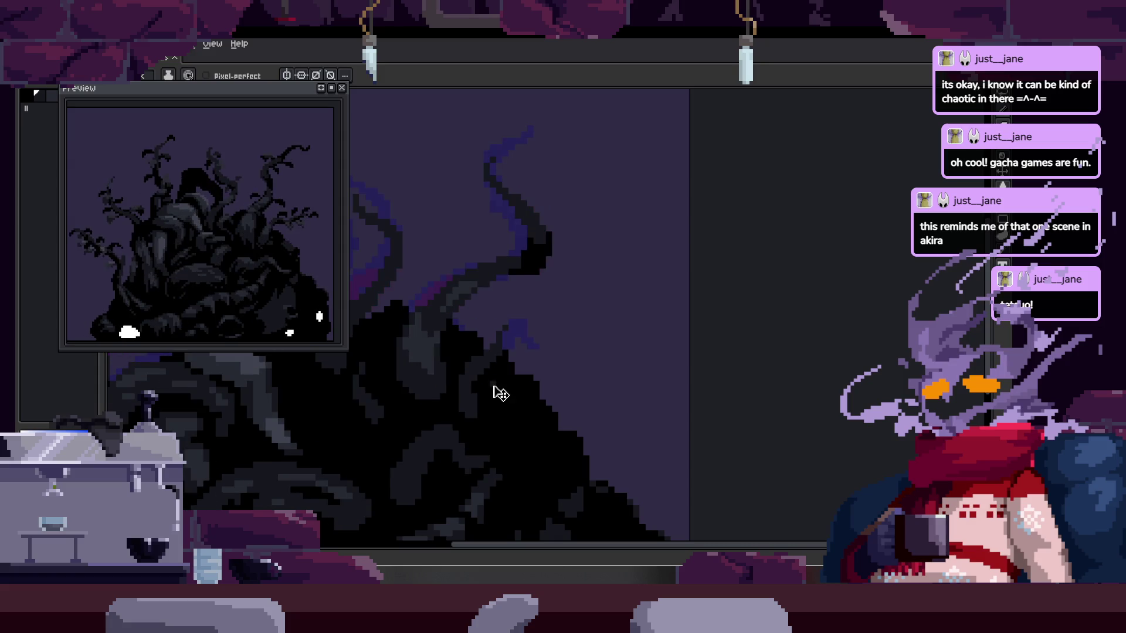
scroll(494, 386, up, 3)
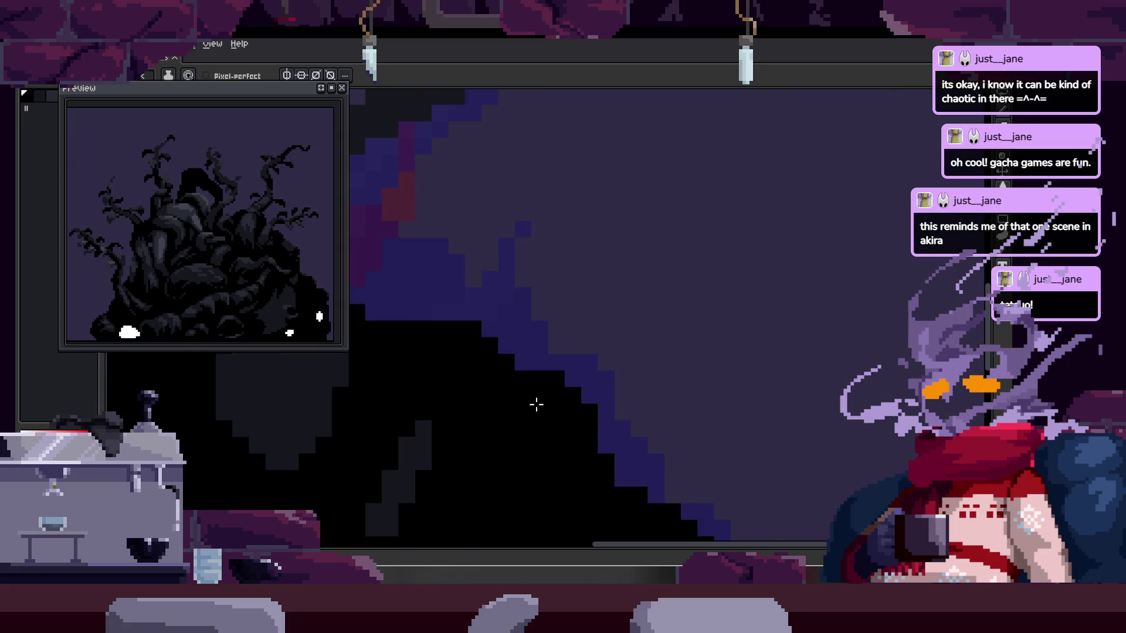
scroll(563, 402, down, 1)
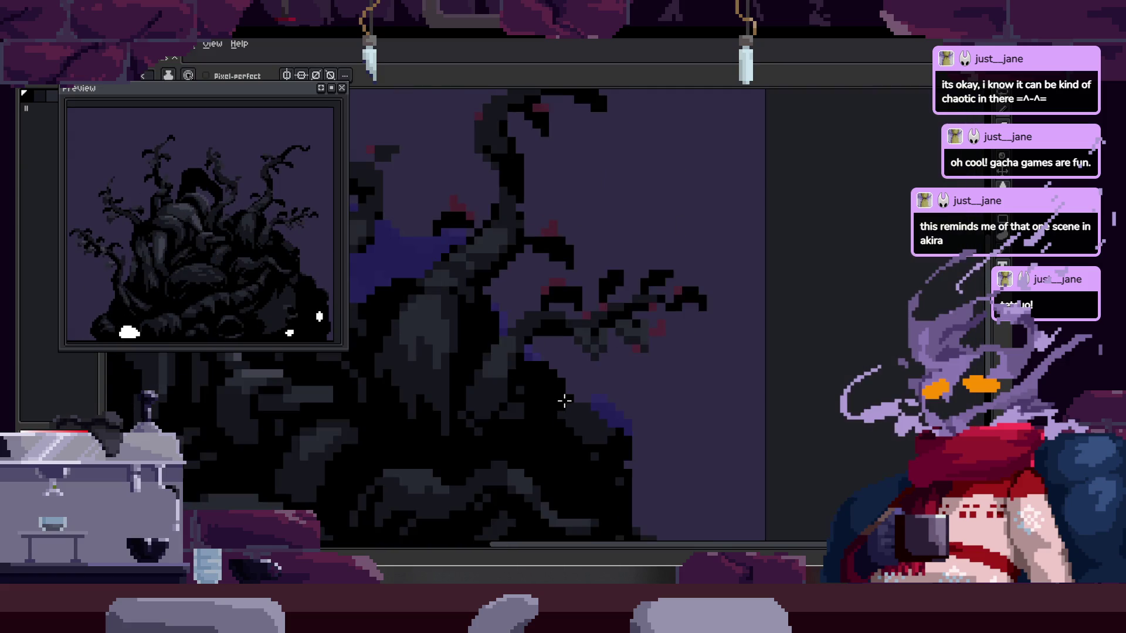
scroll(522, 391, up, 1)
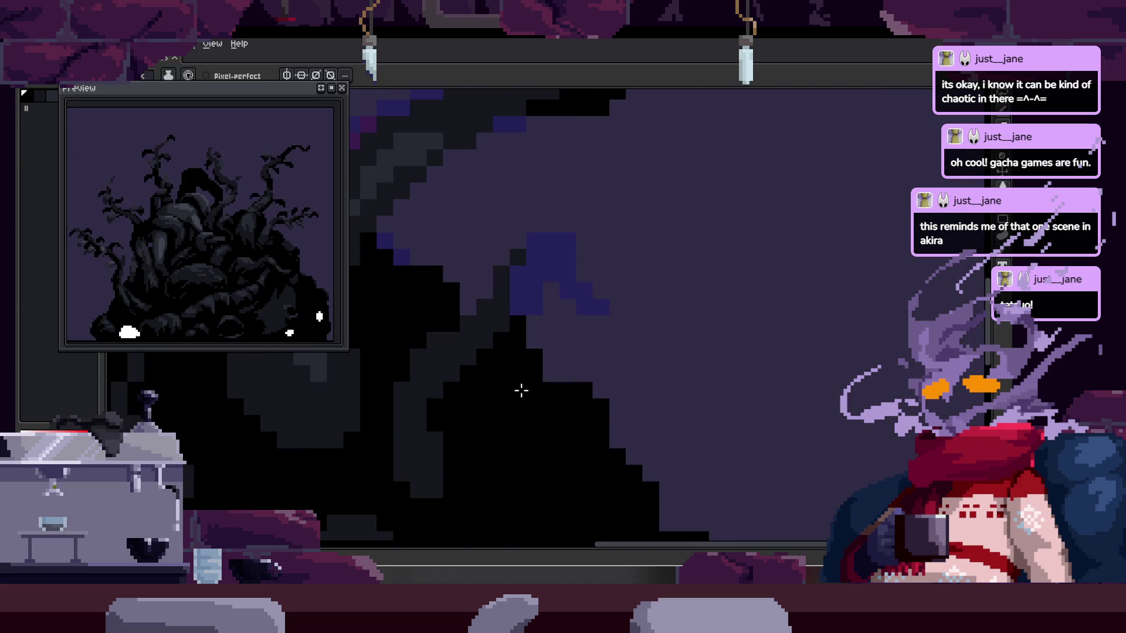
scroll(498, 406, up, 2)
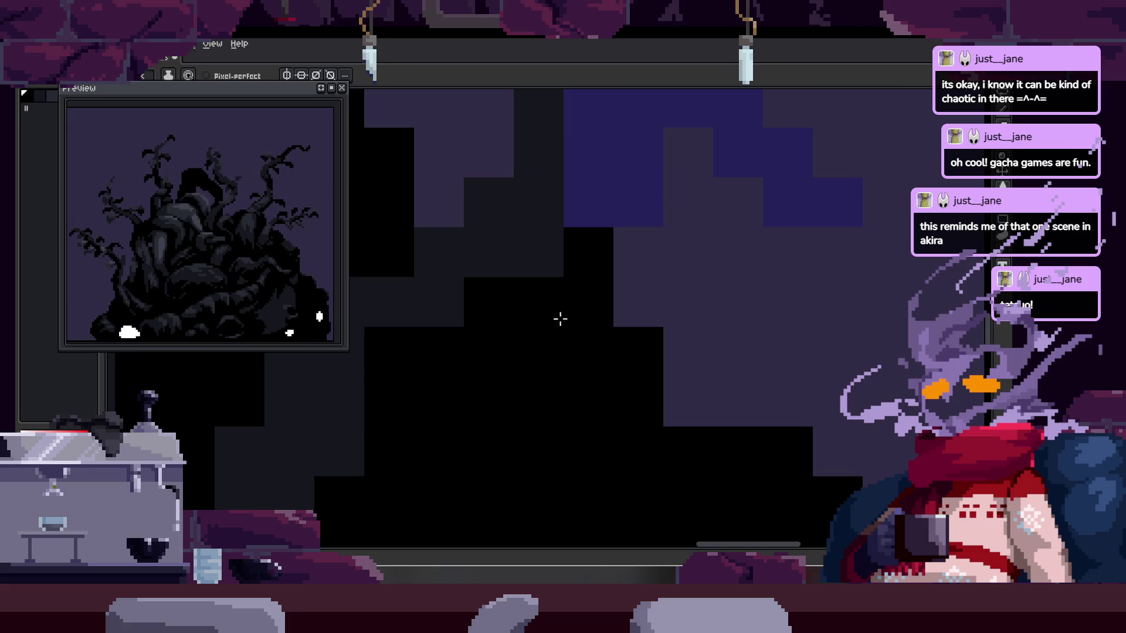
scroll(553, 315, down, 2)
drag(389, 410, 531, 454)
scroll(508, 334, up, 3)
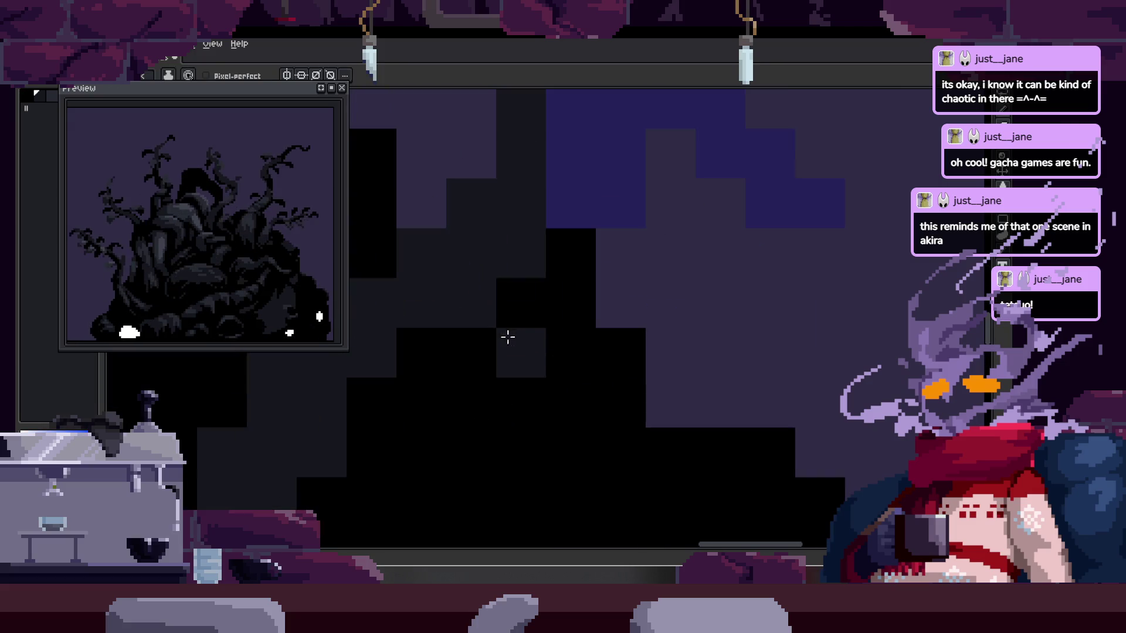
scroll(524, 260, down, 2)
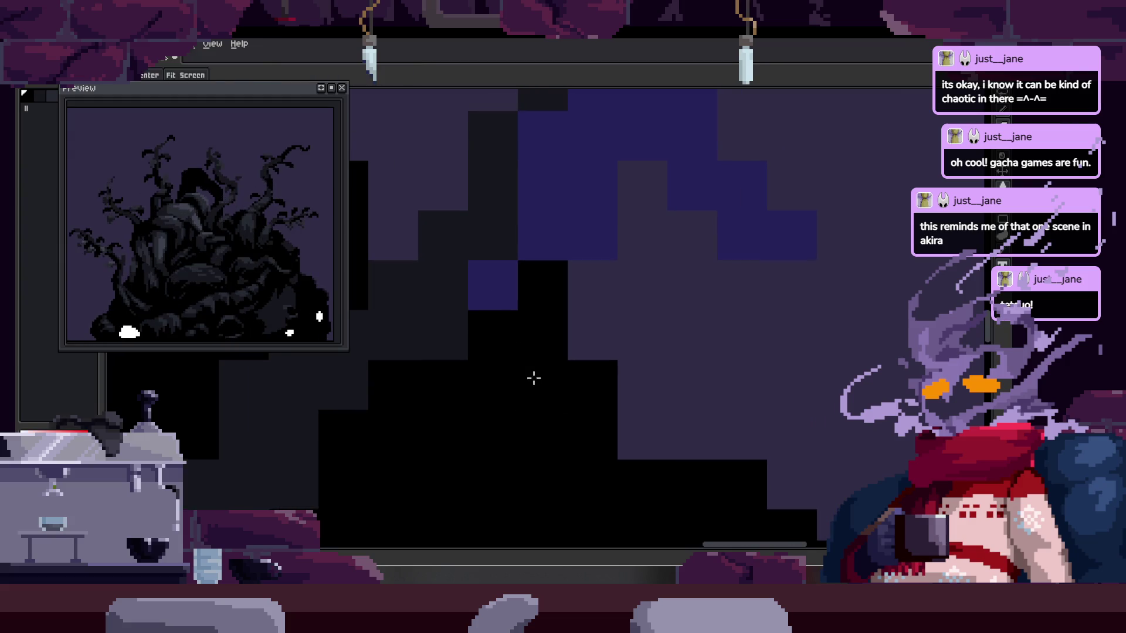
mouse_move(493, 289)
mouse_down()
mouse_move(515, 450)
mouse_move(515, 397)
mouse_move(496, 377)
mouse_move(501, 339)
mouse_up()
scroll(520, 403, down, 2)
scroll(533, 372, up, 2)
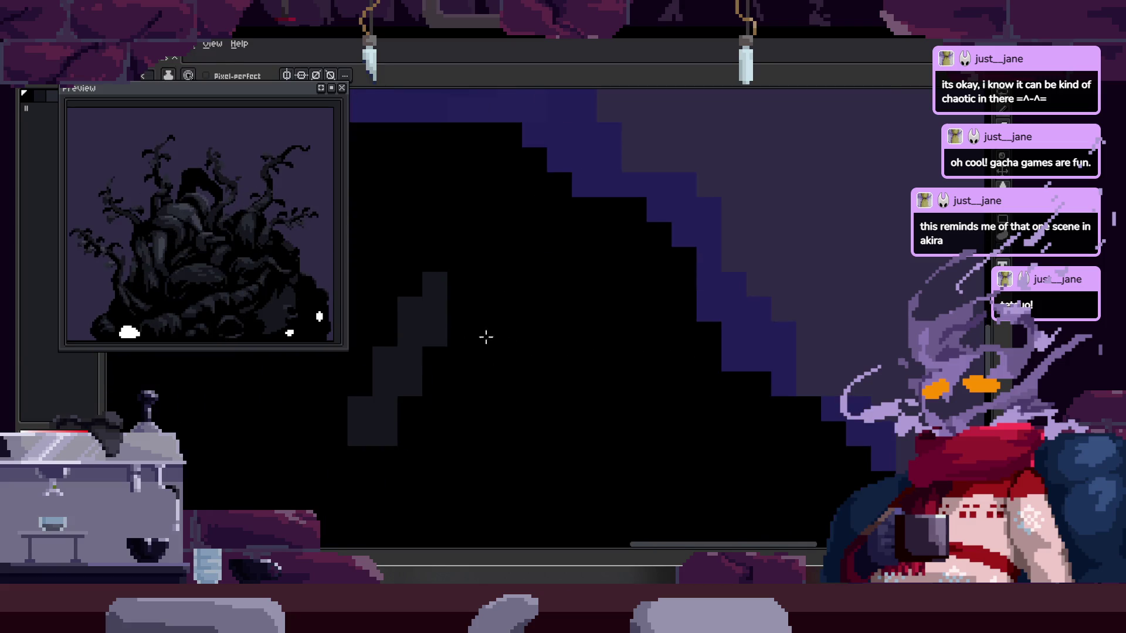
scroll(519, 375, down, 2)
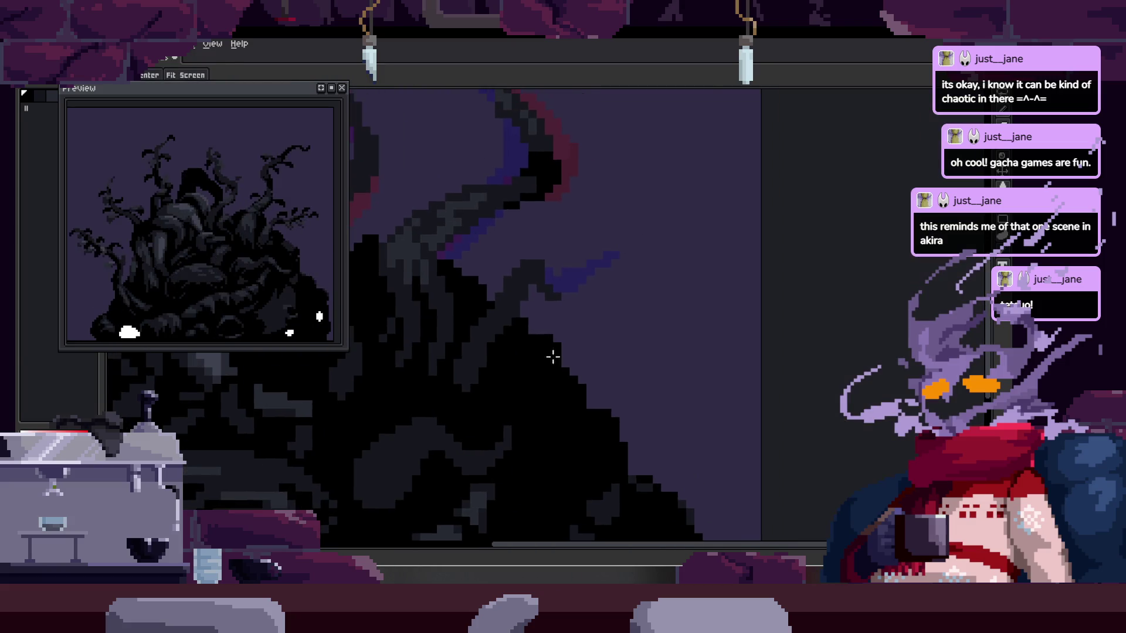
scroll(536, 352, up, 2)
scroll(545, 349, down, 1)
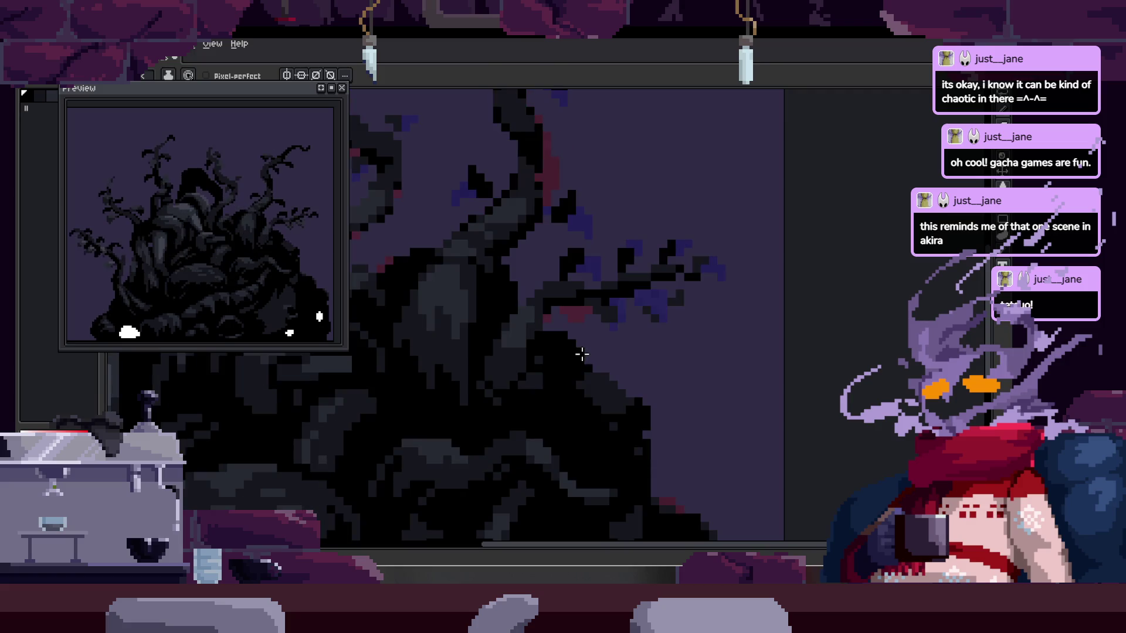
scroll(539, 389, up, 1)
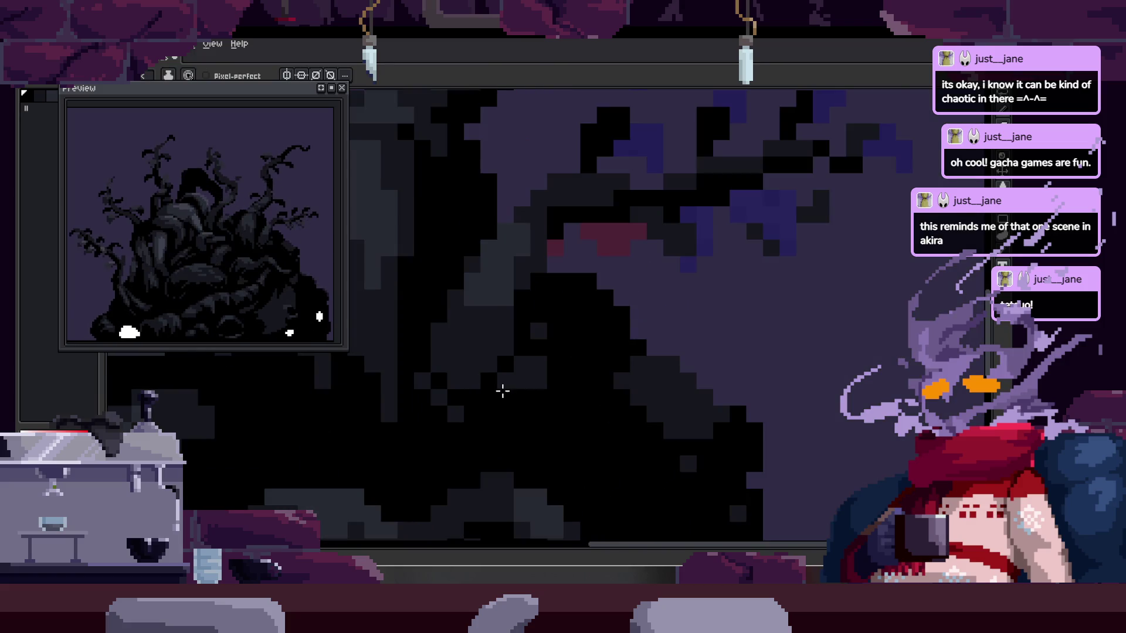
scroll(493, 415, up, 1)
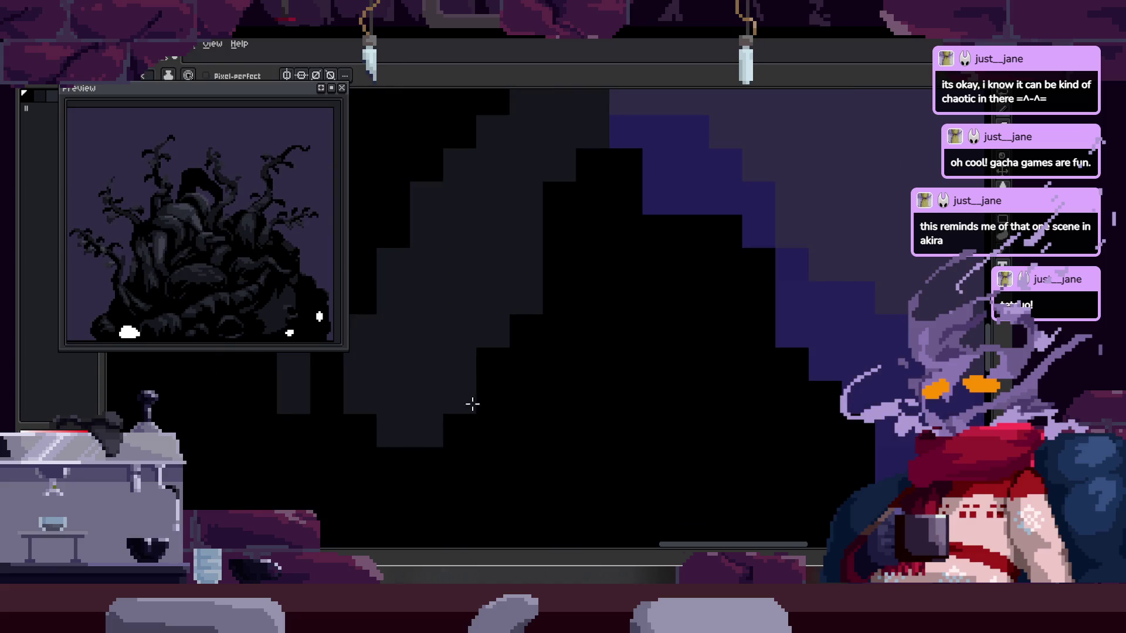
drag(361, 324, 431, 417)
alt+click(502, 314)
drag(493, 364, 525, 331)
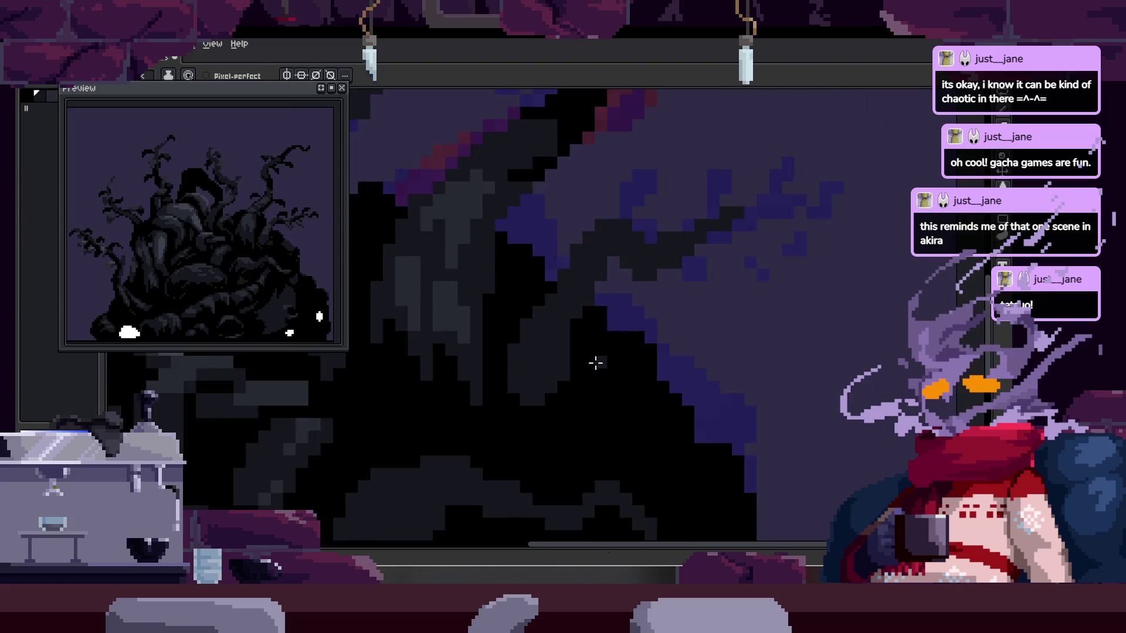
scroll(619, 363, down, 2)
scroll(619, 363, up, 4)
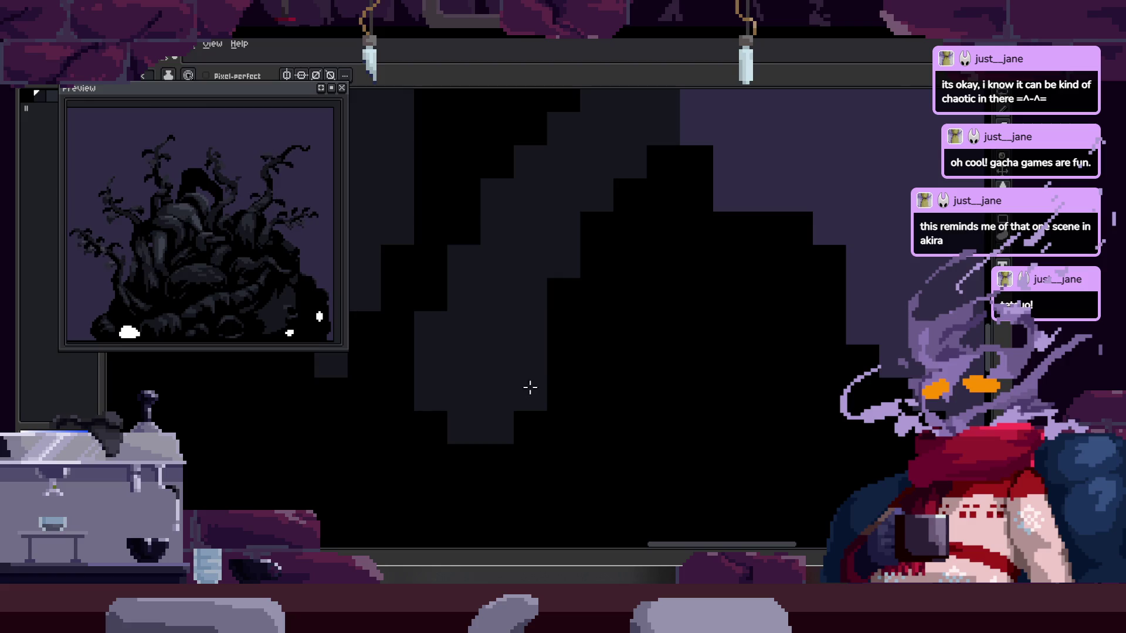
scroll(529, 387, down, 2)
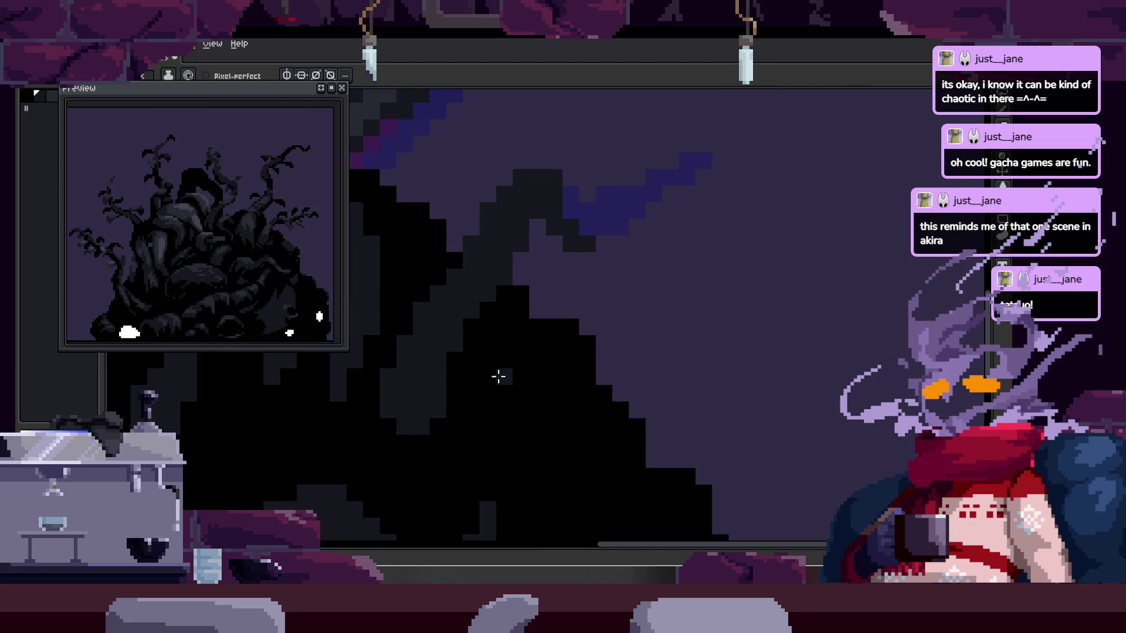
- Lasso-select an irregular tentacle area, then return to the Pencil
key(q)
drag(485, 244, 546, 308)
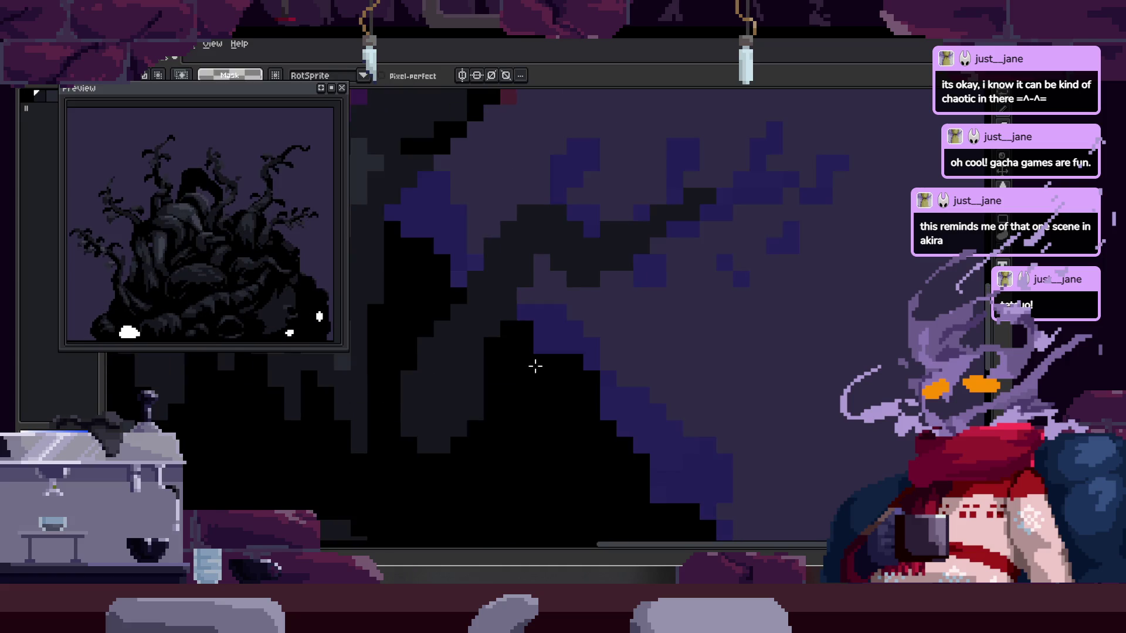
key(b)
scroll(475, 297, up, 1)
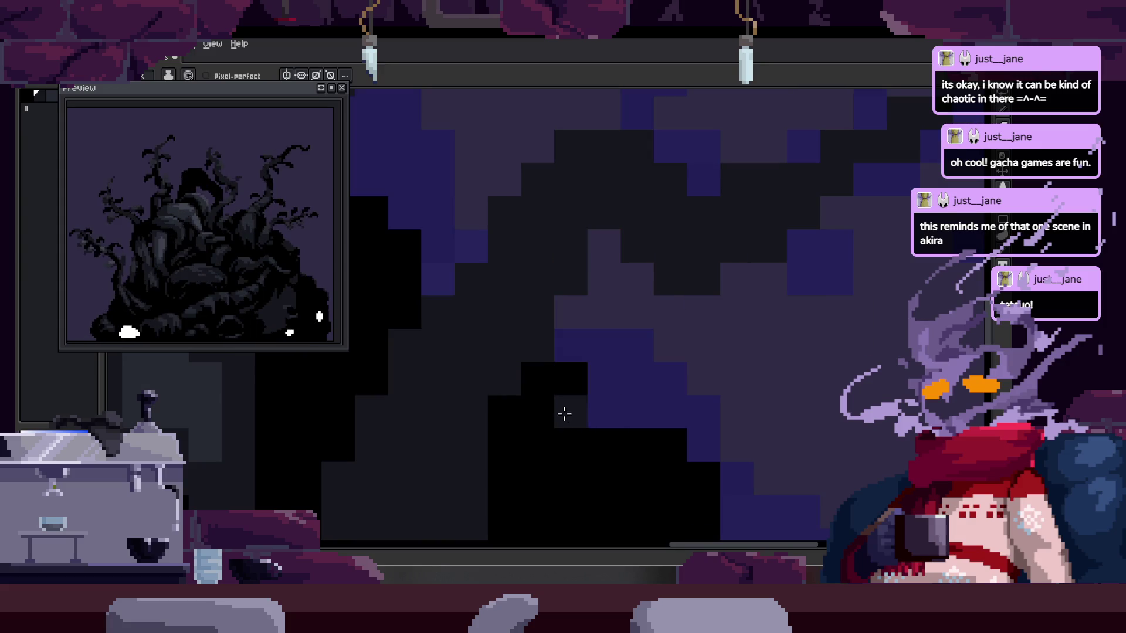
key(i)
key(b)
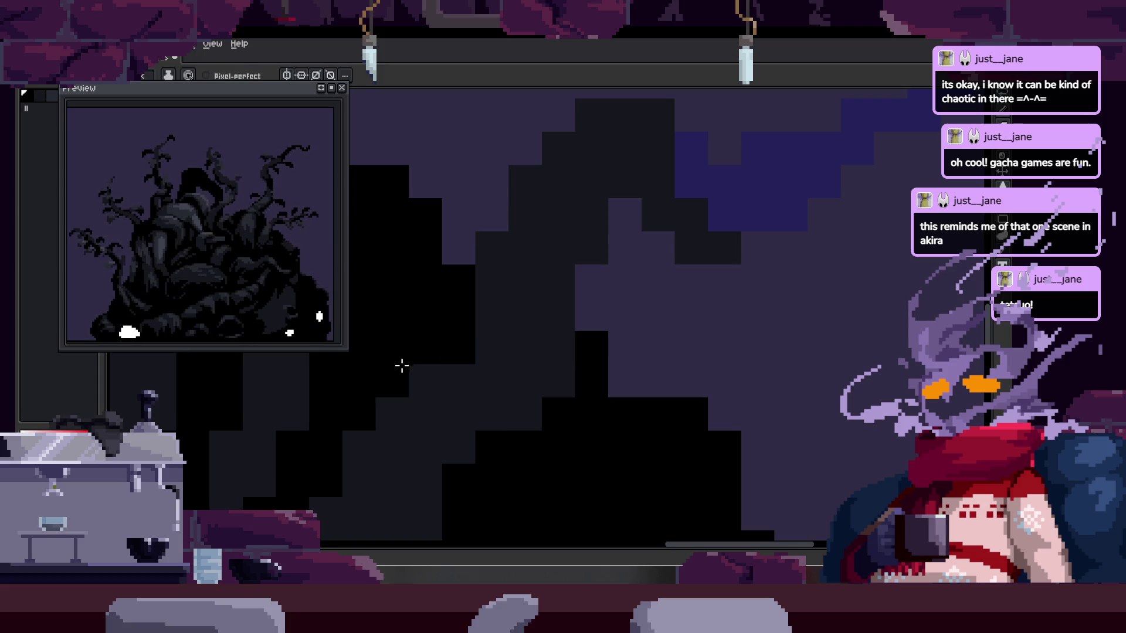
- Place dark-purple pixels down the tentacle edge
click(490, 258)
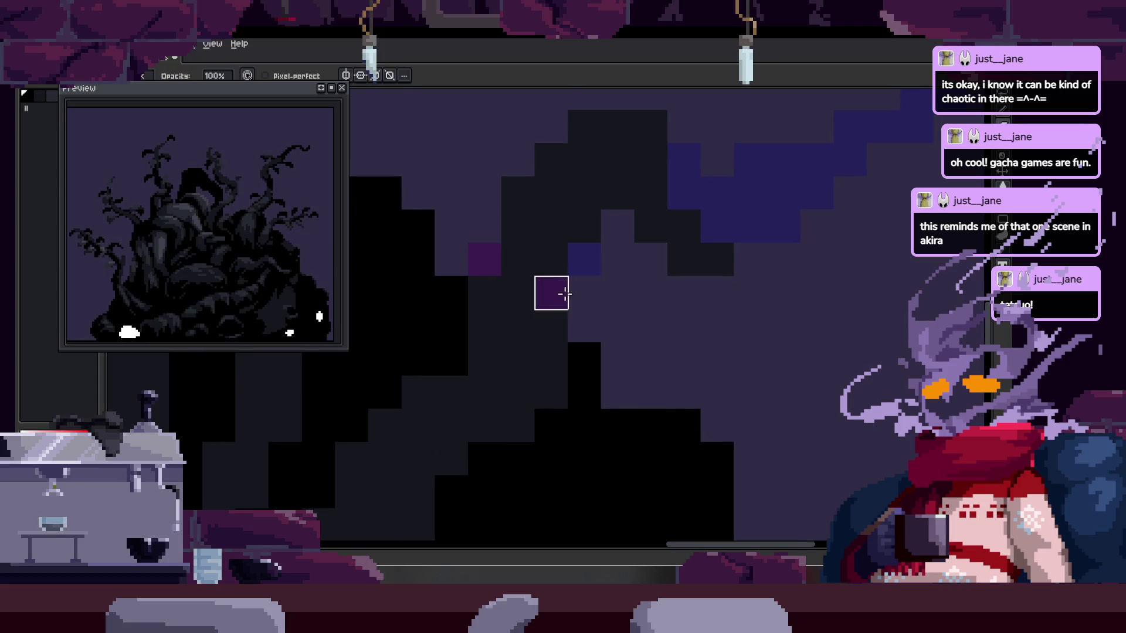
click(564, 293)
drag(543, 286, 532, 304)
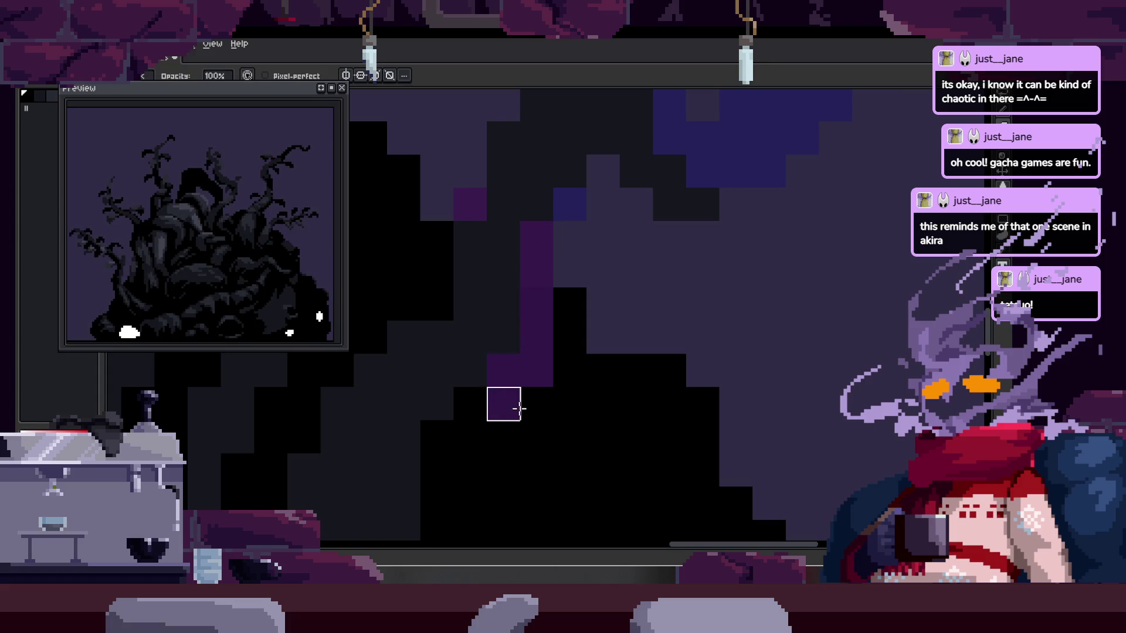
mouse_move(577, 365)
mouse_down()
mouse_move(562, 284)
mouse_move(532, 320)
mouse_up()
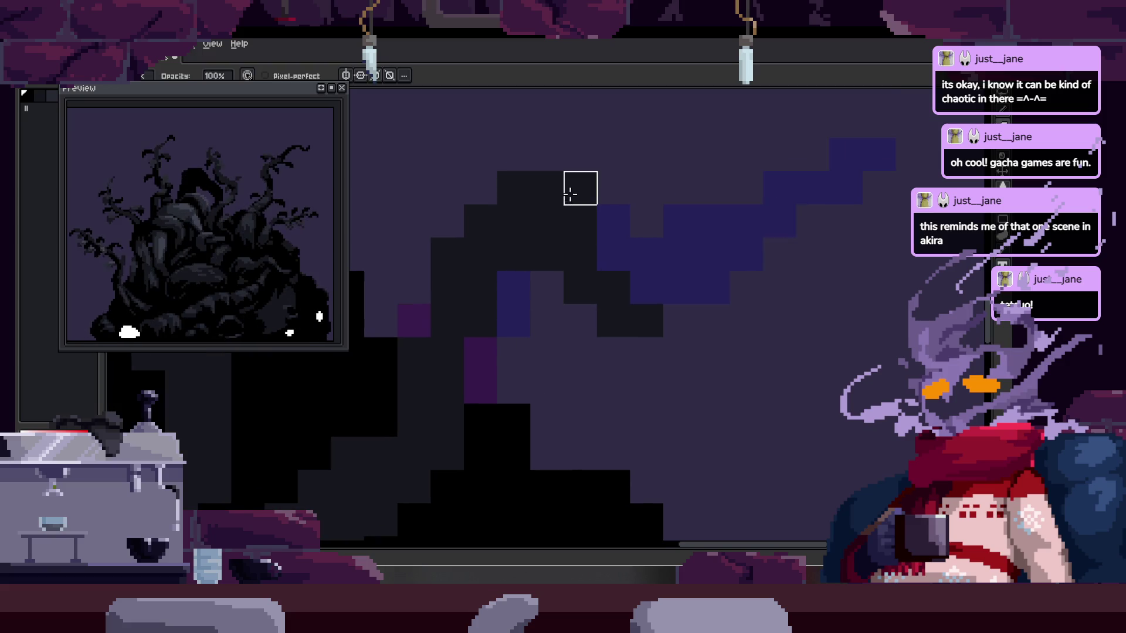
scroll(585, 354, down, 5)
scroll(661, 354, up, 3)
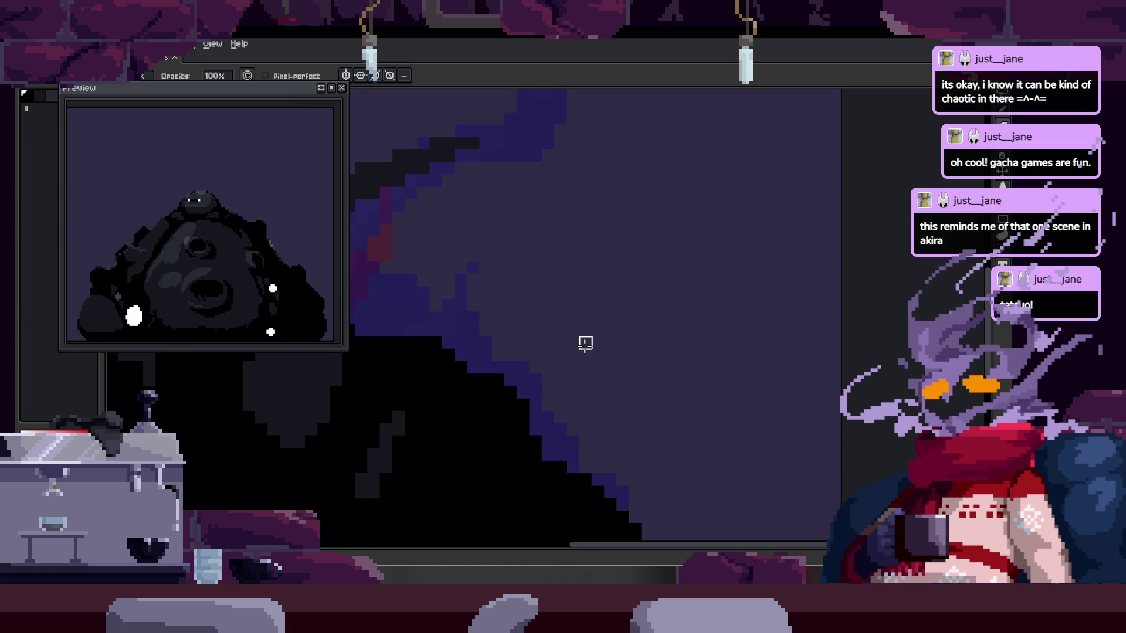
- Toggle the animation timeline and leave it hidden to enlarge the canvas
key(Tab)
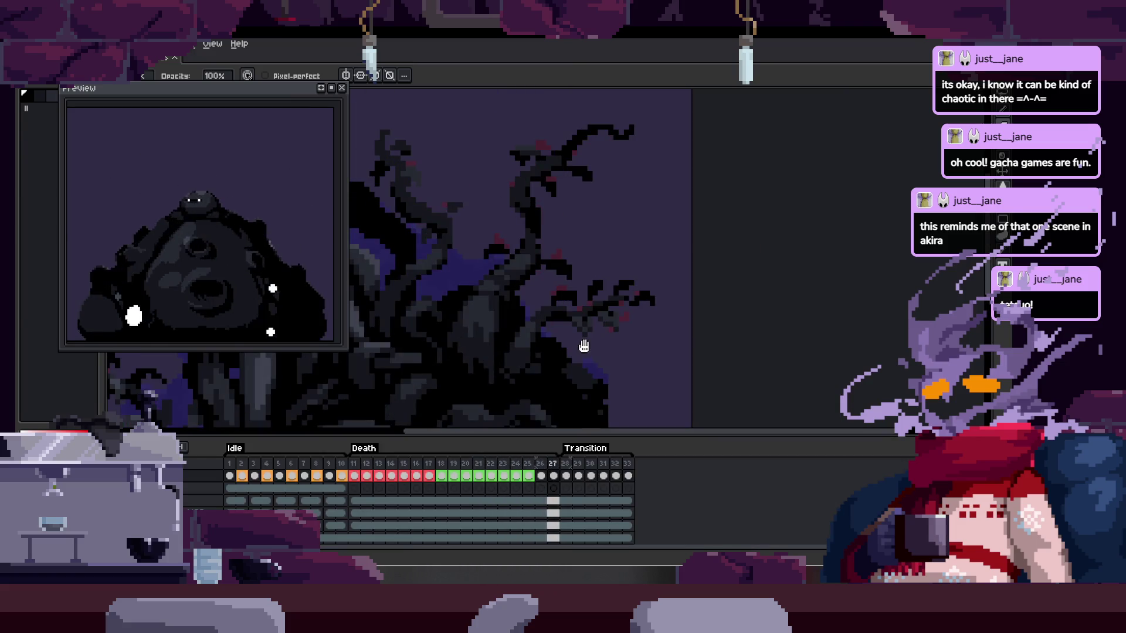
key(Tab)
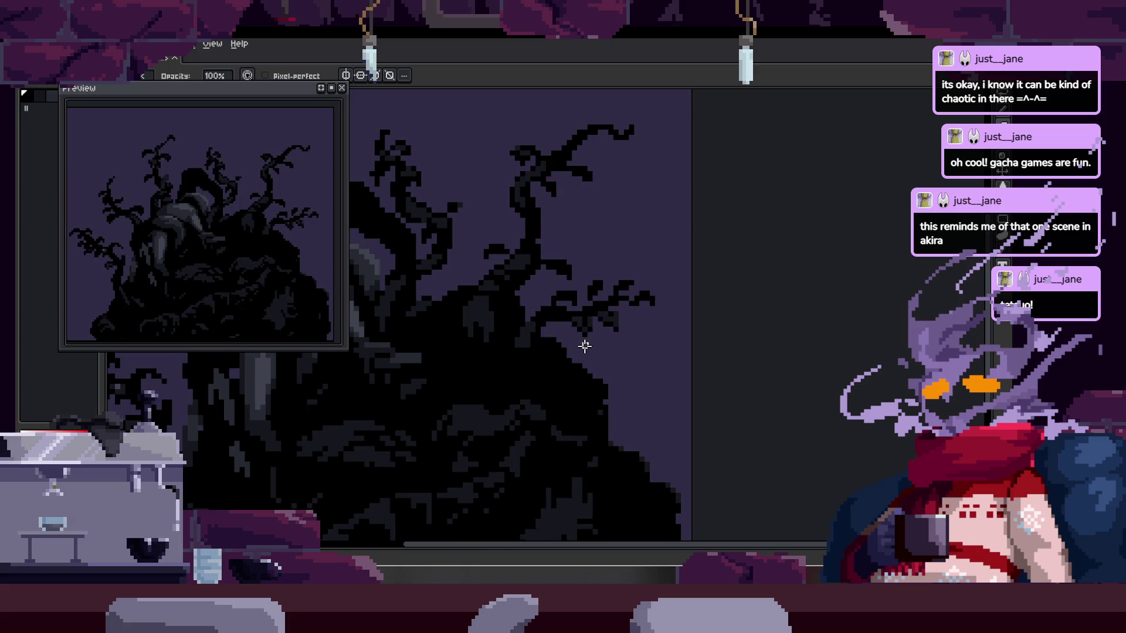
key(Tab)
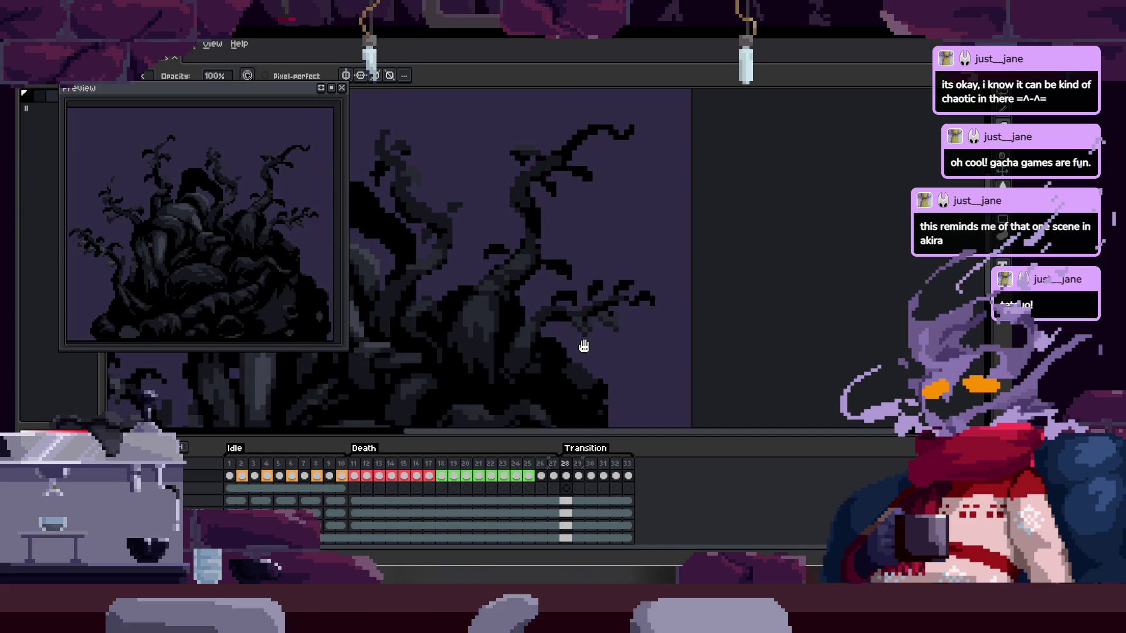
key(Tab)
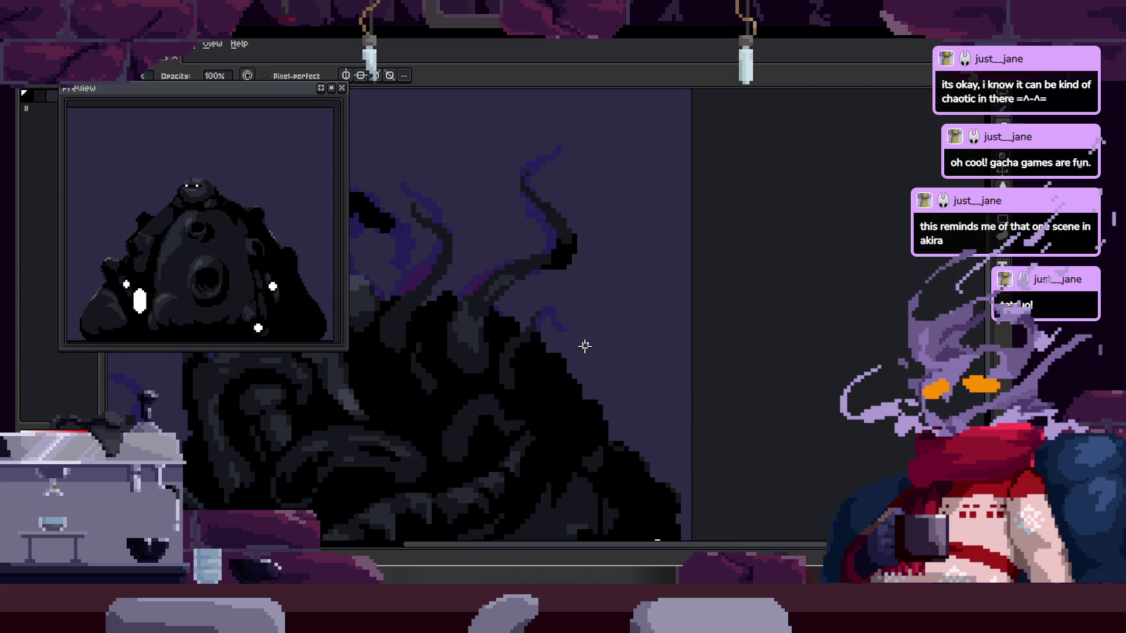
- Paint black pixels along and into the tentacle
scroll(484, 454, up, 2)
scroll(530, 395, up, 1)
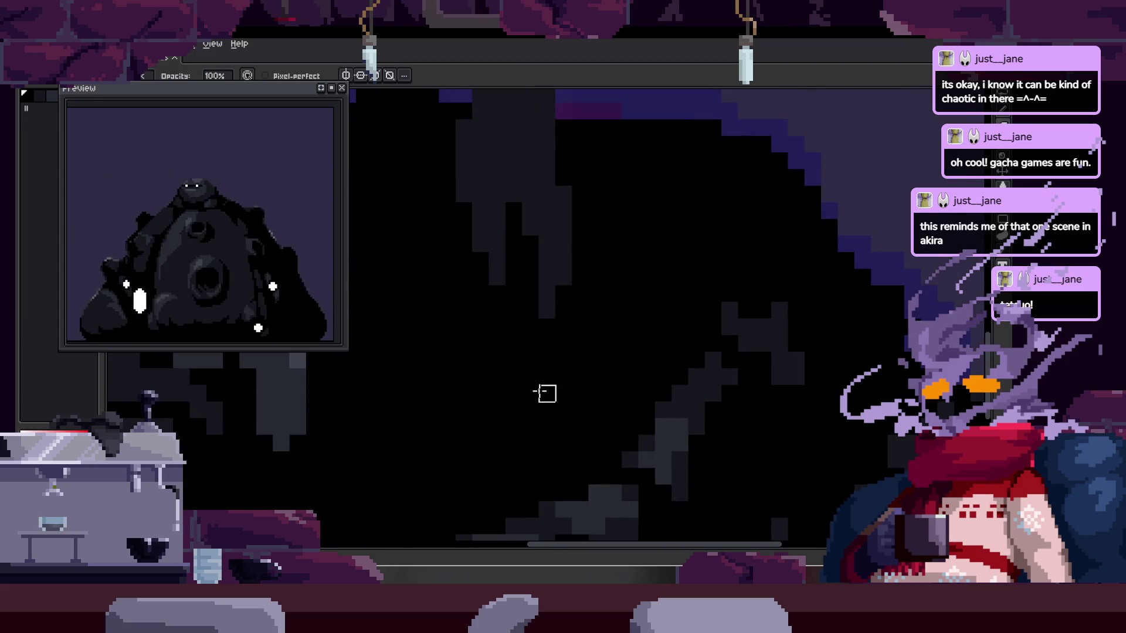
key(b)
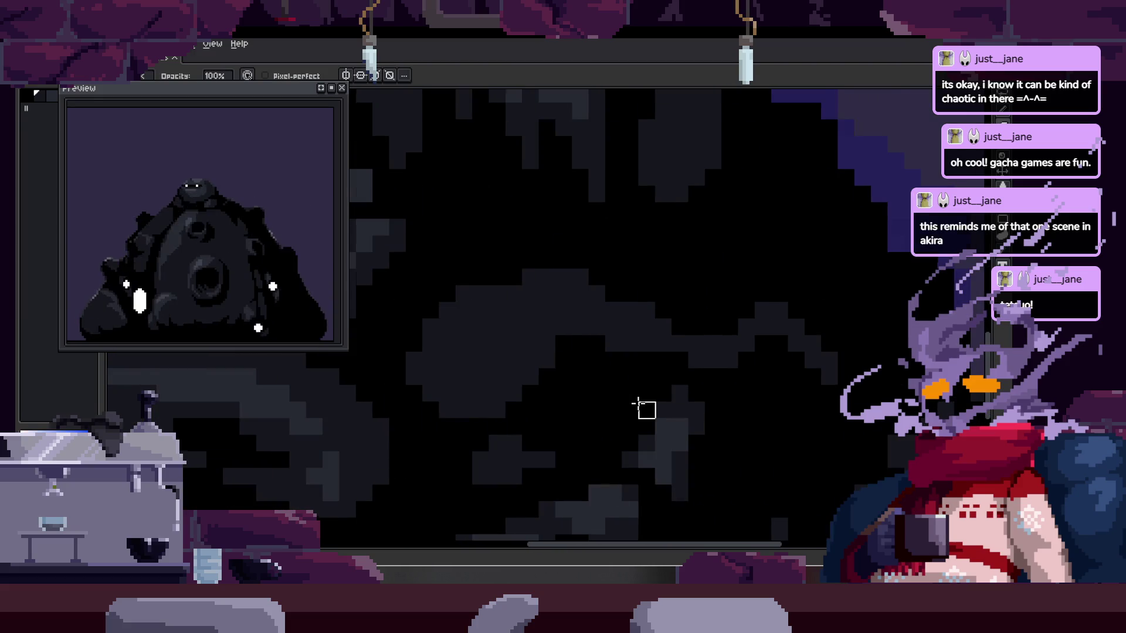
key(e)
scroll(410, 363, up, 3)
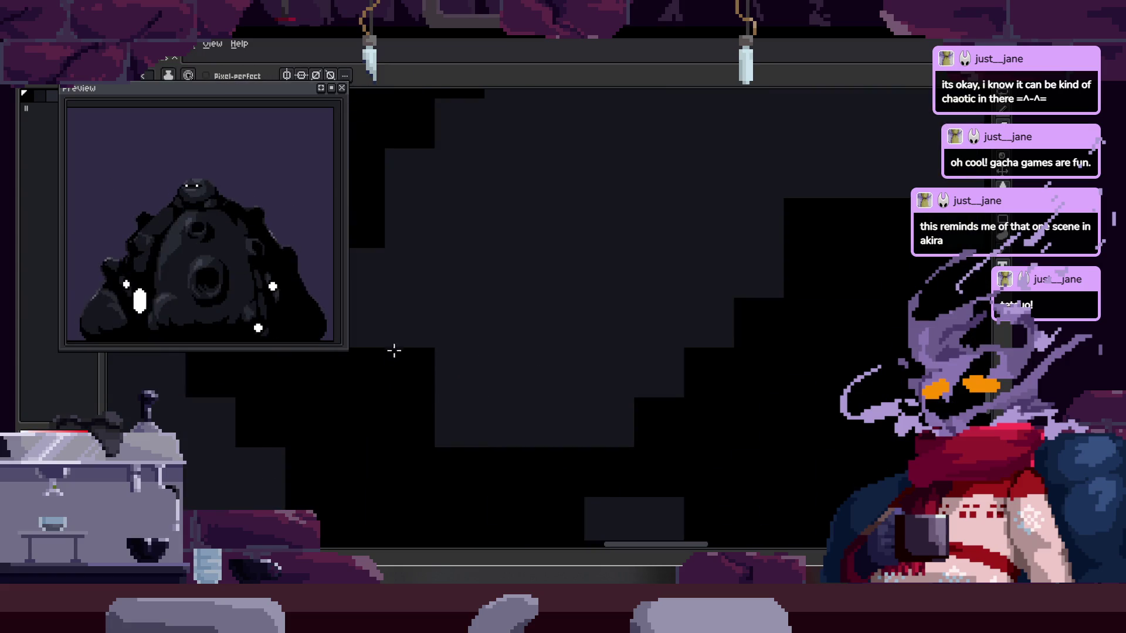
drag(397, 348, 447, 316)
mouse_move(507, 433)
mouse_down()
mouse_move(530, 367)
mouse_move(631, 317)
mouse_up()
- Shade the tentacle with dark grey and tighten its outline with black pixels
alt+click(573, 259)
drag(573, 259, 558, 373)
drag(603, 337, 545, 422)
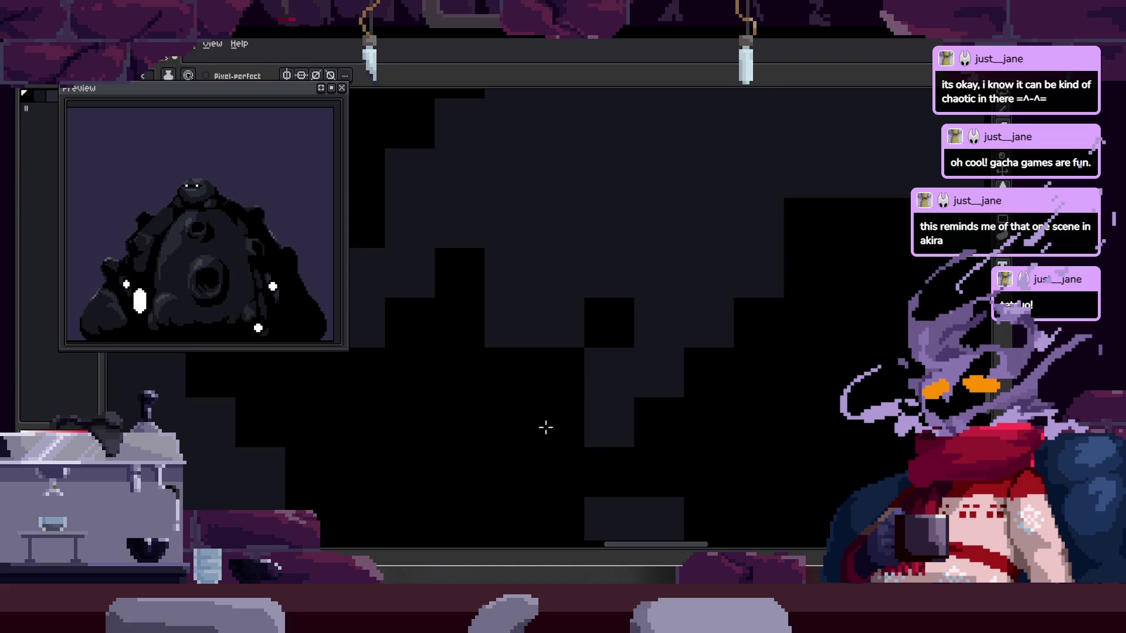
scroll(548, 410, down, 3)
drag(695, 403, 603, 410)
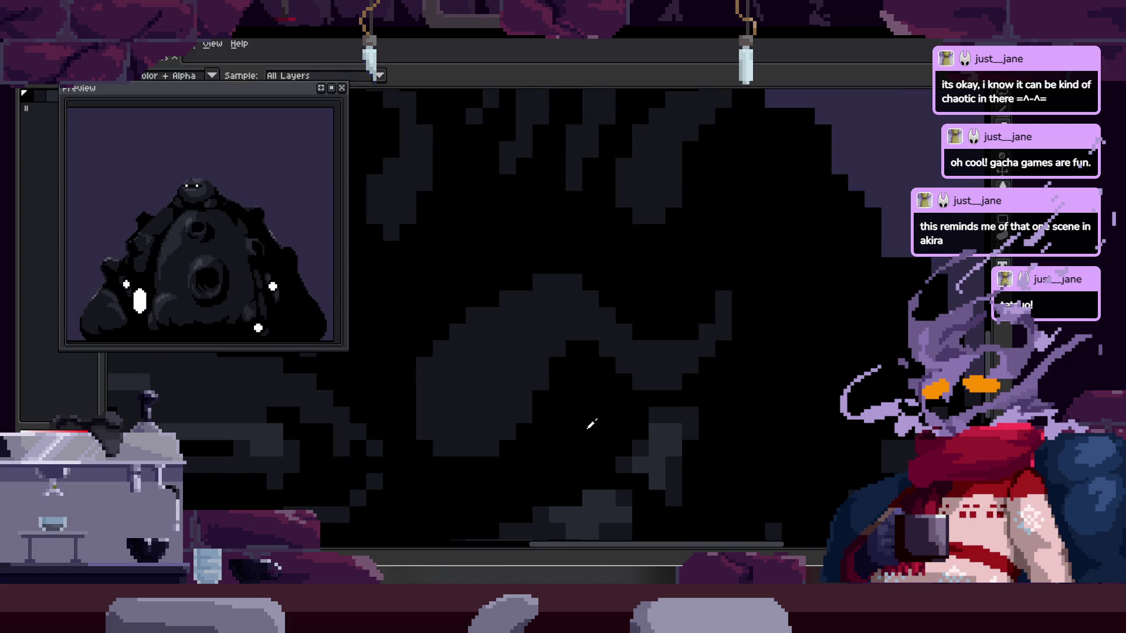
scroll(422, 419, up, 2)
mouse_move(397, 377)
mouse_down()
mouse_move(407, 428)
mouse_move(492, 452)
mouse_up()
scroll(573, 383, down, 3)
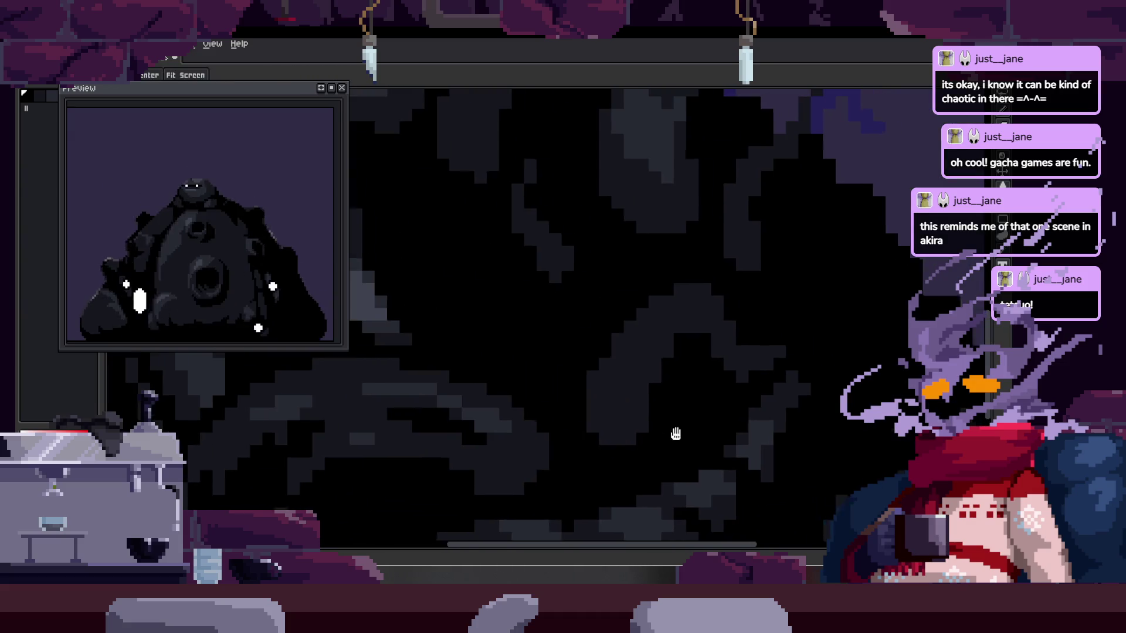
scroll(687, 435, up, 2)
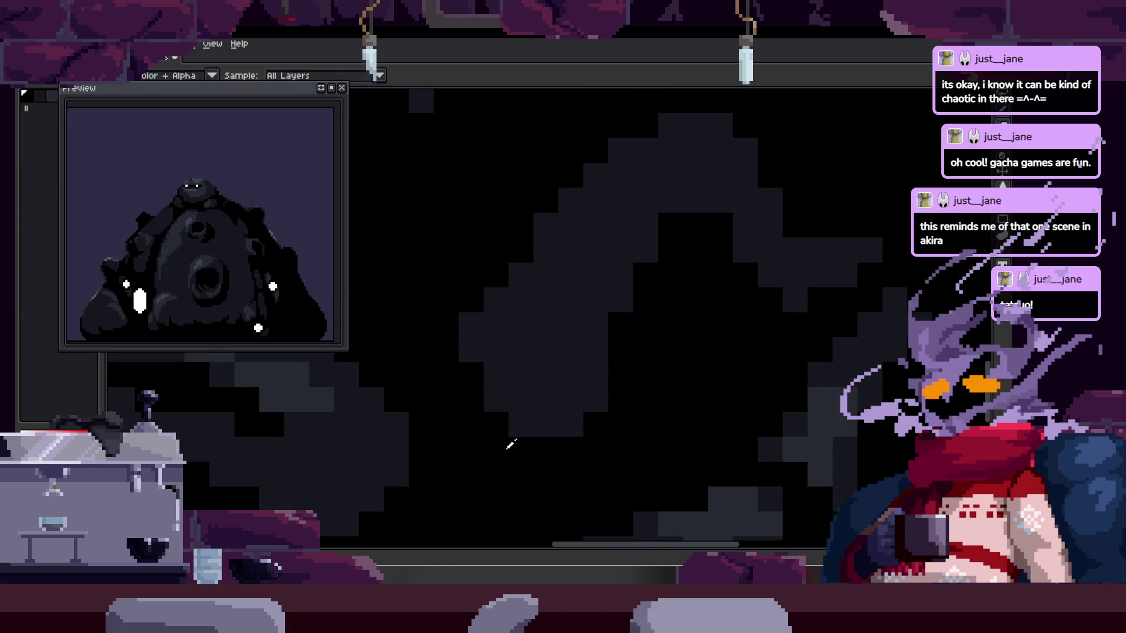
key(b)
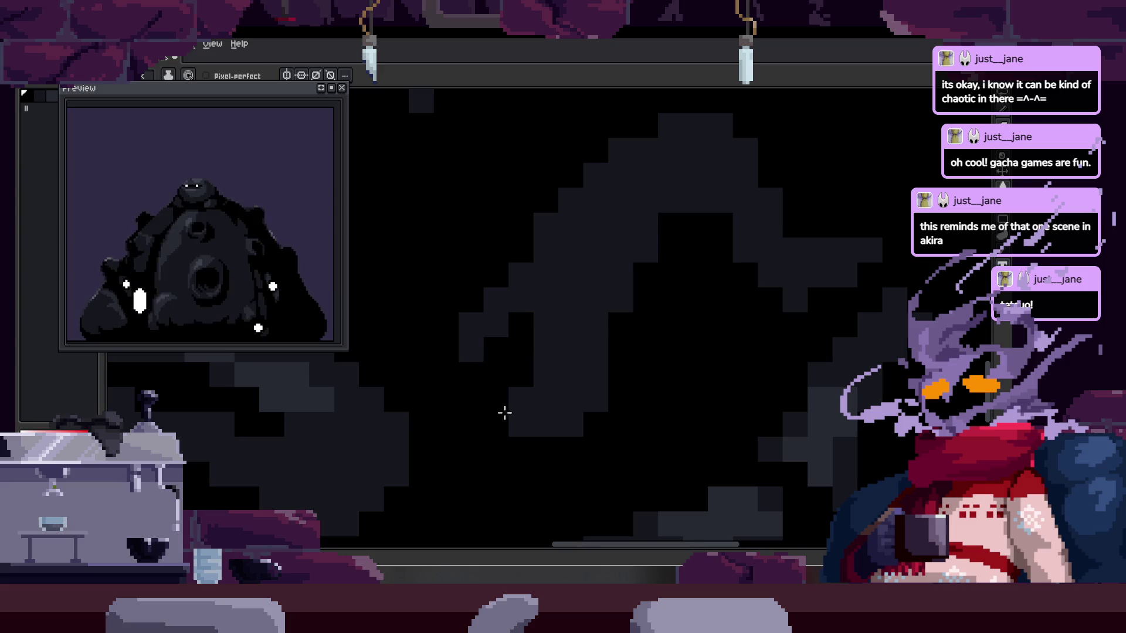
scroll(554, 429, down, 3)
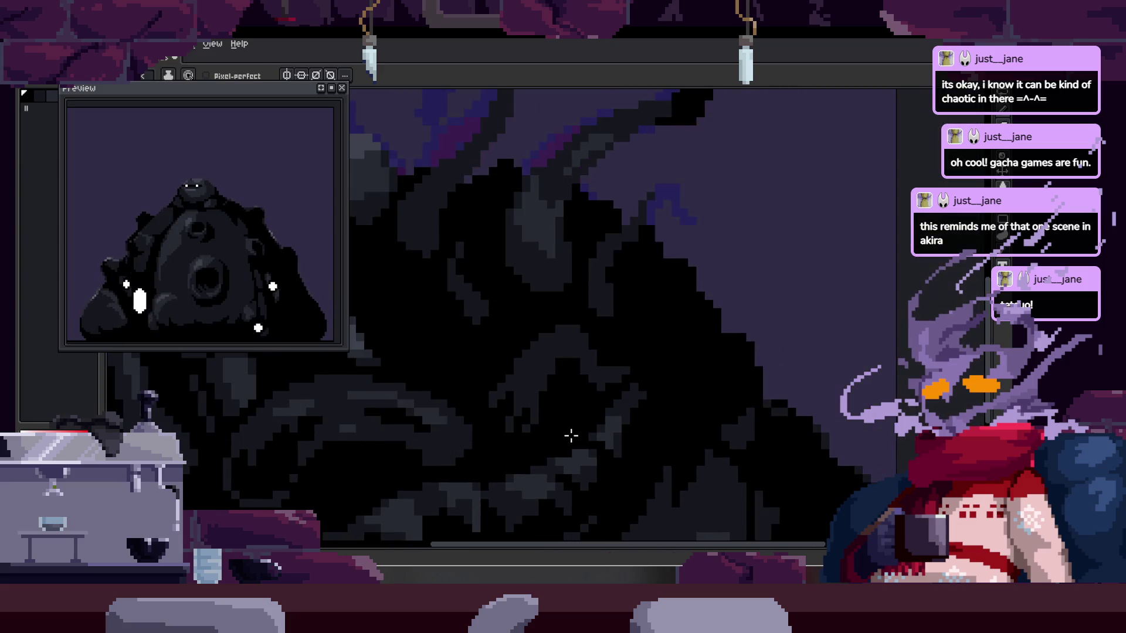
- Play the animation to review the frames, then add more strokes to the tentacles
key(Return)
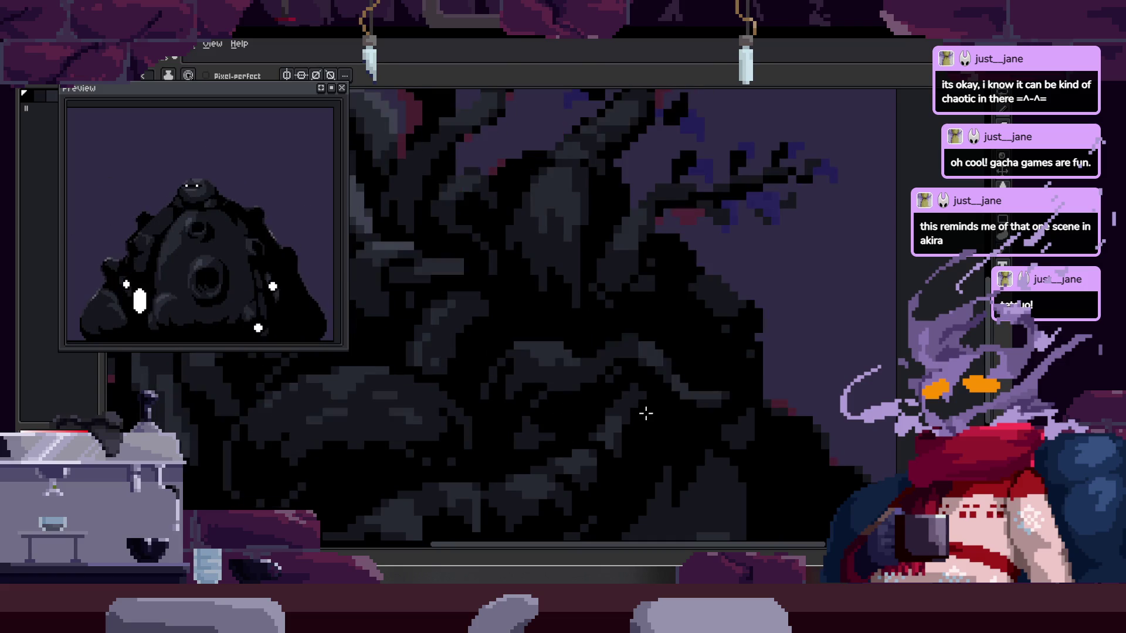
scroll(615, 377, up, 4)
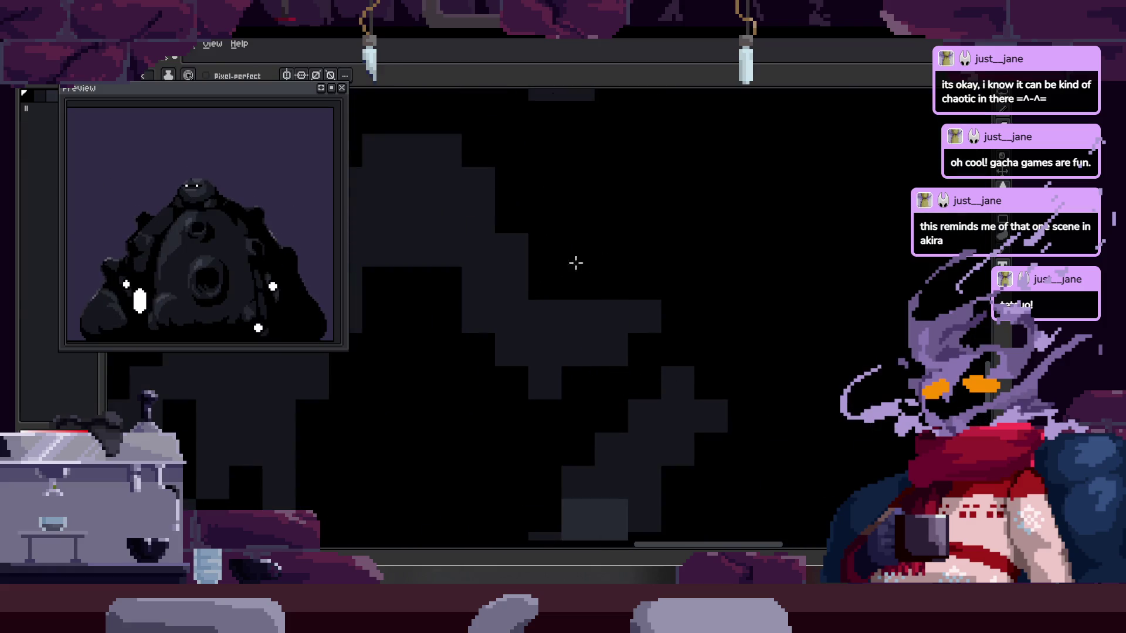
key(space)
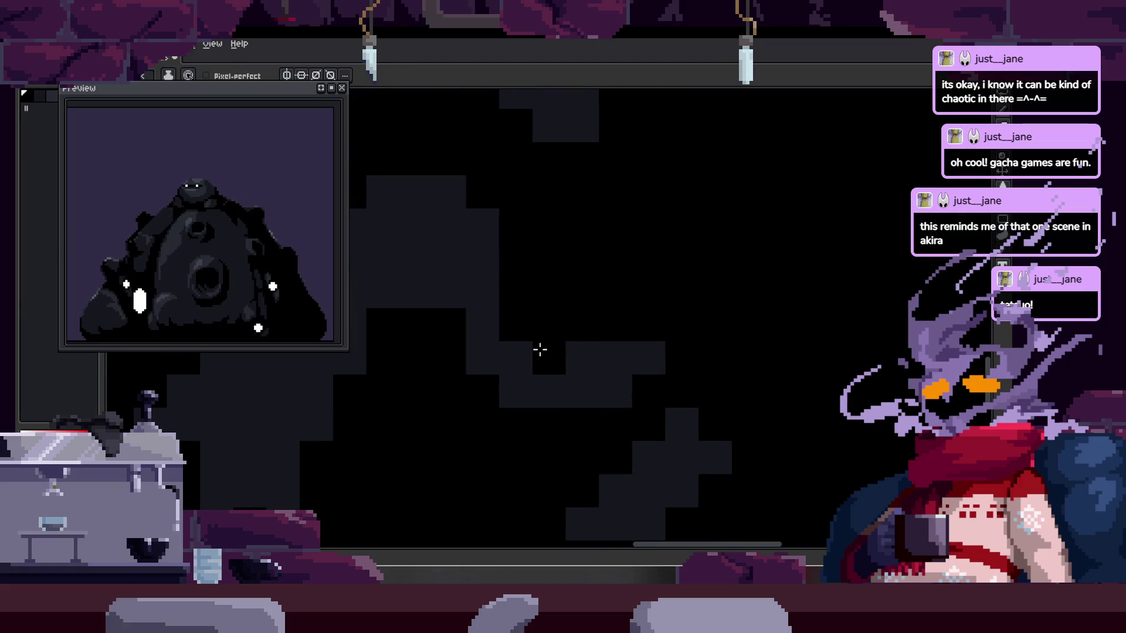
drag(538, 289, 653, 352)
mouse_move(554, 353)
mouse_down()
mouse_move(482, 363)
mouse_move(463, 422)
mouse_up()
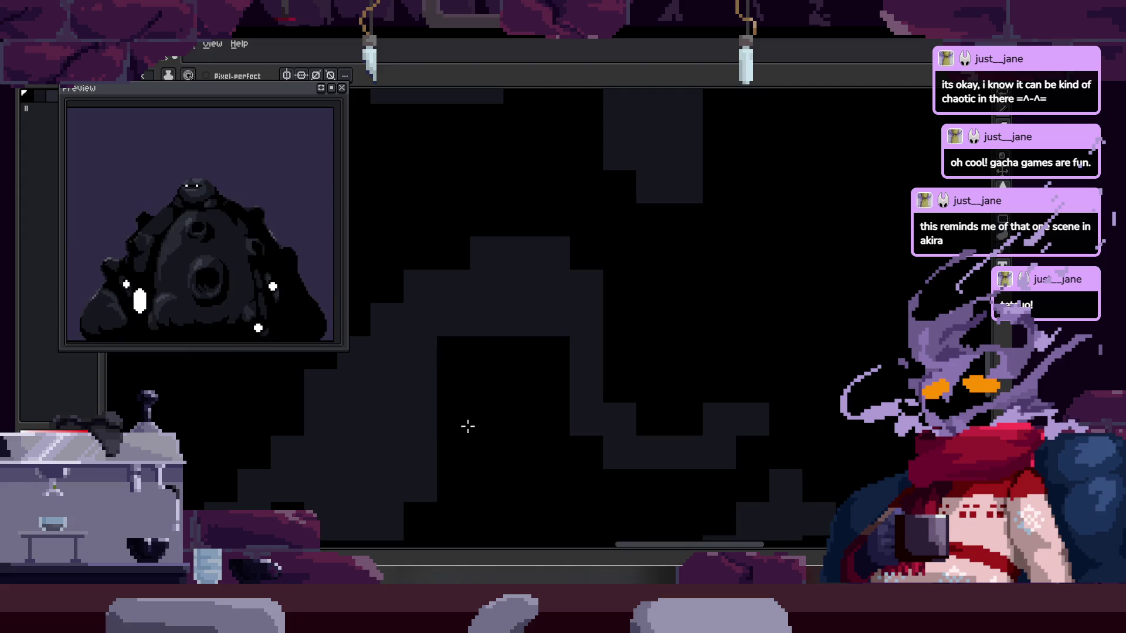
- Pick the dark grey from the tentacle and place a dark grey shading pixel
key(i)
click(593, 292)
key(b)
click(575, 358)
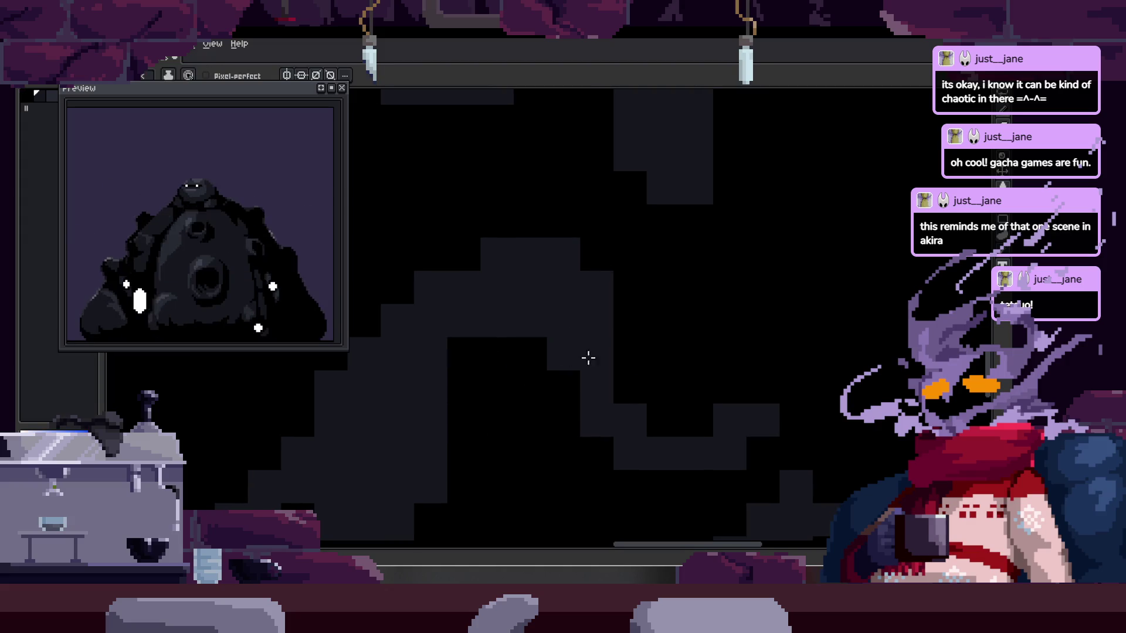
drag(598, 411, 528, 352)
key(i)
scroll(400, 439, down, 3)
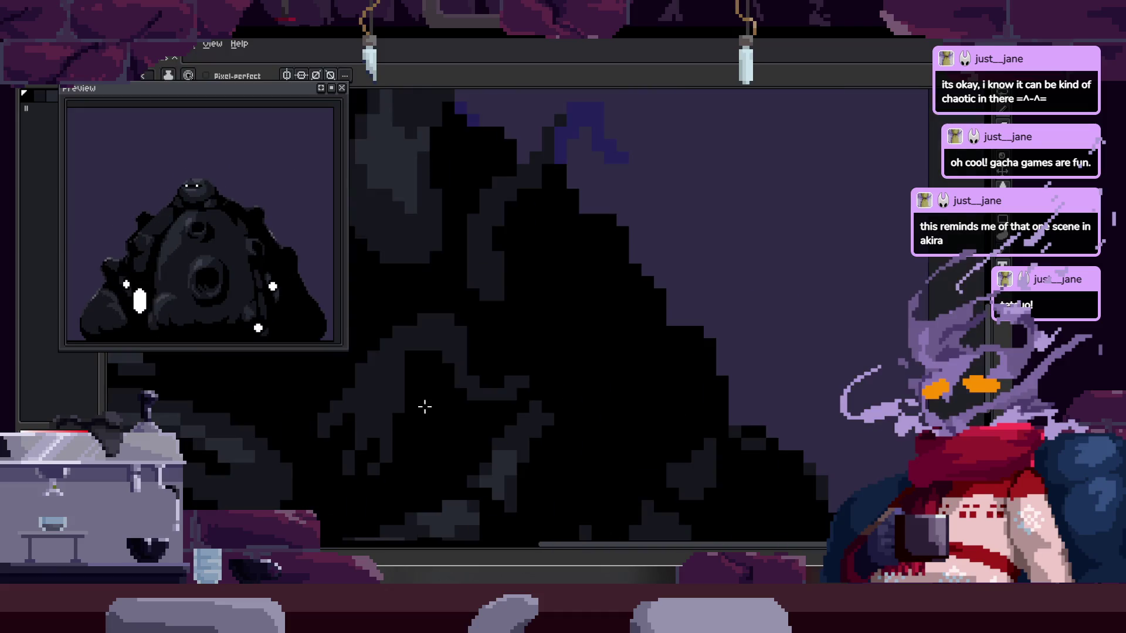
scroll(581, 436, down, 3)
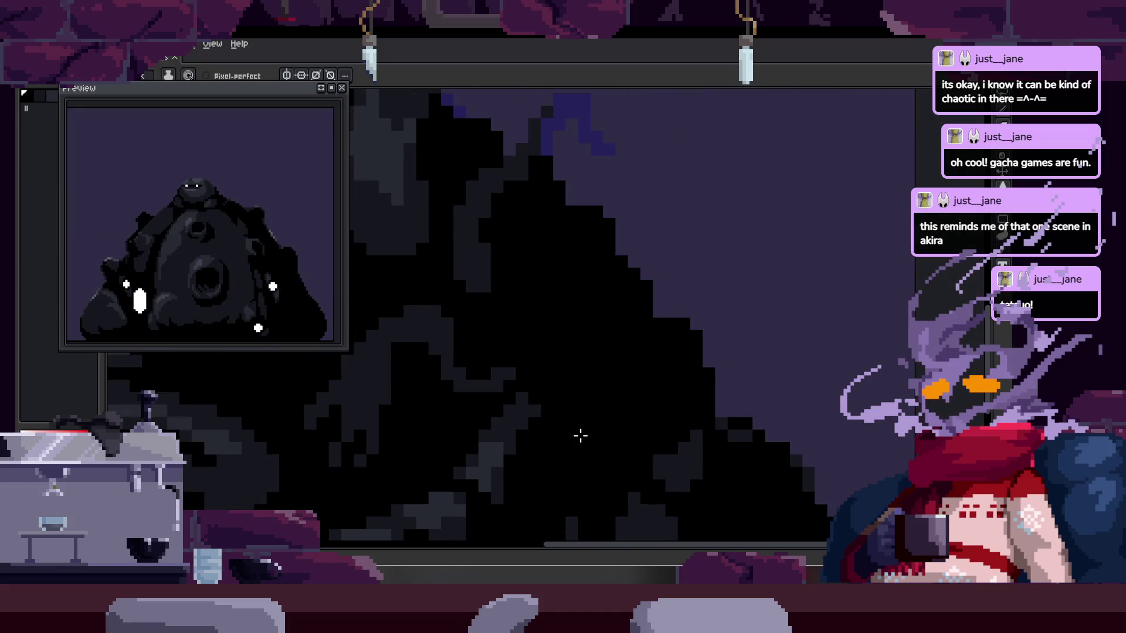
scroll(581, 436, up, 3)
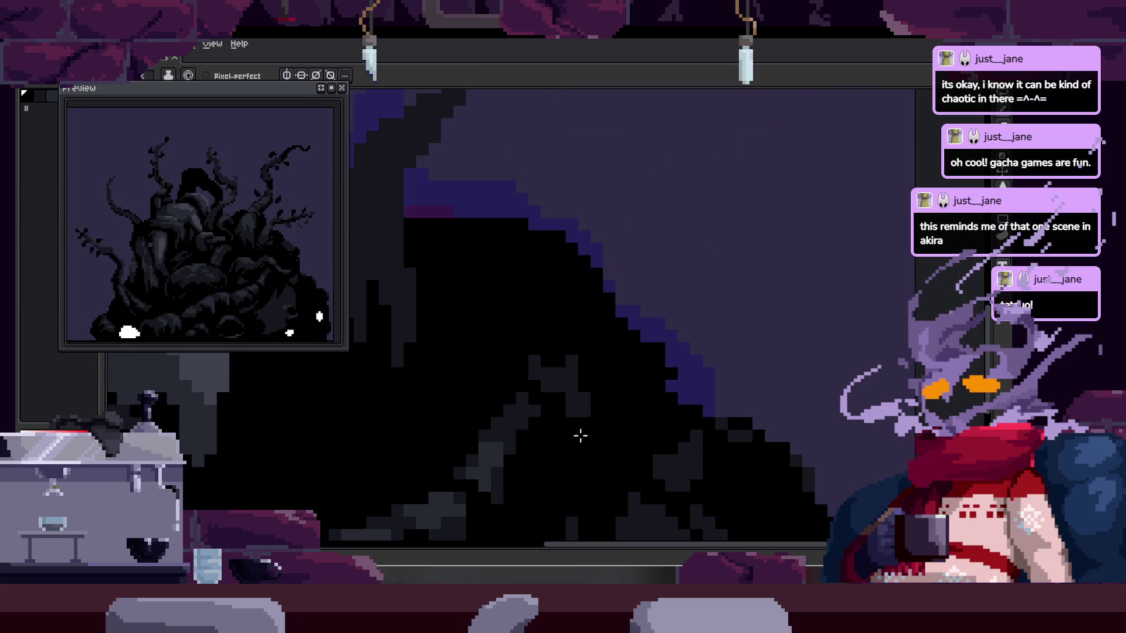
scroll(581, 436, down, 3)
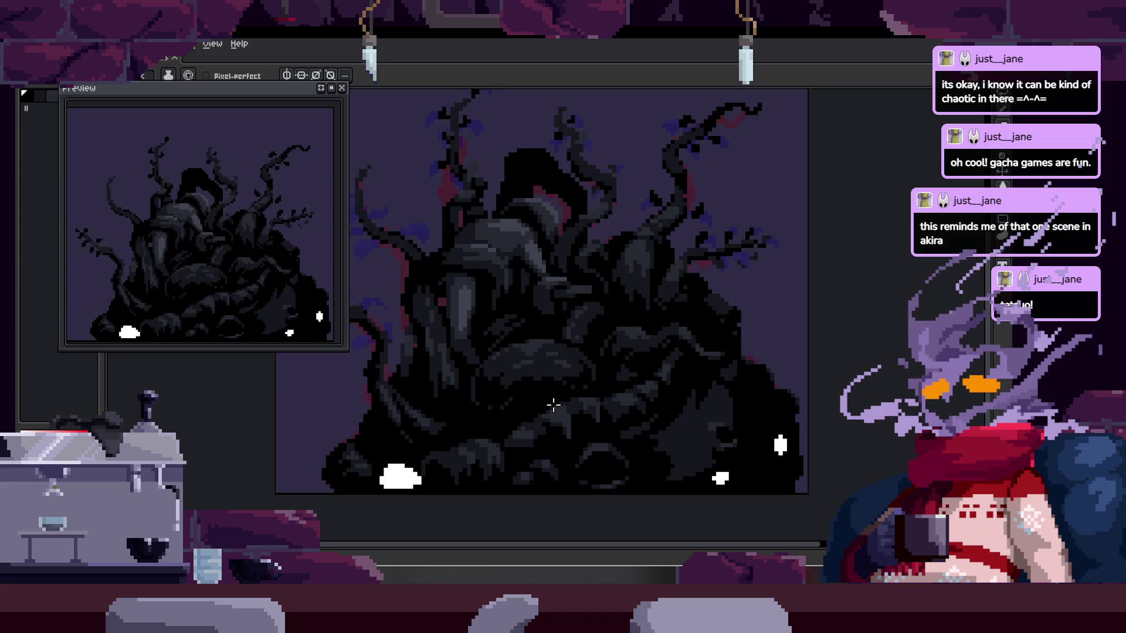
- Inspect the tentacle frames at several zoom levels, then restore the timeline with Tab
scroll(500, 415, up, 5)
key(i)
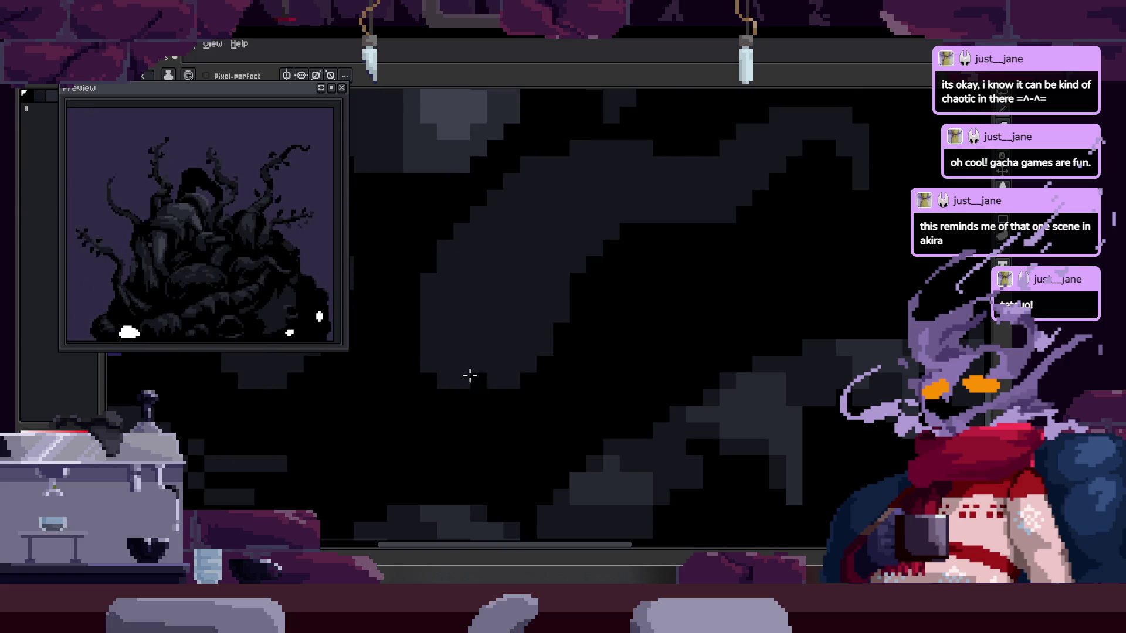
scroll(464, 366, down, 2)
scroll(506, 347, up, 4)
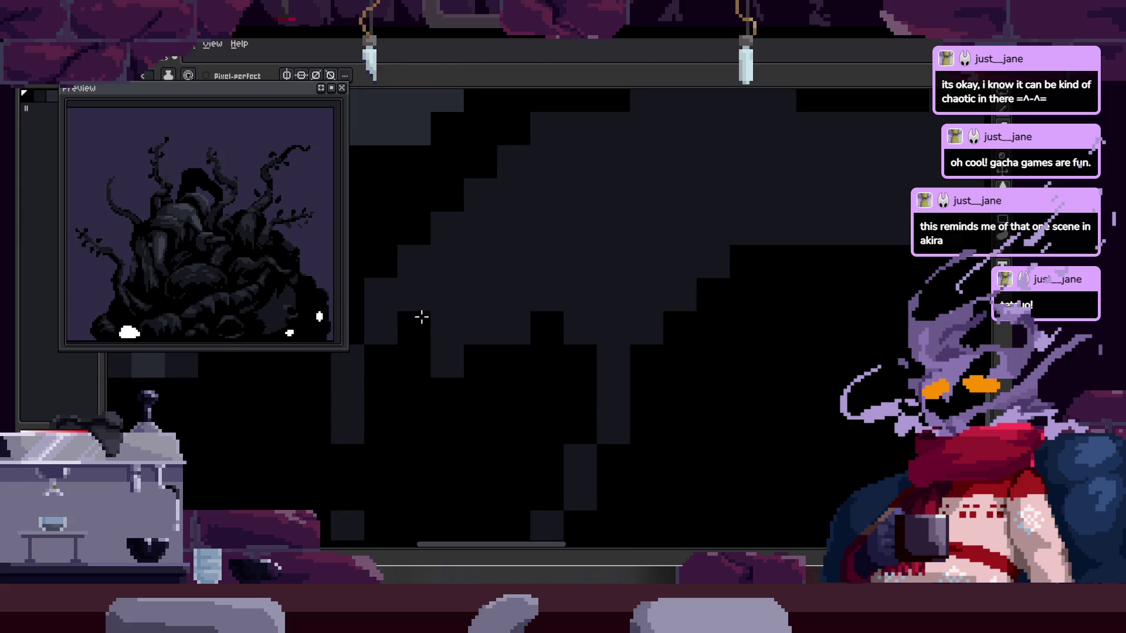
scroll(422, 317, down, 3)
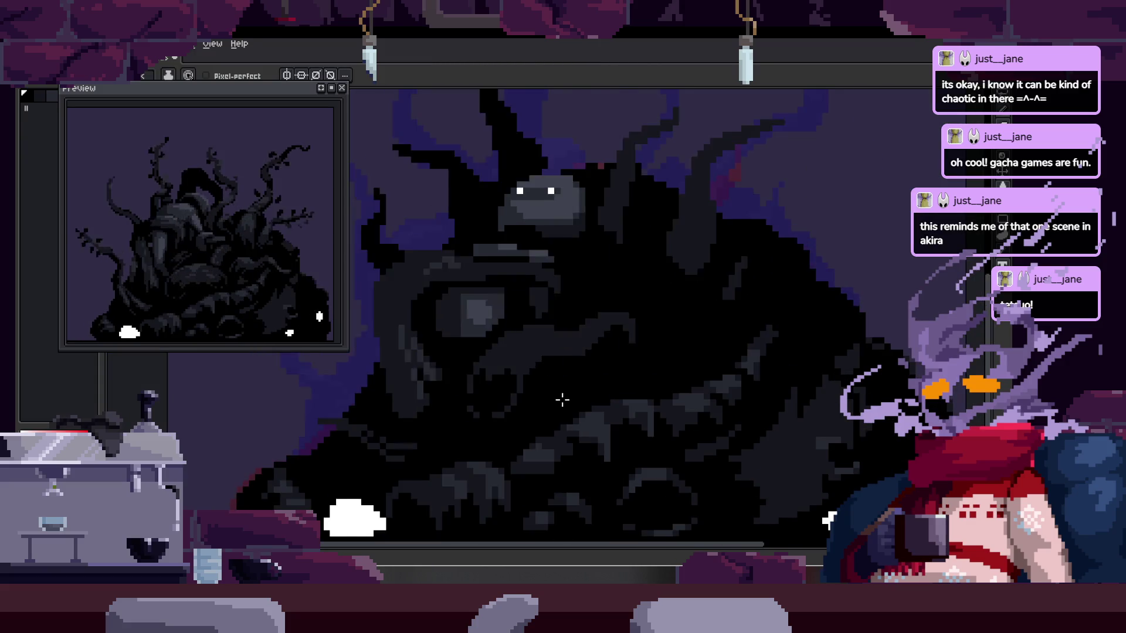
scroll(485, 411, up, 3)
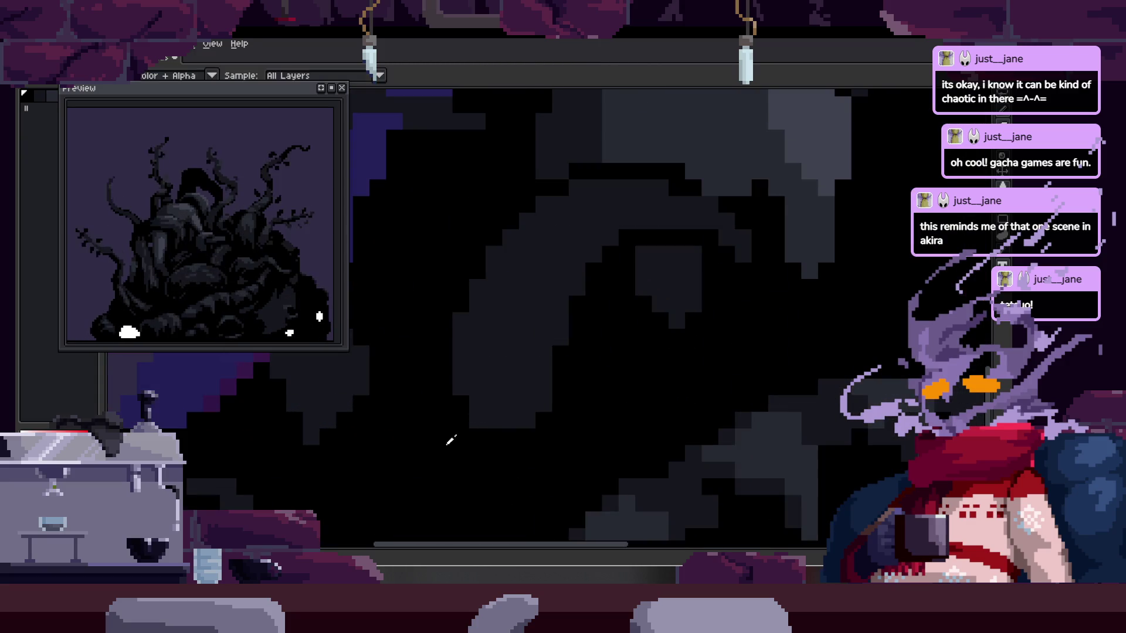
scroll(483, 354, up, 2)
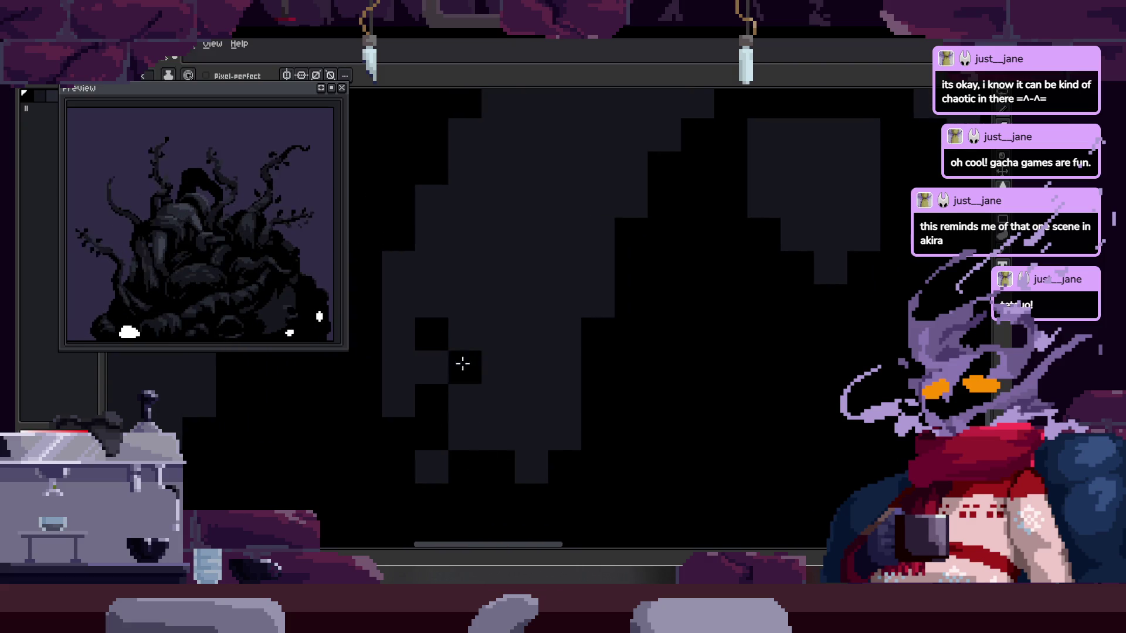
scroll(522, 351, right, 2)
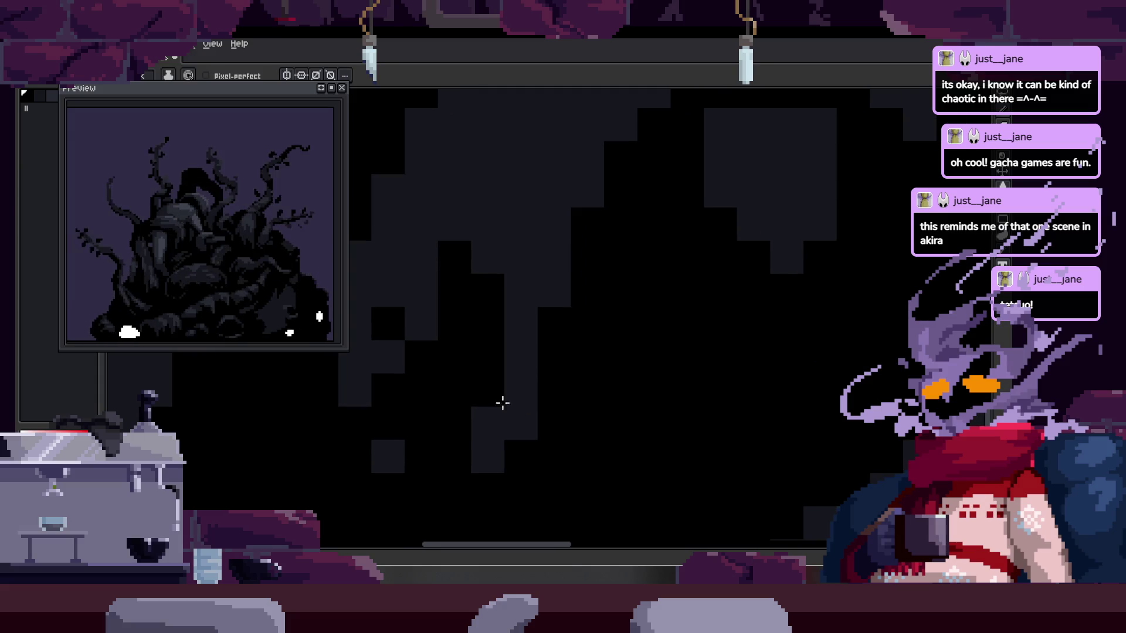
scroll(534, 362, down, 3)
scroll(587, 381, up, 5)
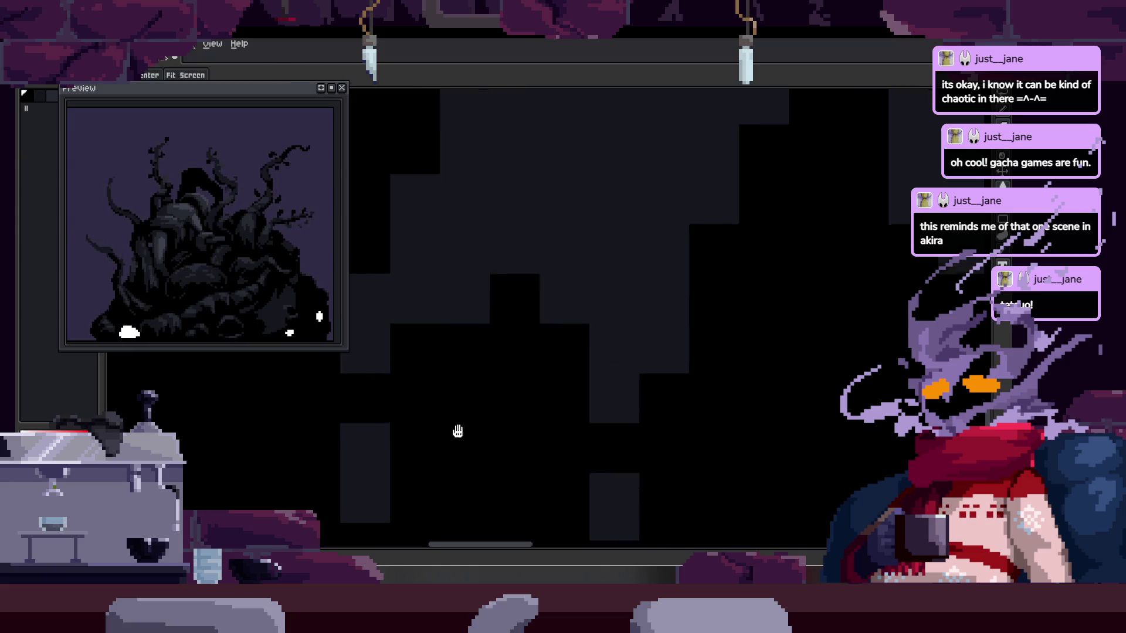
scroll(516, 352, down, 2)
key(i)
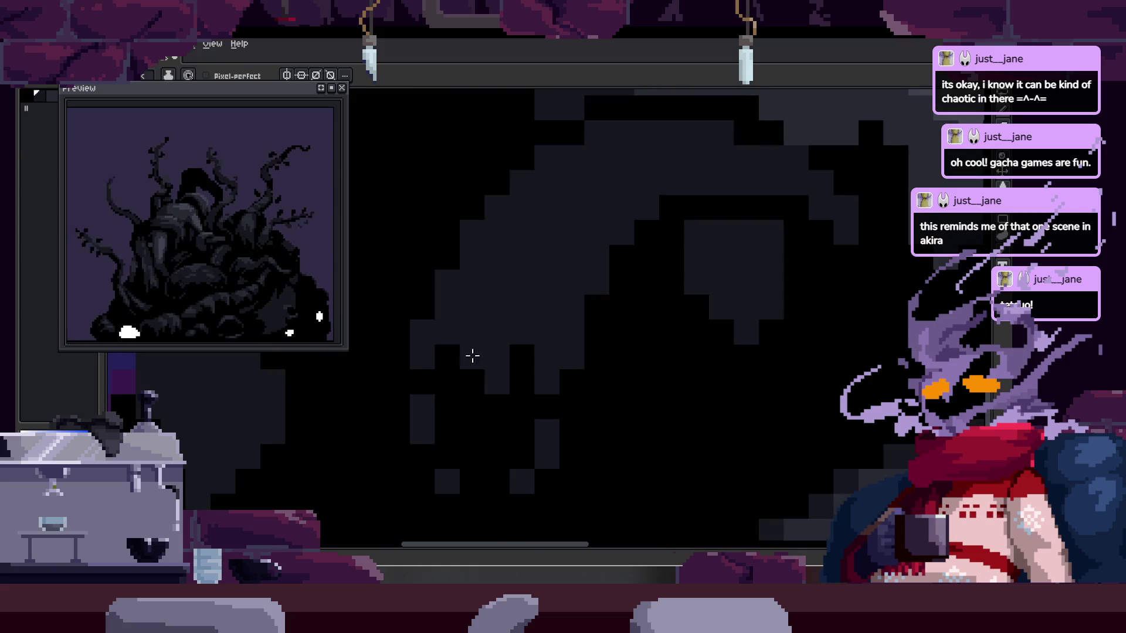
scroll(553, 402, down, 3)
scroll(611, 402, down, 1)
key(Tab)
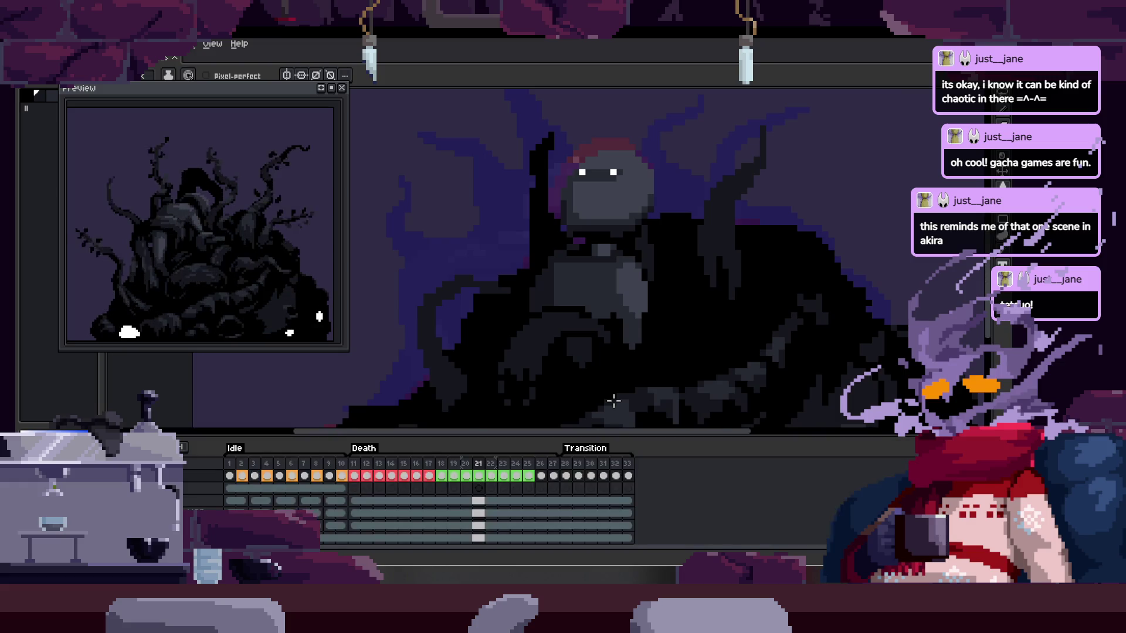
- Hide the timeline and zoom in to inspect the tentacle death frames up close
key(Tab)
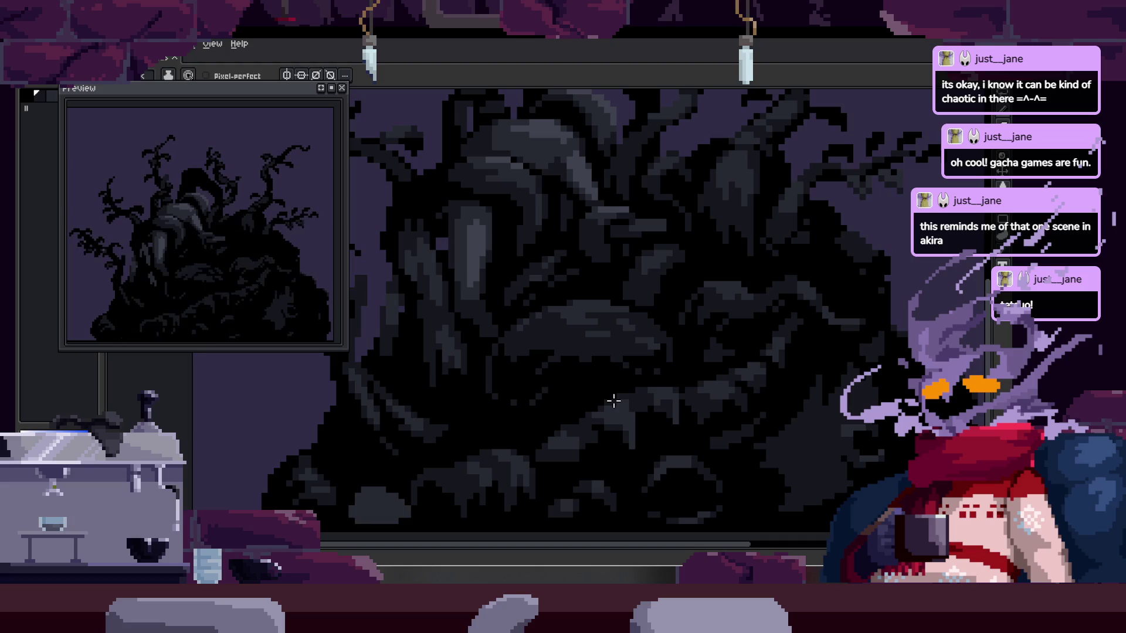
scroll(603, 339, up, 3)
key(m)
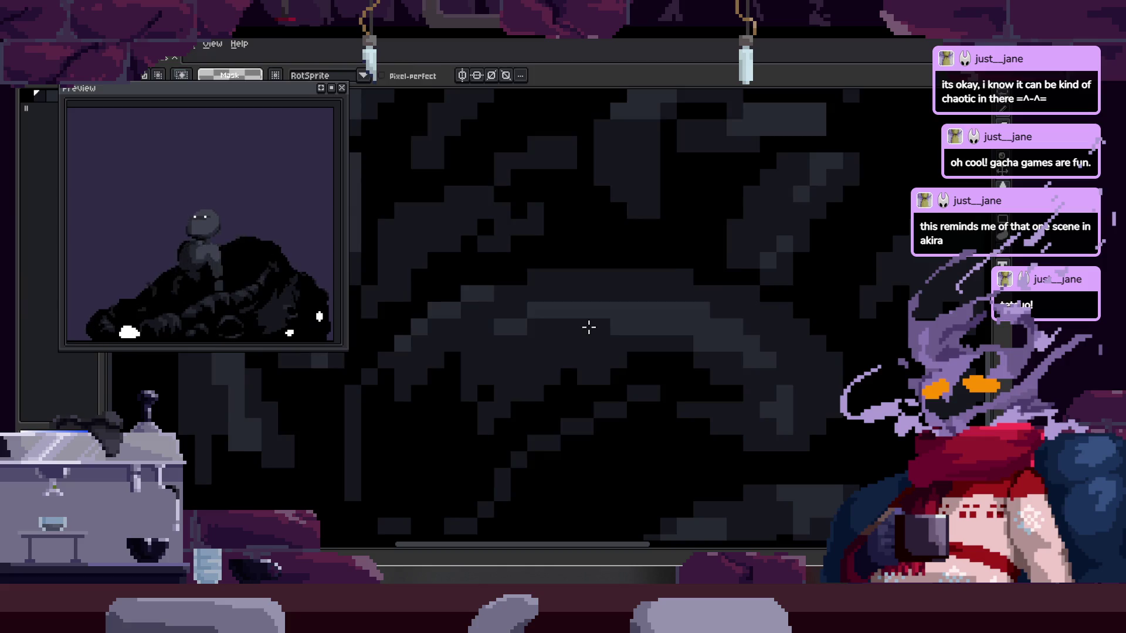
key(i)
scroll(573, 284, up, 2)
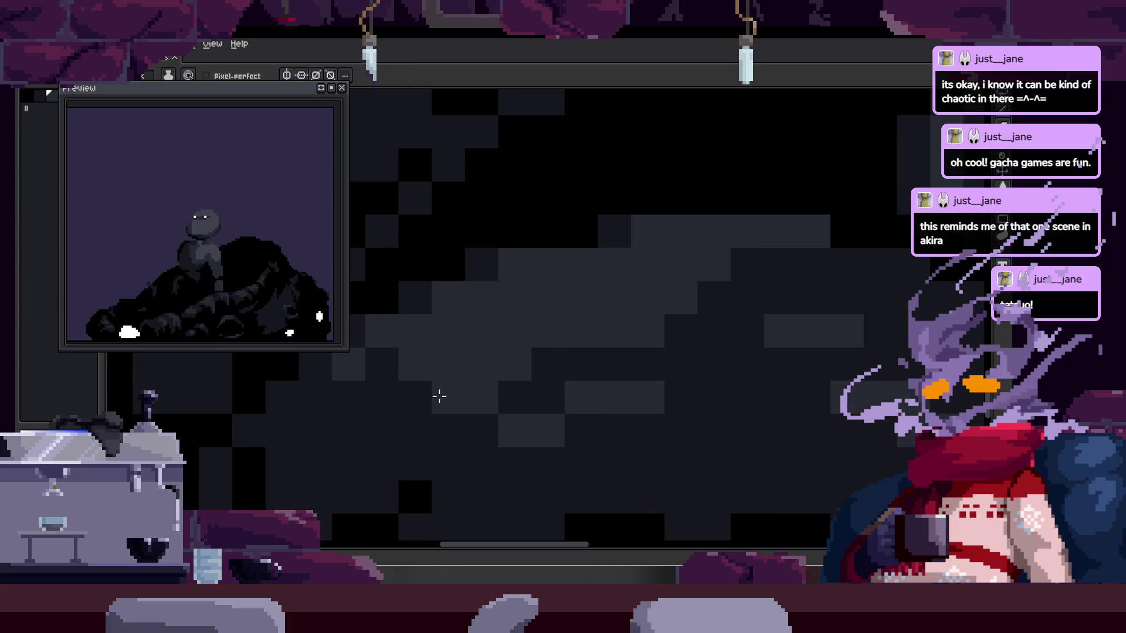
key(h)
scroll(696, 357, down, 2)
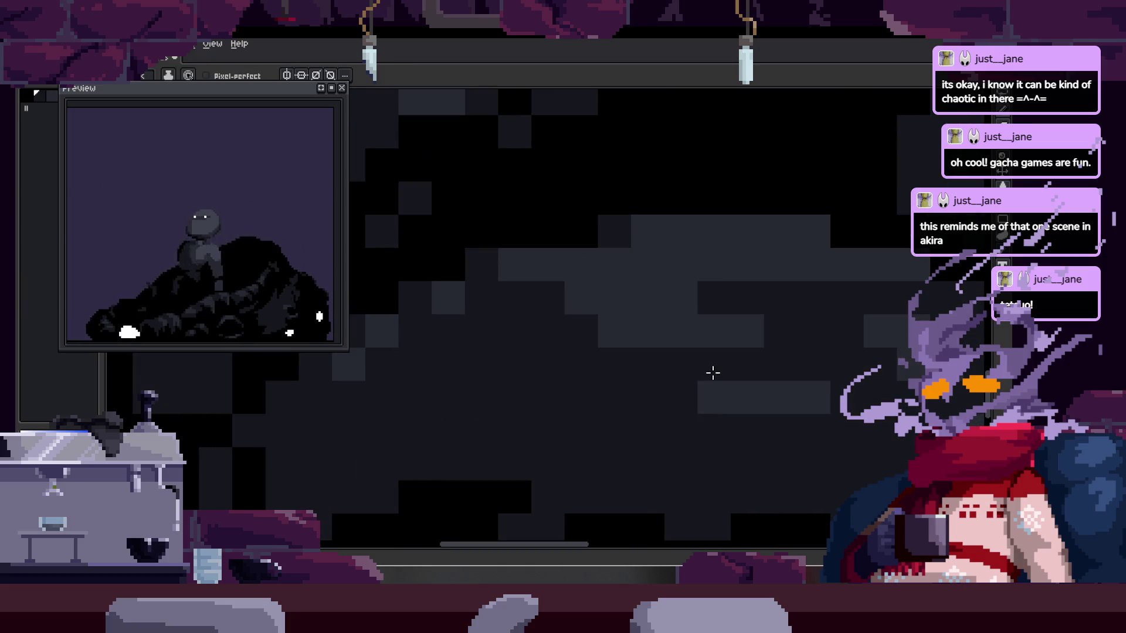
key(b)
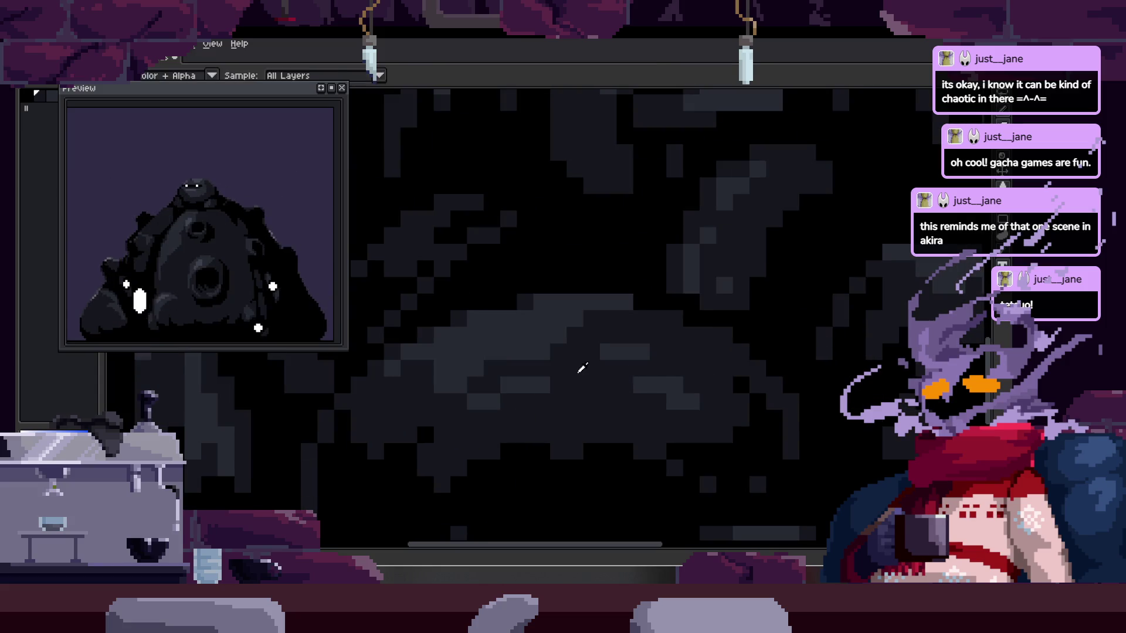
scroll(460, 334, up, 2)
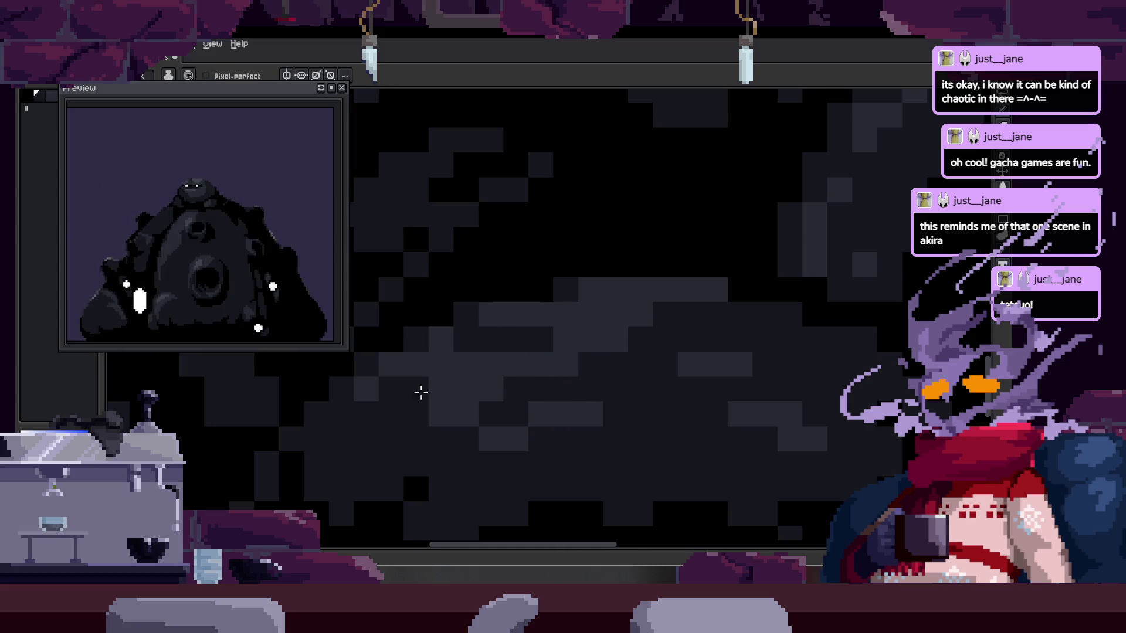
scroll(573, 418, down, 2)
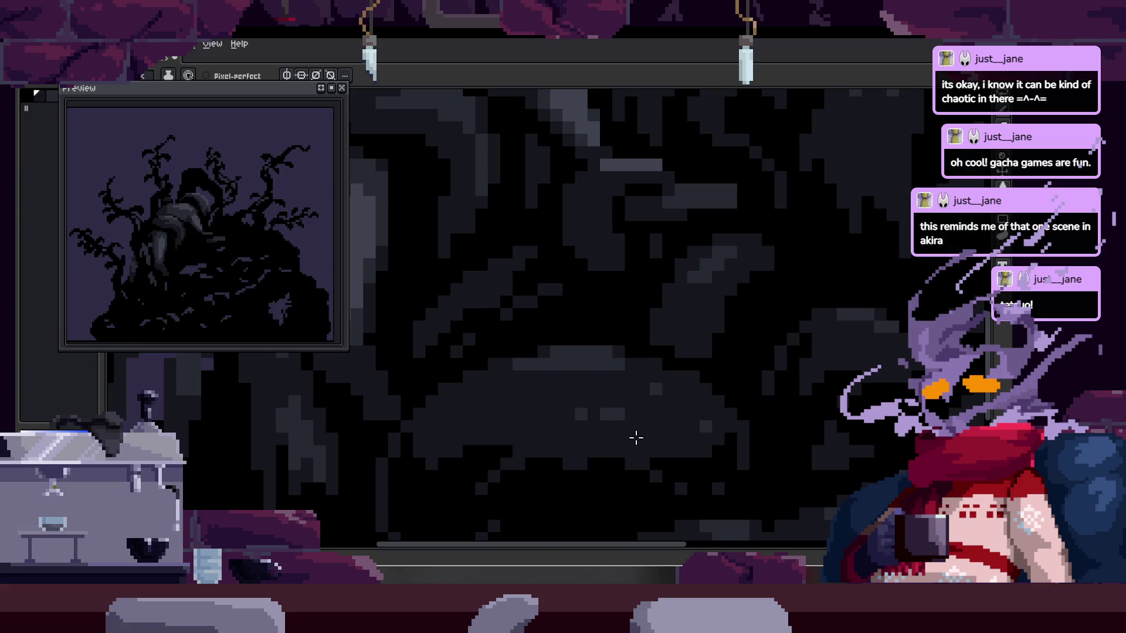
scroll(637, 438, down, 3)
- Pan around the enlarged canvas to check the rest of the death frames, then show the timeline
key(Tab)
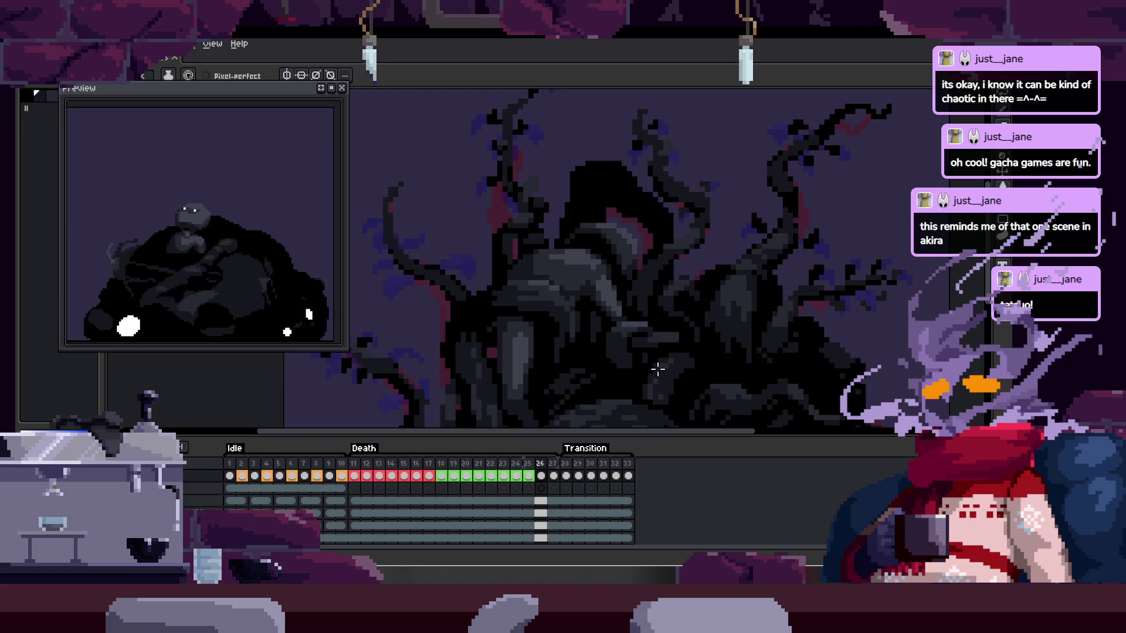
key(Tab)
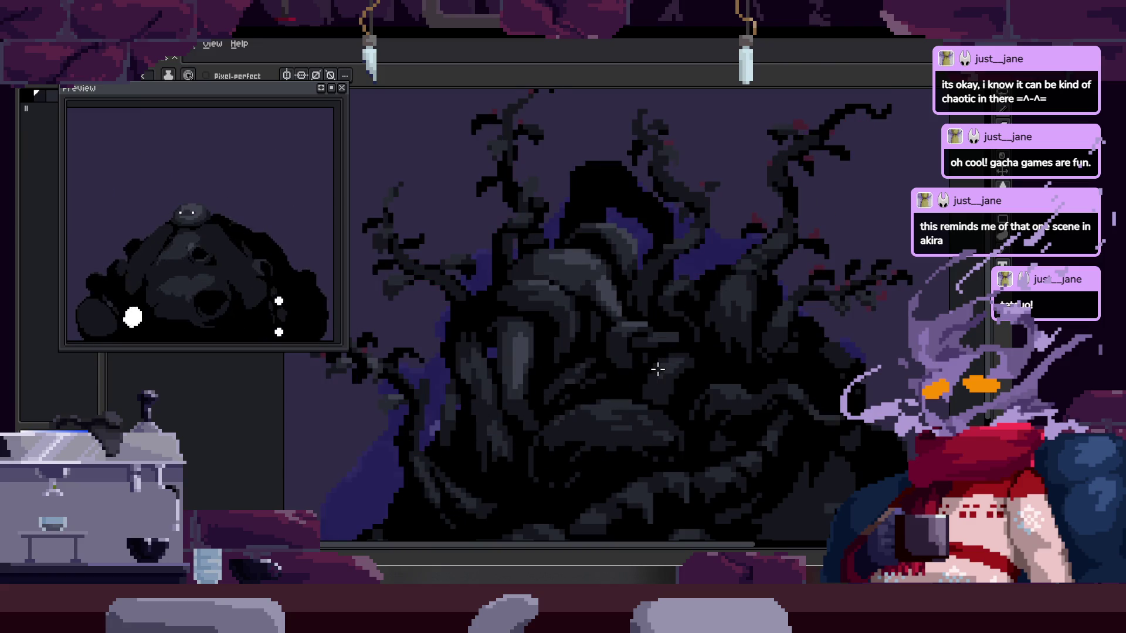
scroll(614, 410, up, 2)
key(m)
scroll(616, 435, up, 3)
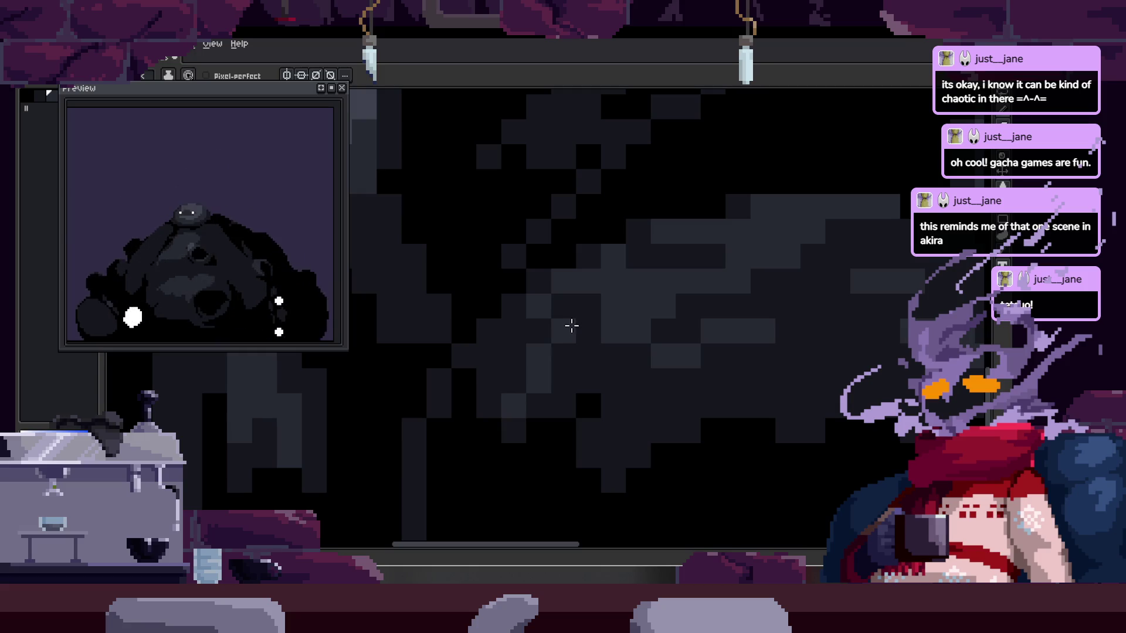
key(i)
key(b)
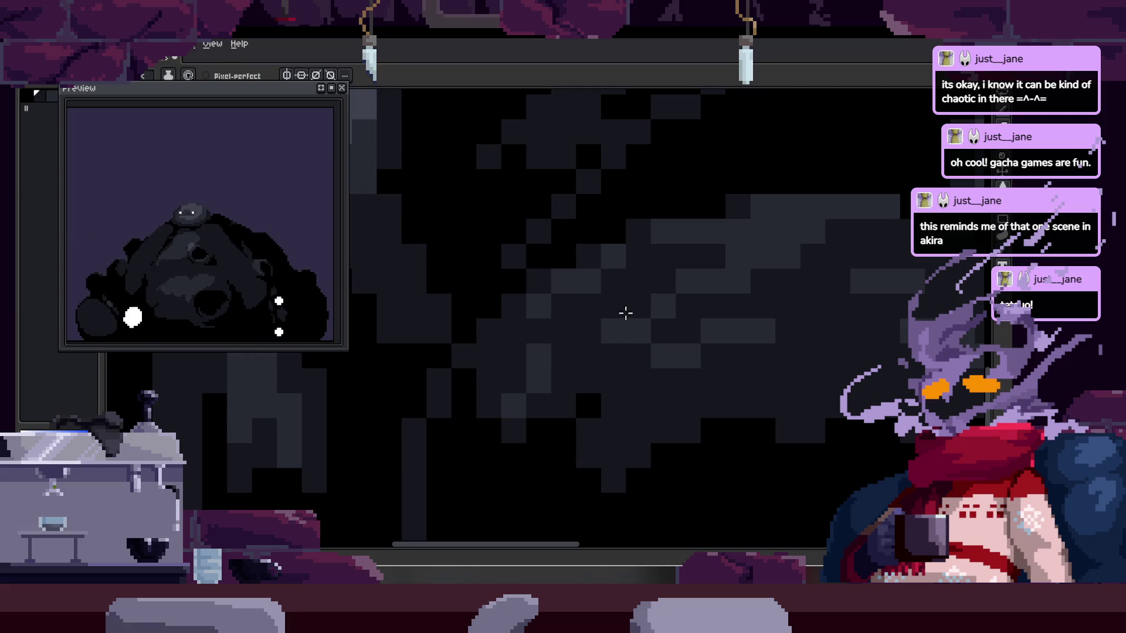
drag(794, 427, 661, 272)
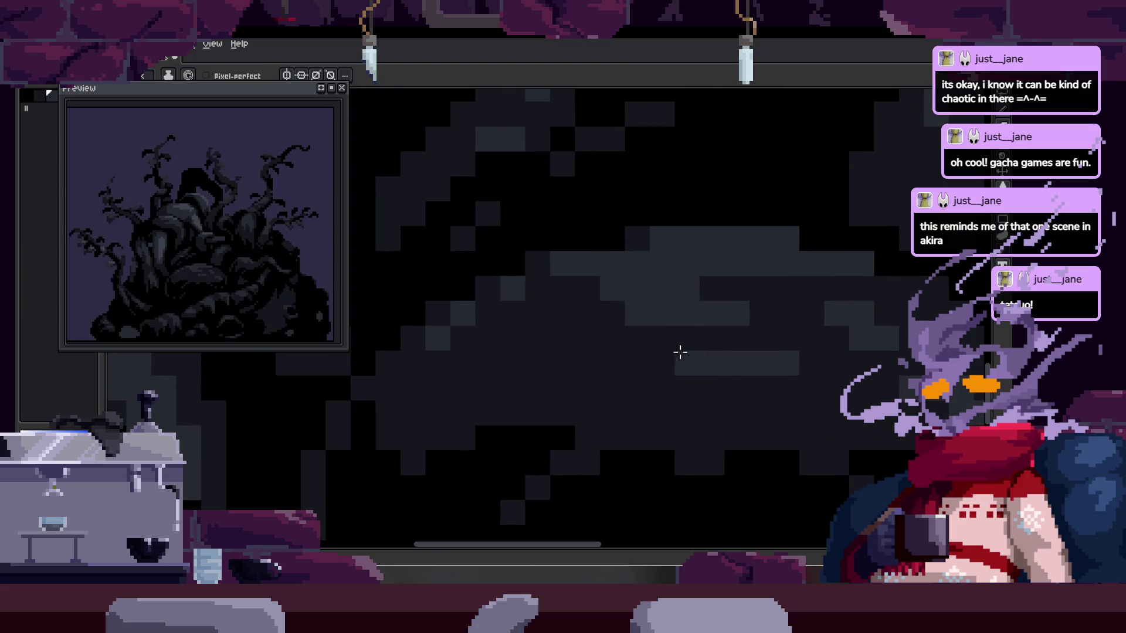
drag(689, 352, 588, 355)
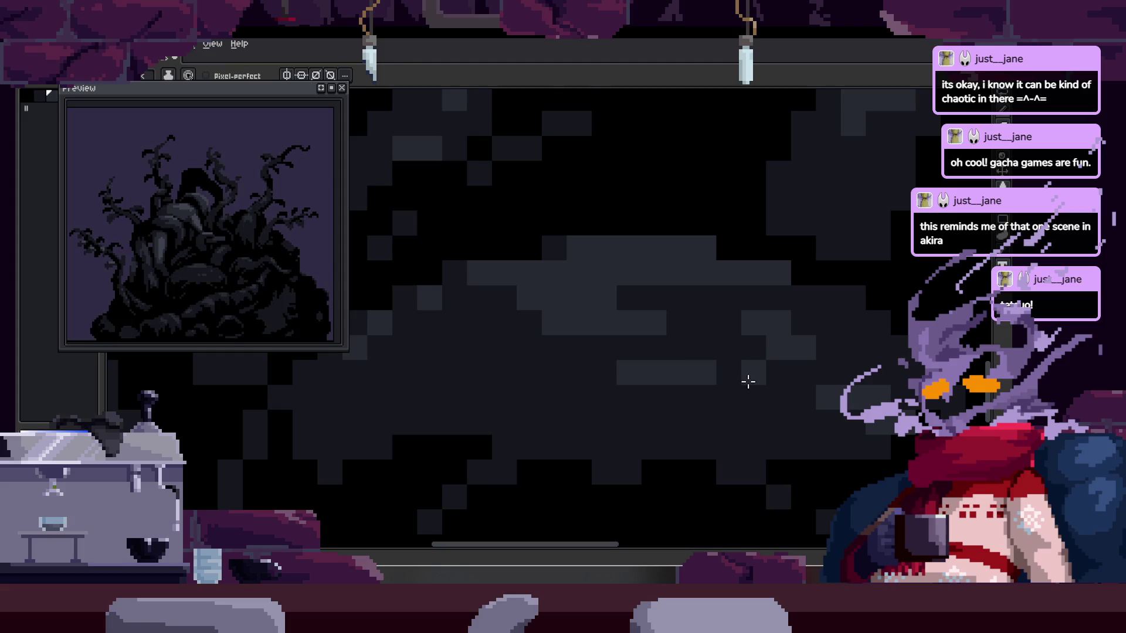
scroll(756, 366, down, 5)
key(Tab)
scroll(777, 356, up, 2)
- Step back to frame 27, save the sprite, and bring the OBS window over the editor
key(comma)
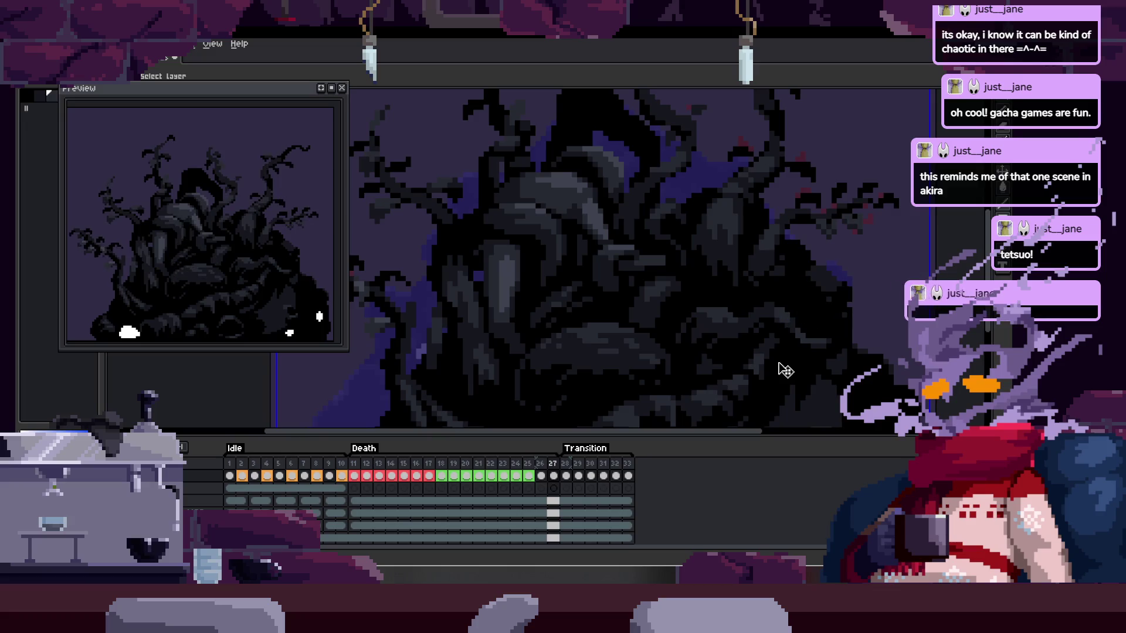
key(b)
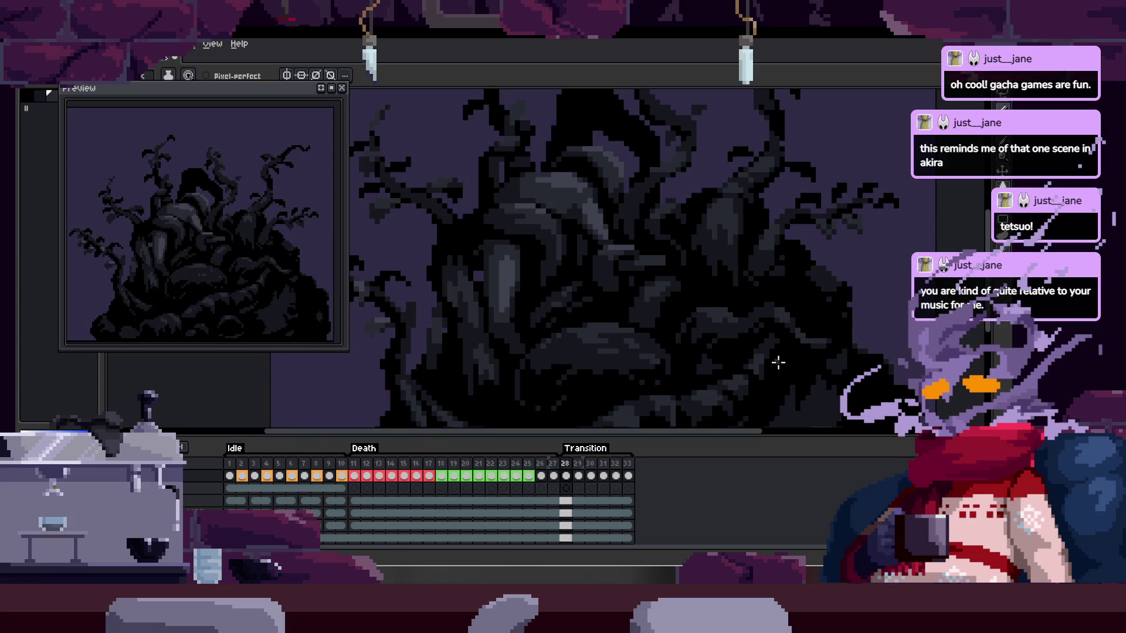
scroll(558, 407, up, 3)
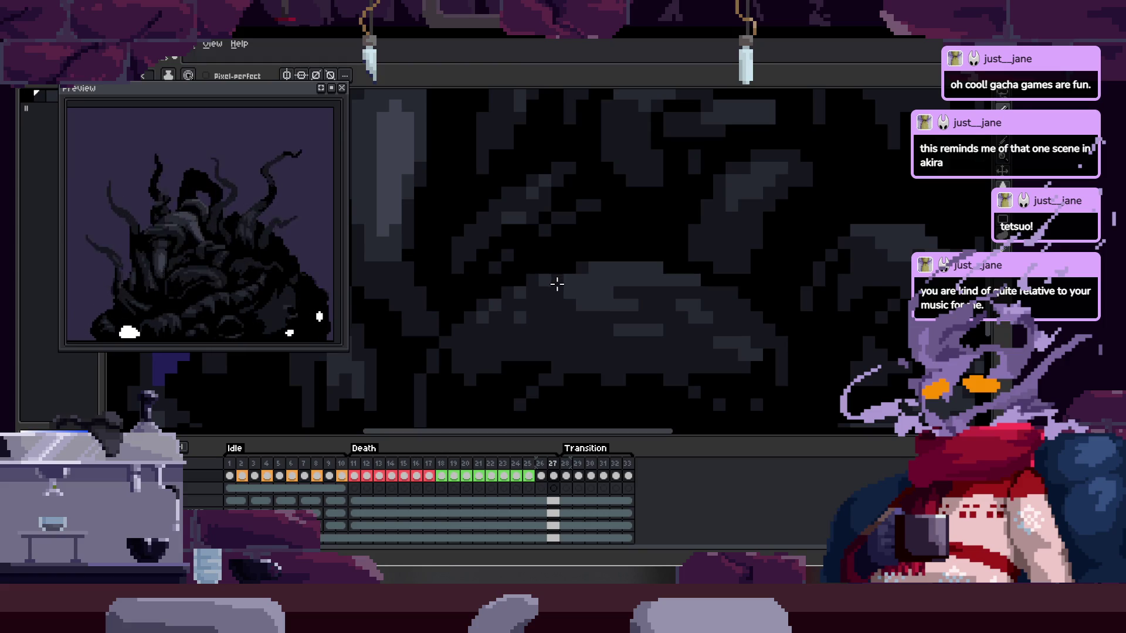
key(ctrl+s)
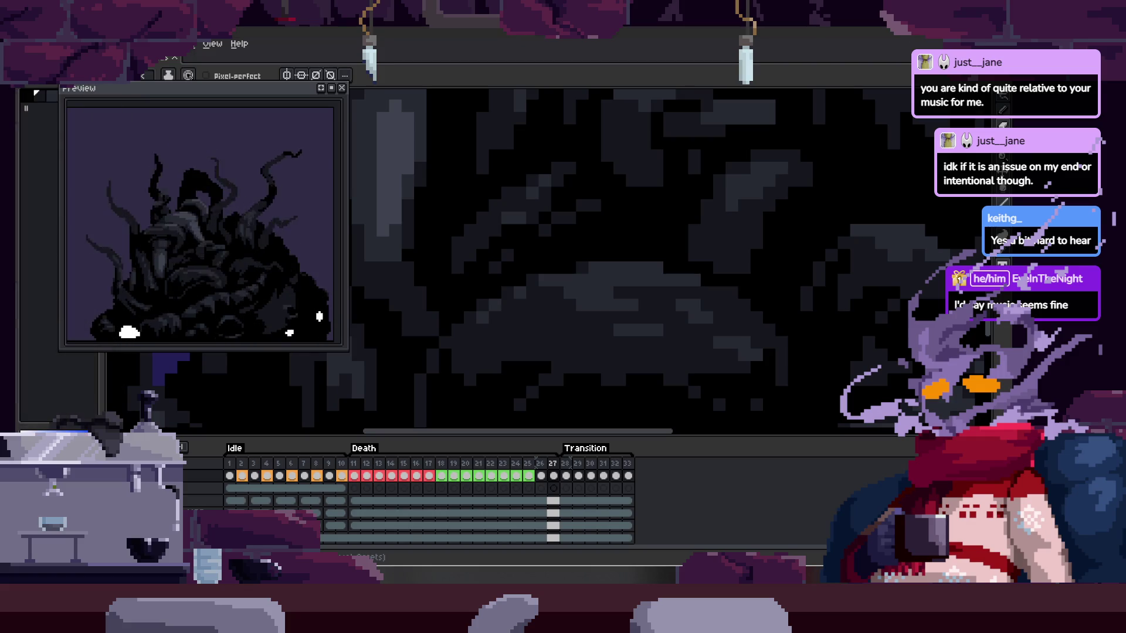
mouse_move(3, 88)
mouse_down()
mouse_move(233, 86)
mouse_move(272, 106)
mouse_move(572, 92)
mouse_up()
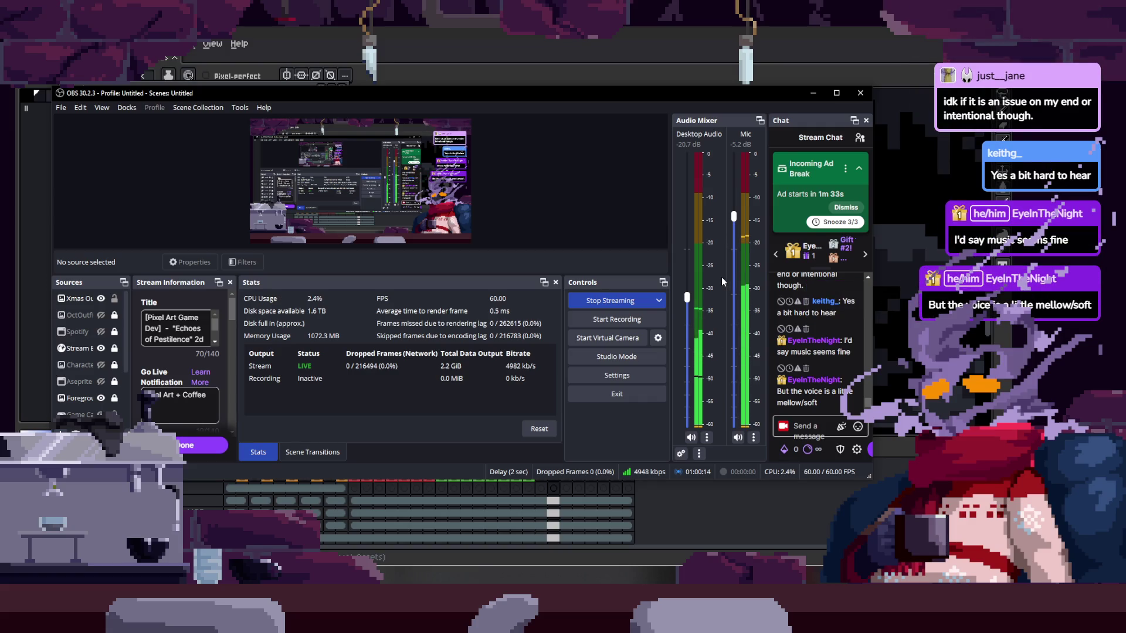
- Drag the OBS window far to the left, uncovering the Aseprite canvas
mouse_move(699, 97)
mouse_down()
mouse_move(3, 119)
mouse_move(742, 102)
mouse_move(0, 101)
mouse_up()
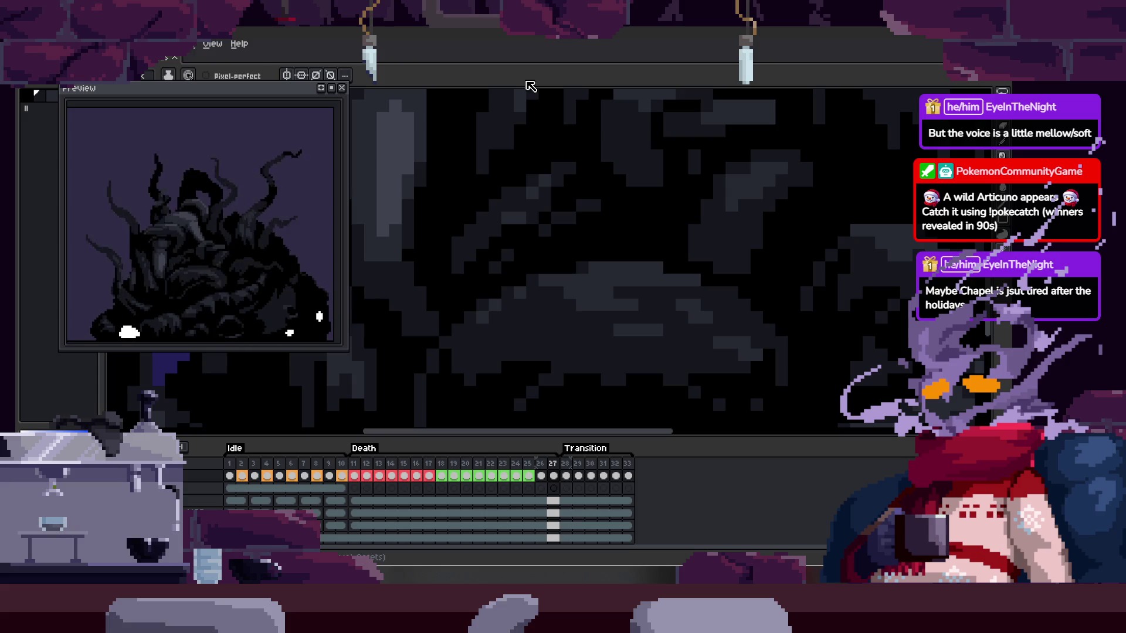
- Zoom in on the top of the sprite and paint a small solid black blob there
scroll(598, 245, down, 2)
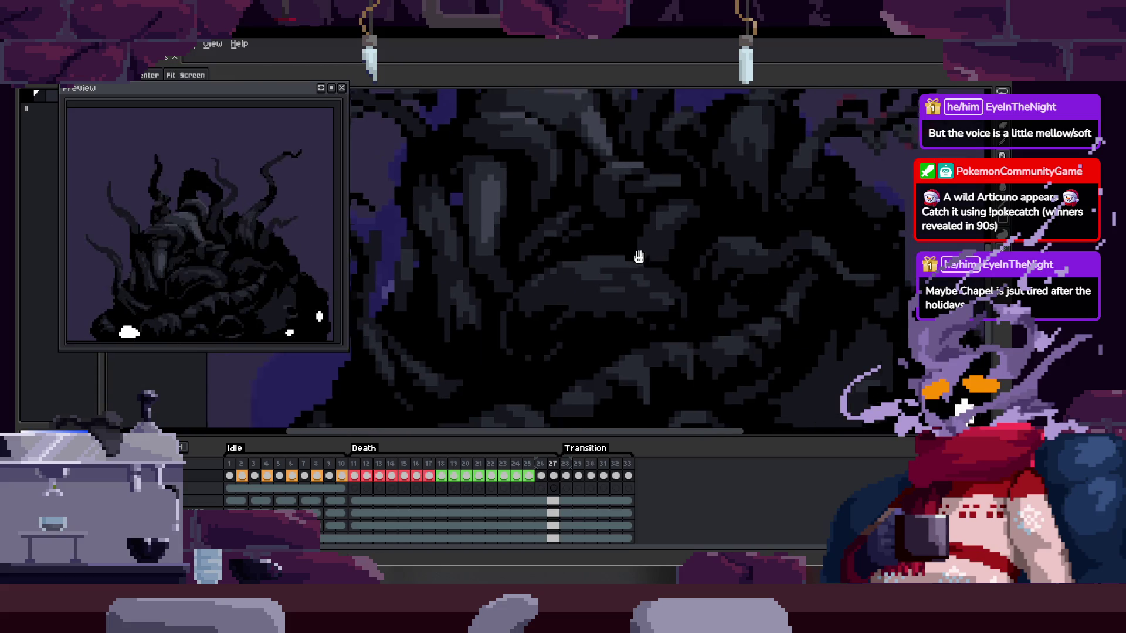
scroll(623, 269, up, 1)
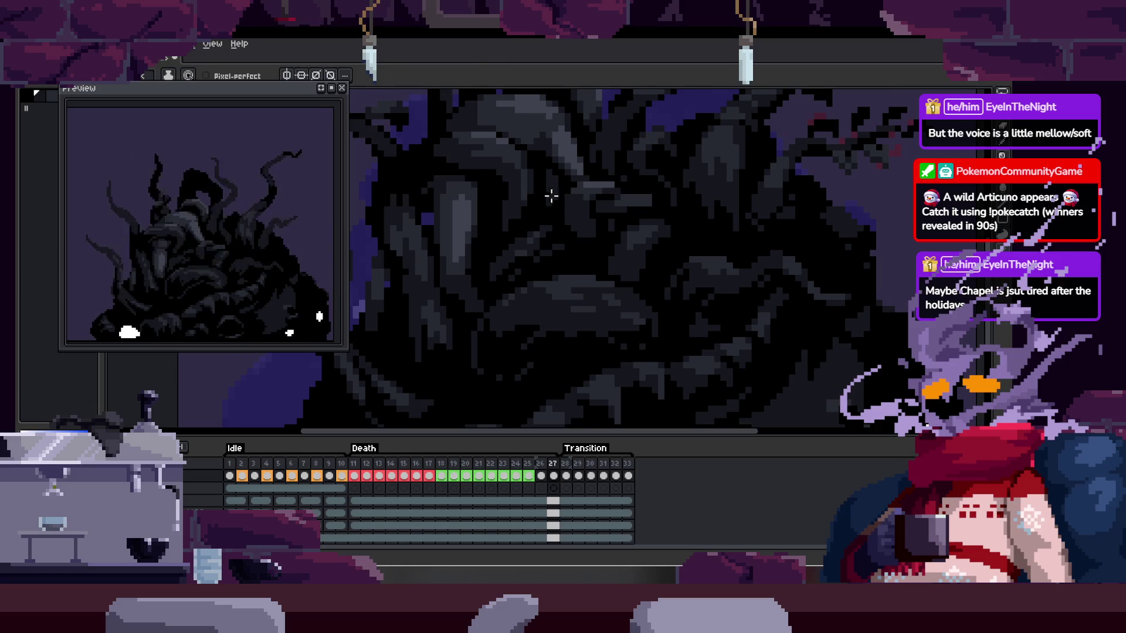
scroll(557, 196, down, 2)
scroll(526, 201, up, 2)
drag(495, 201, 477, 315)
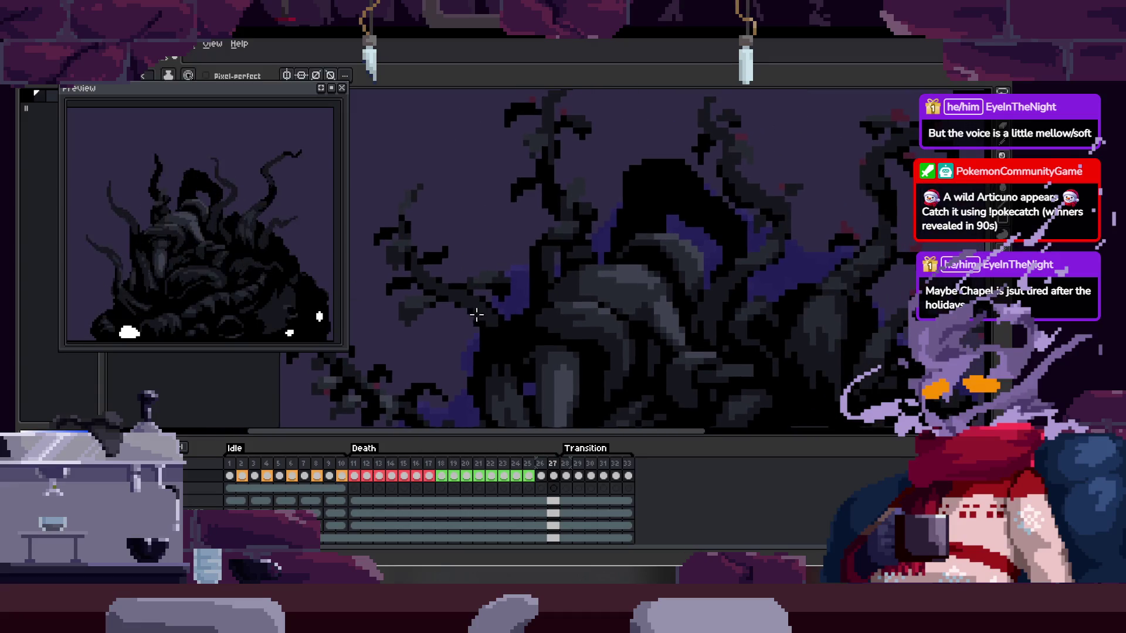
scroll(477, 315, down, 2)
scroll(516, 322, up, 5)
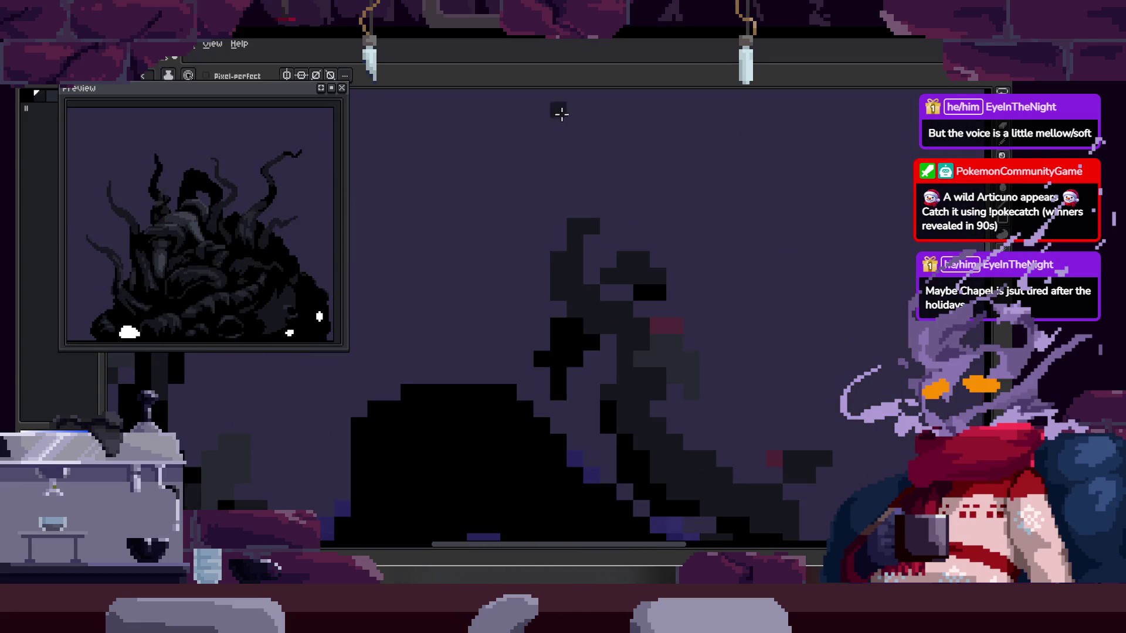
scroll(578, 372, up, 5)
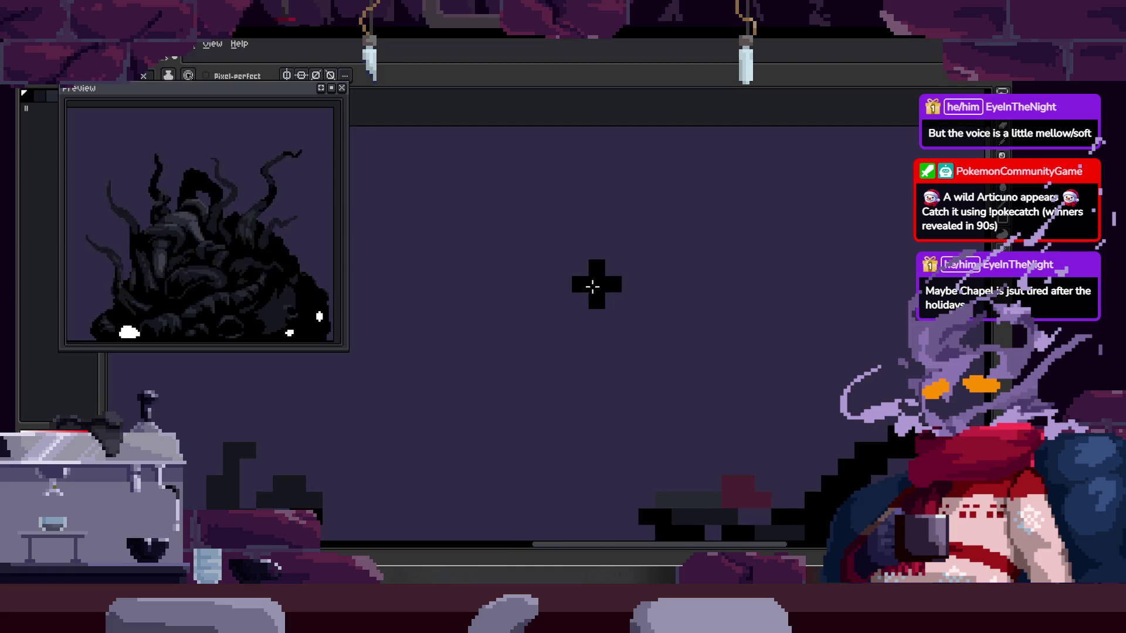
mouse_move(585, 272)
mouse_down()
mouse_move(576, 231)
mouse_move(608, 251)
mouse_move(618, 296)
mouse_move(605, 274)
mouse_up()
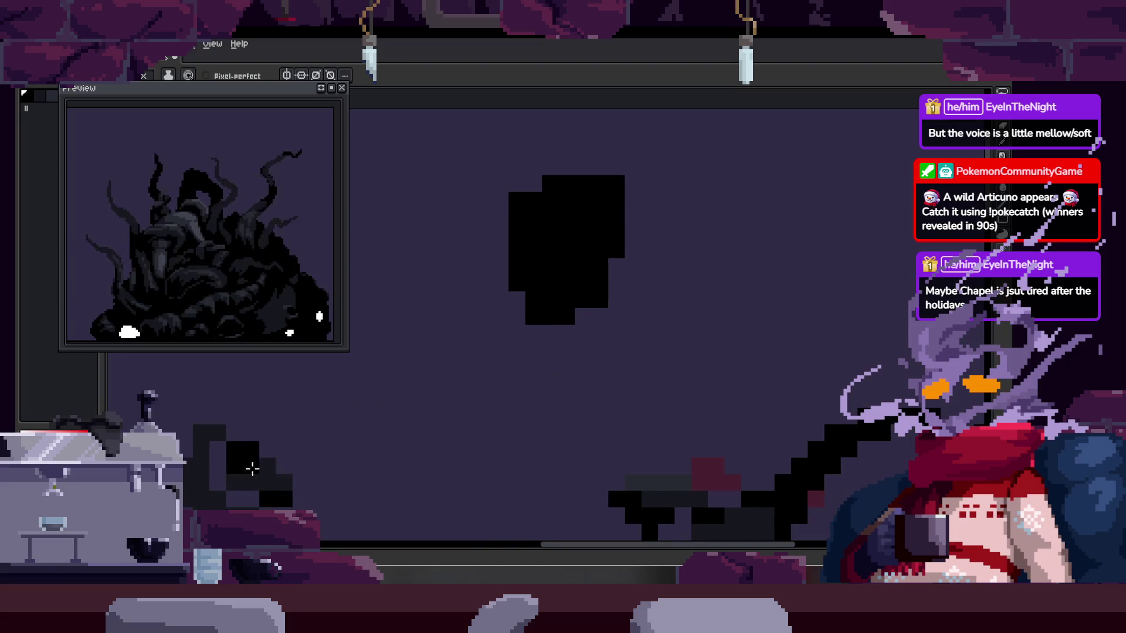
- Outline the blob's right and left sides with a white curve
scroll(633, 247, up, 2)
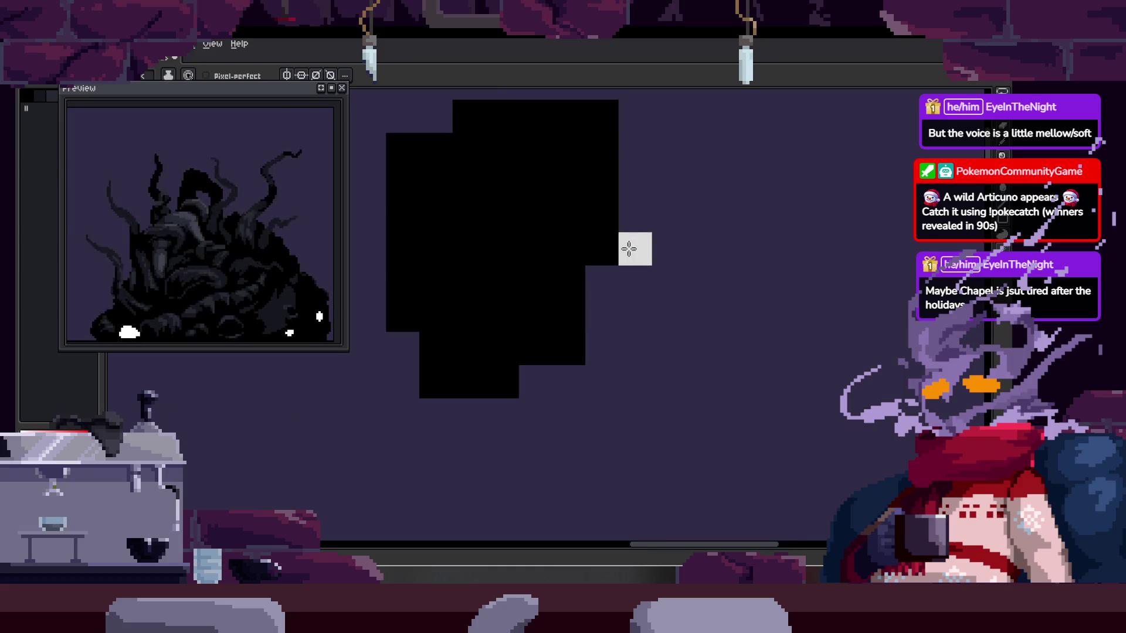
drag(540, 282, 669, 284)
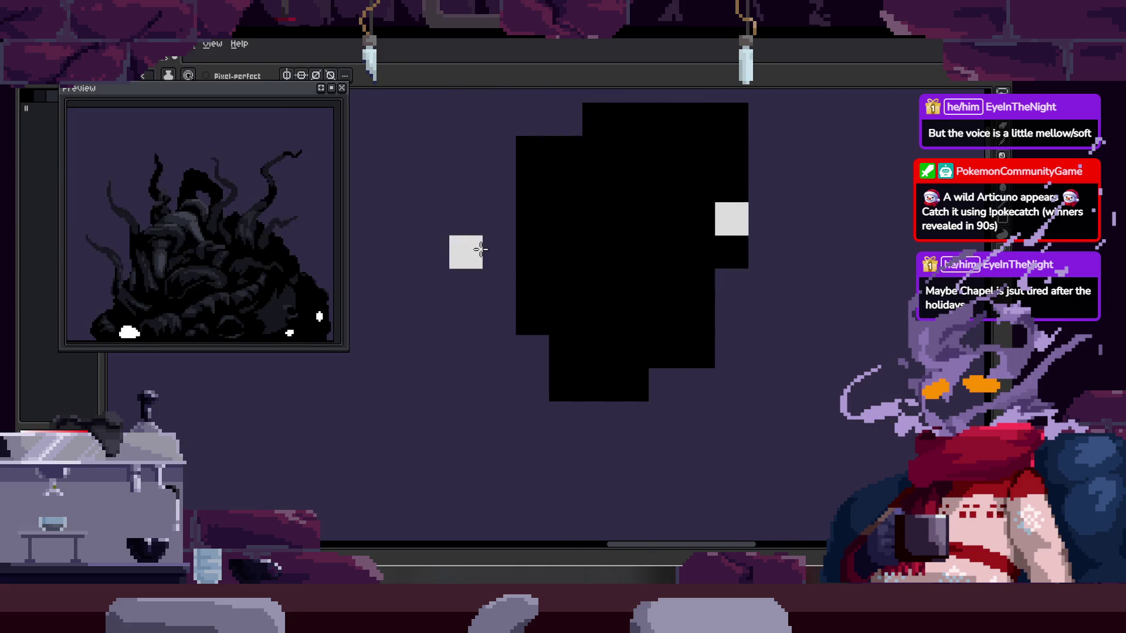
mouse_move(739, 272)
mouse_down()
mouse_move(693, 142)
mouse_move(684, 171)
mouse_move(709, 403)
mouse_move(519, 525)
mouse_up()
mouse_move(436, 222)
mouse_down()
mouse_move(352, 364)
mouse_move(510, 477)
mouse_up()
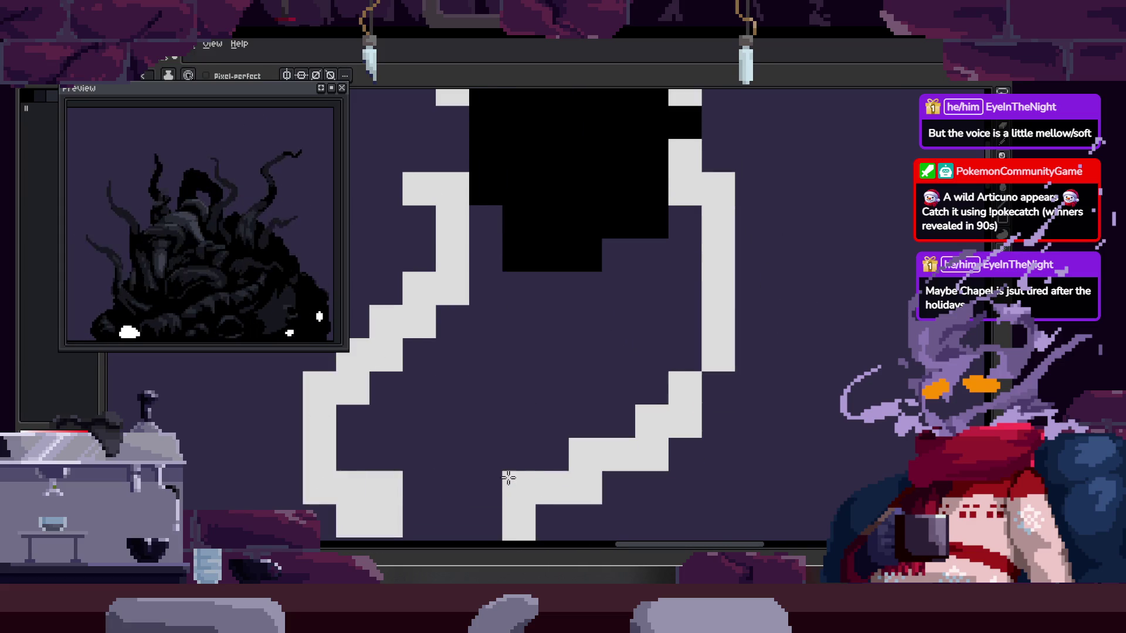
- Erase stray pixels around the white outline, including one beside the column top
key(e)
mouse_move(414, 269)
mouse_down()
mouse_move(346, 324)
mouse_move(352, 397)
mouse_move(684, 334)
mouse_move(475, 408)
mouse_move(620, 340)
mouse_move(653, 307)
mouse_up()
key(b)
scroll(521, 363, down, 2)
scroll(503, 352, up, 1)
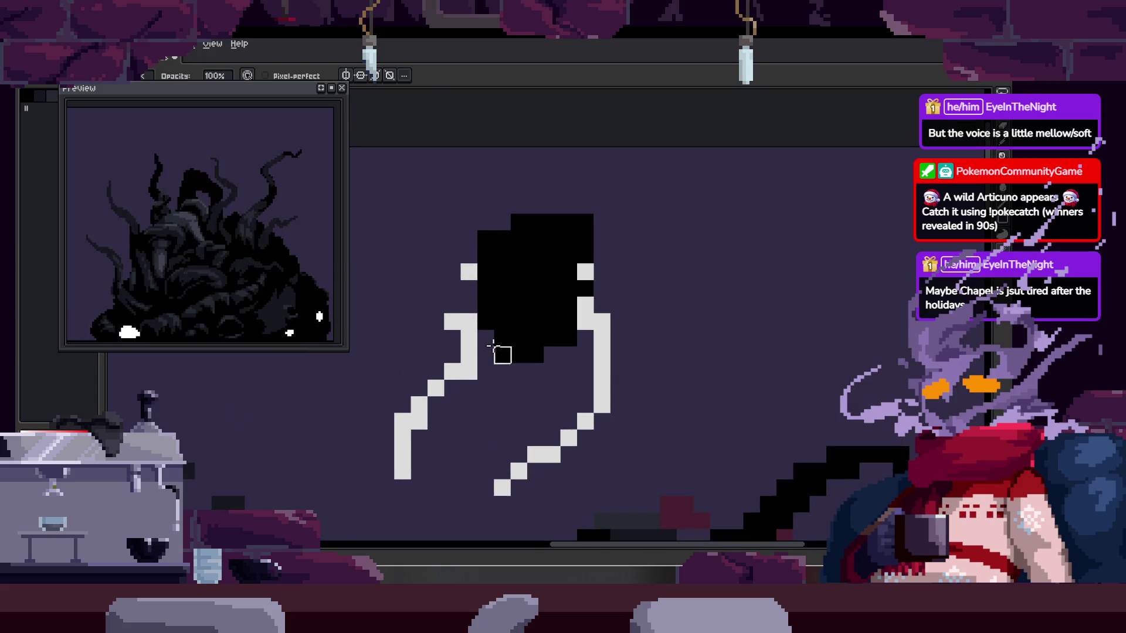
scroll(469, 325, up, 2)
right_click(444, 312)
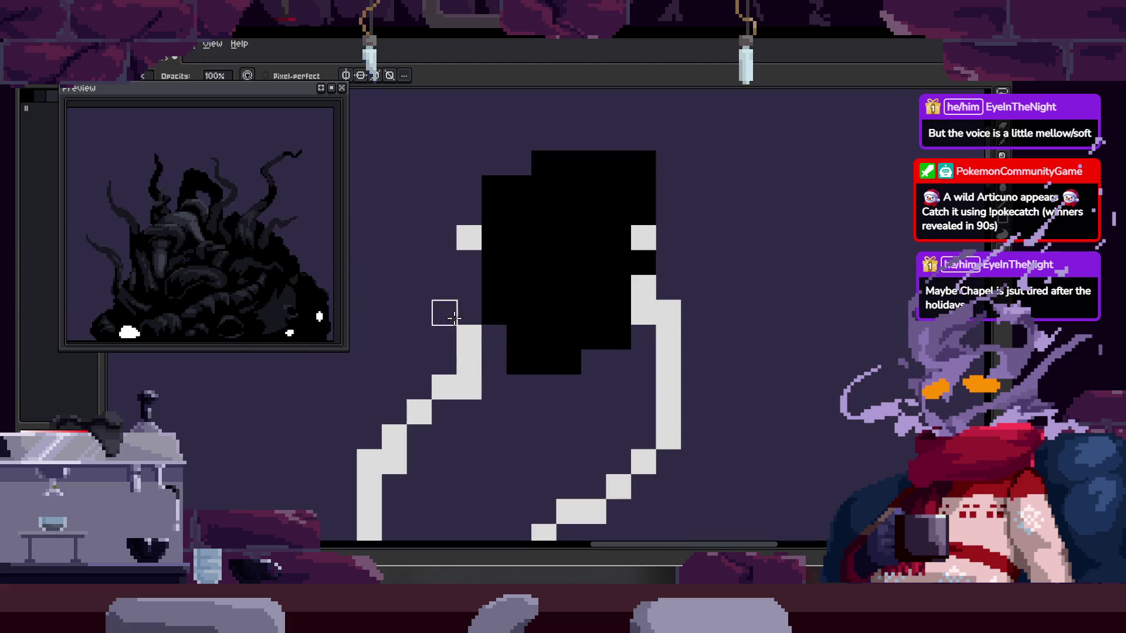
- Paint a blocky white shape: a short column extended right and down, plus one extra pixel
scroll(566, 360, down, 1)
scroll(635, 361, up, 1)
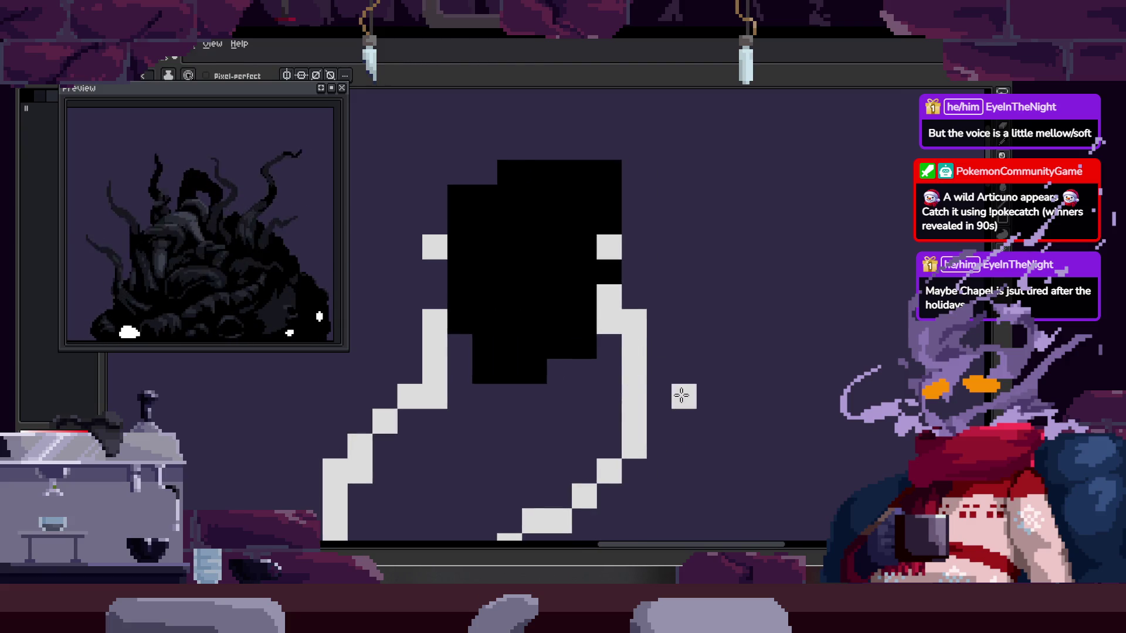
drag(733, 346, 729, 347)
key(b)
scroll(729, 346, up, 2)
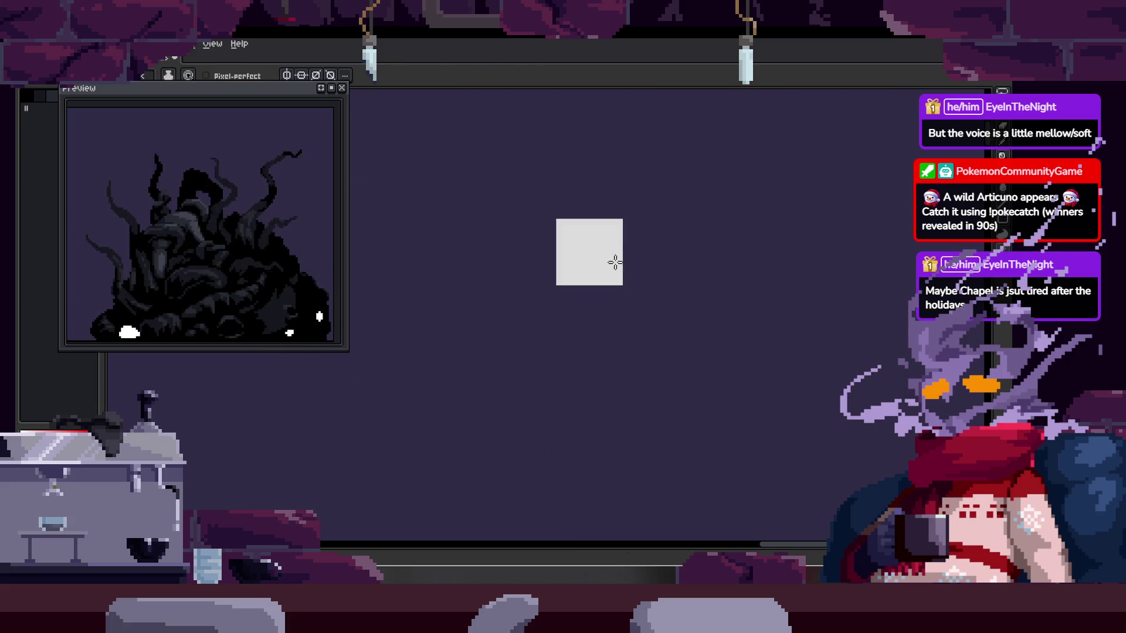
drag(616, 258, 590, 319)
mouse_move(598, 204)
mouse_down()
mouse_move(649, 322)
mouse_move(697, 314)
mouse_up()
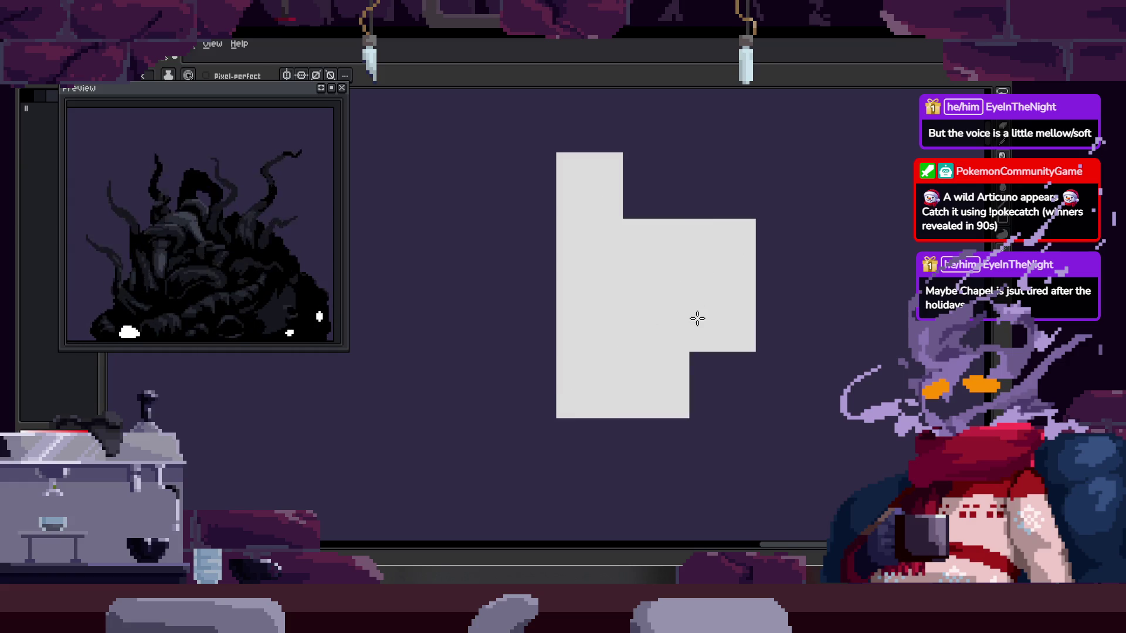
click(733, 384)
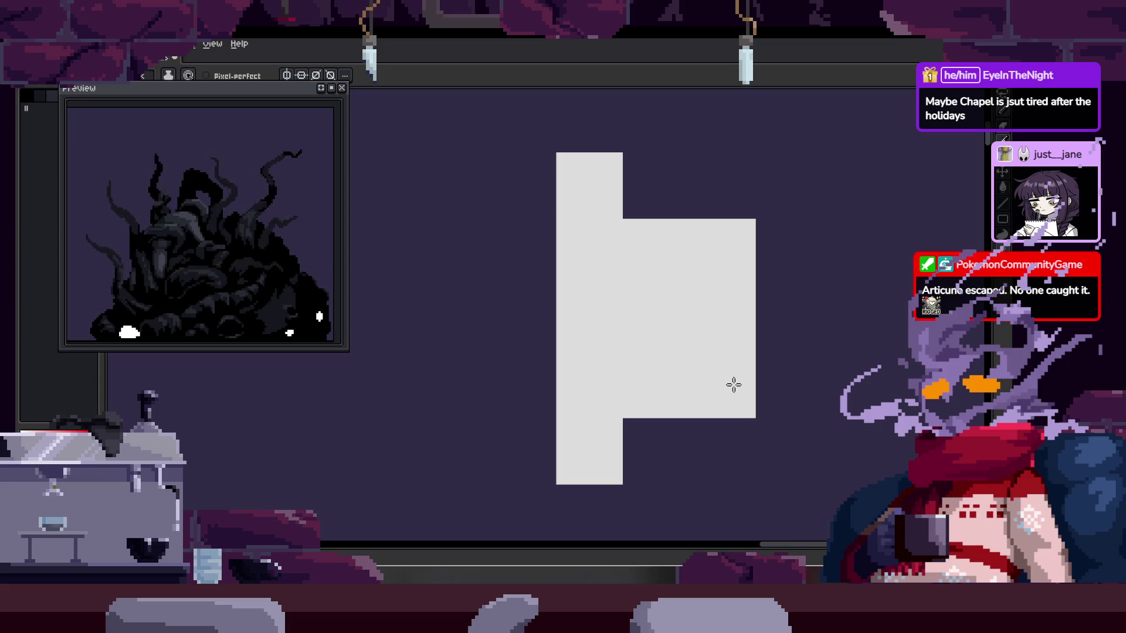
scroll(734, 386, down, 2)
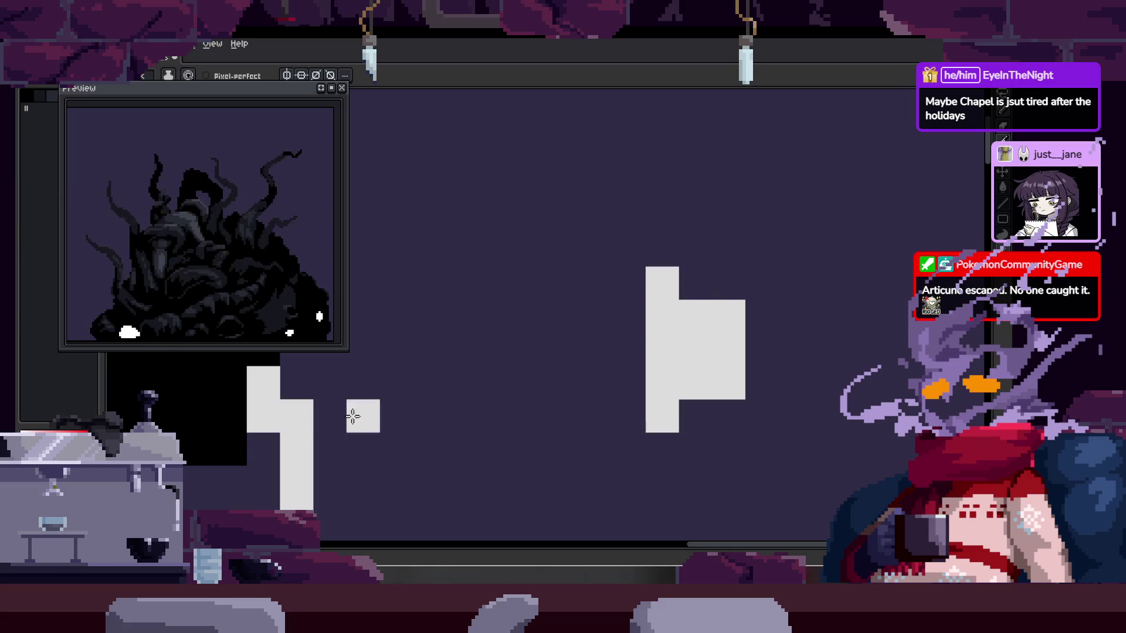
- Draw a red X over the head sketch, undo the last stroke, and paint a block of white pixels
mouse_move(529, 217)
mouse_down()
mouse_move(724, 460)
mouse_move(862, 482)
mouse_up()
drag(796, 183, 542, 490)
scroll(542, 489, down, 2)
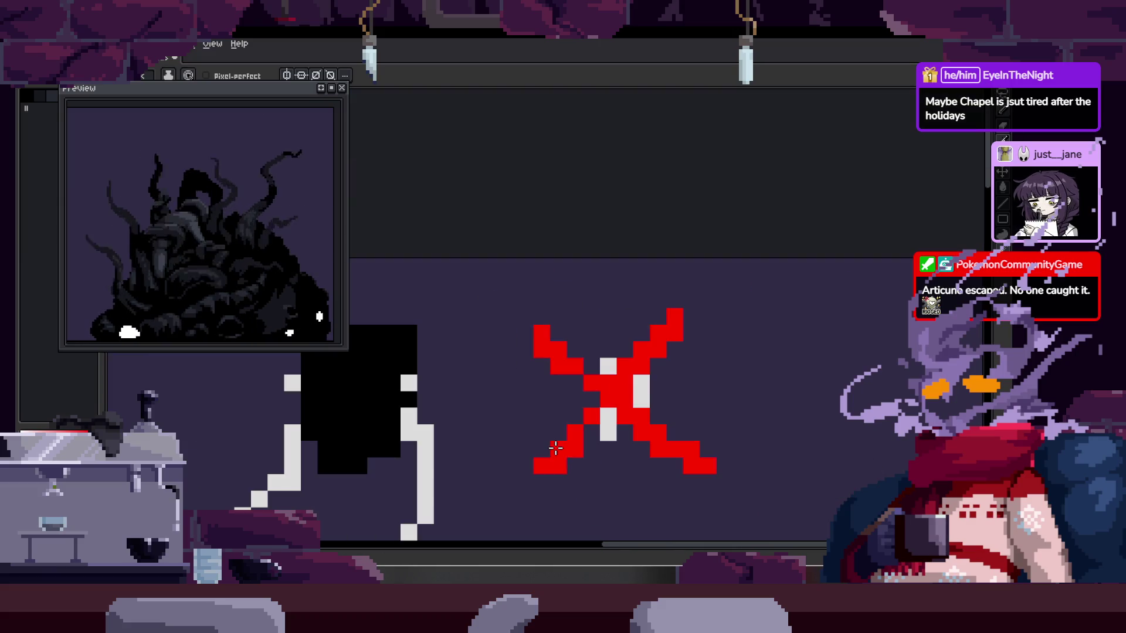
key(ctrl+z)
key(ctrl+z)
key(ctrl+z)
scroll(453, 366, up, 2)
mouse_move(453, 366)
mouse_down()
mouse_move(438, 322)
mouse_move(452, 372)
mouse_move(494, 360)
mouse_up()
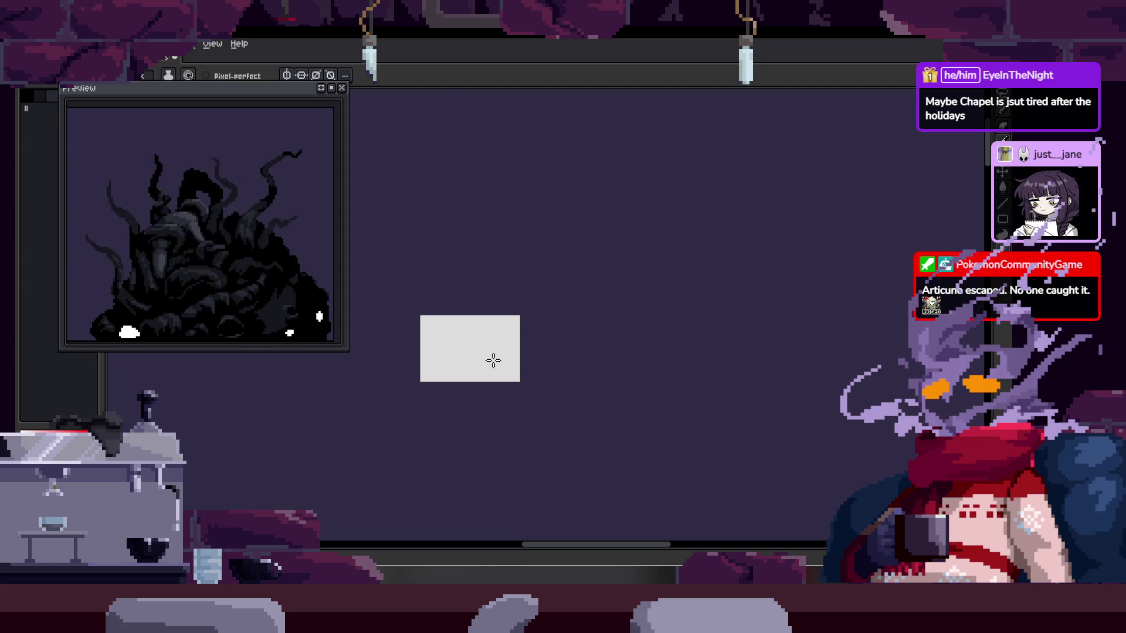
- Box-select and delete the stray white stroke, then erase leftover white pixels left of the head
key(m)
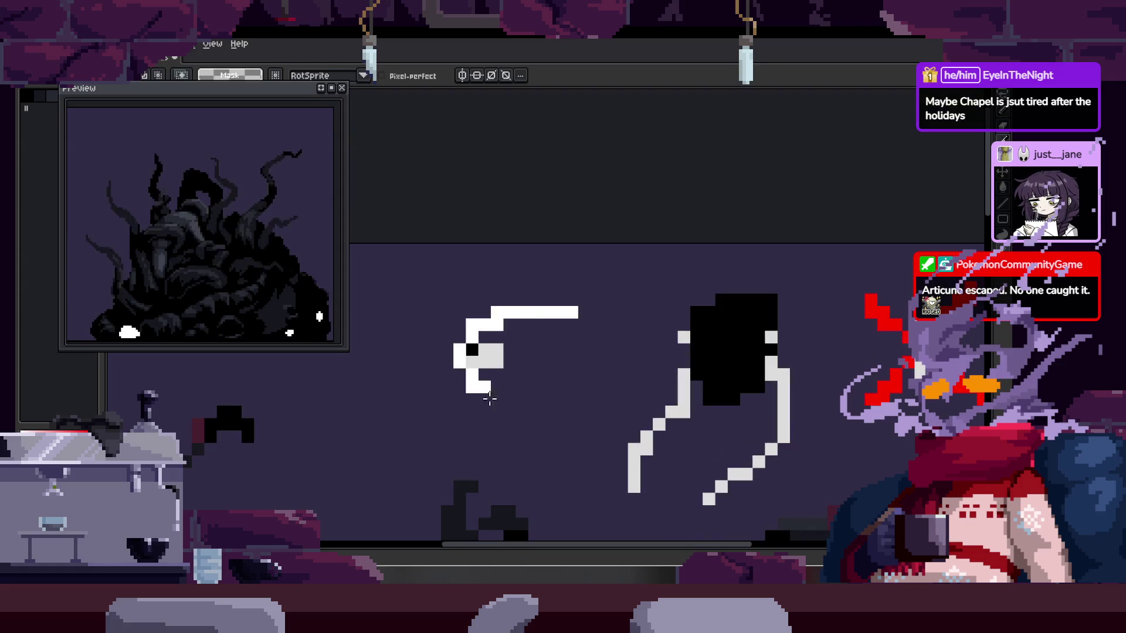
drag(452, 302, 558, 402)
key(Delete)
scroll(553, 400, down, 1)
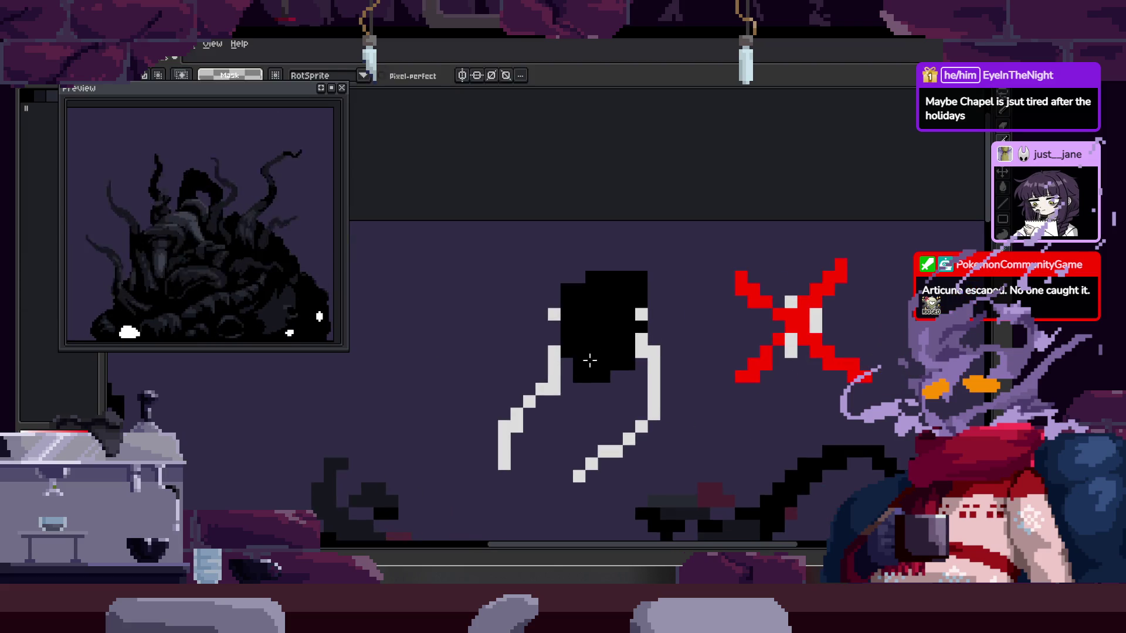
key(e)
scroll(499, 411, up, 2)
mouse_move(500, 309)
mouse_down()
mouse_move(476, 484)
mouse_move(446, 498)
mouse_move(473, 485)
mouse_up()
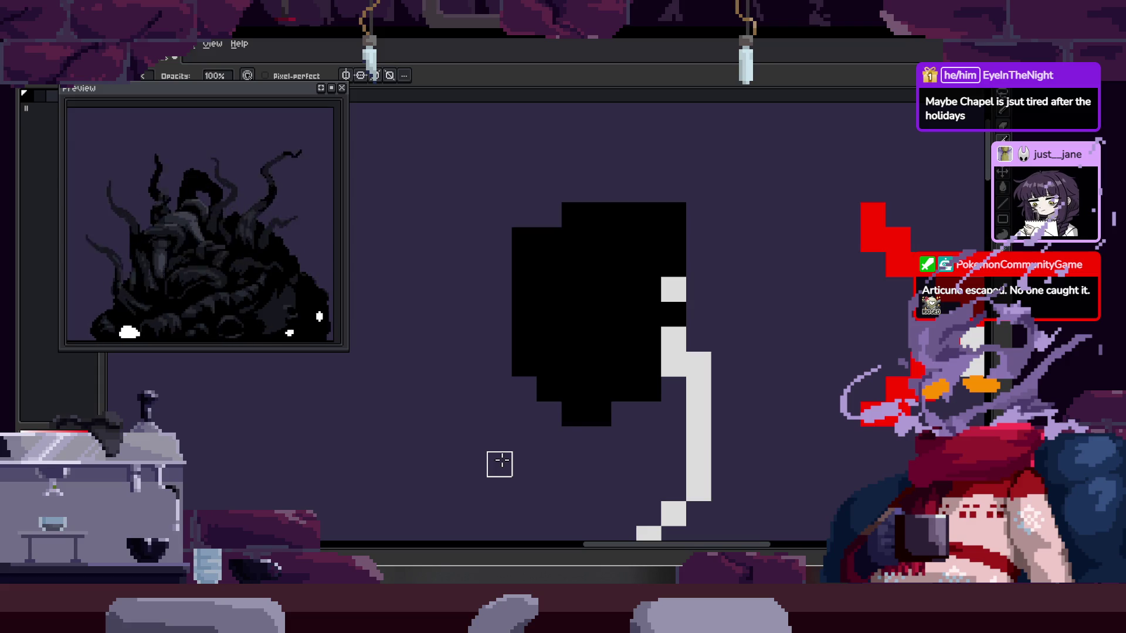
scroll(525, 439, down, 1)
drag(583, 429, 560, 367)
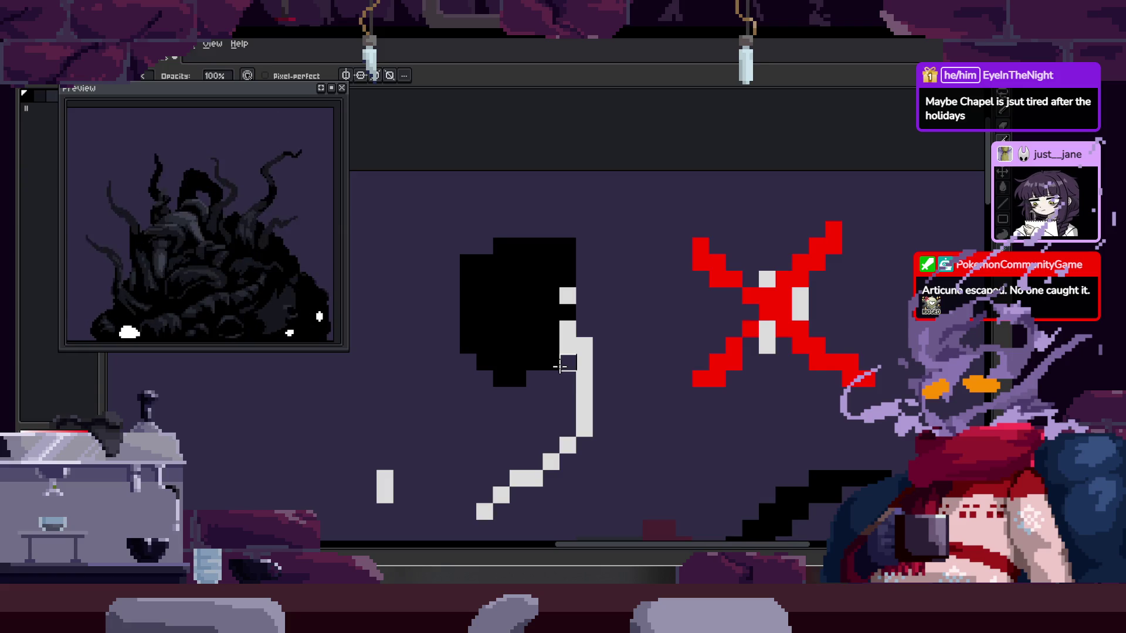
- Select the black head sketch together with the red X and delete them
scroll(589, 350, down, 3)
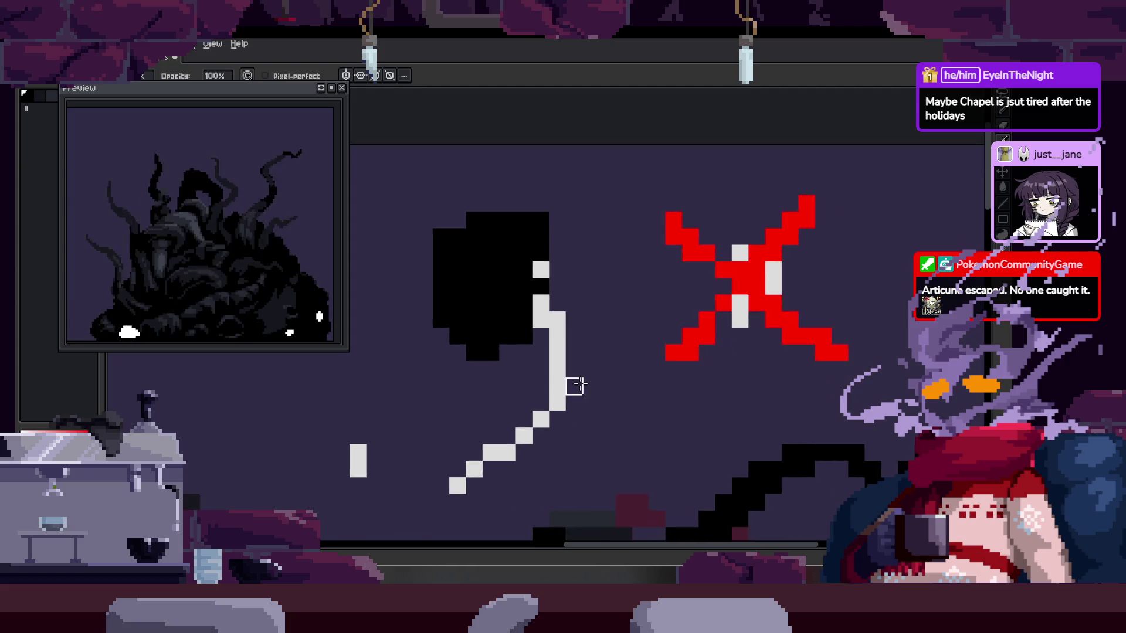
mouse_move(472, 265)
mouse_down()
mouse_move(397, 419)
mouse_move(463, 453)
mouse_move(682, 270)
mouse_up()
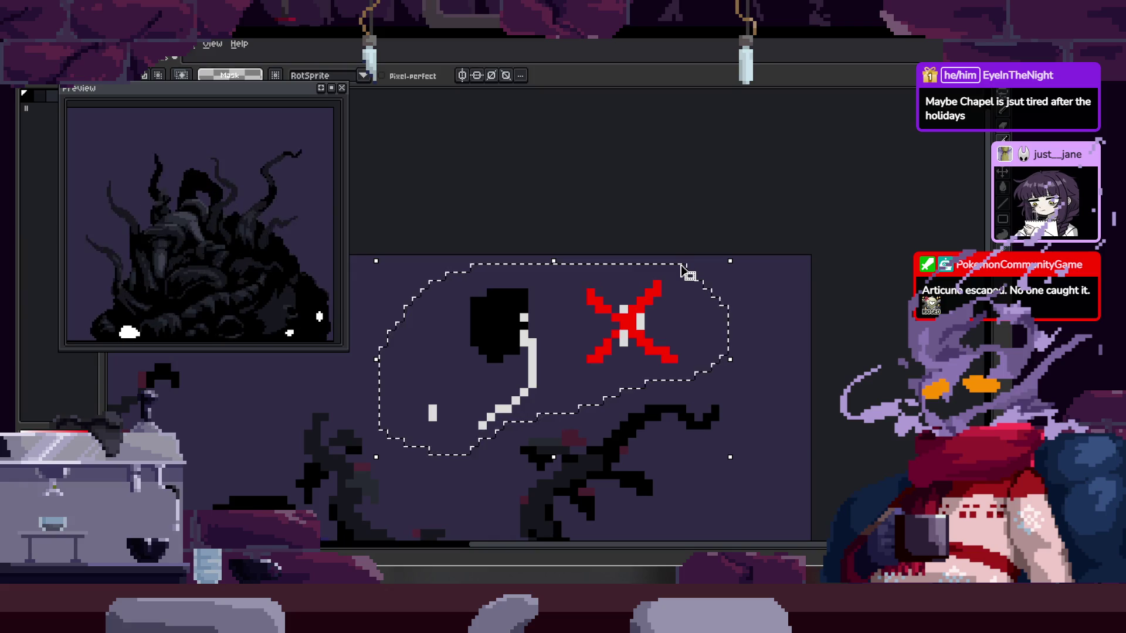
key(Delete)
scroll(469, 417, up, 3)
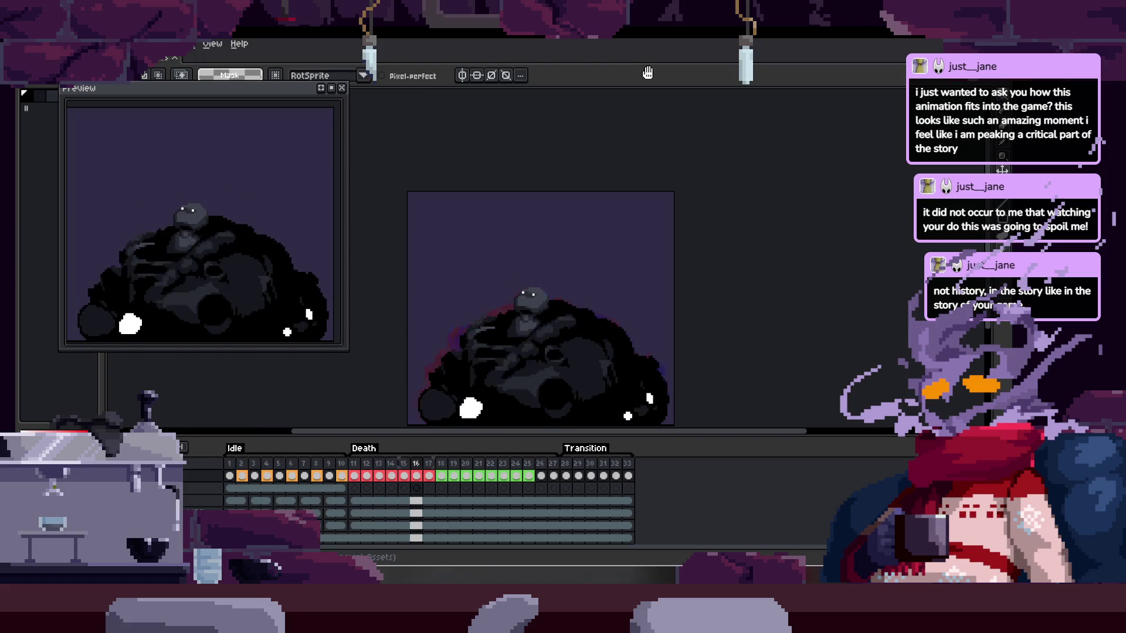
- Hide the timeline and zoom in on the sprite to watch the tentacle death animation loop
key(Tab)
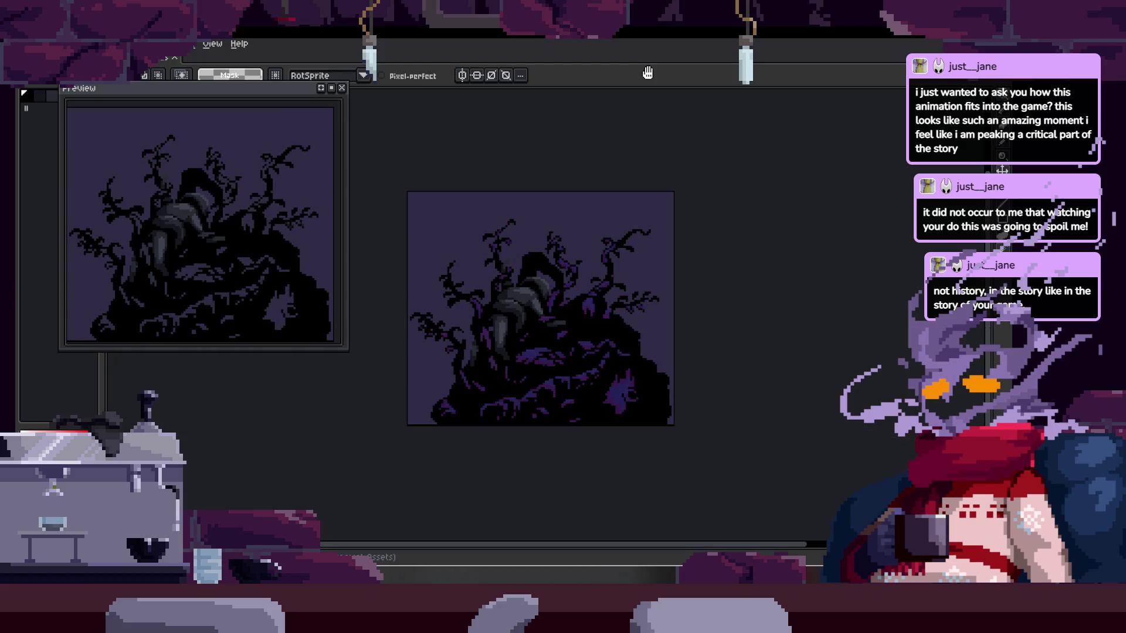
scroll(601, 317, up, 2)
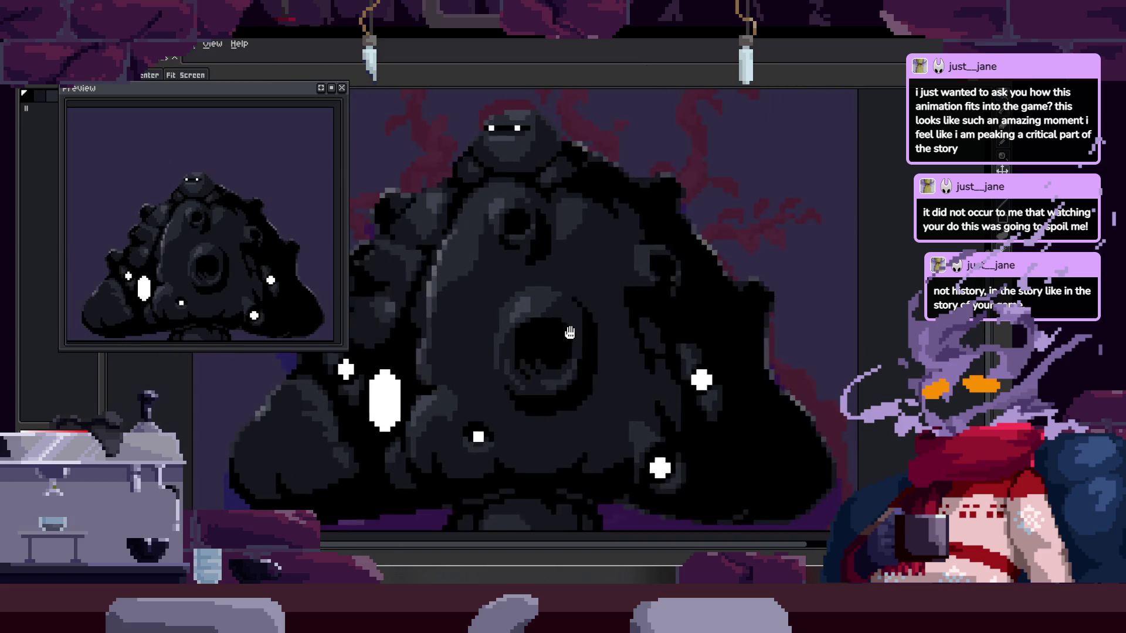
key(b)
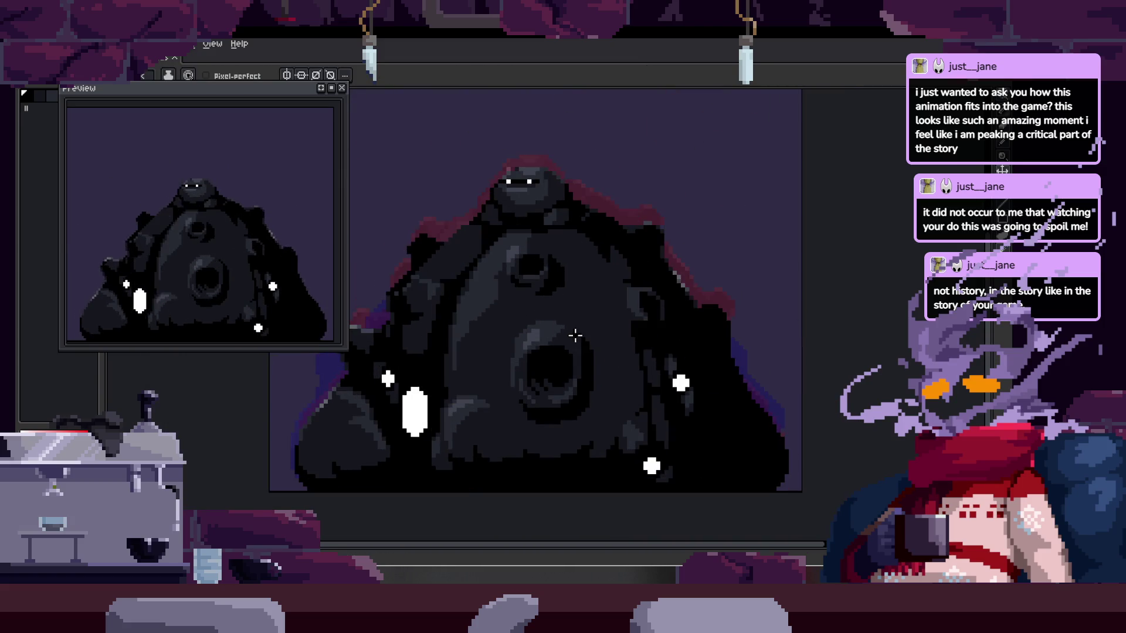
key(Tab)
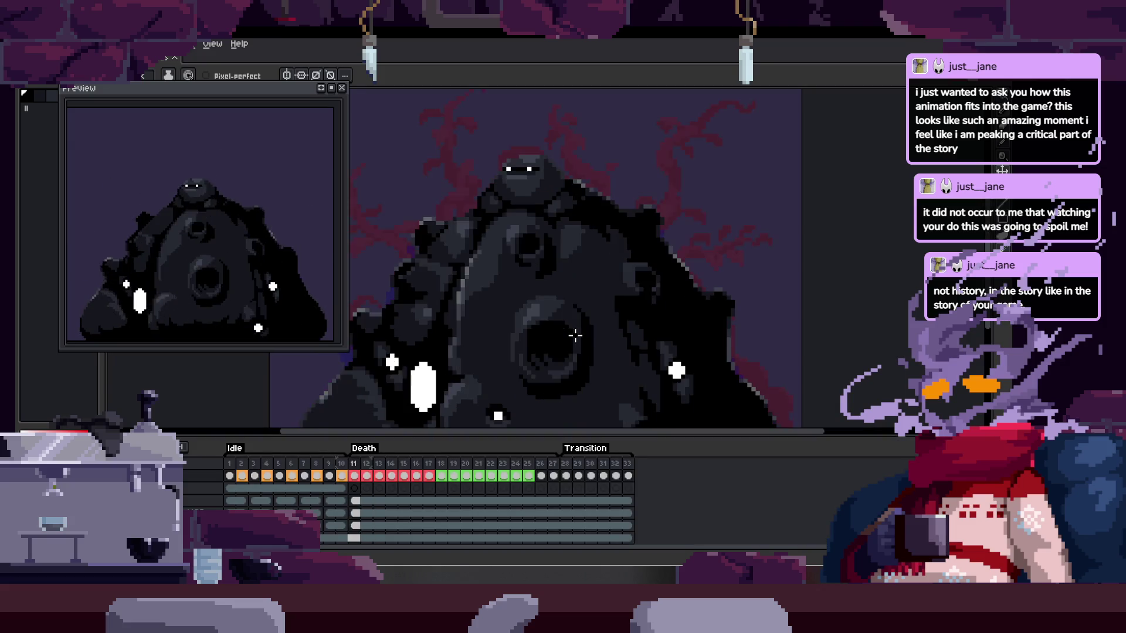
key(Tab)
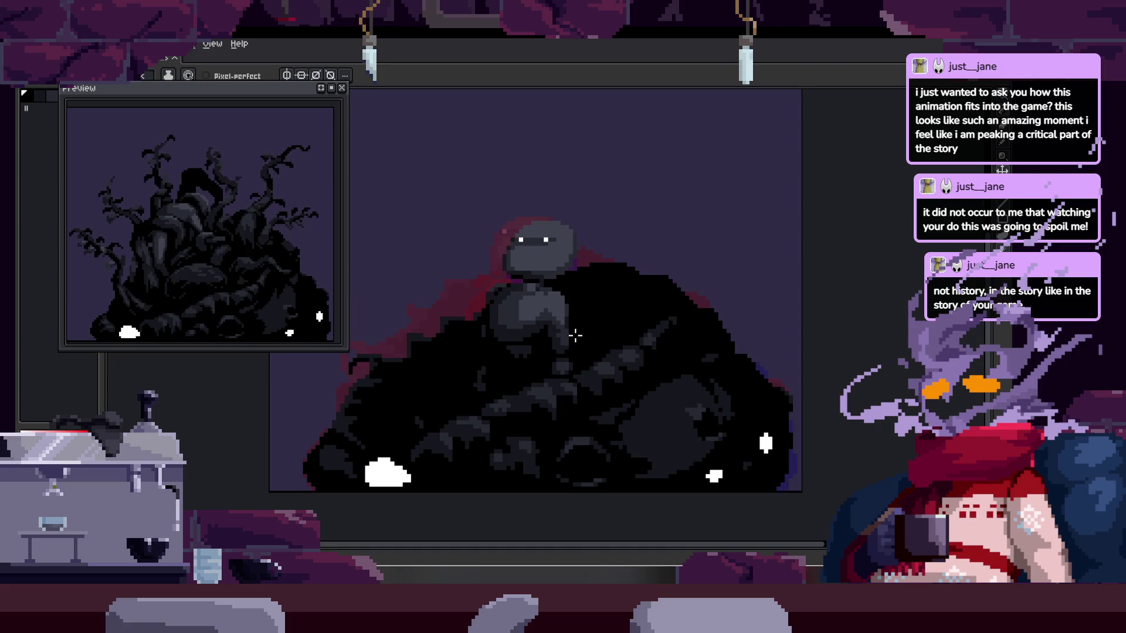
scroll(576, 335, up, 1)
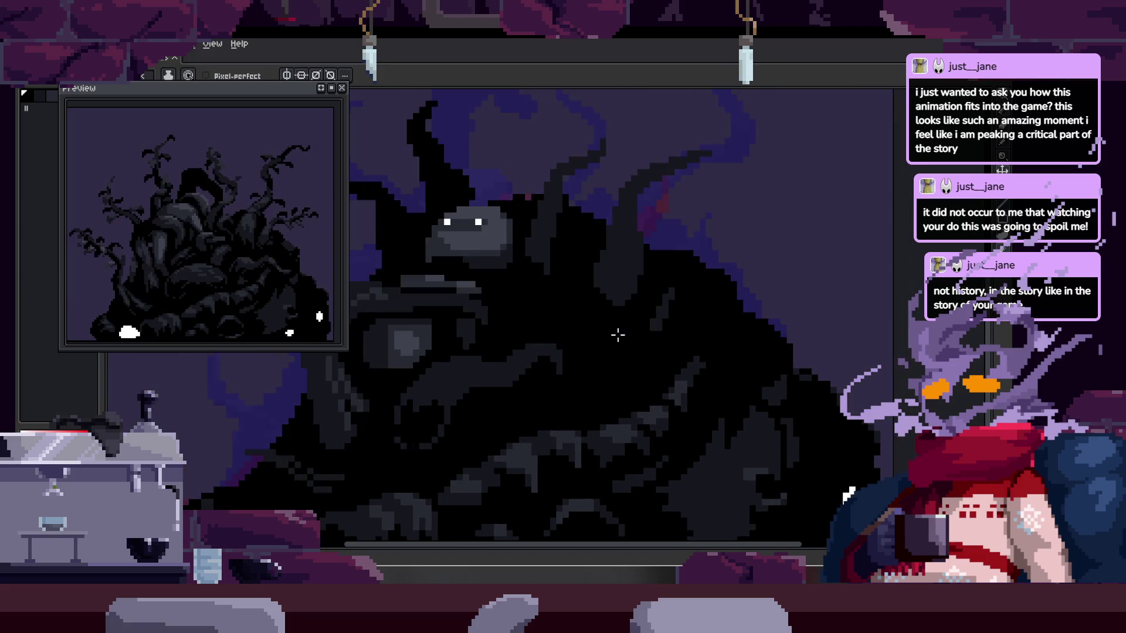
scroll(610, 299, up, 2)
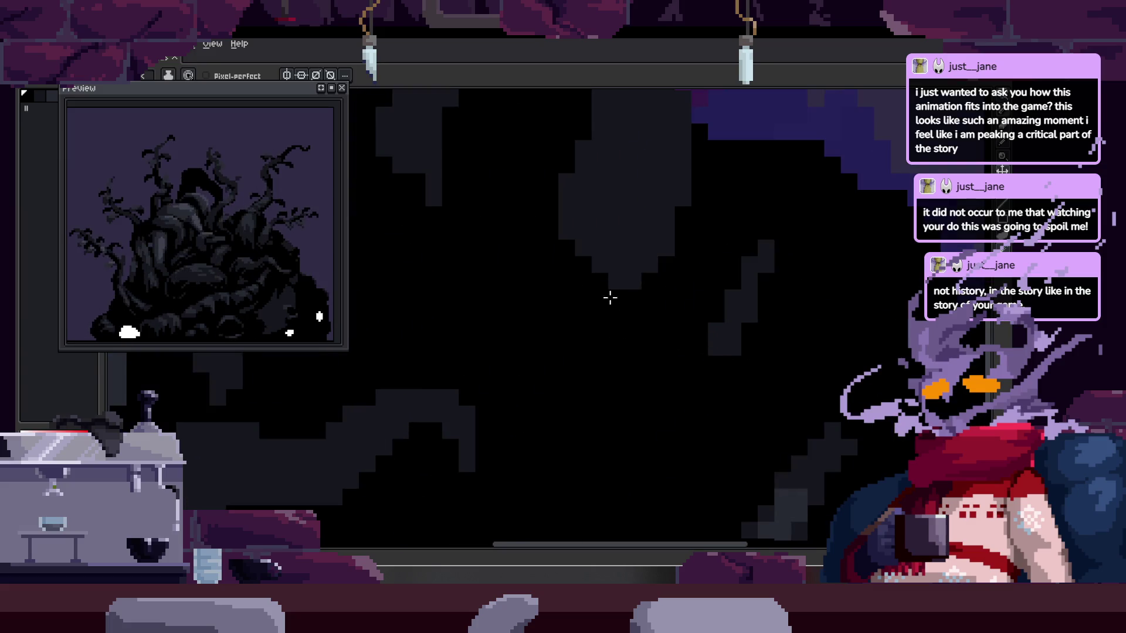
scroll(626, 236, right, 1)
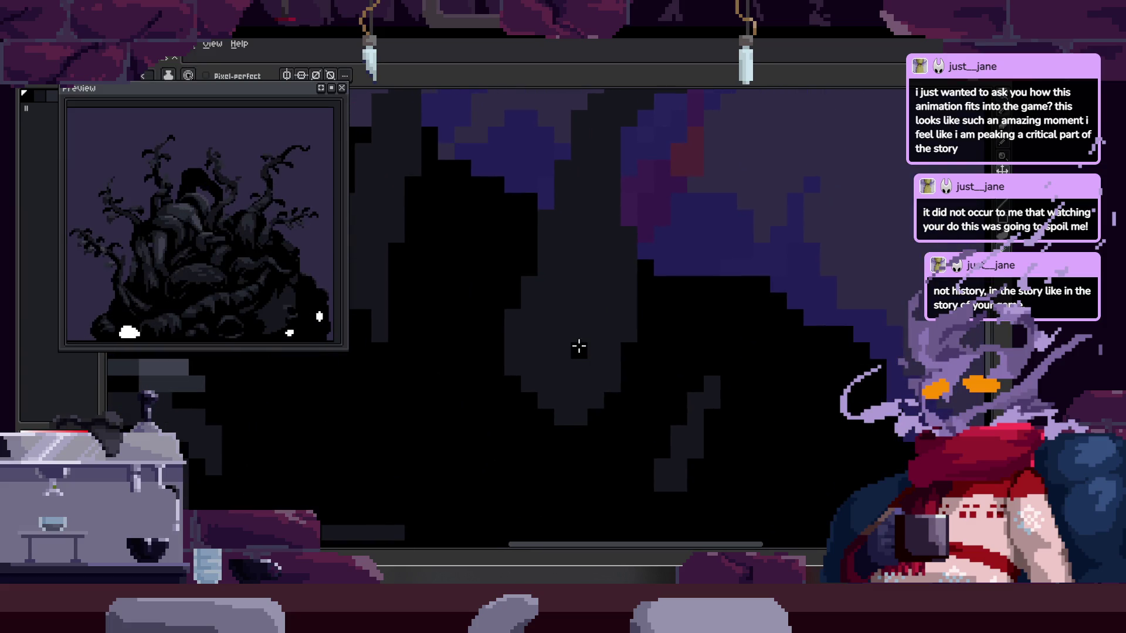
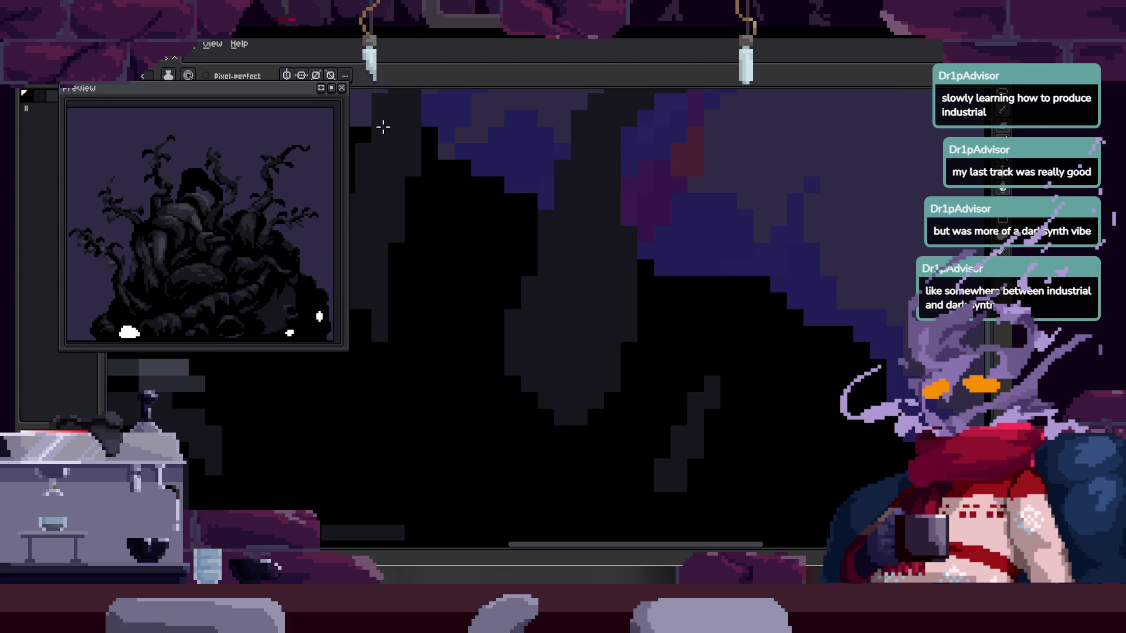
- Zoom around the creature and step forward two animation frames
scroll(551, 335, down, 5)
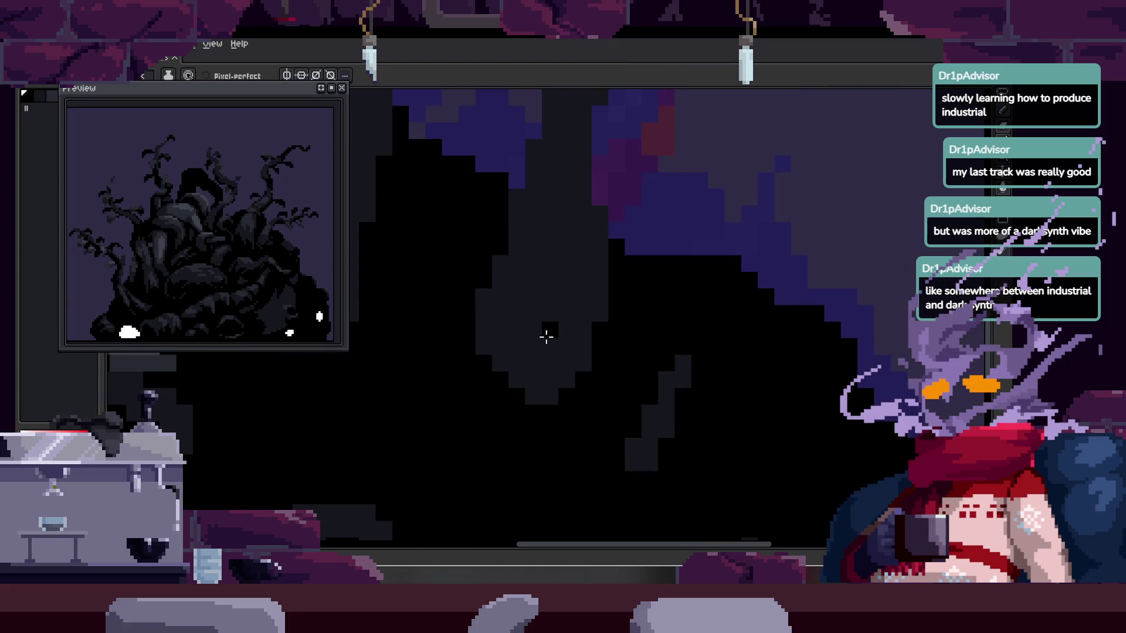
scroll(551, 339, up, 3)
scroll(423, 311, up, 3)
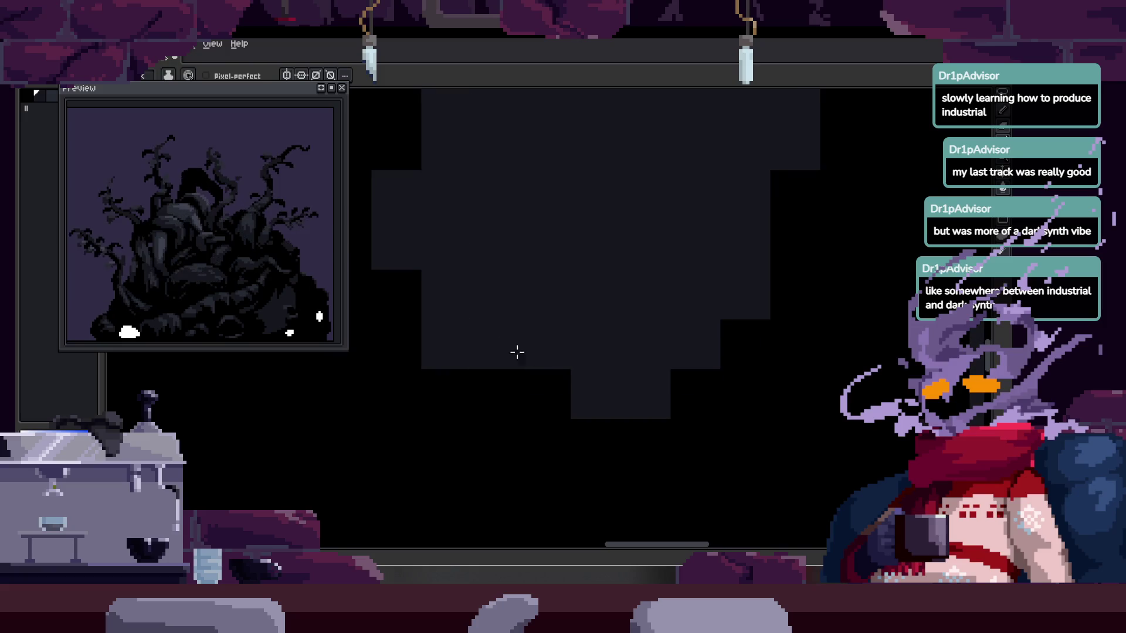
scroll(583, 385, down, 4)
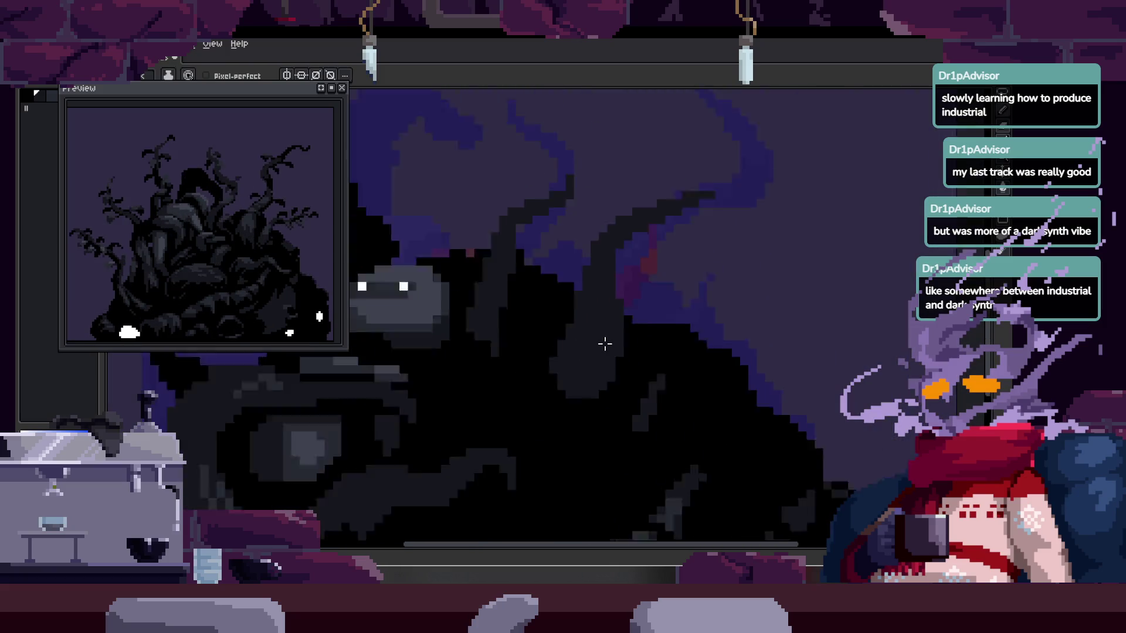
scroll(603, 342, down, 2)
scroll(651, 393, up, 3)
key(Right)
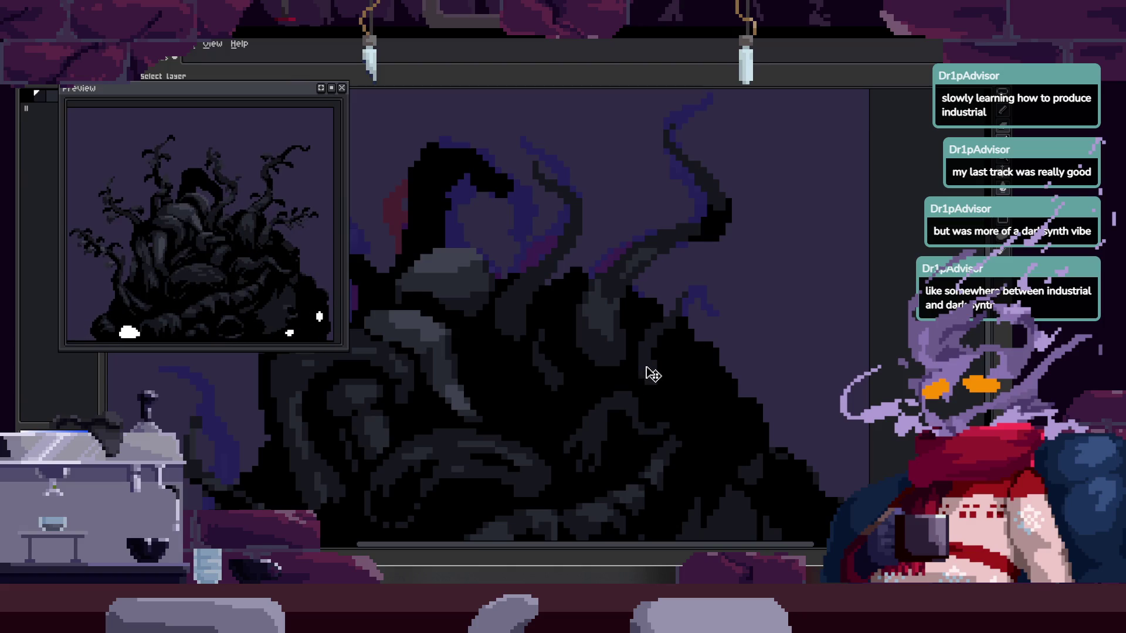
key(Right)
- Add black pixels along the creature's diagonal edge
scroll(560, 328, up, 3)
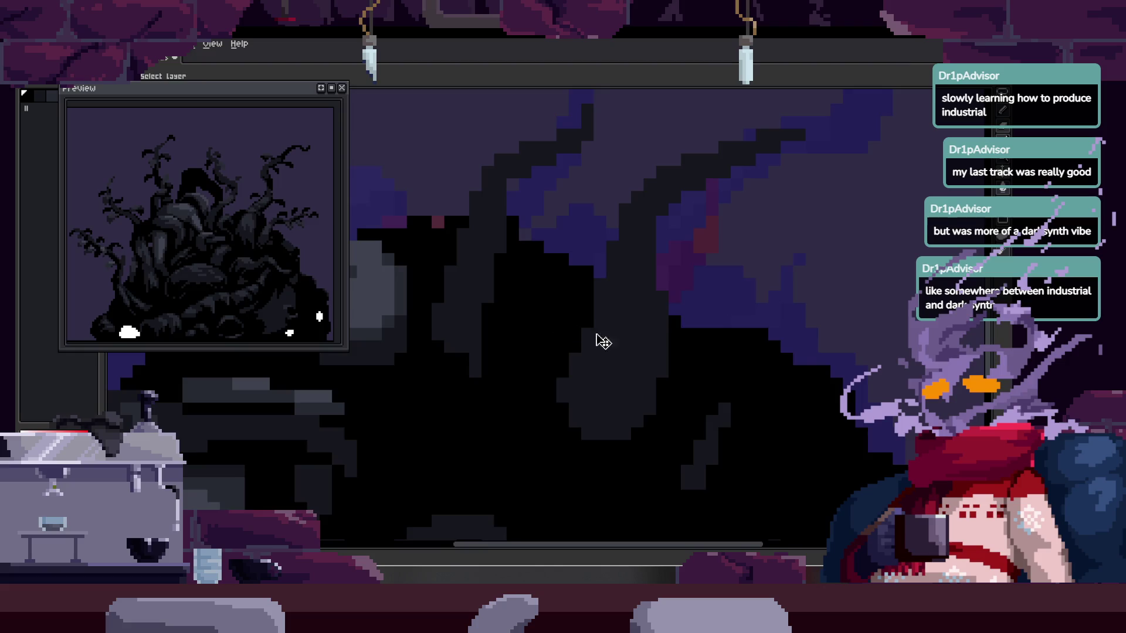
scroll(594, 335, up, 2)
scroll(481, 286, down, 2)
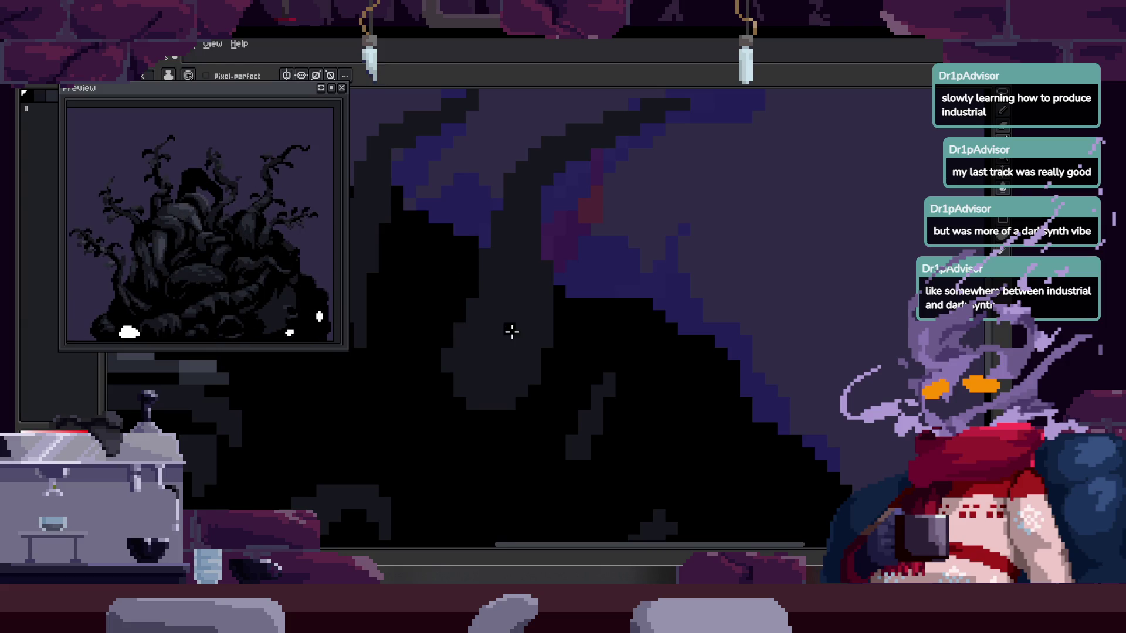
scroll(512, 329, right, 2)
scroll(511, 329, down, 1)
scroll(502, 377, up, 2)
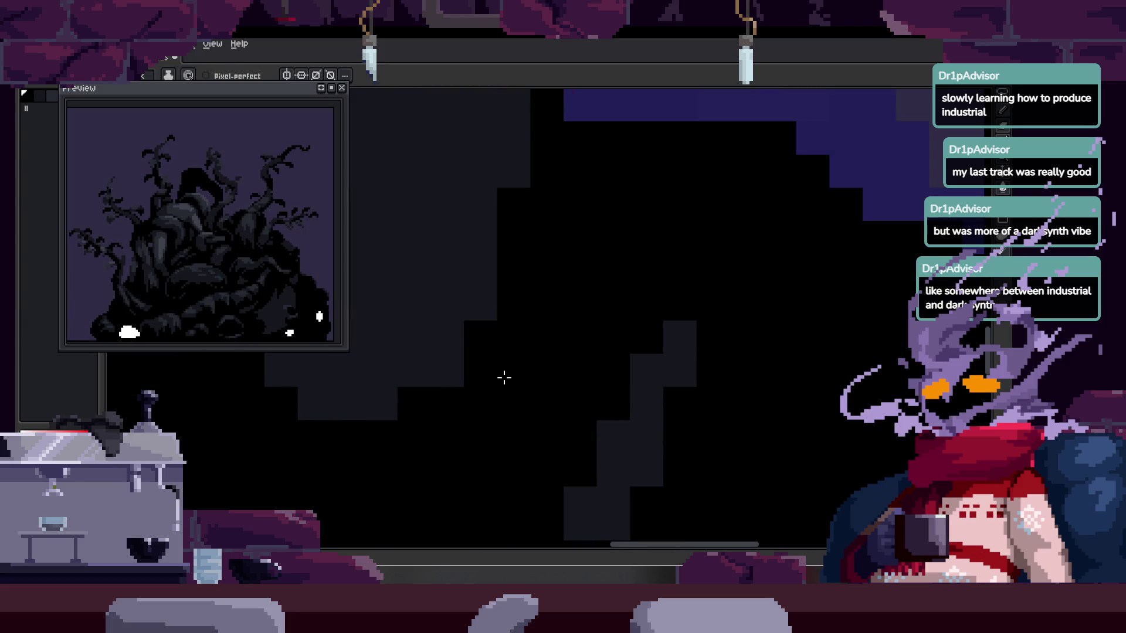
click(415, 404)
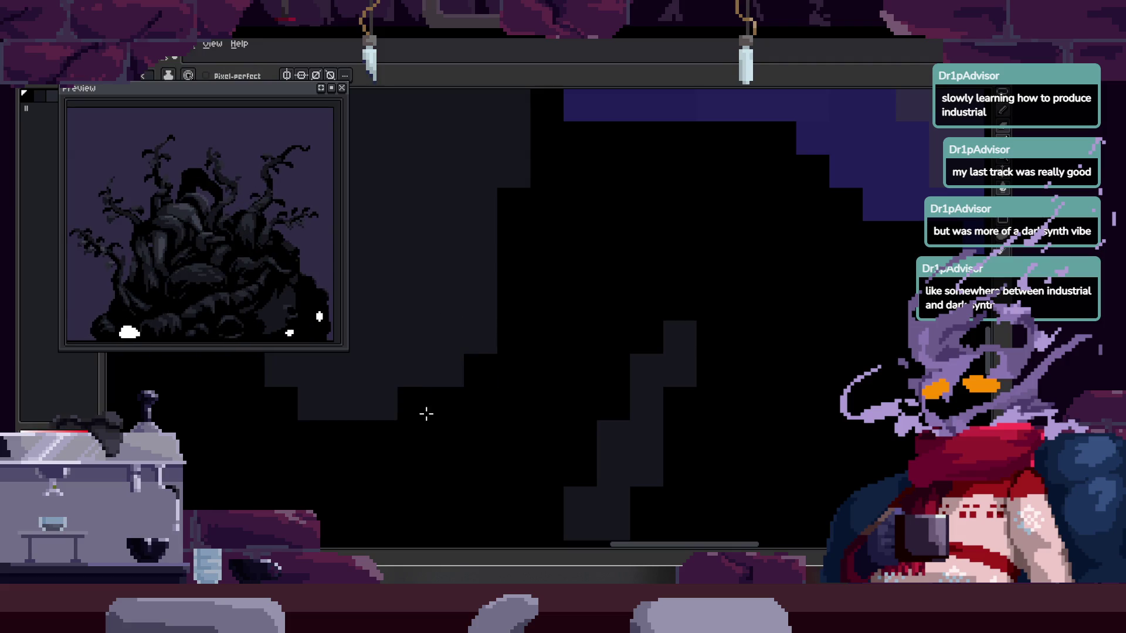
click(448, 370)
key(space)
drag(545, 271, 487, 375)
click(488, 388)
click(532, 256)
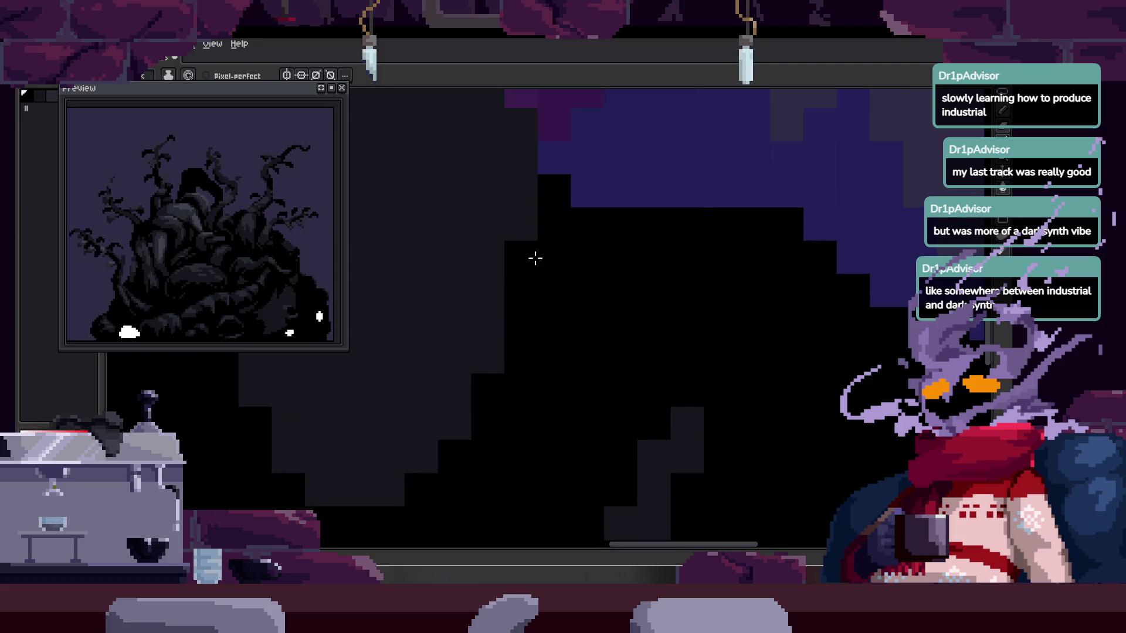
click(492, 359)
- Paint four dark grey shading blocks across the creature's body
scroll(536, 342, down, 2)
scroll(536, 342, down, 3)
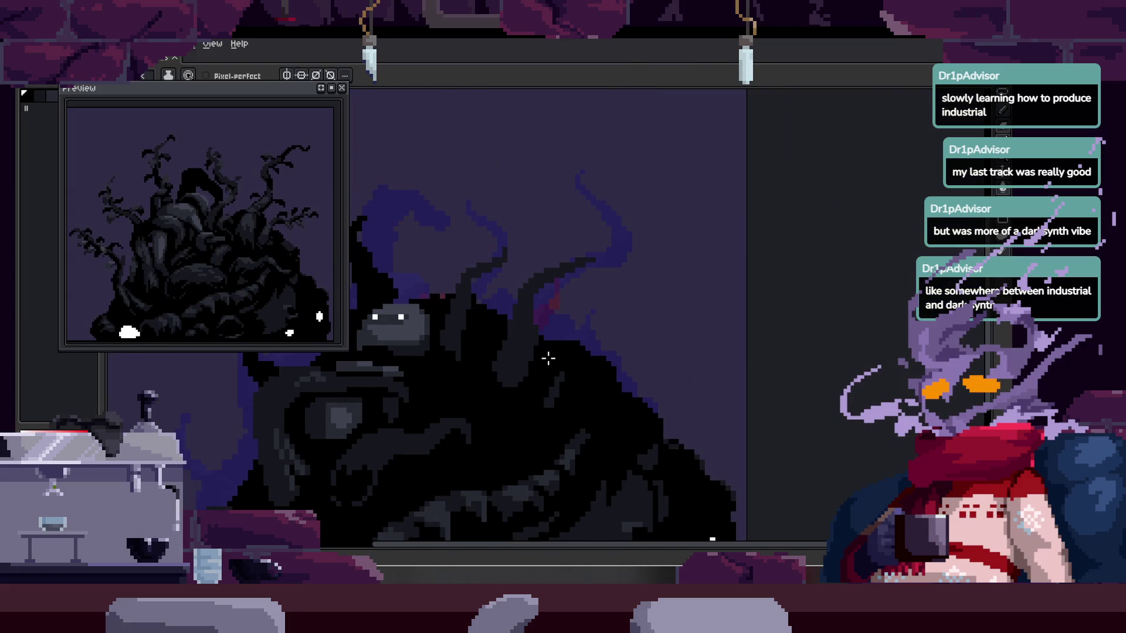
scroll(546, 351, up, 3)
scroll(546, 351, up, 1)
scroll(543, 314, up, 1)
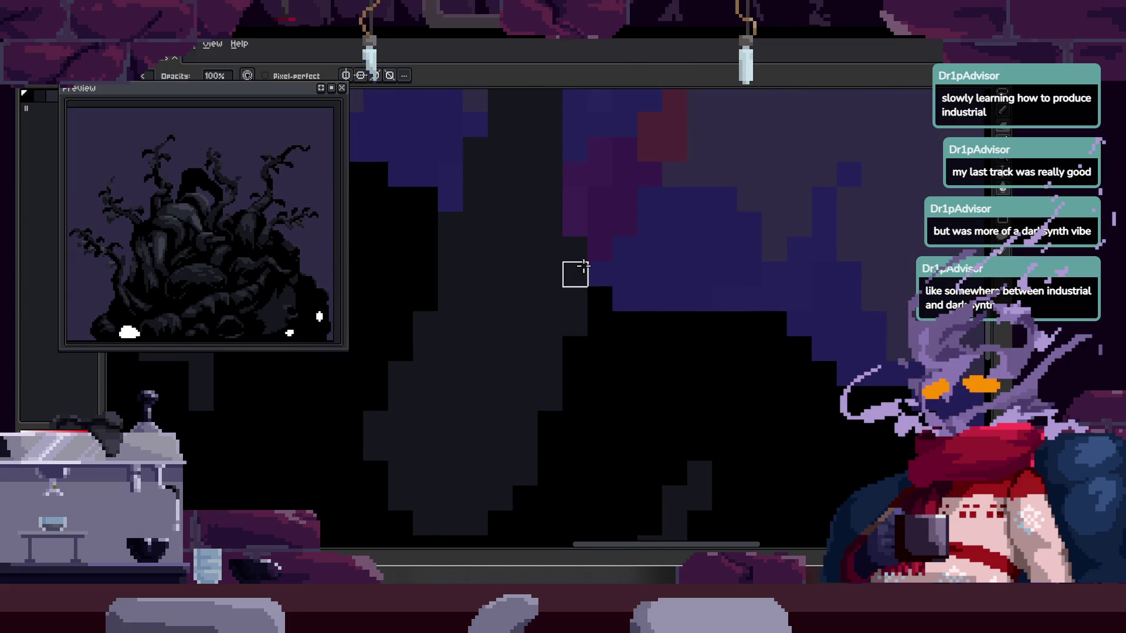
scroll(607, 292, up, 1)
scroll(583, 281, down, 1)
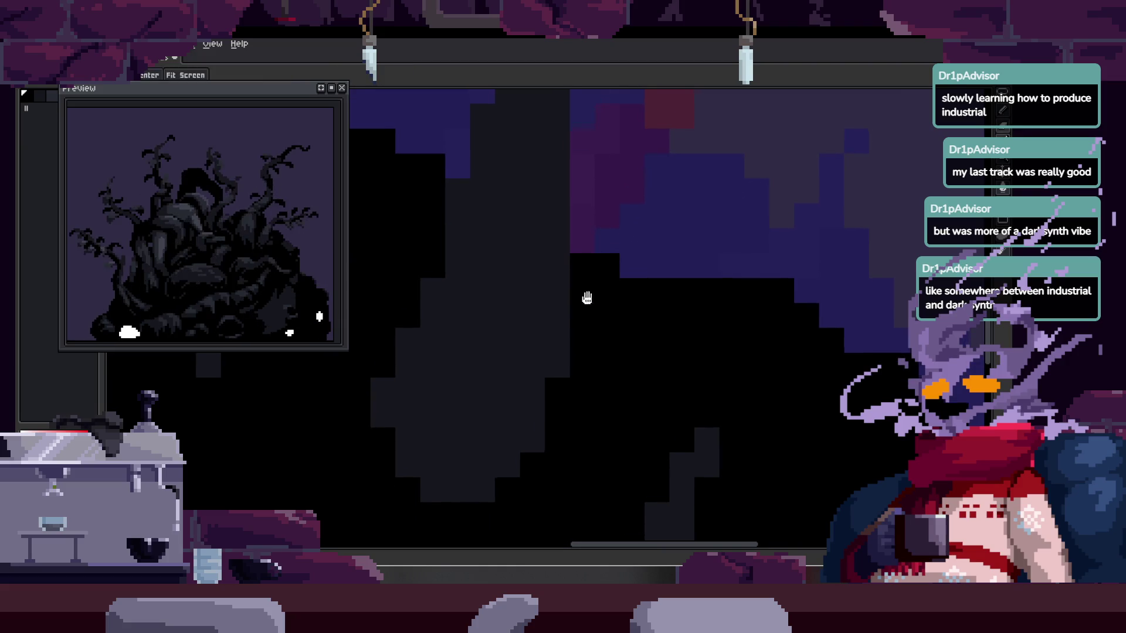
scroll(583, 304, up, 1)
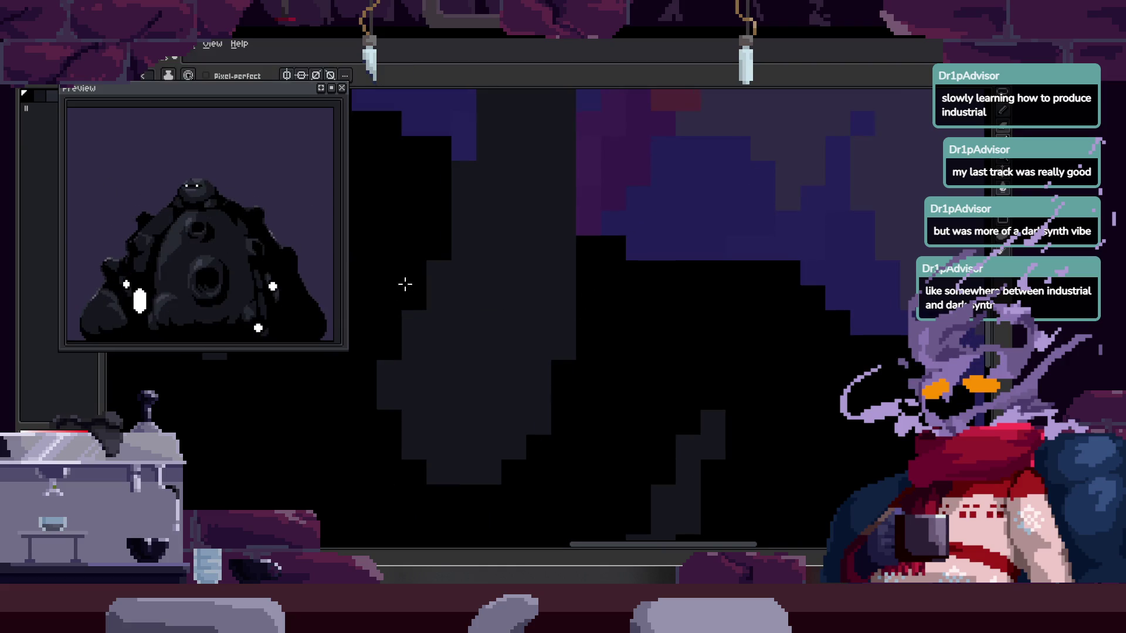
click(445, 245)
click(413, 302)
click(391, 347)
click(563, 371)
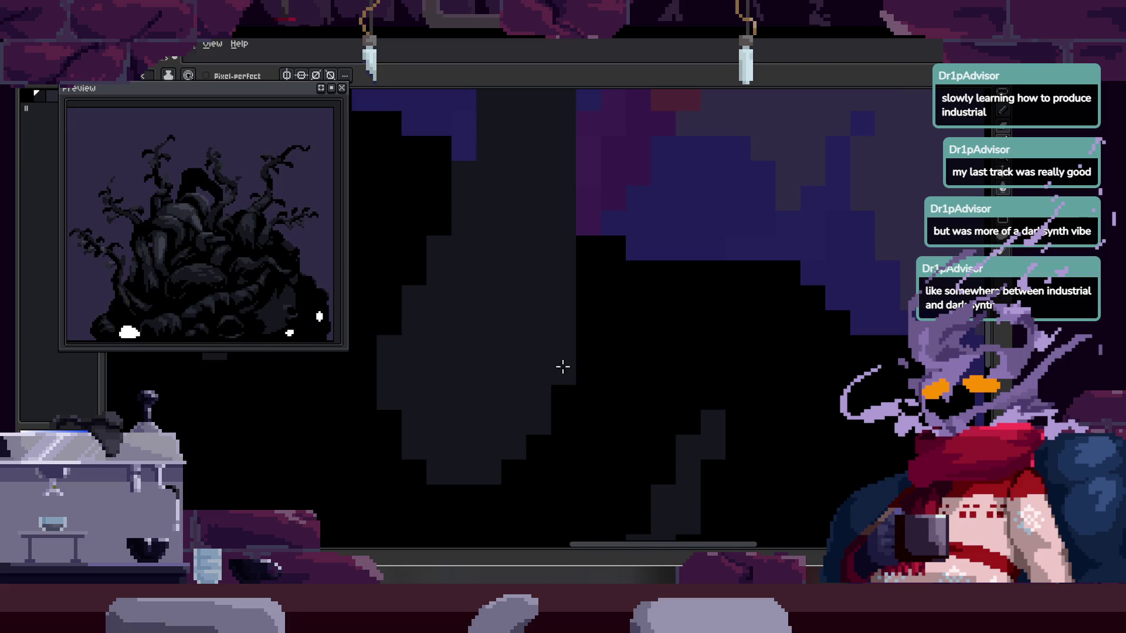
- Play the animation to check the new edge shading
scroll(510, 302, down, 1)
scroll(517, 328, up, 1)
scroll(541, 358, up, 5)
key(Return)
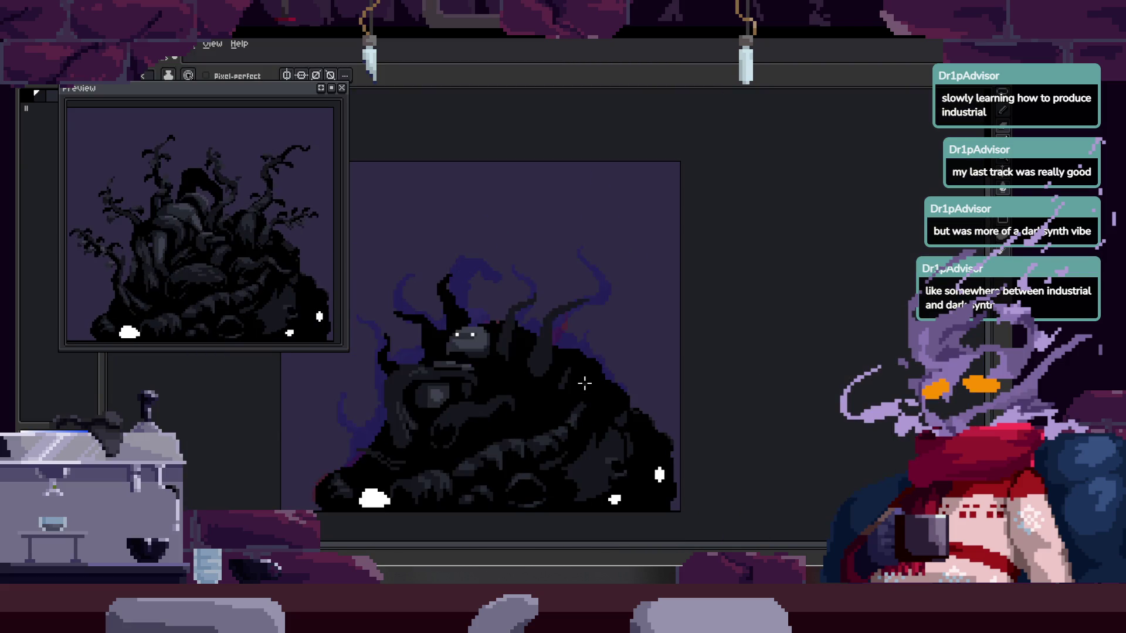
- Paint a black stroke across the dark grey area of the creature
scroll(584, 382, up, 4)
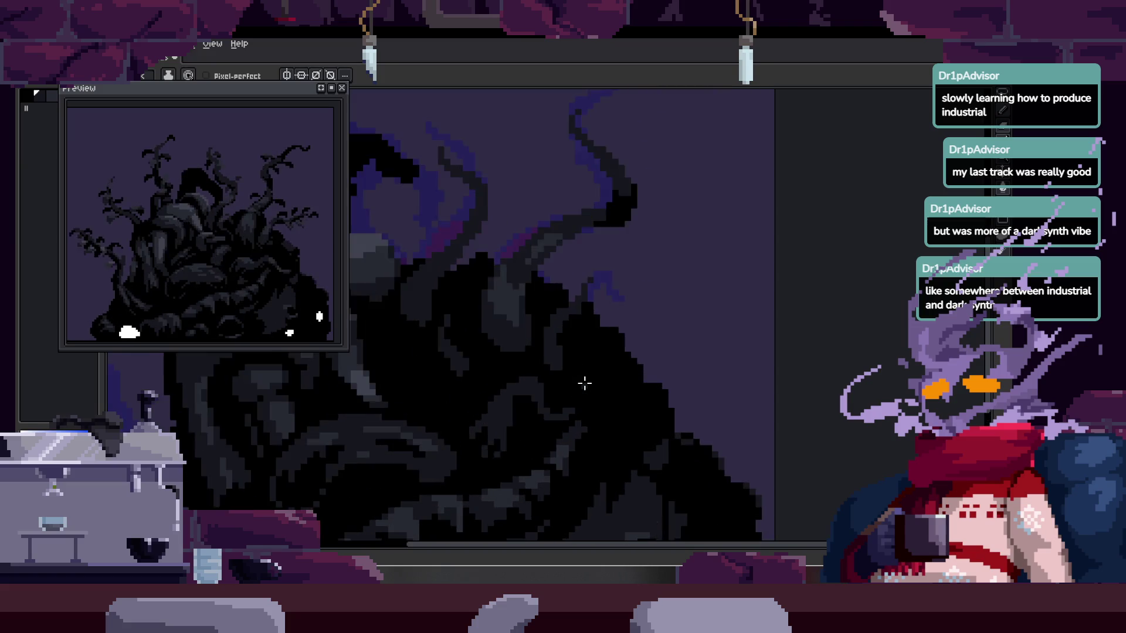
scroll(536, 375, up, 3)
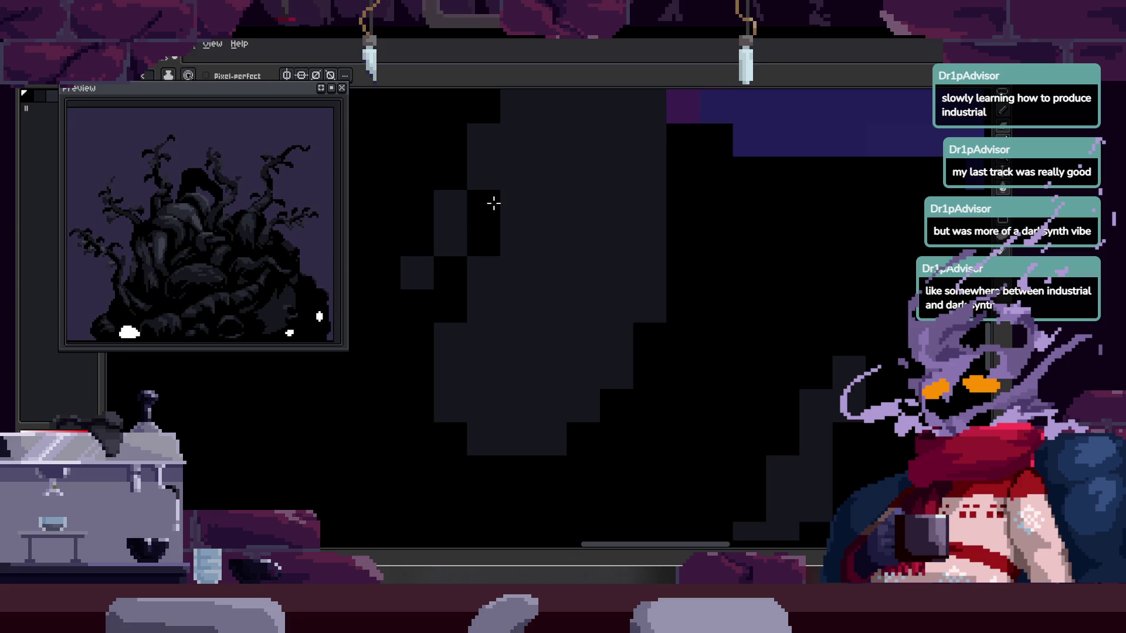
scroll(479, 288, down, 1)
mouse_move(377, 371)
mouse_down()
mouse_move(439, 397)
mouse_move(518, 316)
mouse_move(495, 327)
mouse_up()
scroll(516, 328, up, 1)
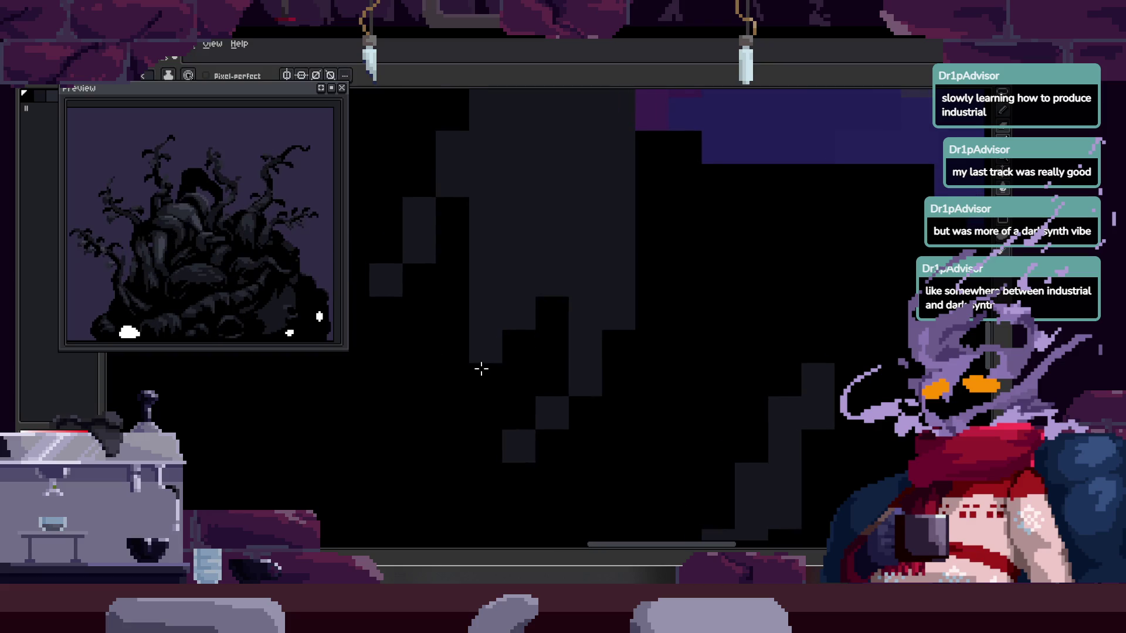
scroll(474, 393, up, 1)
scroll(528, 319, down, 3)
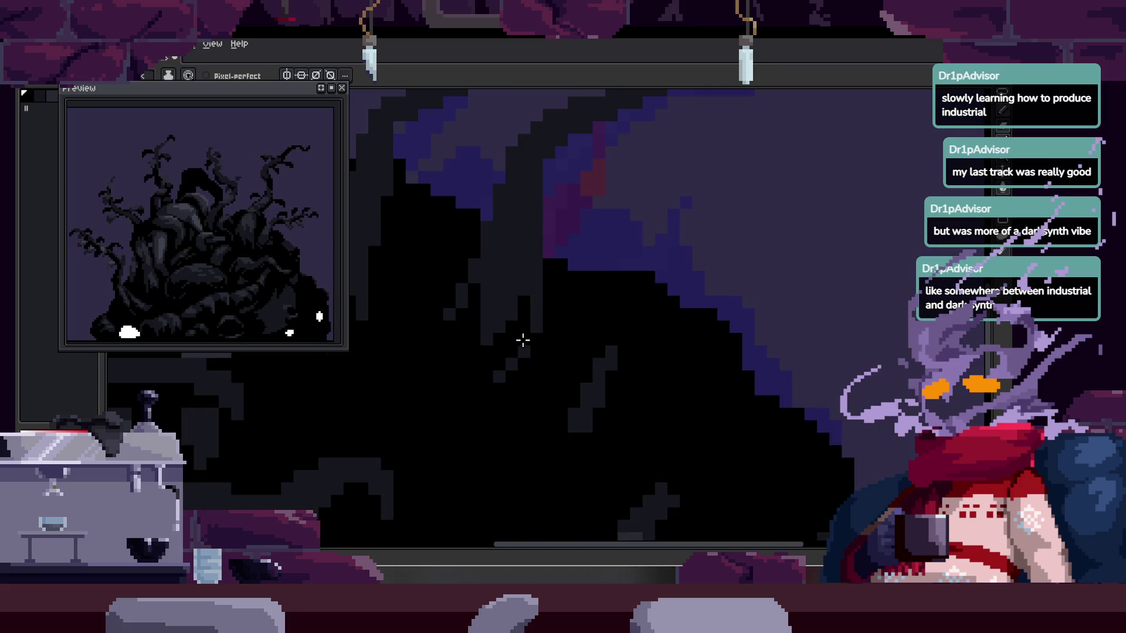
scroll(567, 371, down, 3)
scroll(596, 367, up, 3)
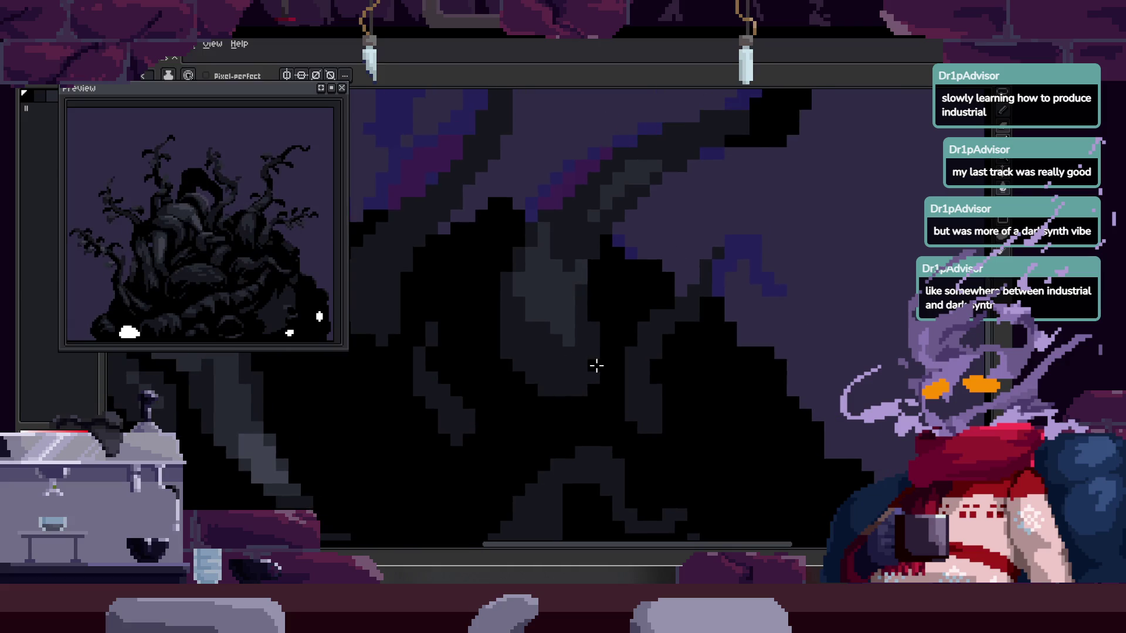
scroll(528, 375, up, 2)
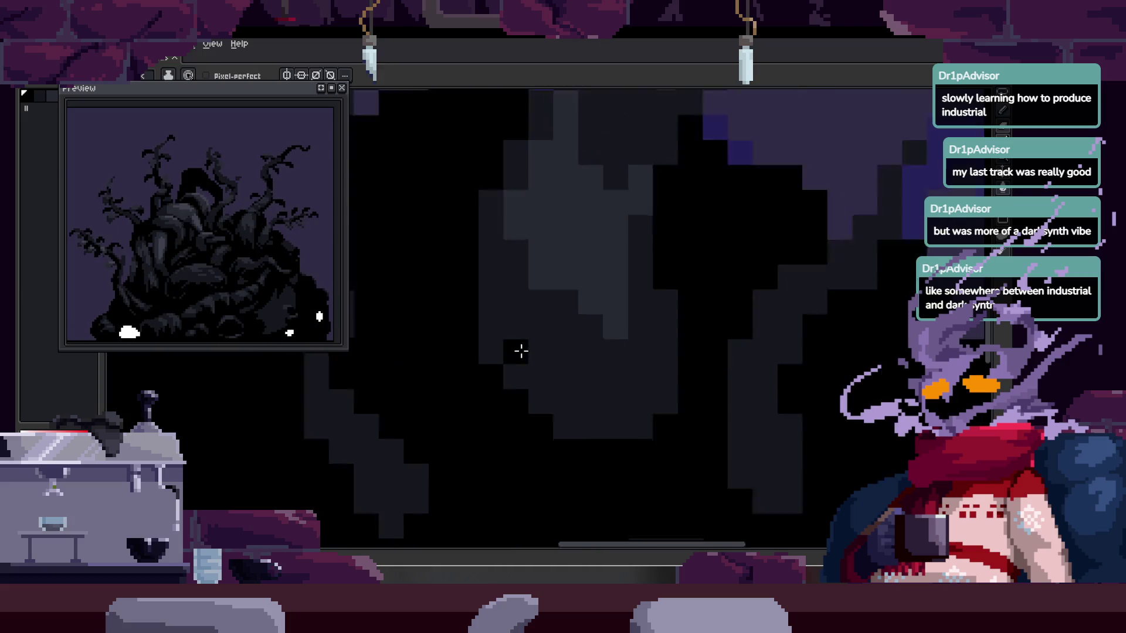
scroll(557, 410, up, 1)
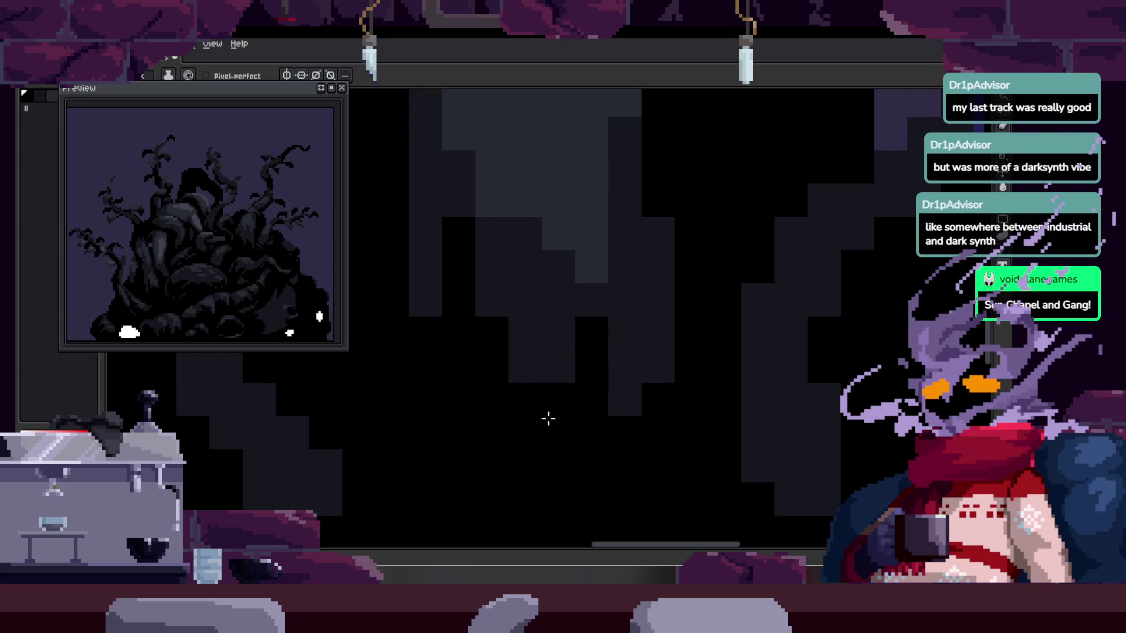
scroll(546, 419, down, 3)
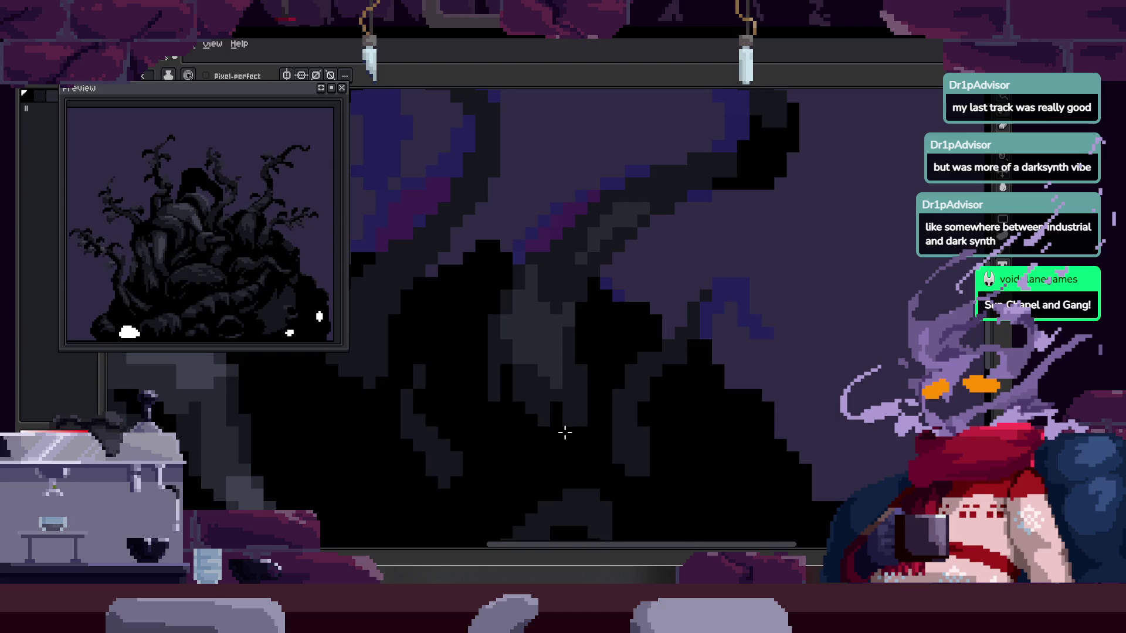
scroll(560, 428, up, 2)
scroll(551, 373, down, 2)
- Save the sprite with Ctrl+S and flip ahead to another animation frame
key(ctrl+s)
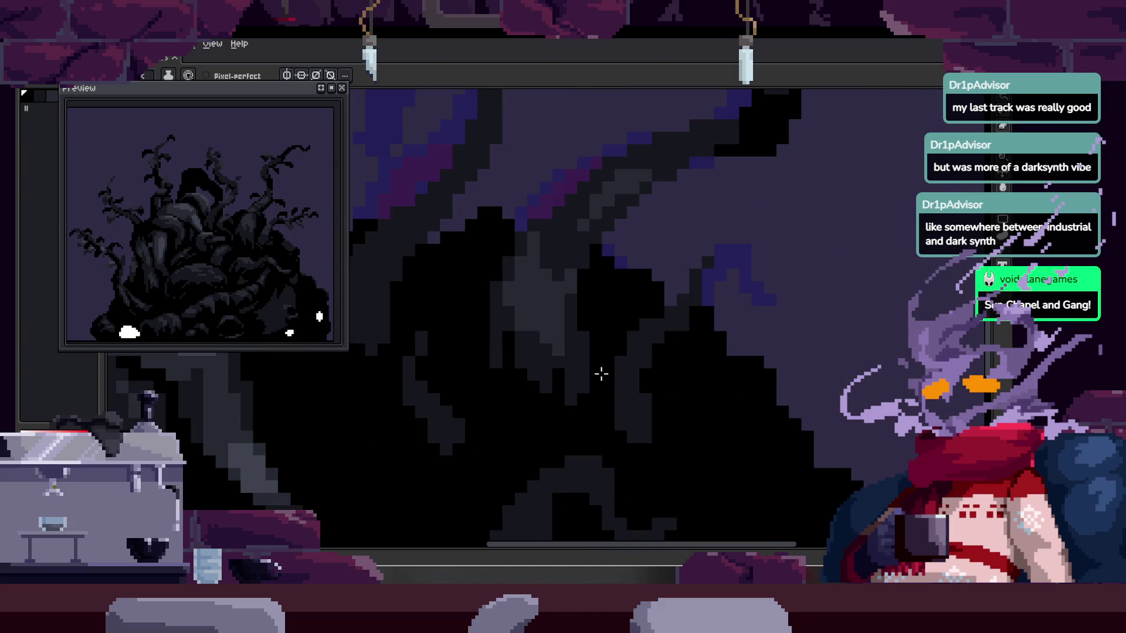
scroll(586, 369, down, 1)
scroll(566, 360, up, 1)
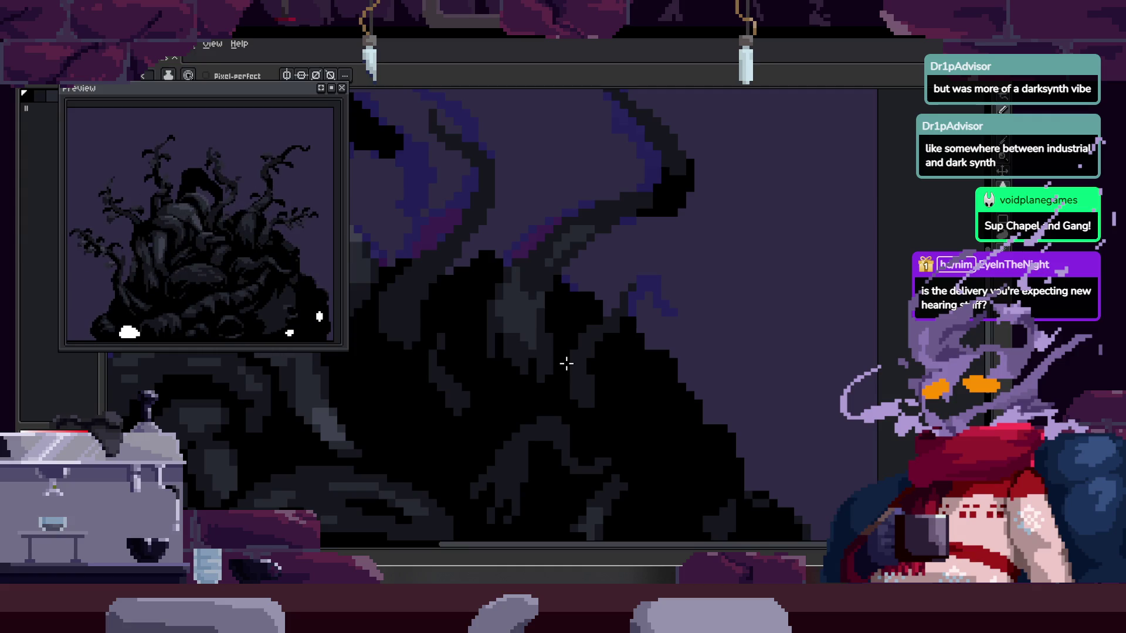
key(ctrl+s)
key(ctrl+Tab)
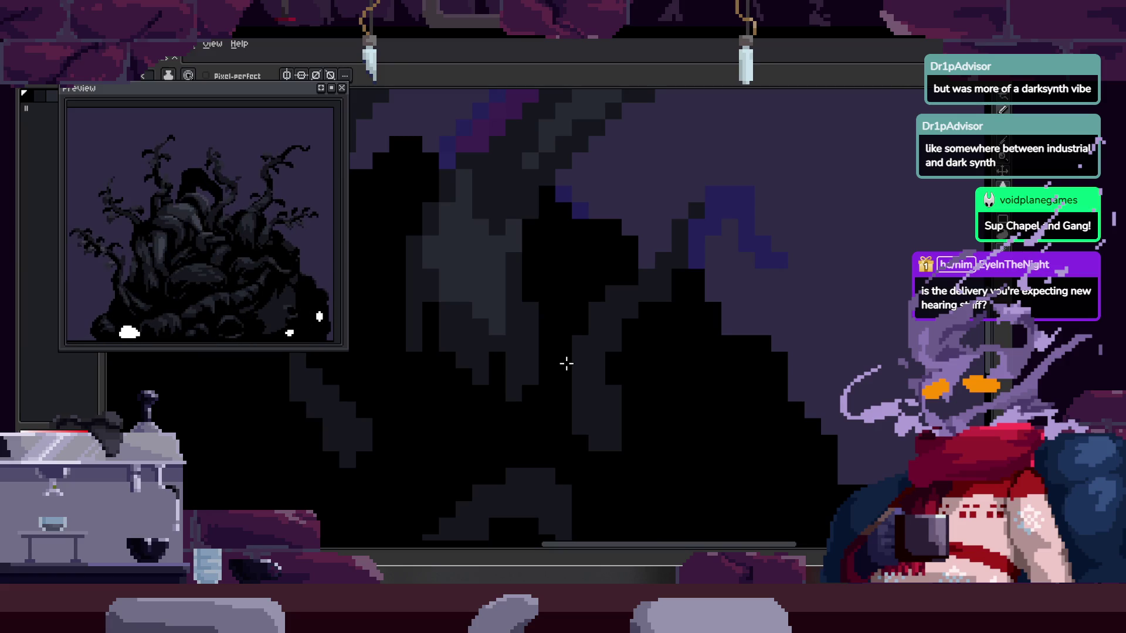
key(ctrl+Tab)
key(ctrl+Tab)
key(ctrl+Tab)
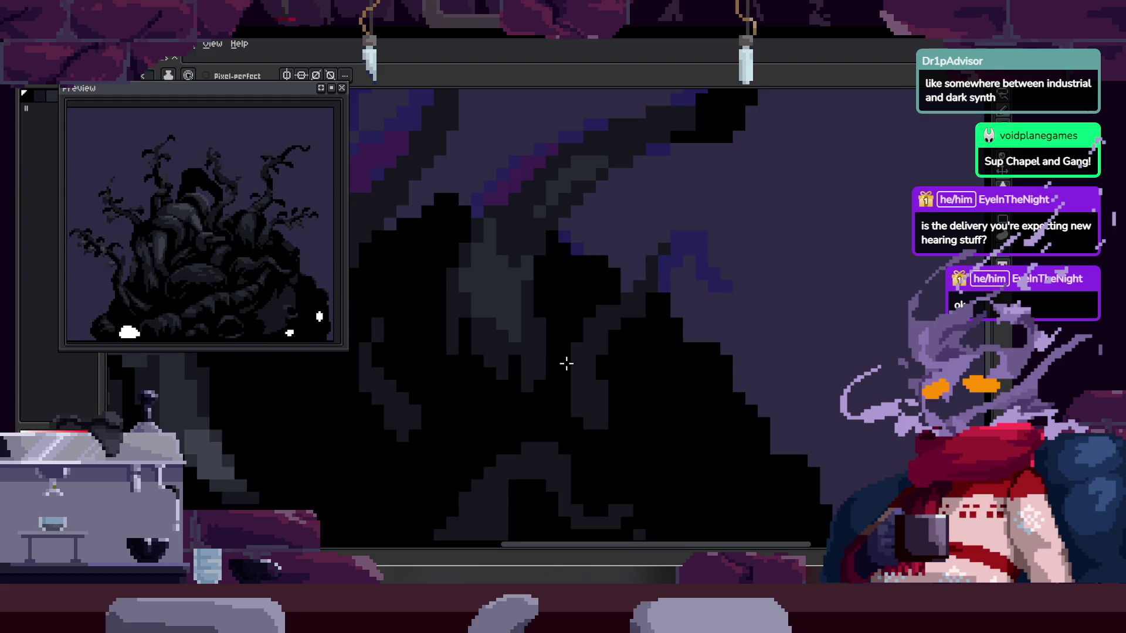
scroll(567, 363, down, 3)
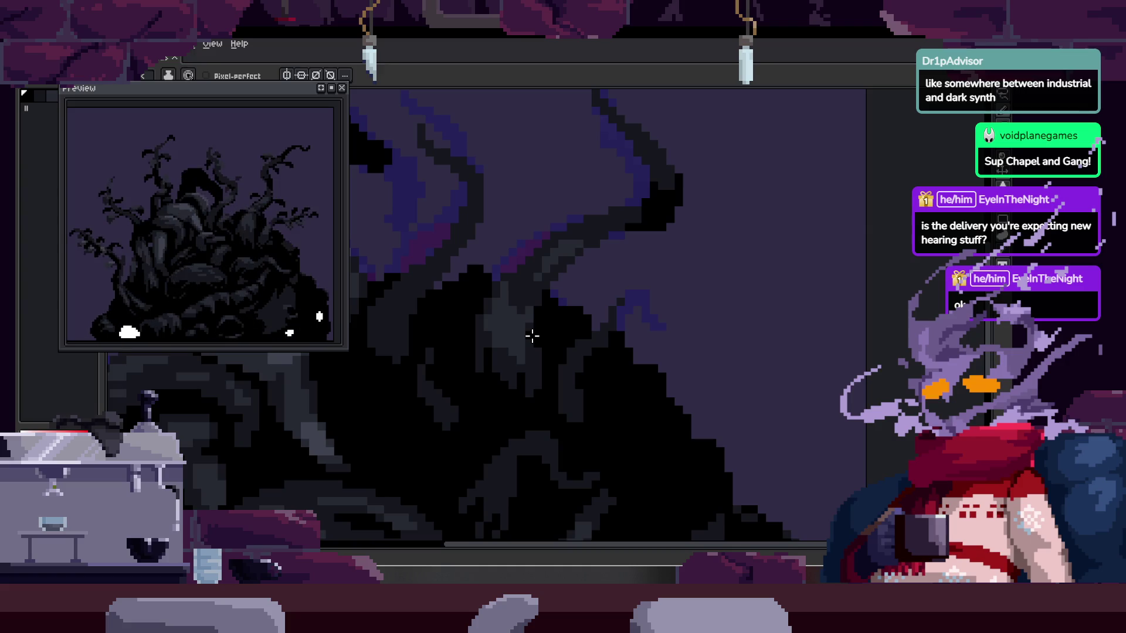
scroll(533, 336, up, 3)
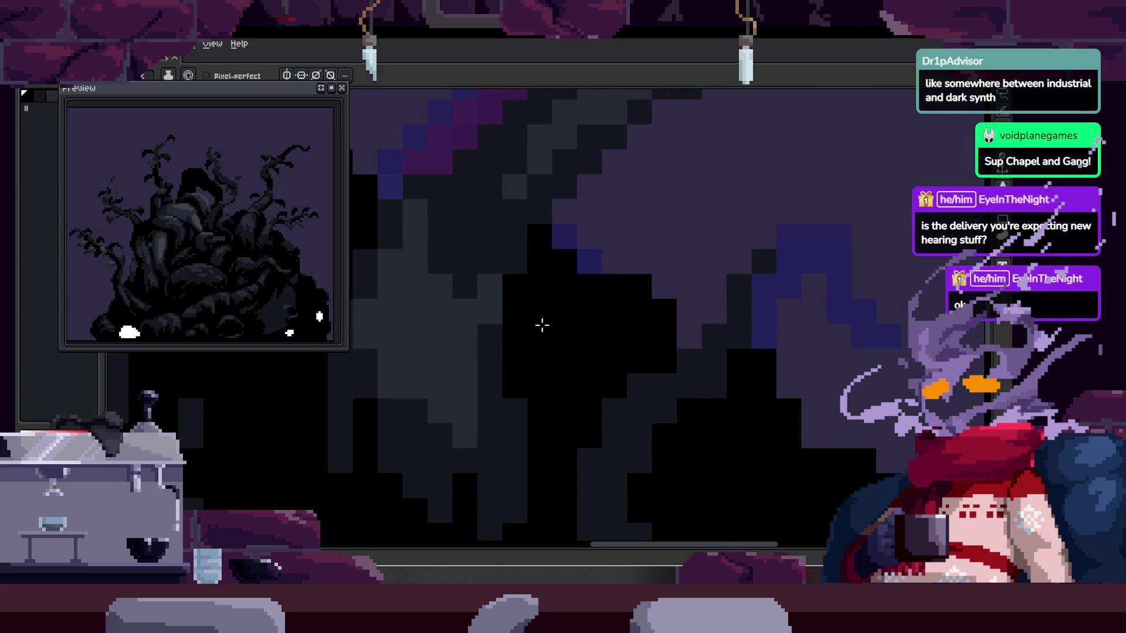
- Save the sprite file with Ctrl+S
scroll(541, 327, down, 3)
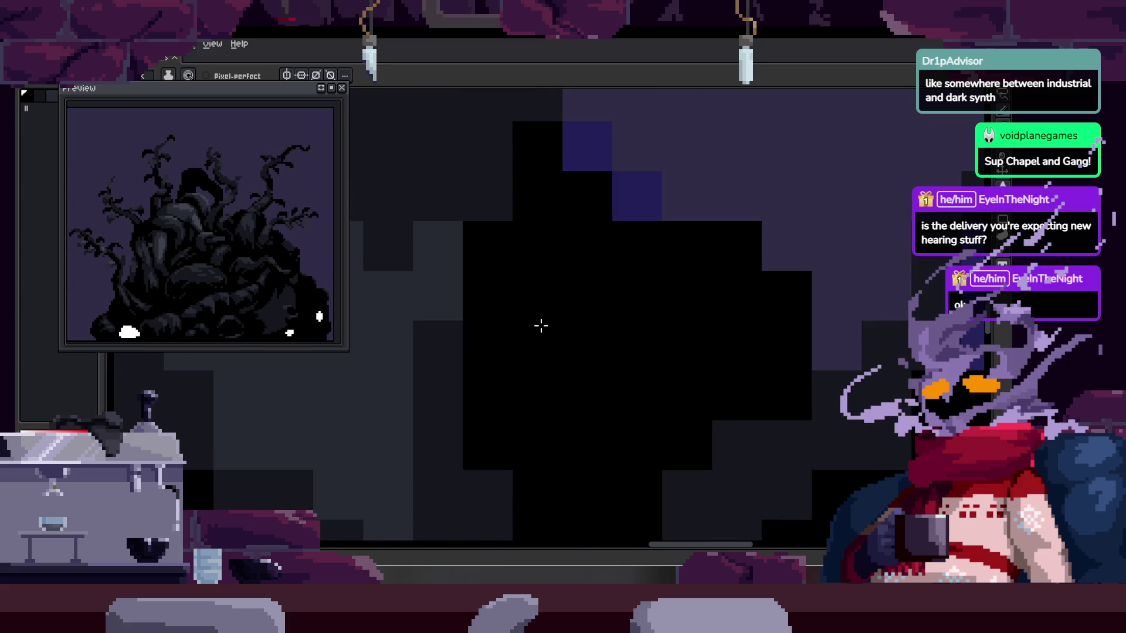
scroll(578, 358, up, 2)
key(ctrl+s)
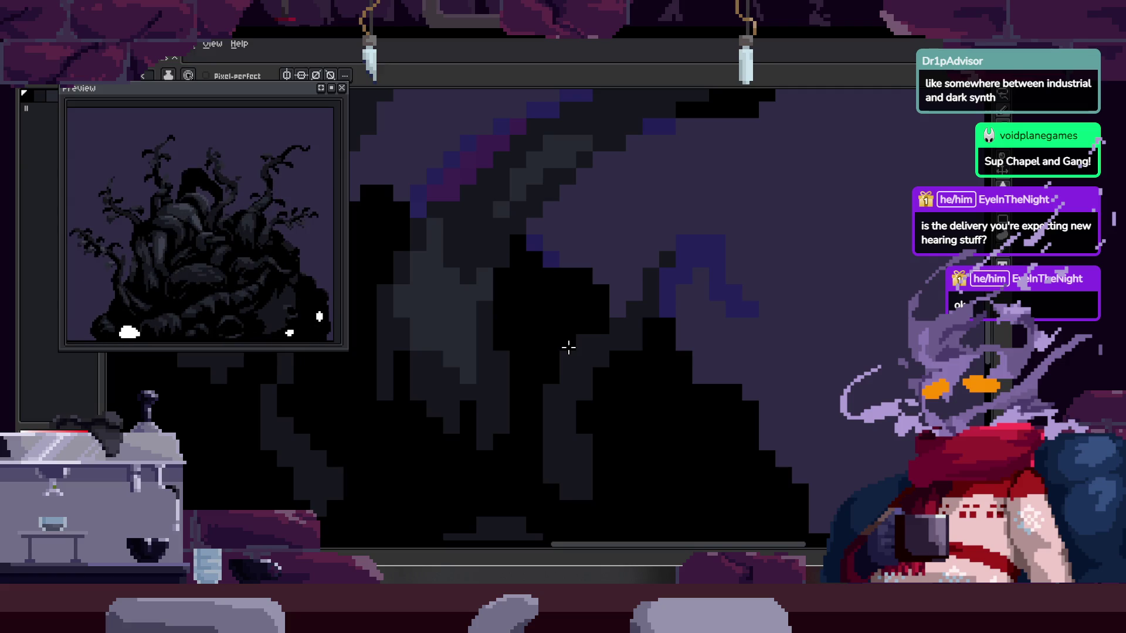
- Add a few lighter shading pixels to the creature's dark body
scroll(495, 376, up, 2)
scroll(603, 327, up, 2)
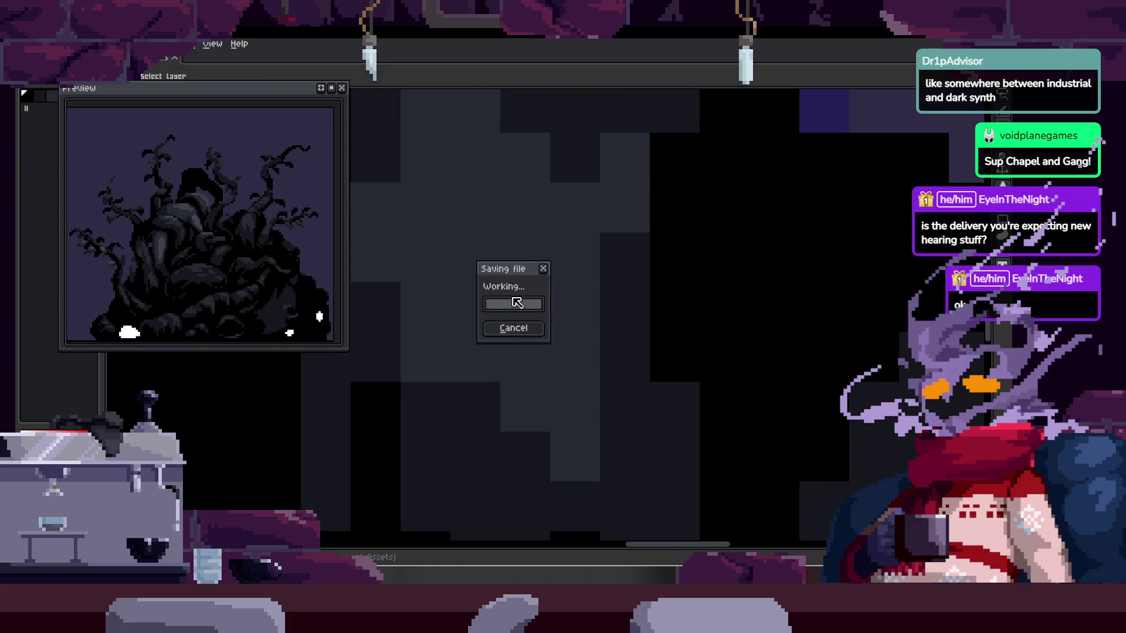
scroll(510, 256, down, 2)
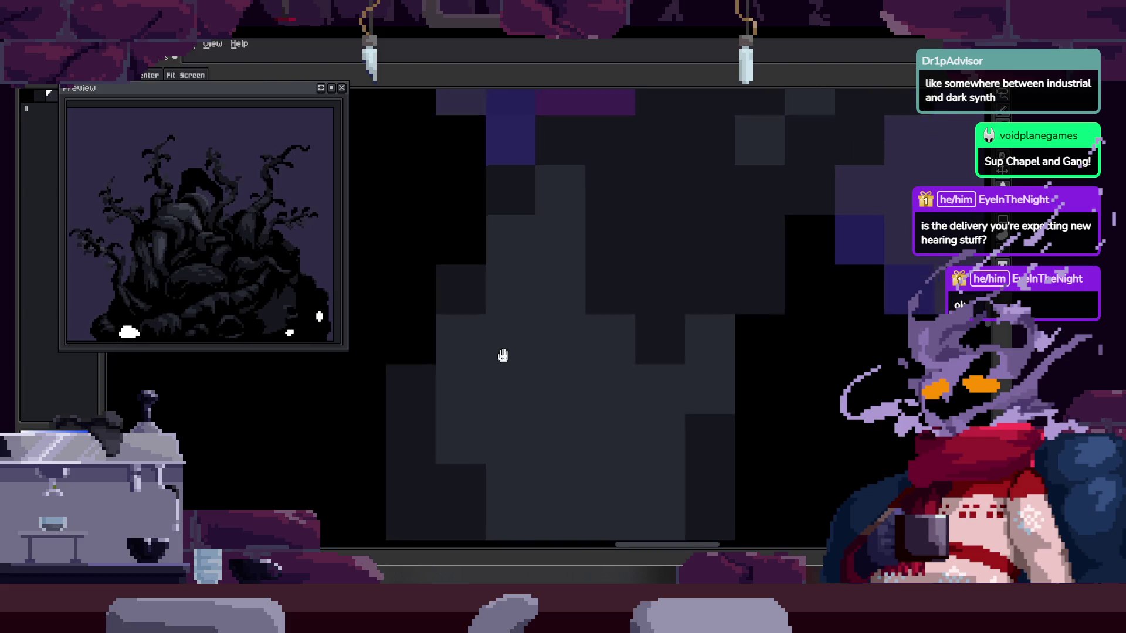
scroll(505, 372, up, 2)
drag(479, 320, 486, 325)
click(429, 201)
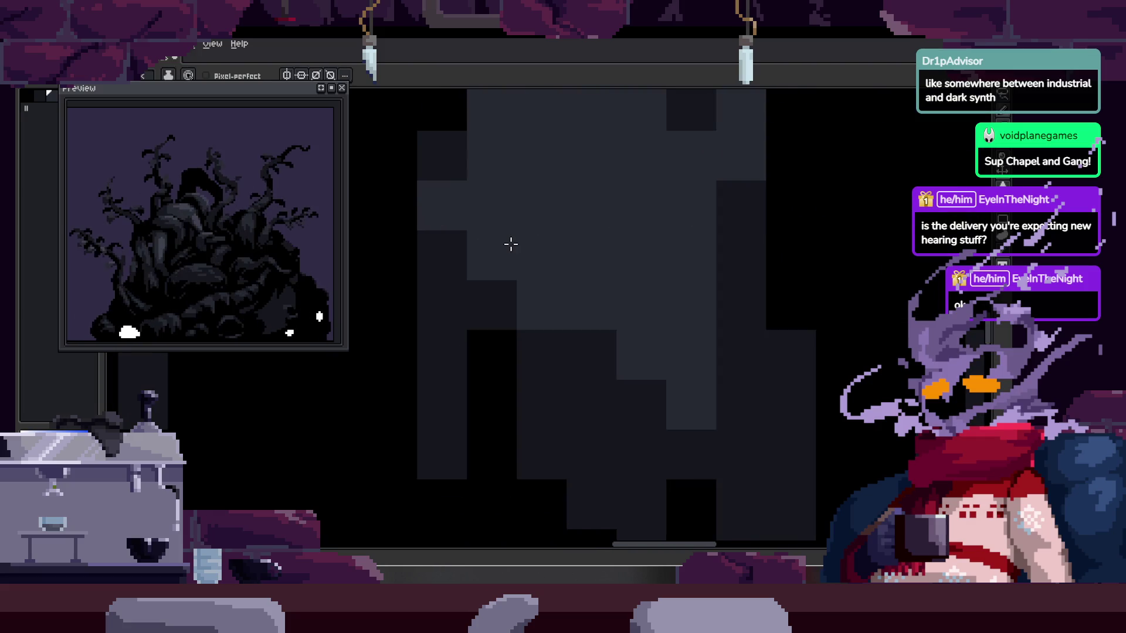
scroll(581, 291, down, 3)
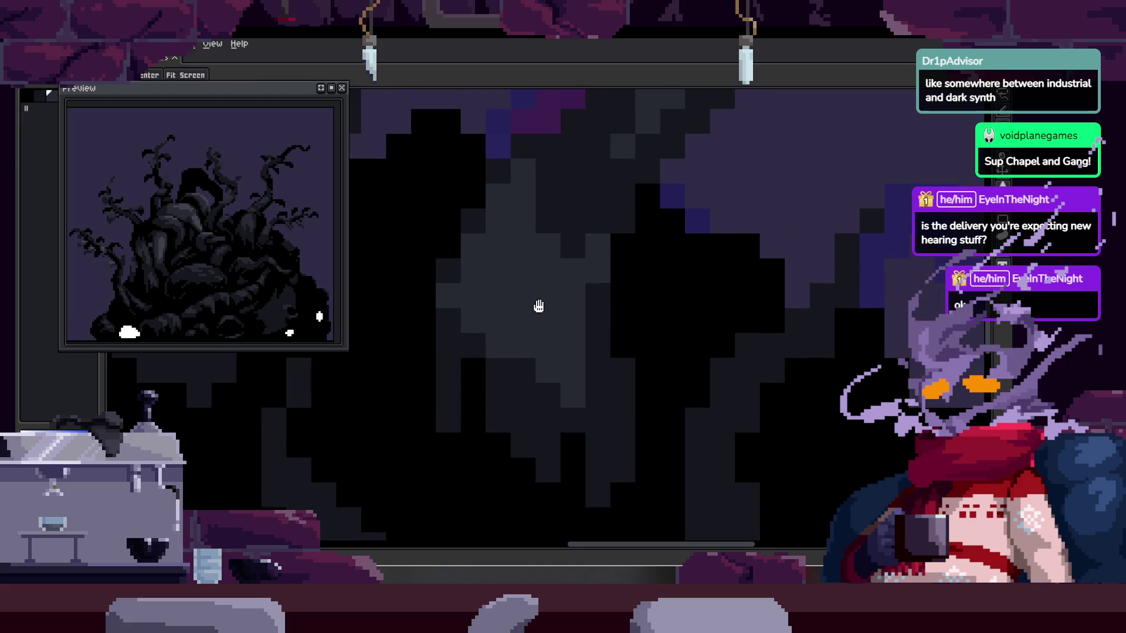
scroll(528, 291, up, 2)
scroll(518, 274, down, 3)
scroll(498, 252, up, 3)
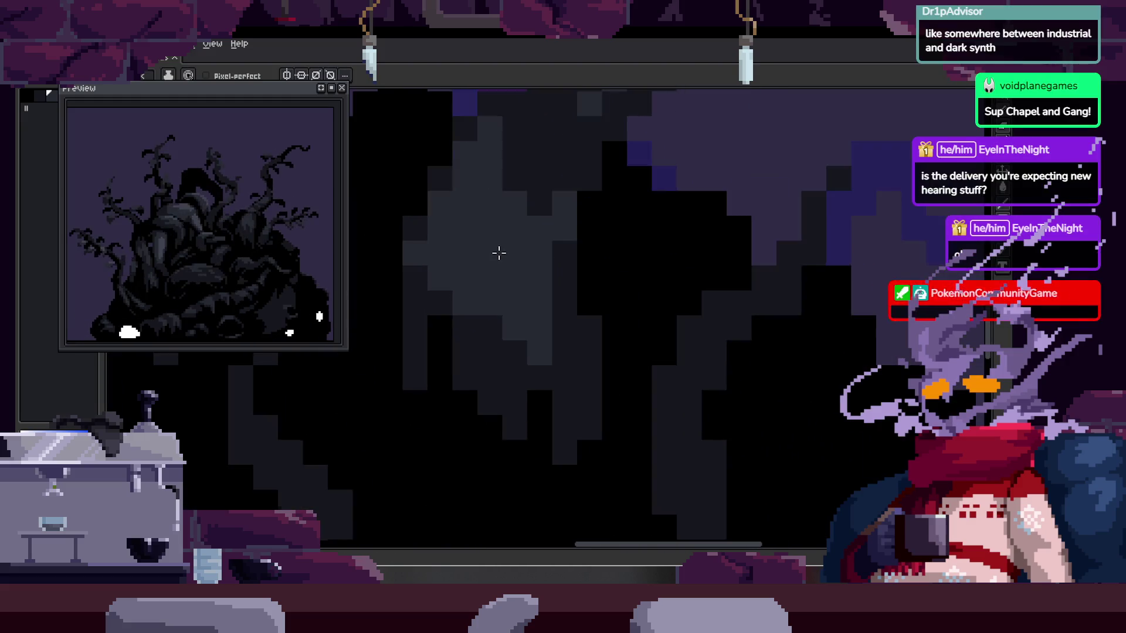
- Pan along the tentacle area and show the timeline with Idle, Death and Transition tags
mouse_move(487, 276)
mouse_down()
mouse_move(565, 253)
mouse_move(589, 292)
mouse_up()
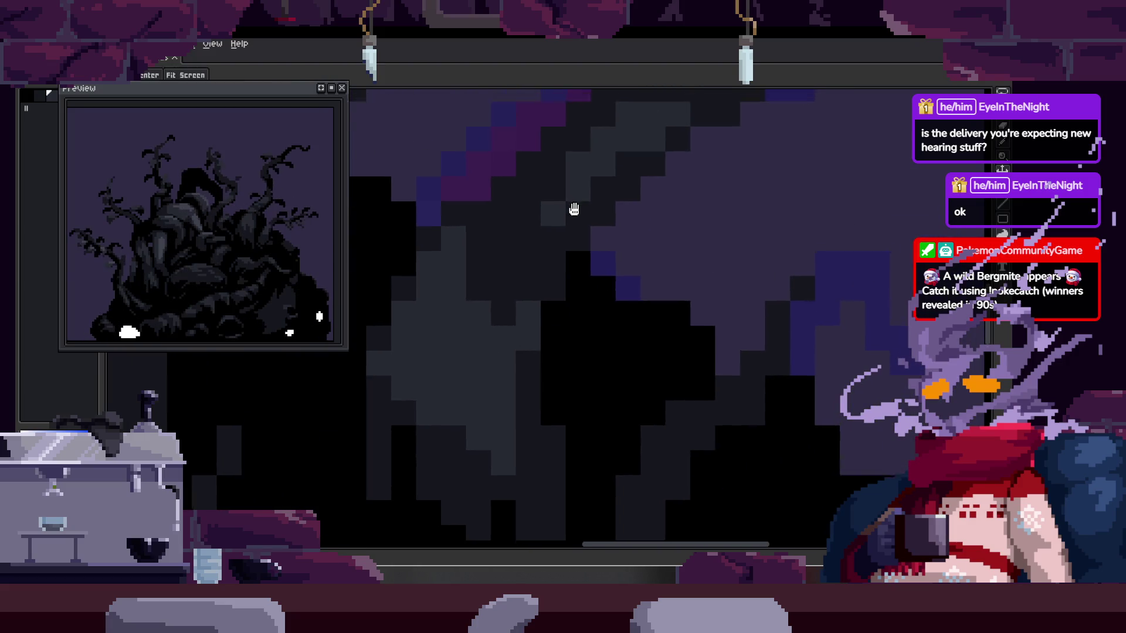
key(i)
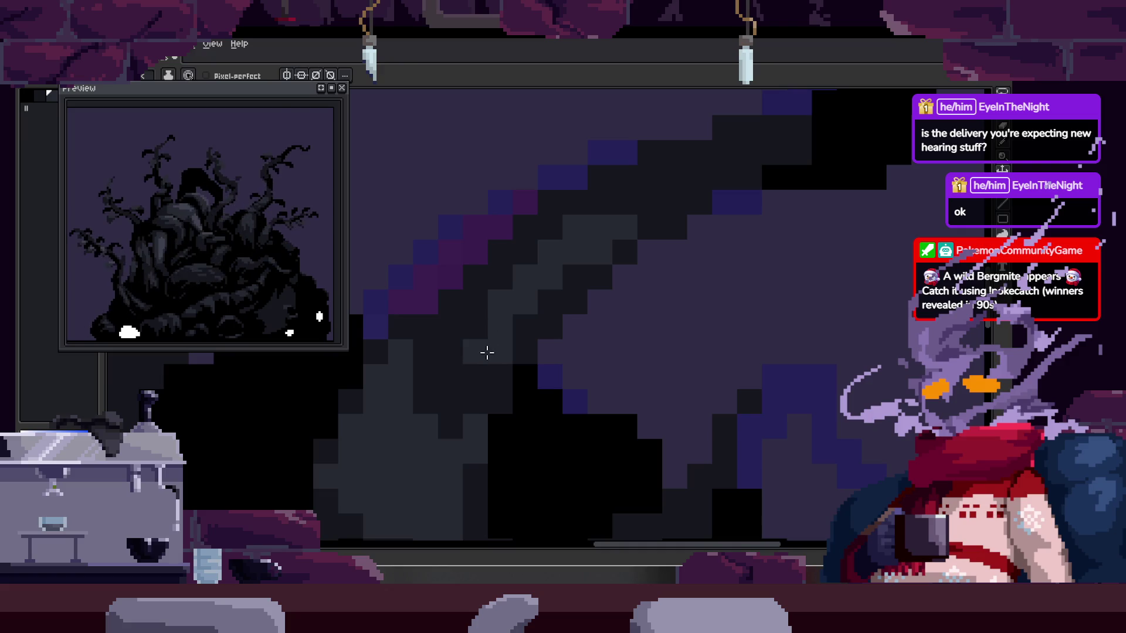
drag(607, 288, 502, 312)
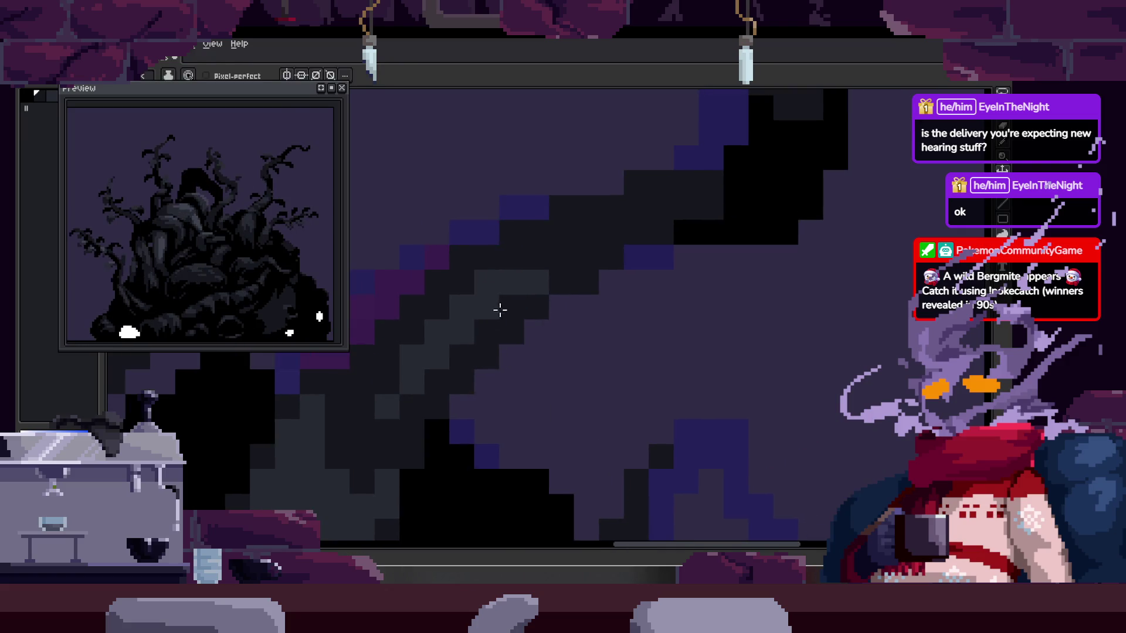
scroll(478, 301, up, 1)
scroll(483, 274, down, 3)
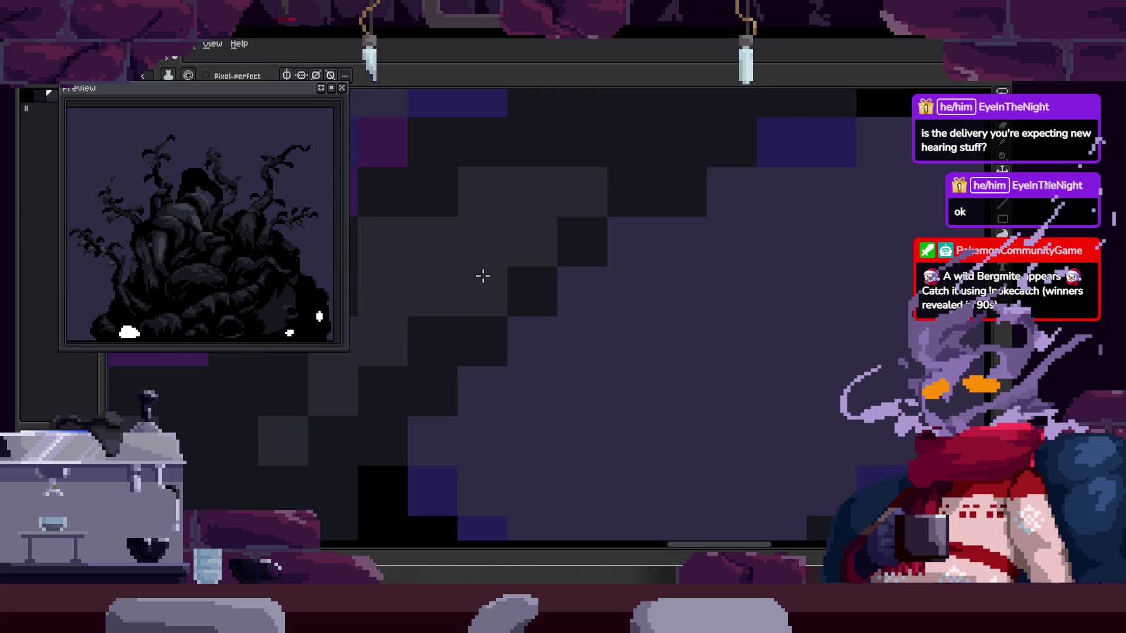
key(v)
scroll(502, 278, down, 1)
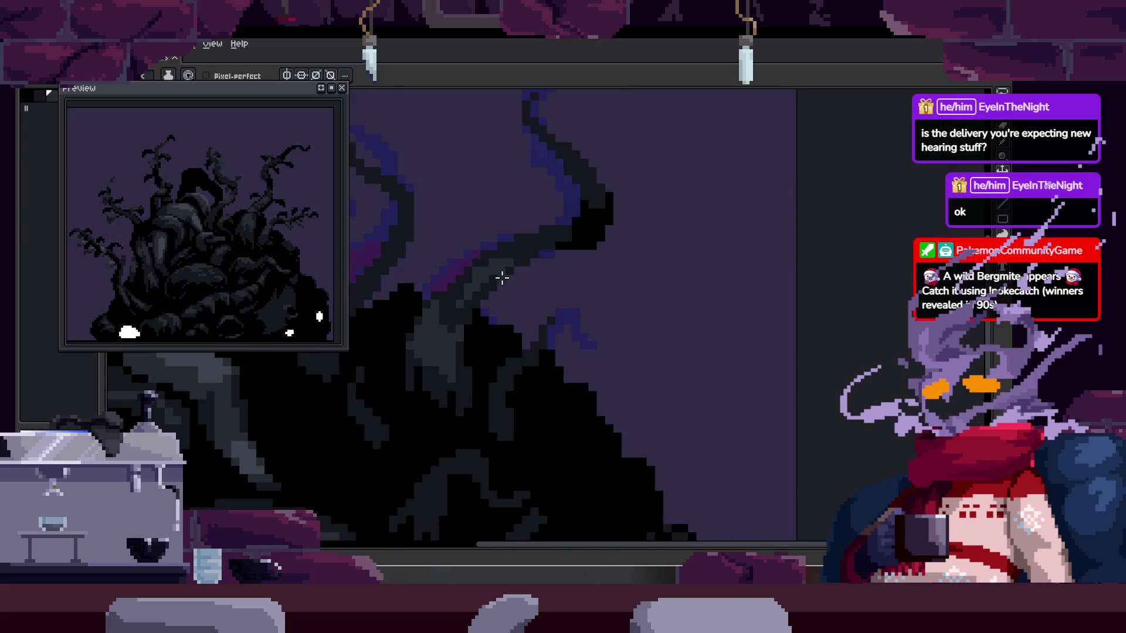
key(Tab)
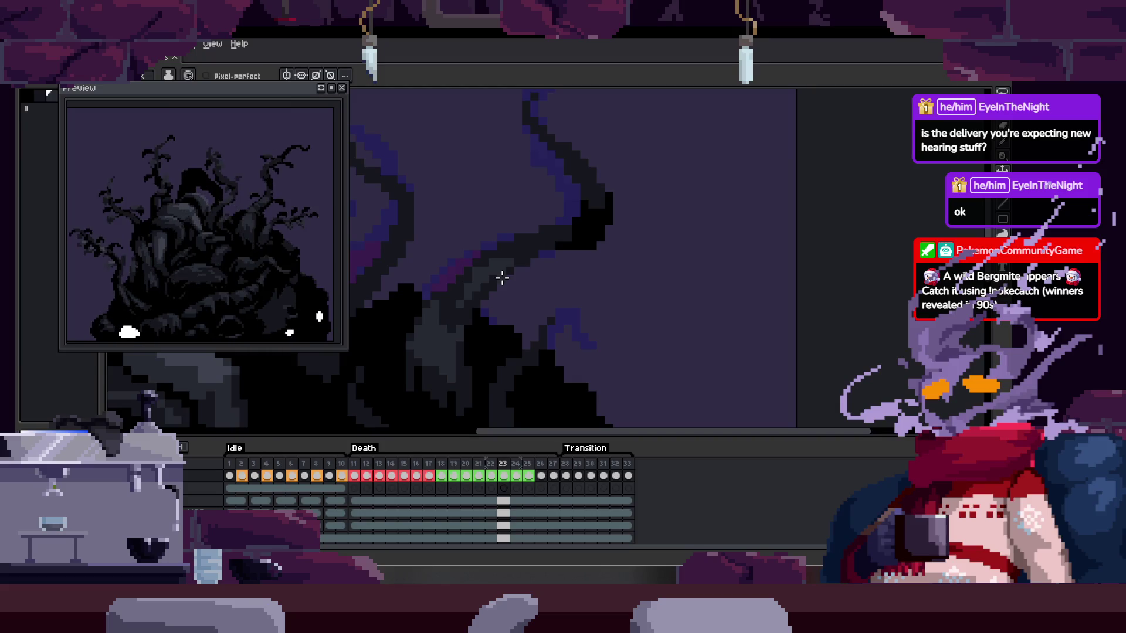
- Hide the timeline and play the animation to review the frames
key(Tab)
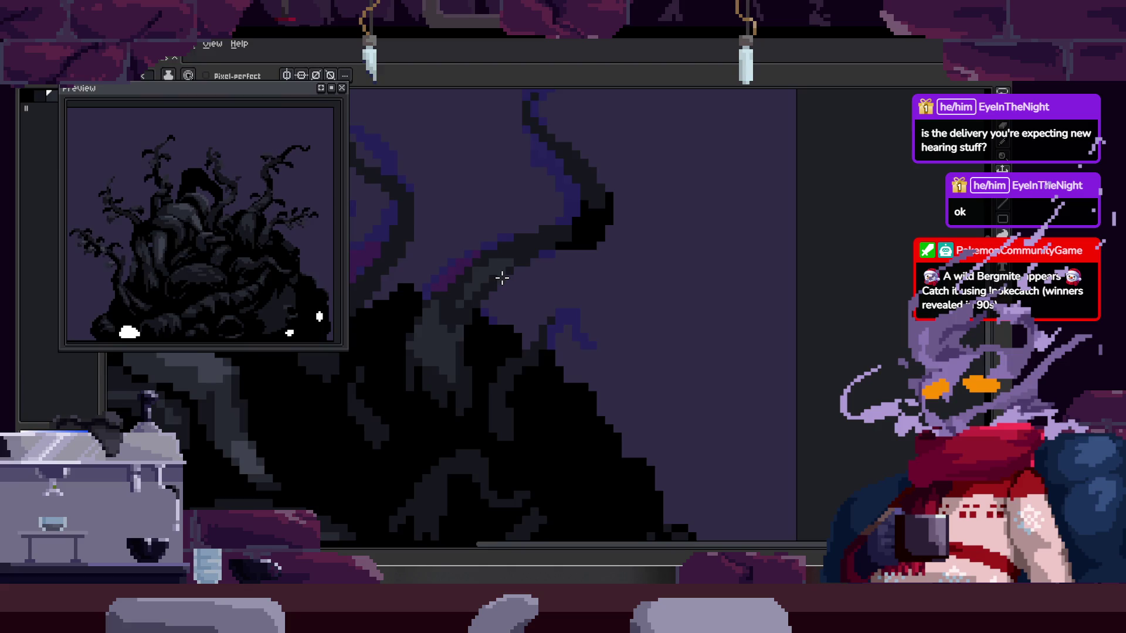
key(Return)
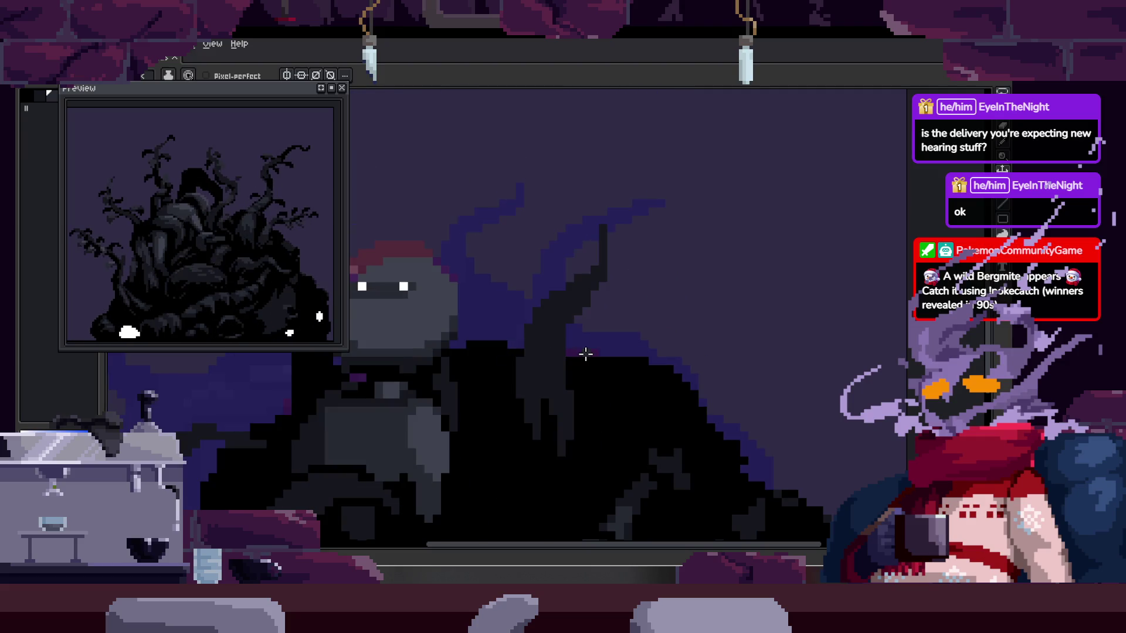
scroll(586, 355, up, 2)
- Switch to the Eyedropper and then back to the Pencil
key(i)
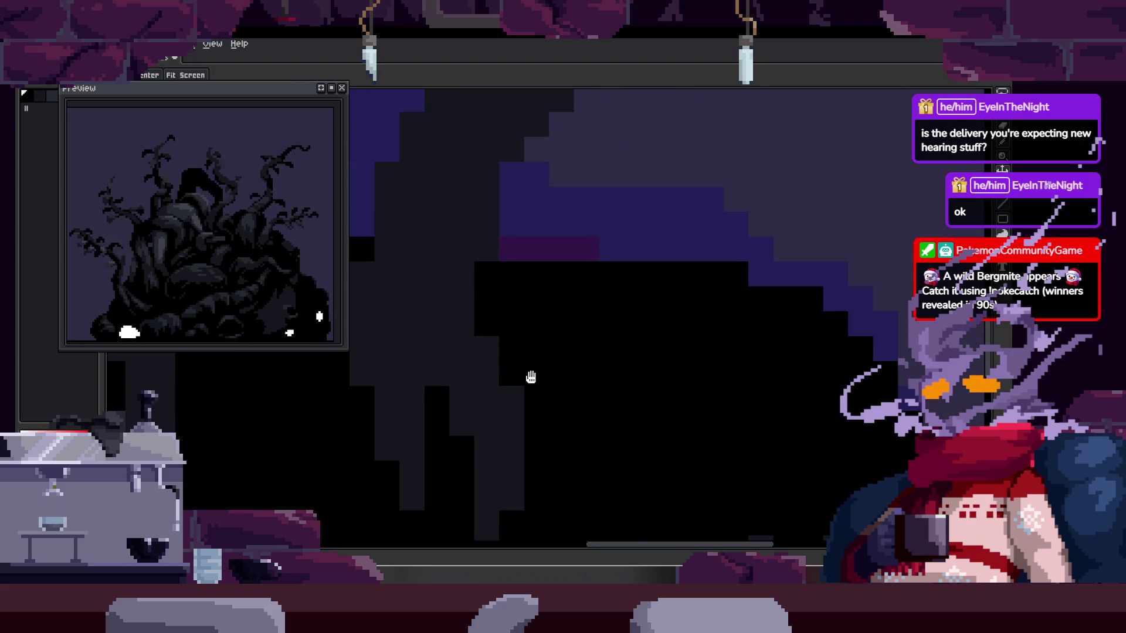
key(b)
scroll(542, 320, down, 2)
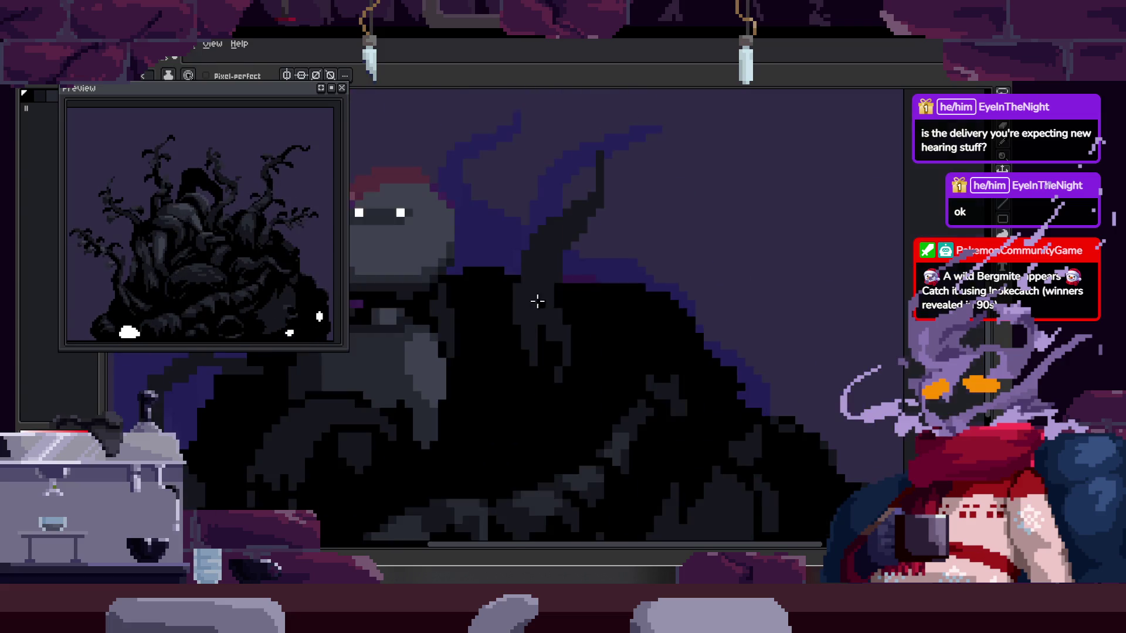
scroll(538, 302, up, 2)
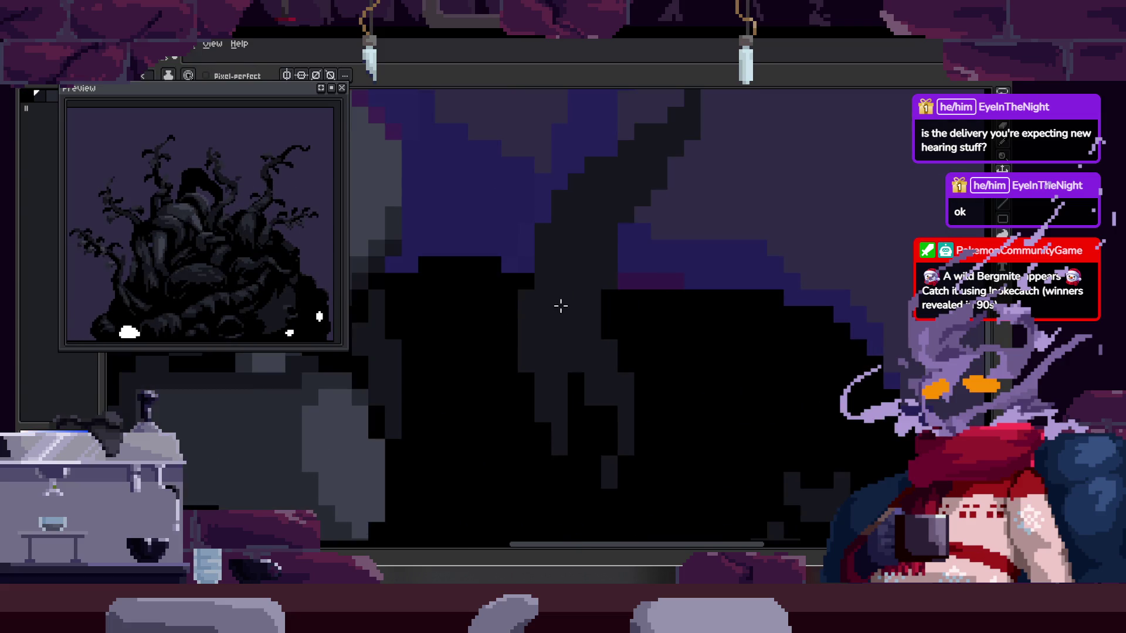
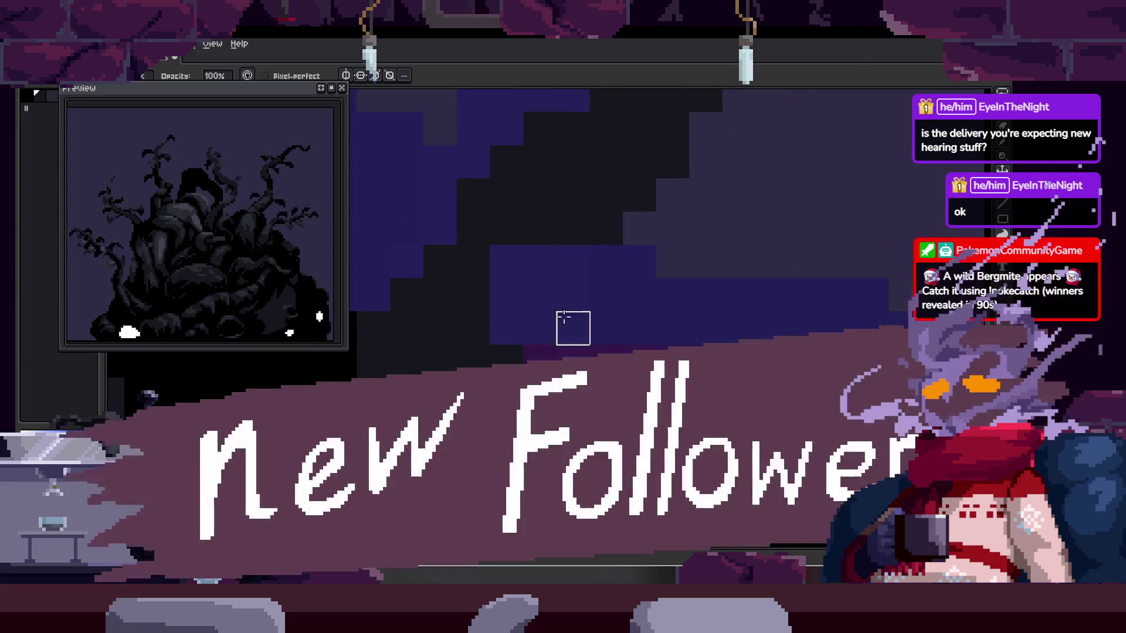
- Zoom and pan across the tentacle with the Hand tool to examine its shading
key(e)
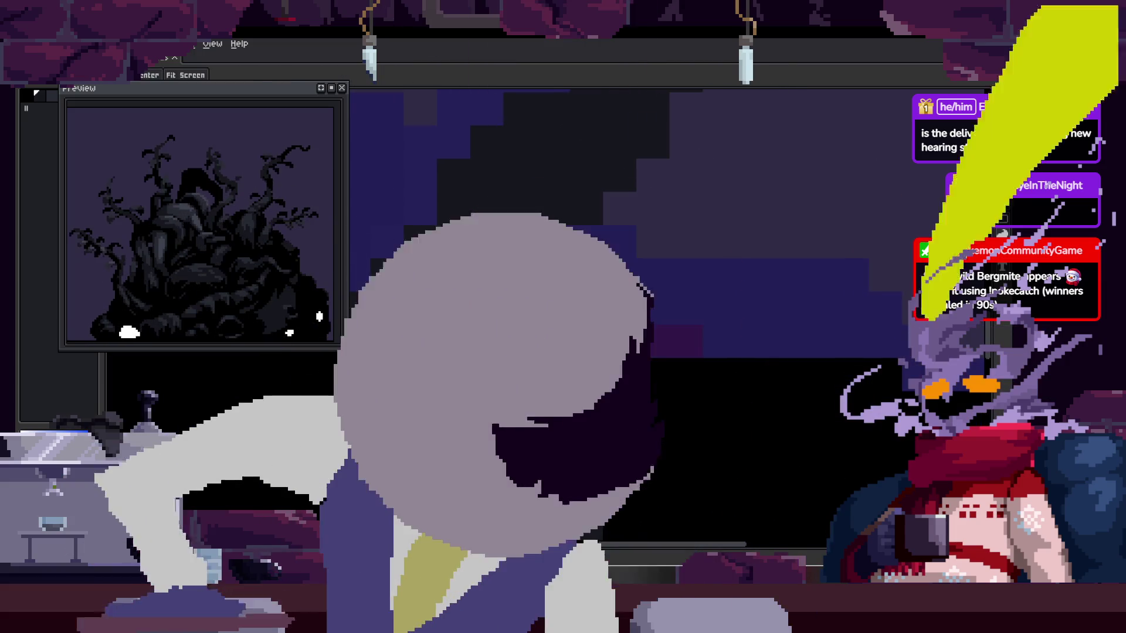
key(h)
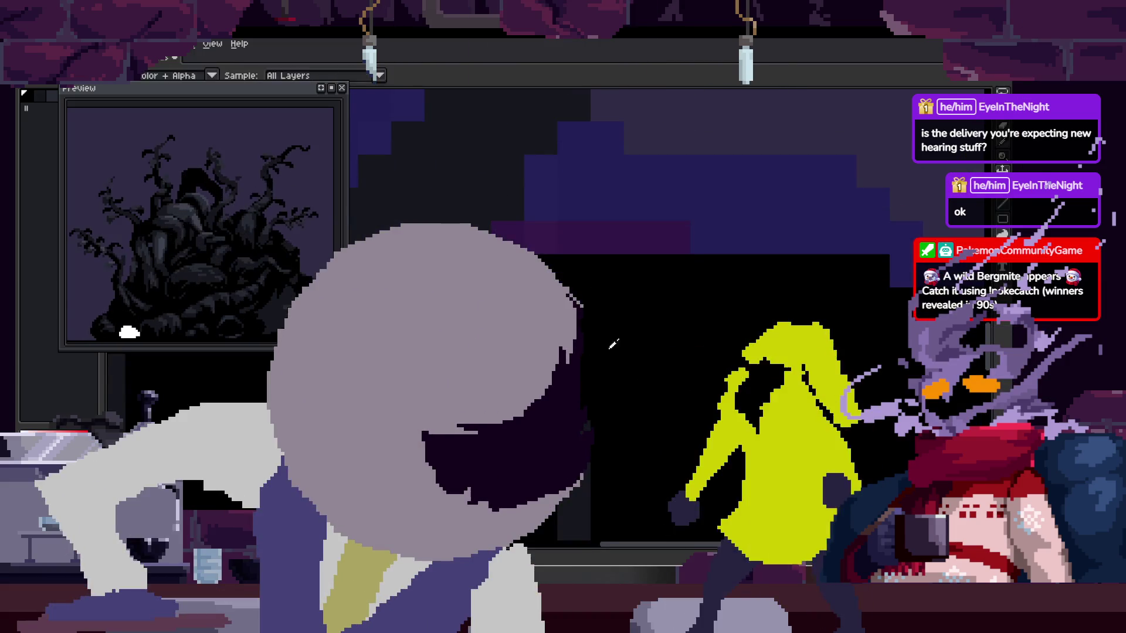
key(b)
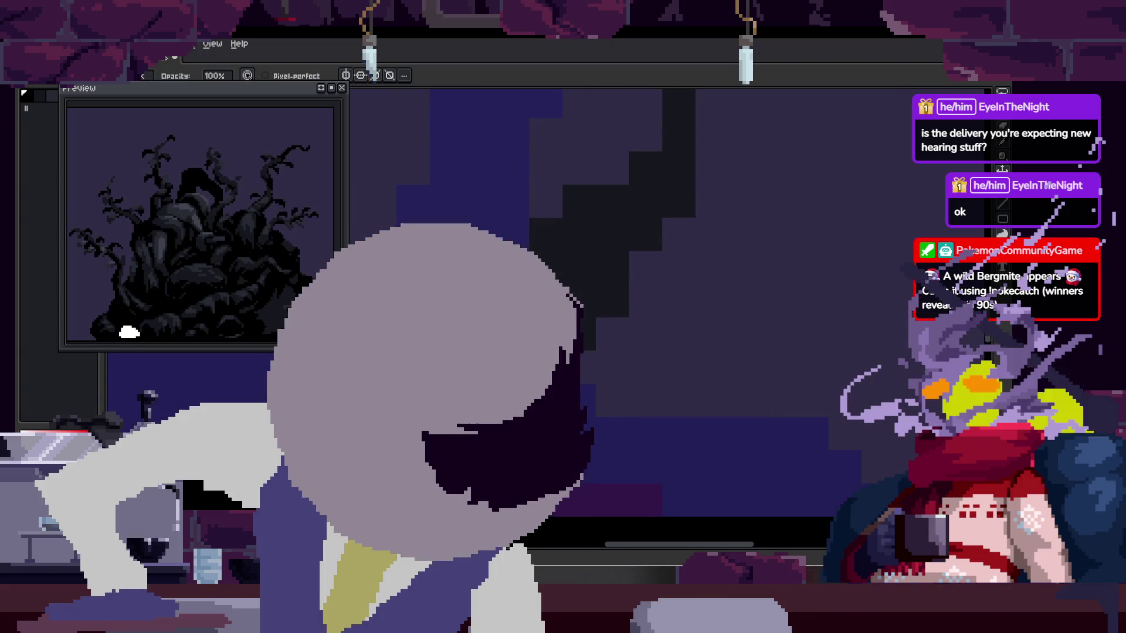
drag(535, 198, 481, 221)
key(e)
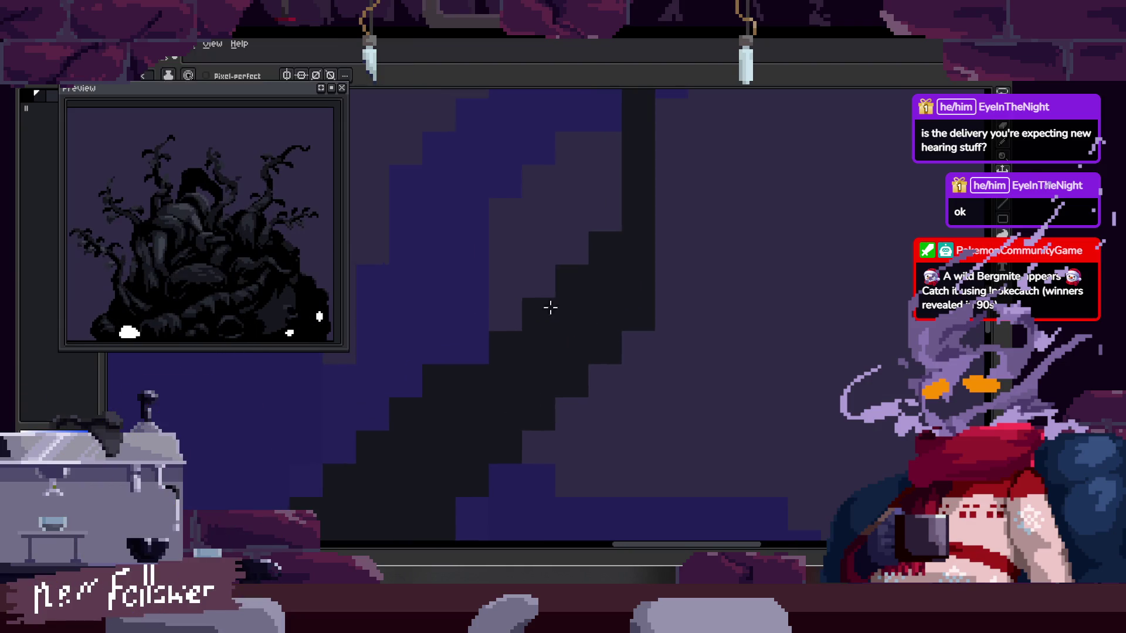
key(b)
scroll(499, 314, down, 1)
scroll(490, 322, down, 1)
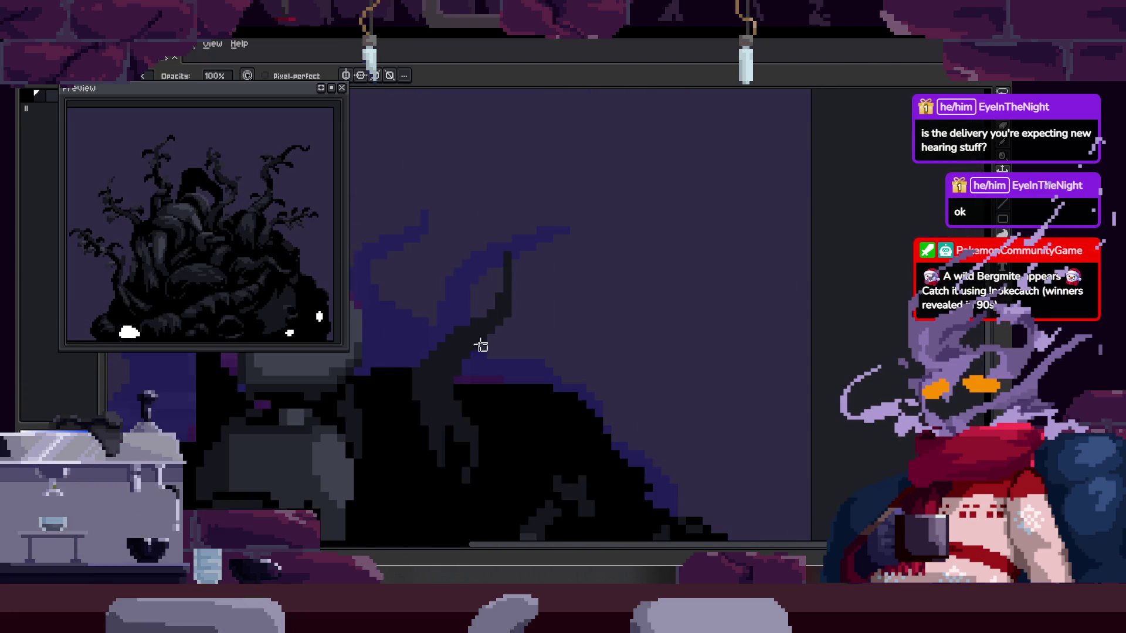
scroll(493, 328, up, 3)
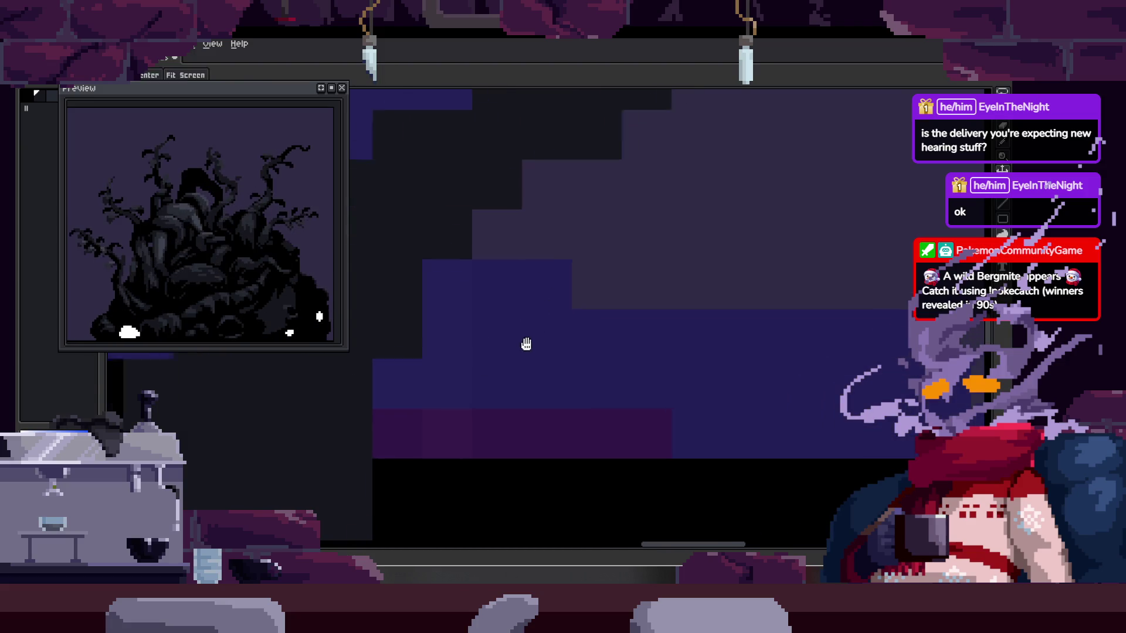
scroll(510, 355, up, 1)
scroll(511, 357, down, 2)
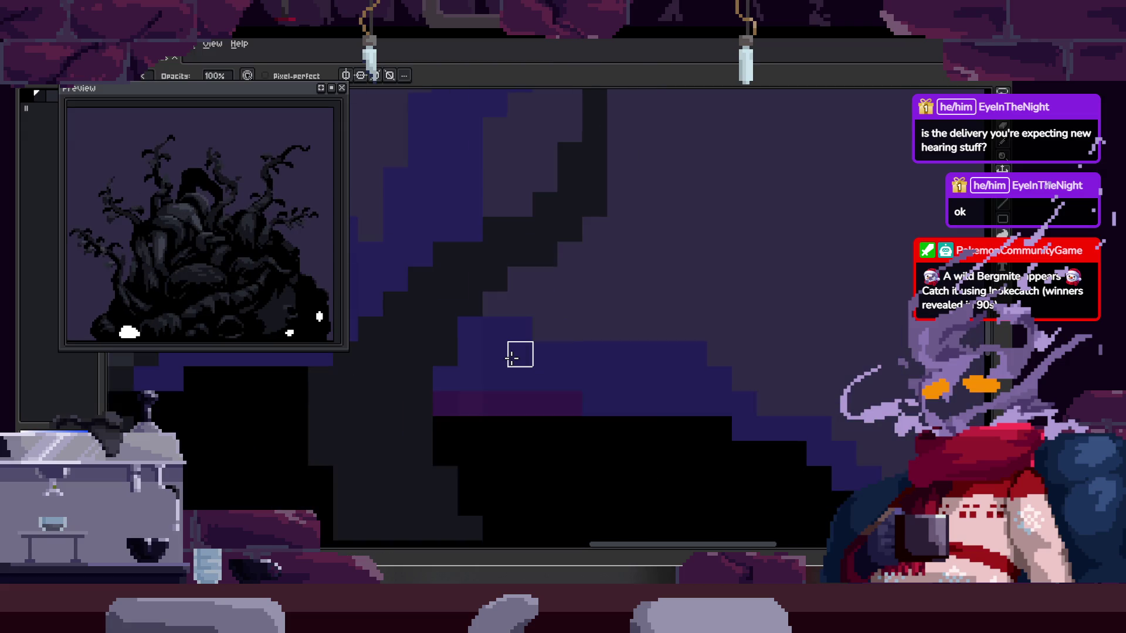
scroll(511, 354, up, 2)
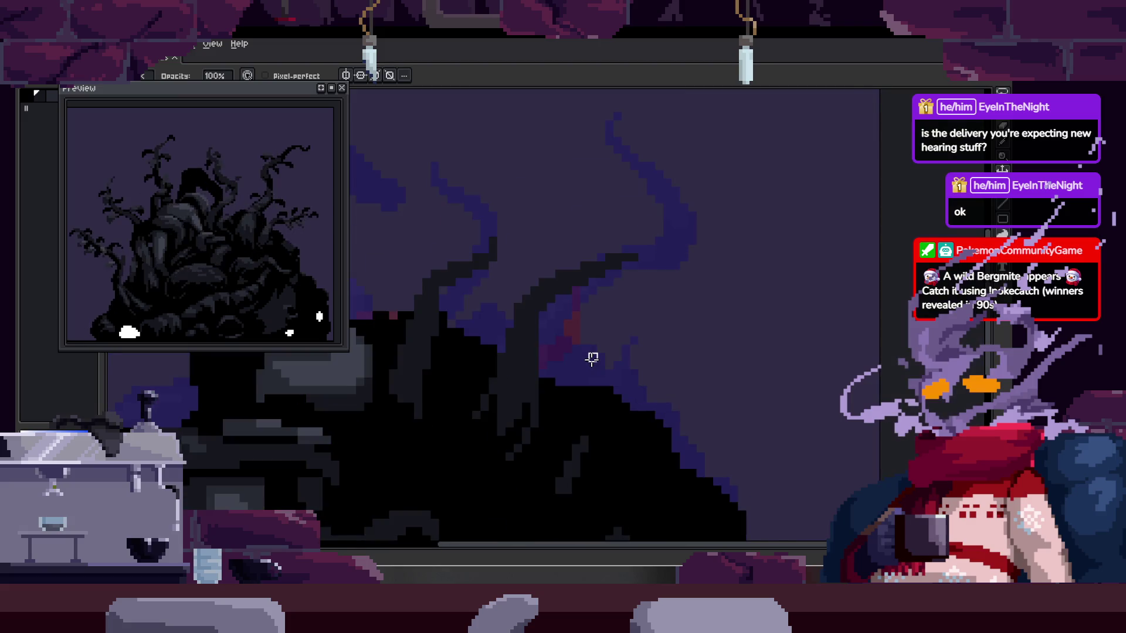
drag(567, 326, 602, 426)
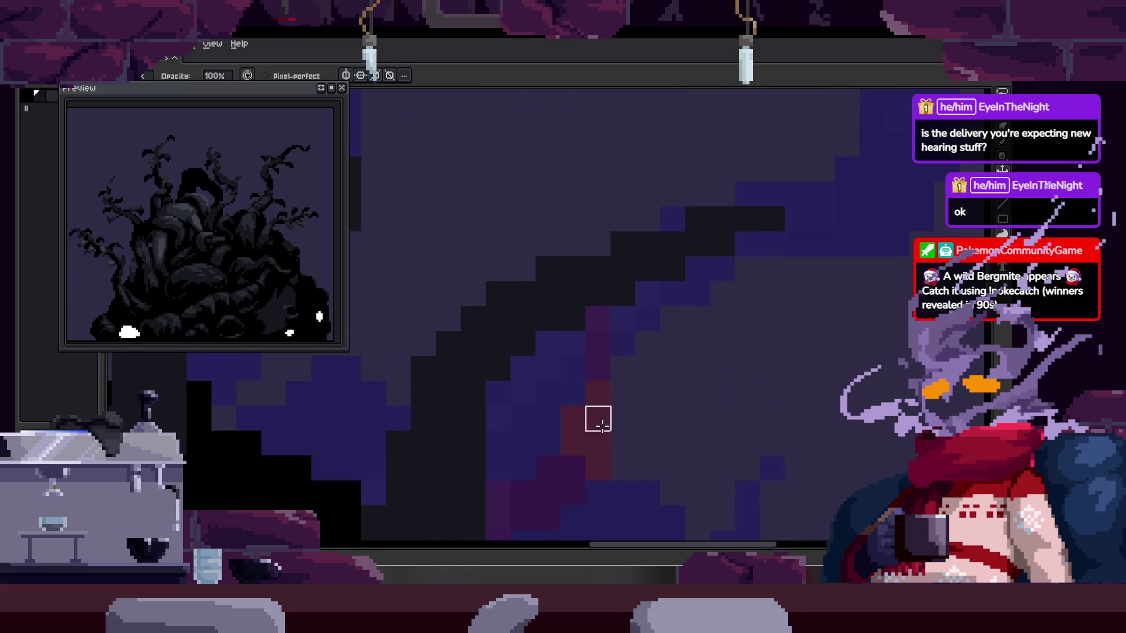
- Pick a colour from the artwork with the eyedropper while panning down the tentacle
scroll(586, 352, right, 1)
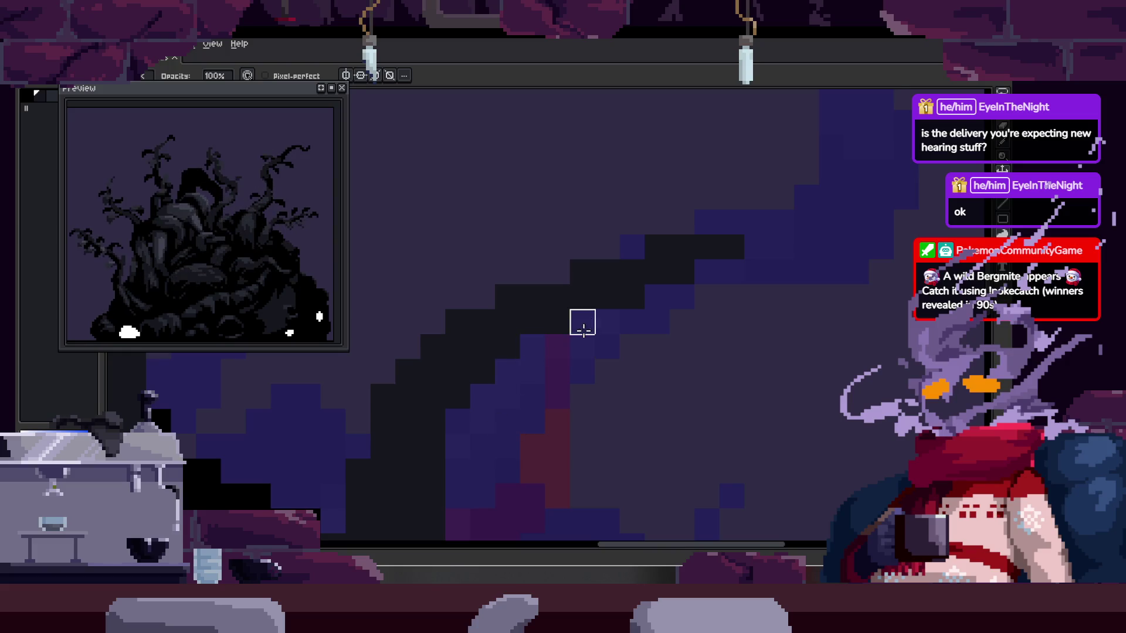
key(i)
scroll(591, 339, left, 1)
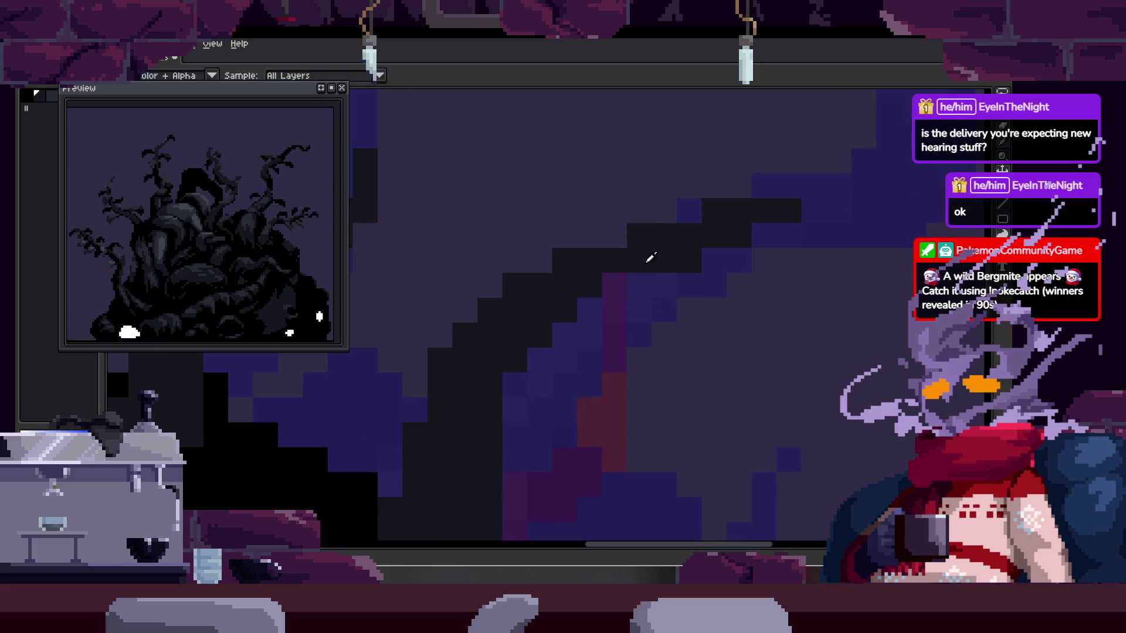
drag(615, 274, 616, 322)
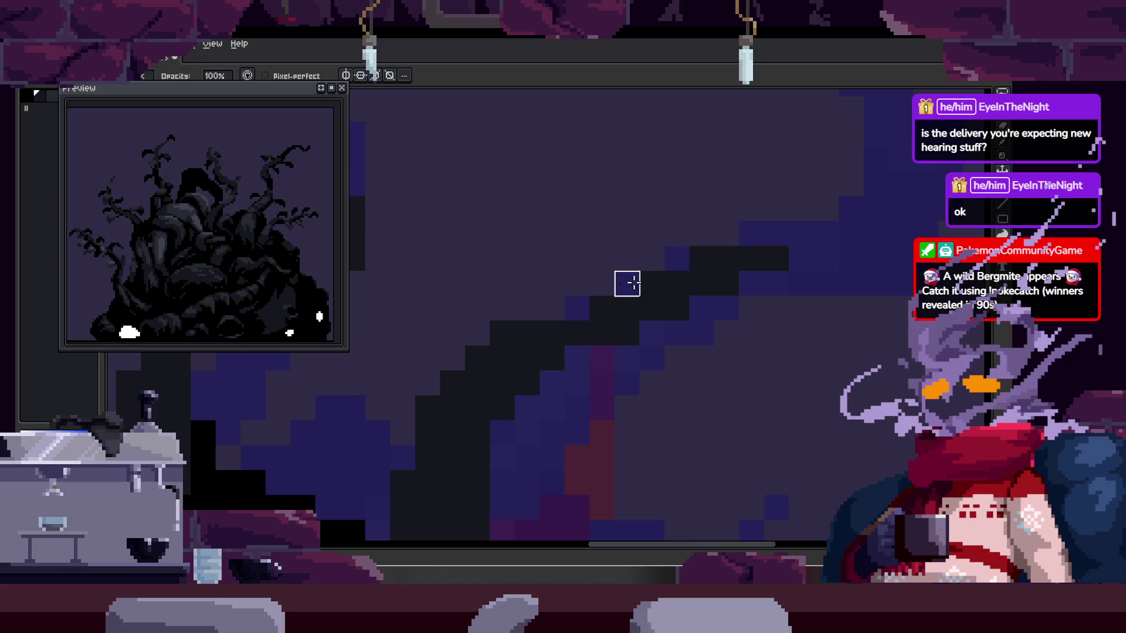
scroll(582, 306, left, 1)
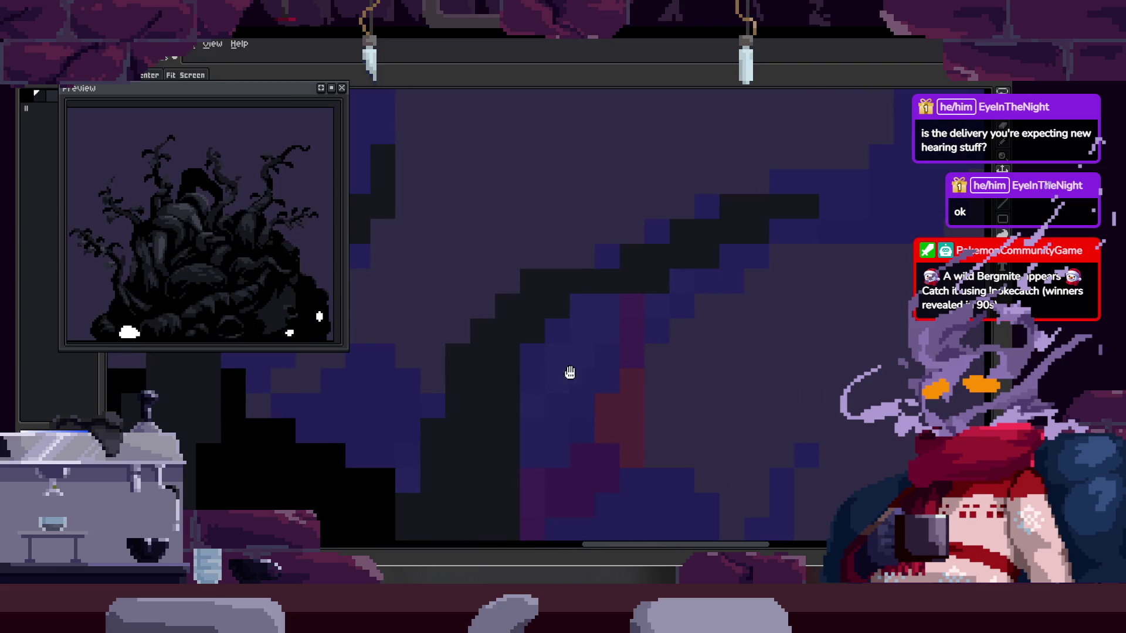
scroll(545, 376, down, 3)
scroll(573, 322, up, 3)
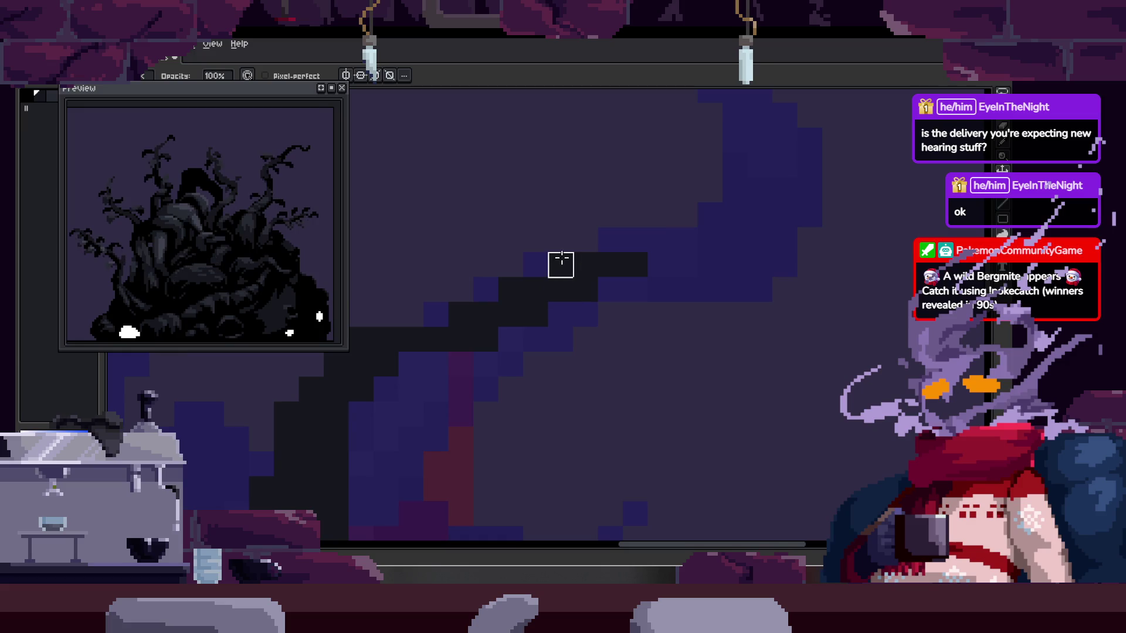
key(e)
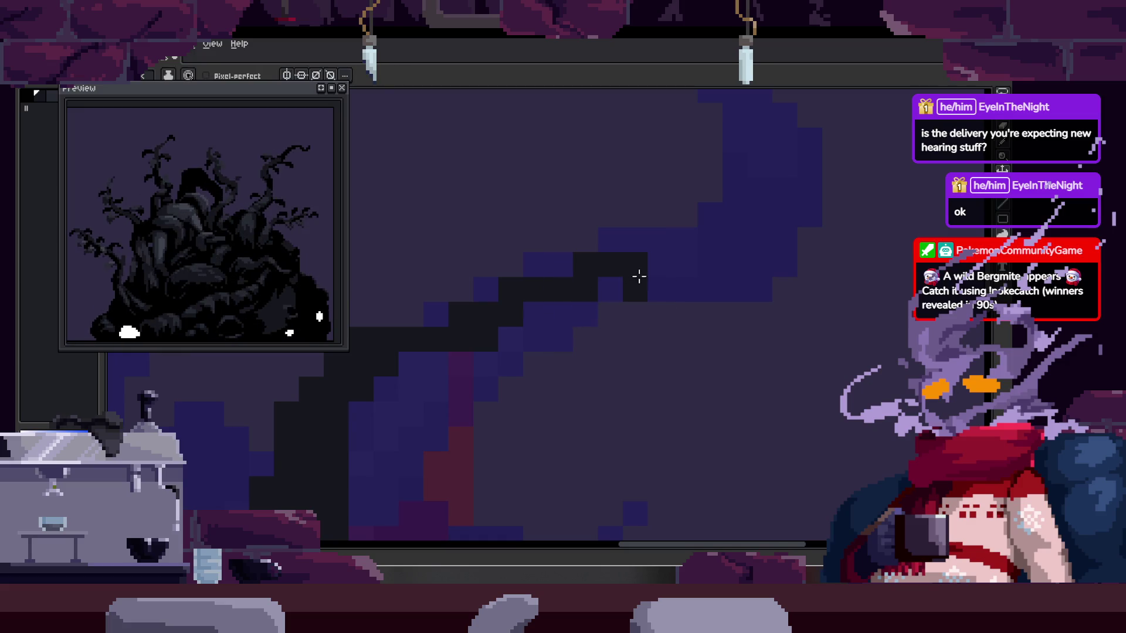
scroll(733, 317, down, 3)
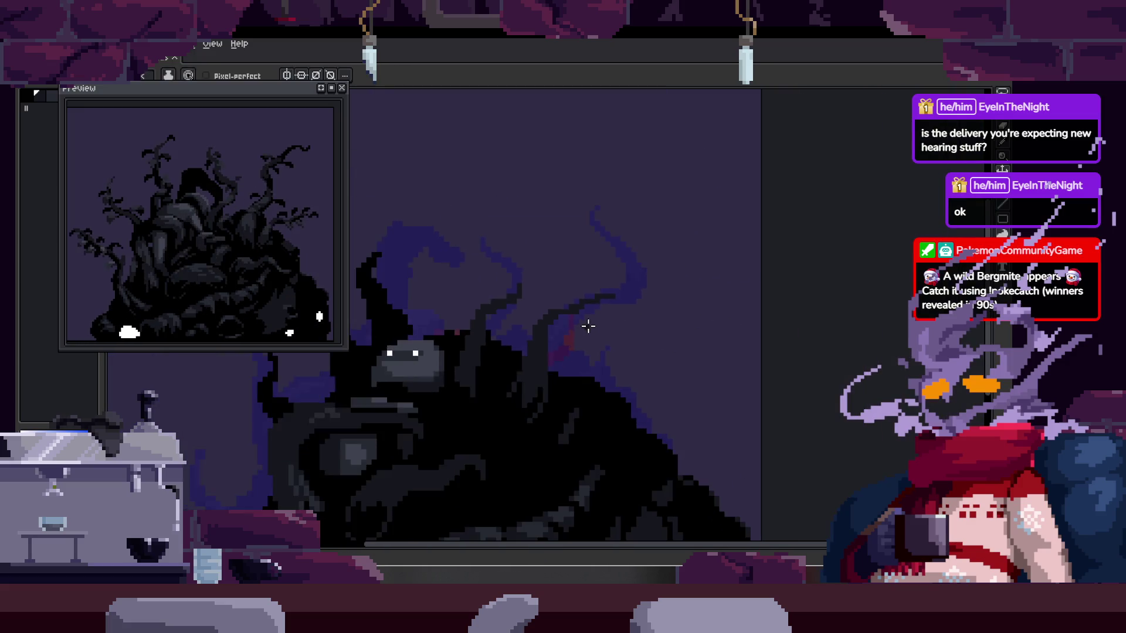
scroll(599, 377, up, 2)
- Sample another colour from the creature and zoom in and out over the tentacles
scroll(599, 377, down, 2)
key(v)
scroll(634, 329, up, 3)
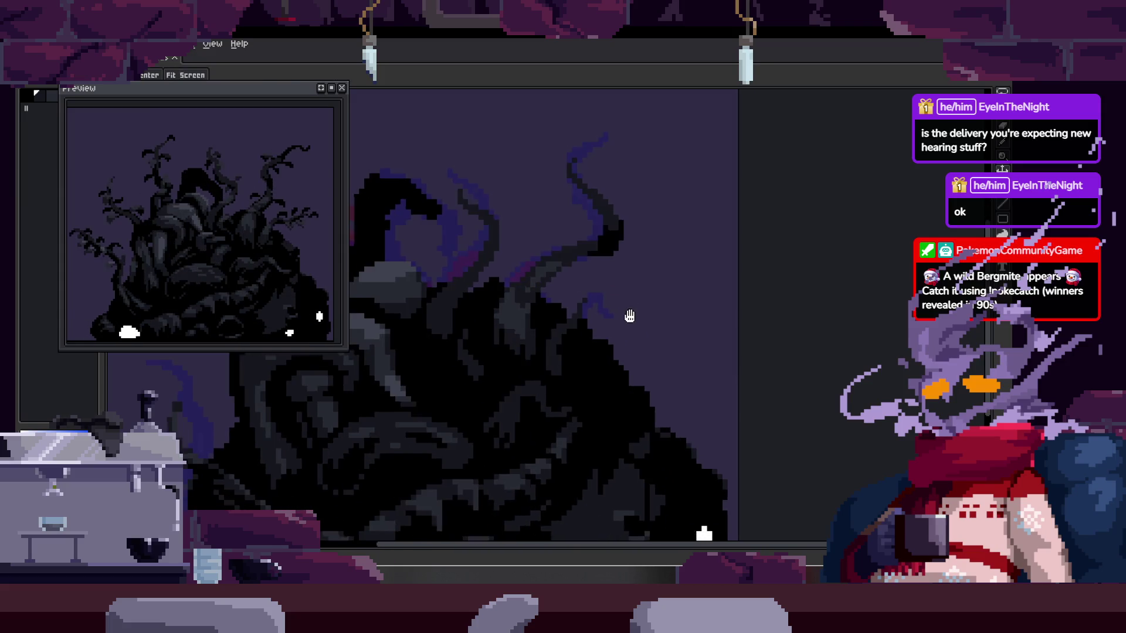
key(b)
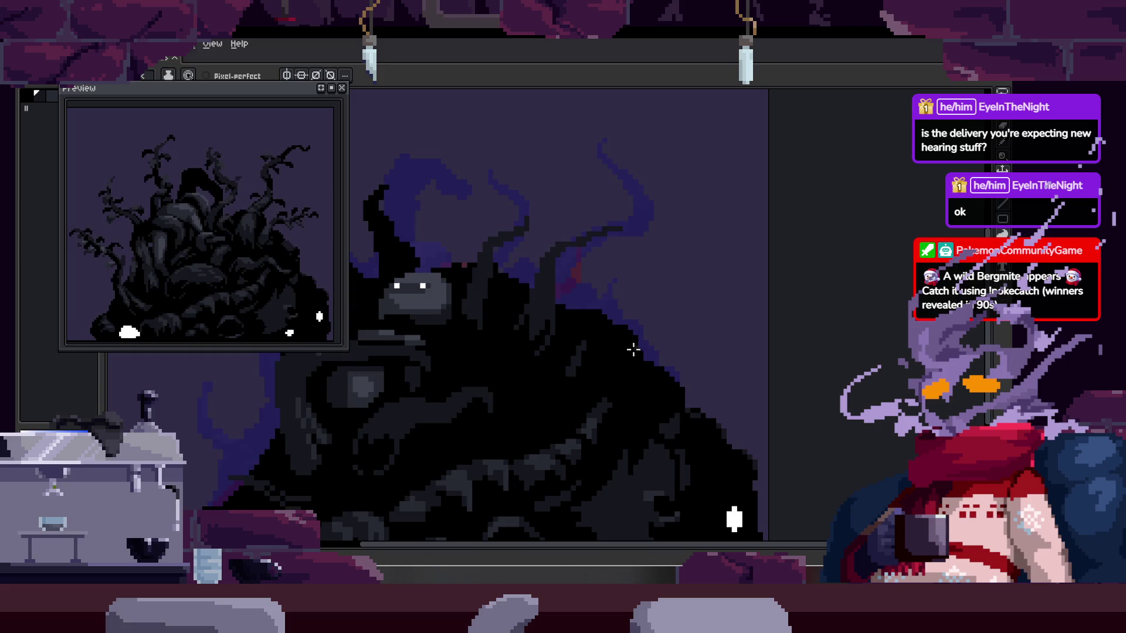
scroll(485, 252, up, 6)
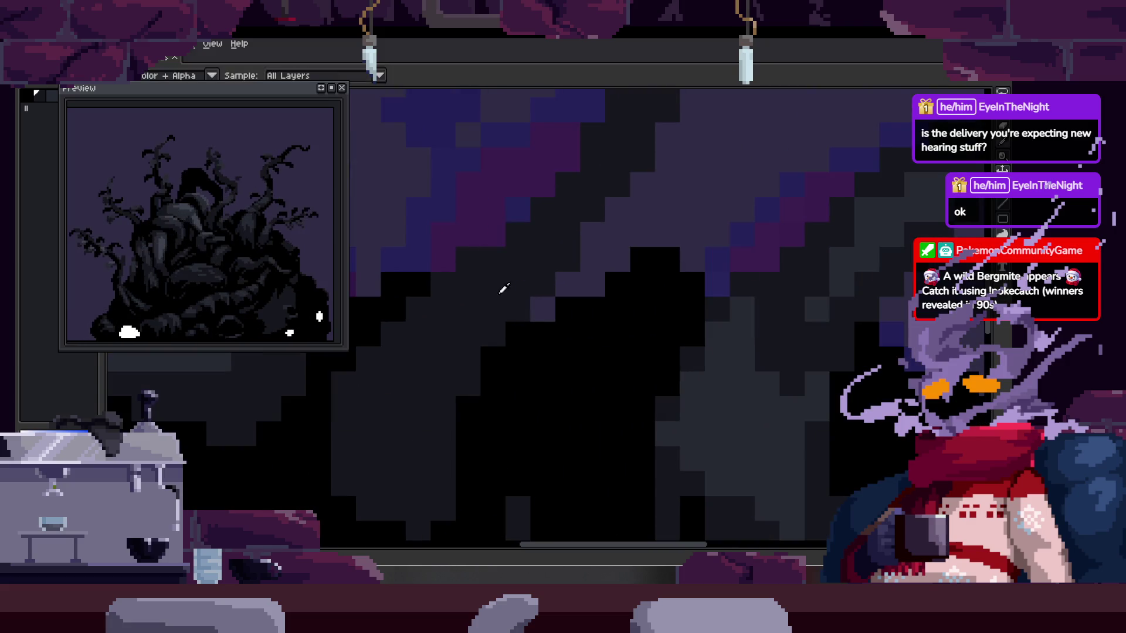
key(i)
scroll(573, 299, down, 4)
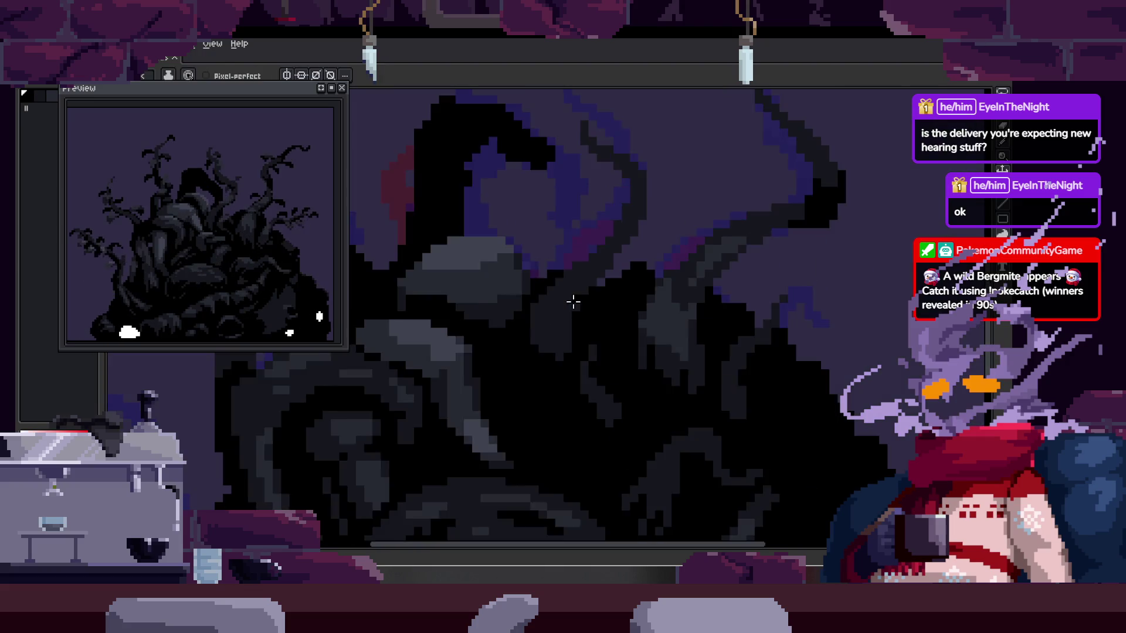
scroll(578, 295, up, 4)
scroll(540, 276, up, 3)
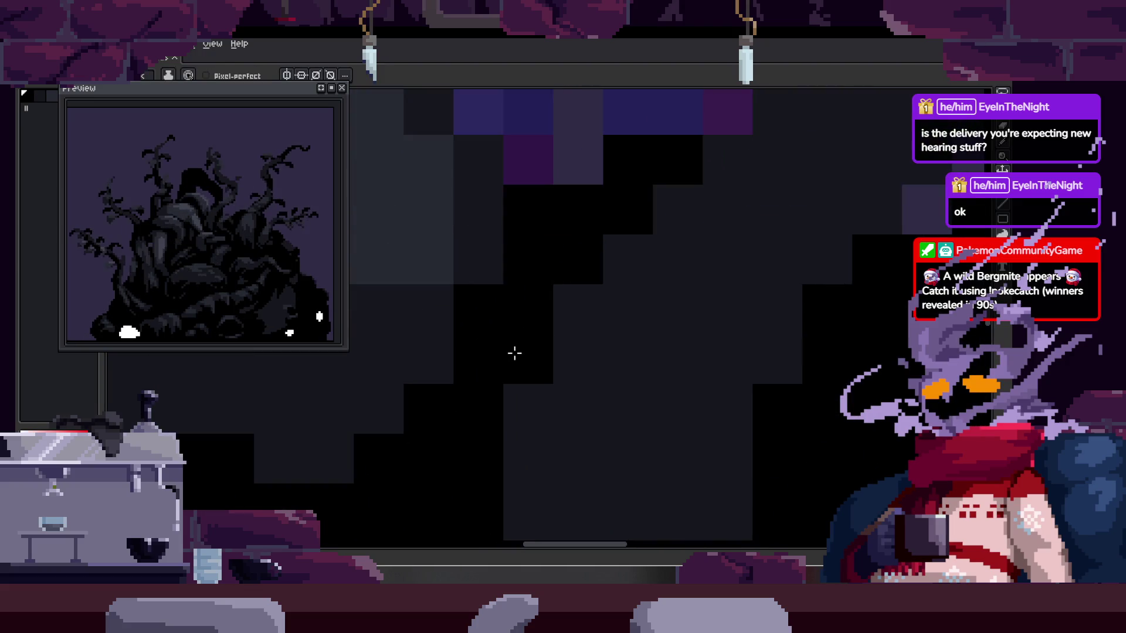
scroll(605, 274, down, 3)
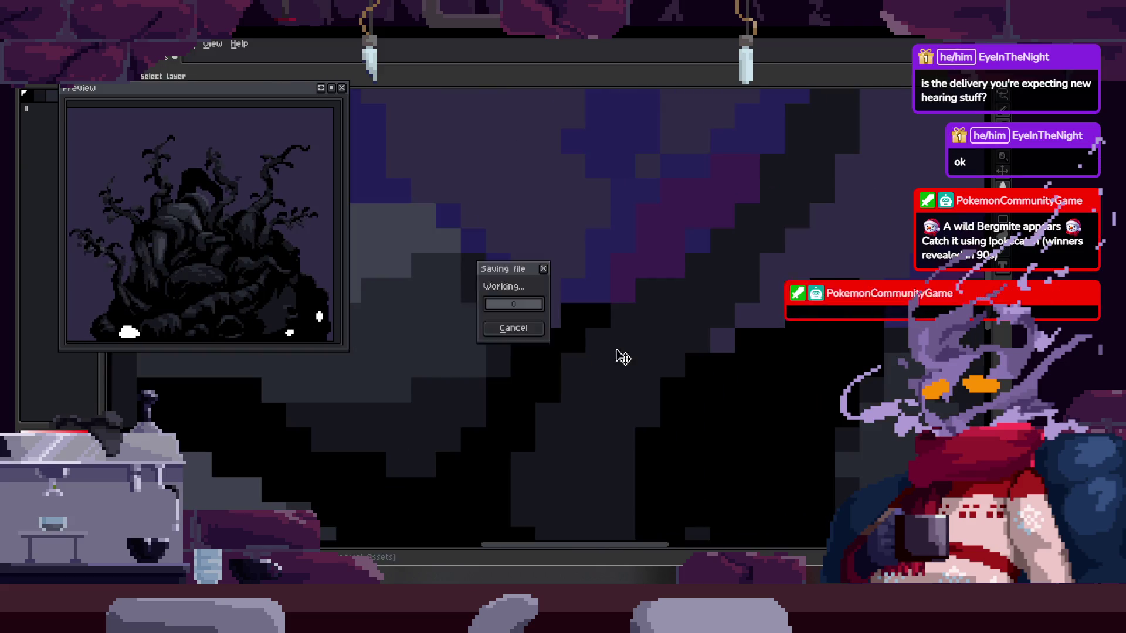
- Paint reddish highlight pixels on the tentacle and darken pixels along its edge
scroll(751, 297, down, 3)
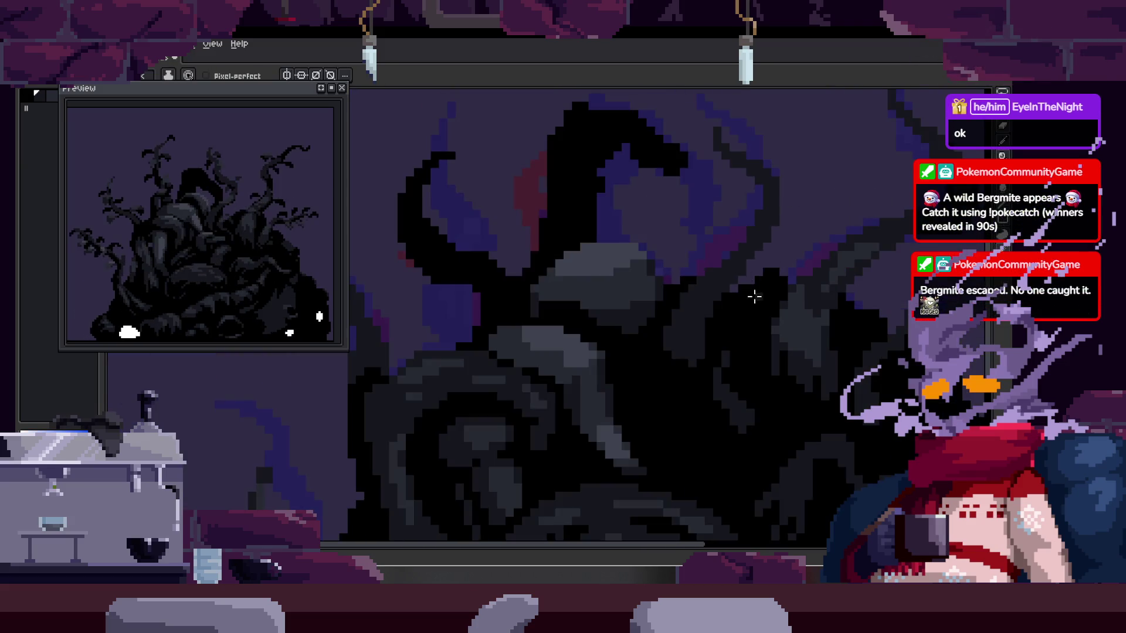
scroll(678, 284, up, 3)
scroll(686, 307, down, 3)
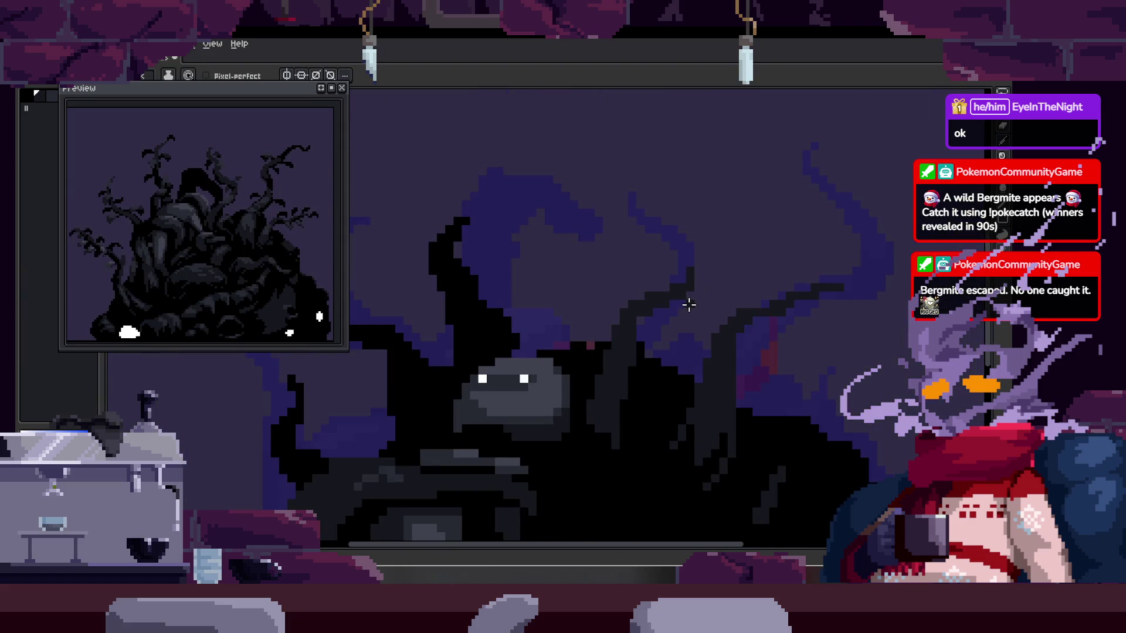
scroll(687, 306, up, 3)
key(b)
drag(627, 277, 651, 288)
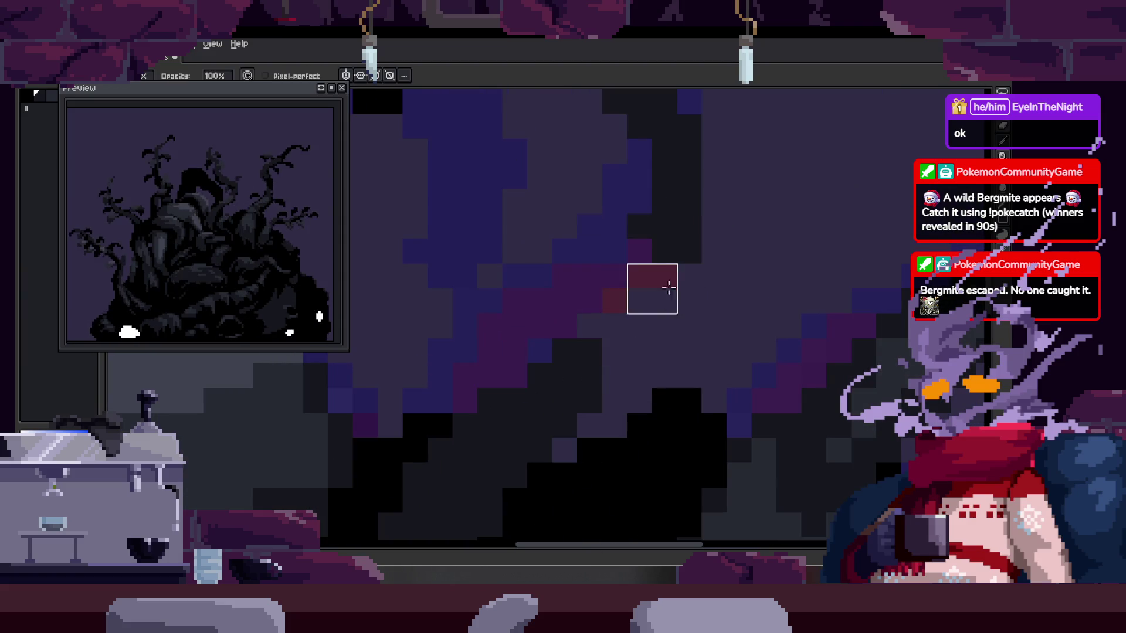
key(e)
drag(710, 321, 597, 346)
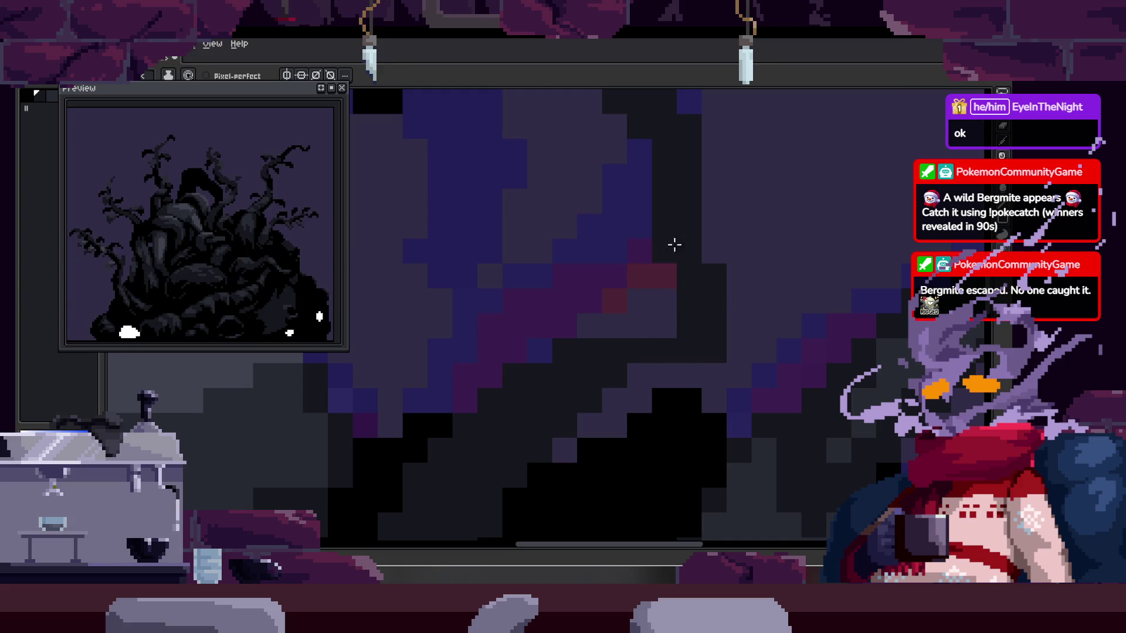
- Zoom and shift the view across the creature sprite
scroll(628, 370, down, 3)
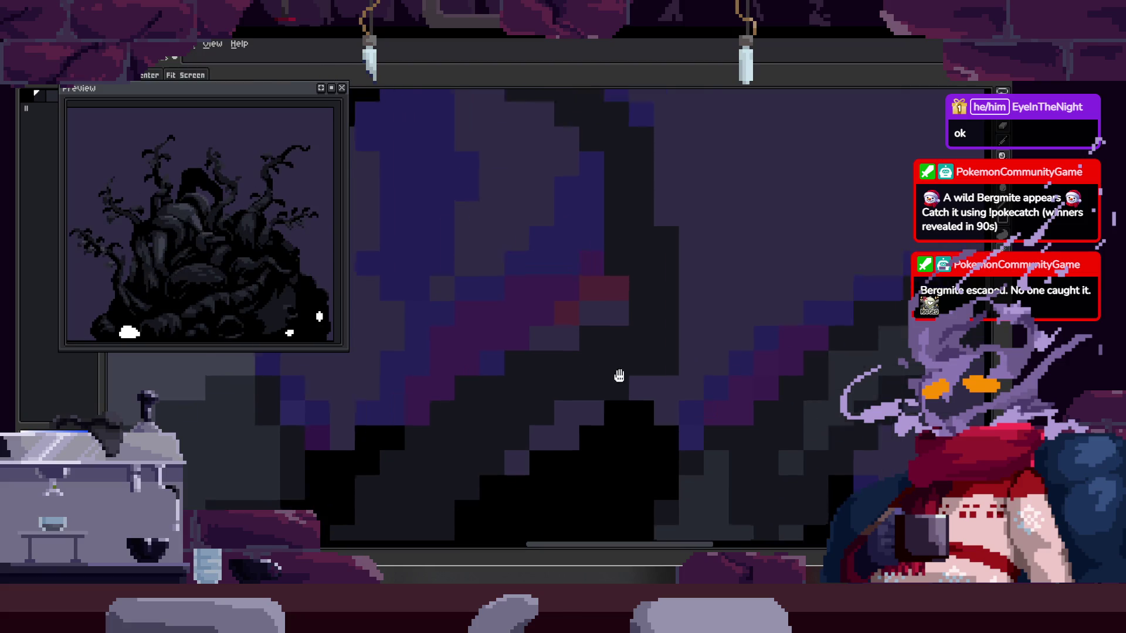
scroll(622, 317, up, 3)
scroll(586, 227, up, 1)
key(b)
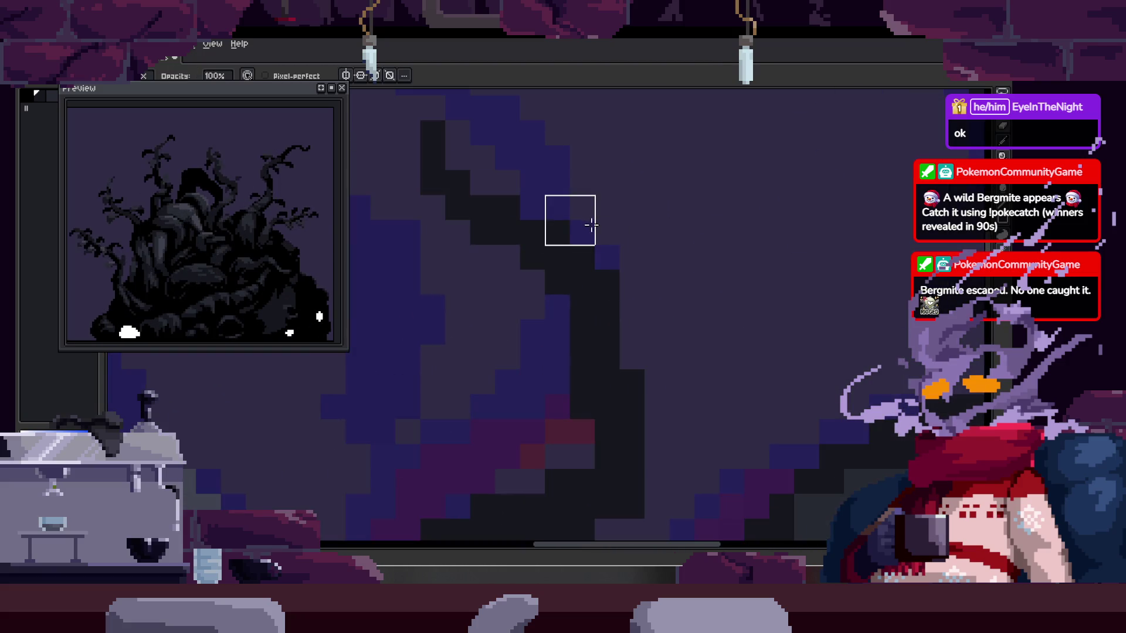
key(e)
scroll(592, 293, down, 2)
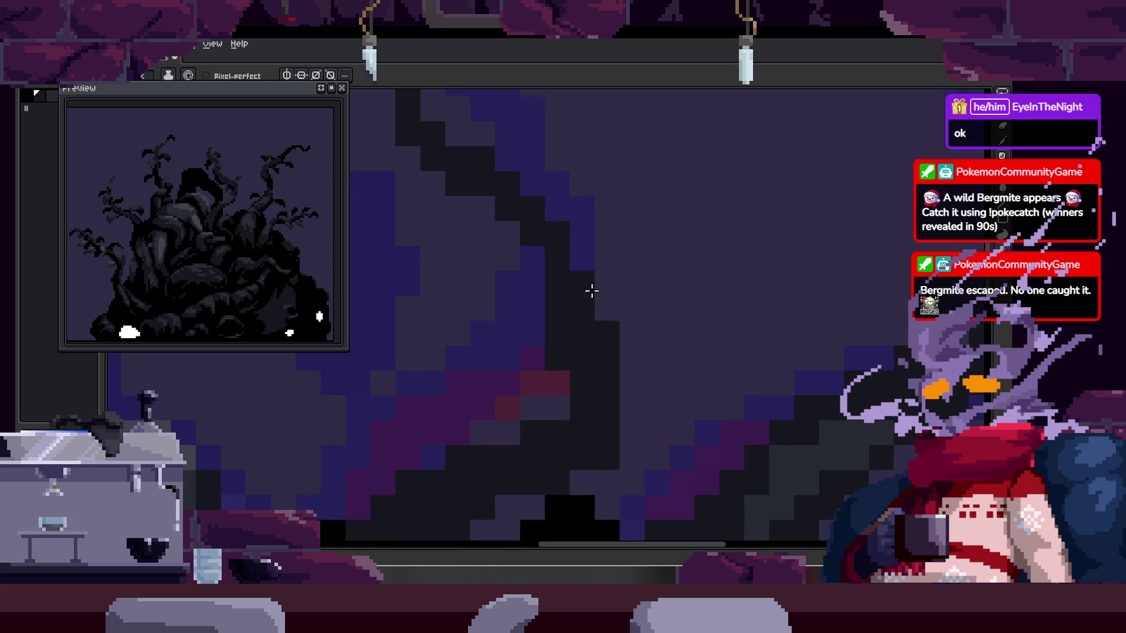
drag(561, 314, 633, 410)
scroll(565, 368, down, 5)
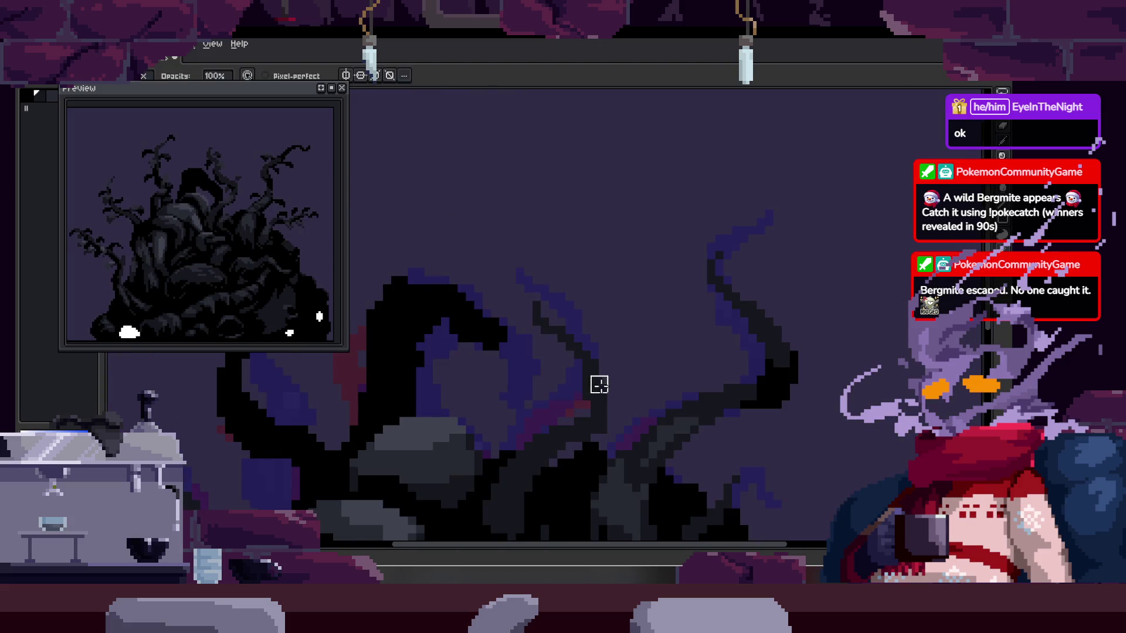
- Flip through the animation frames, show the timeline, and return to frame 25
key(Right)
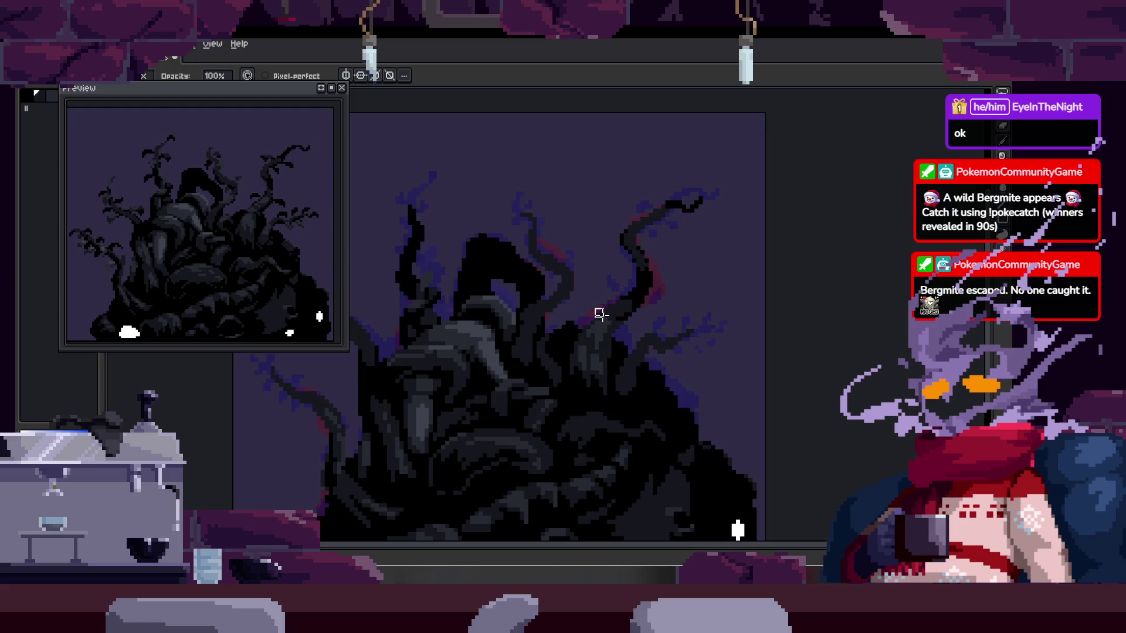
key(Right)
key(Right)
key(Right)
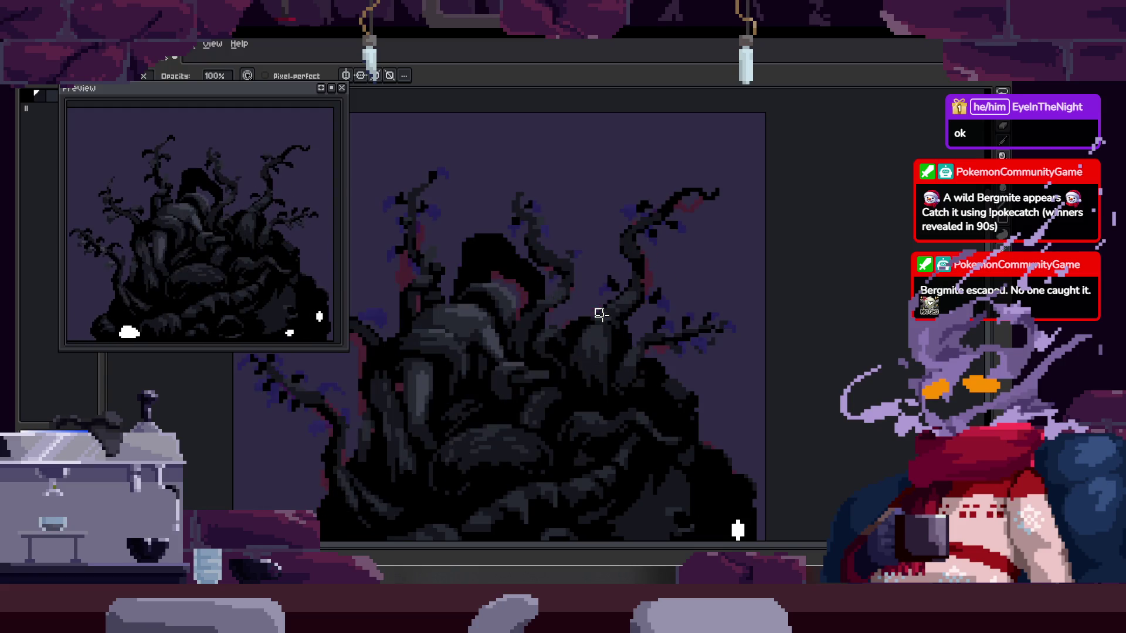
scroll(598, 311, up, 6)
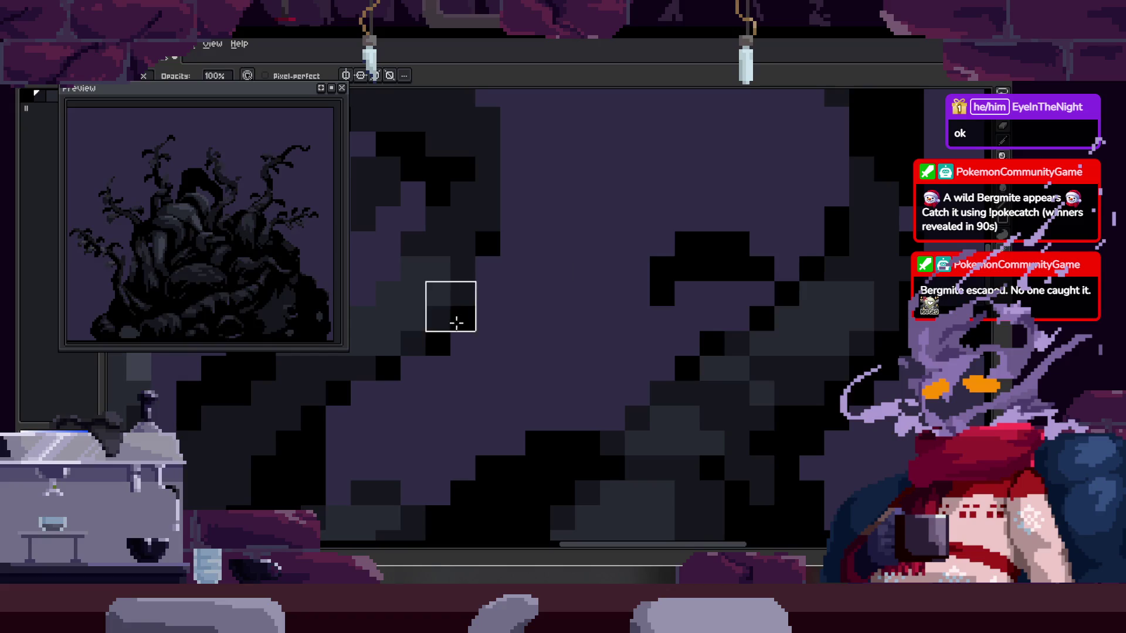
scroll(677, 282, down, 6)
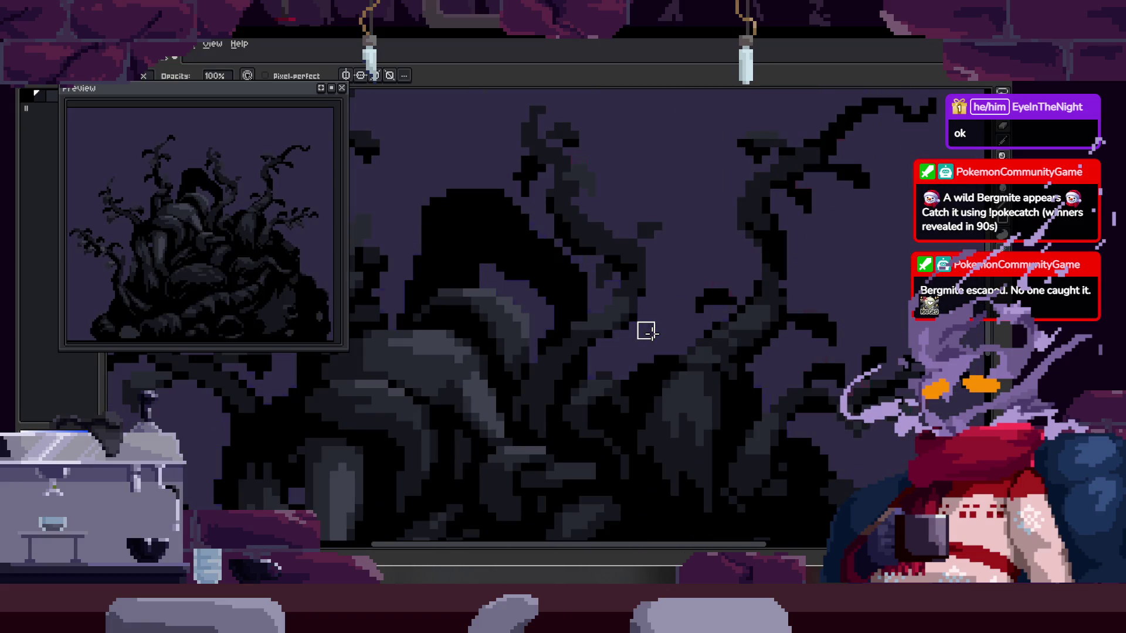
key(Tab)
key(Left)
key(Left)
key(Left)
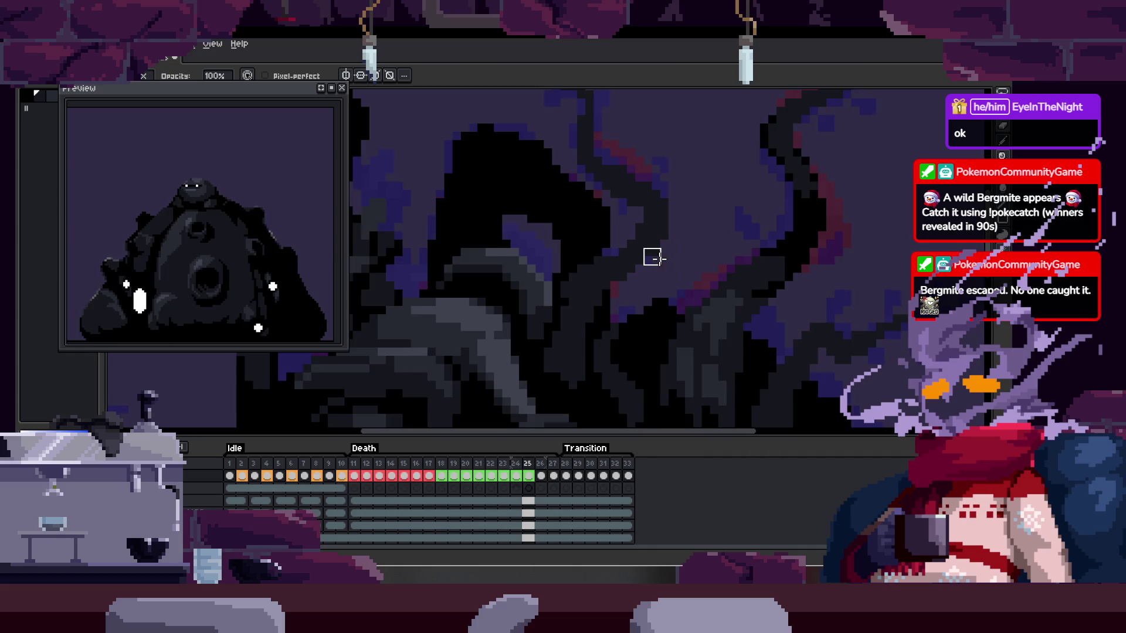
- Step back through Death frames 23 and 22, then advance again to frame 24
key(Left)
key(Left)
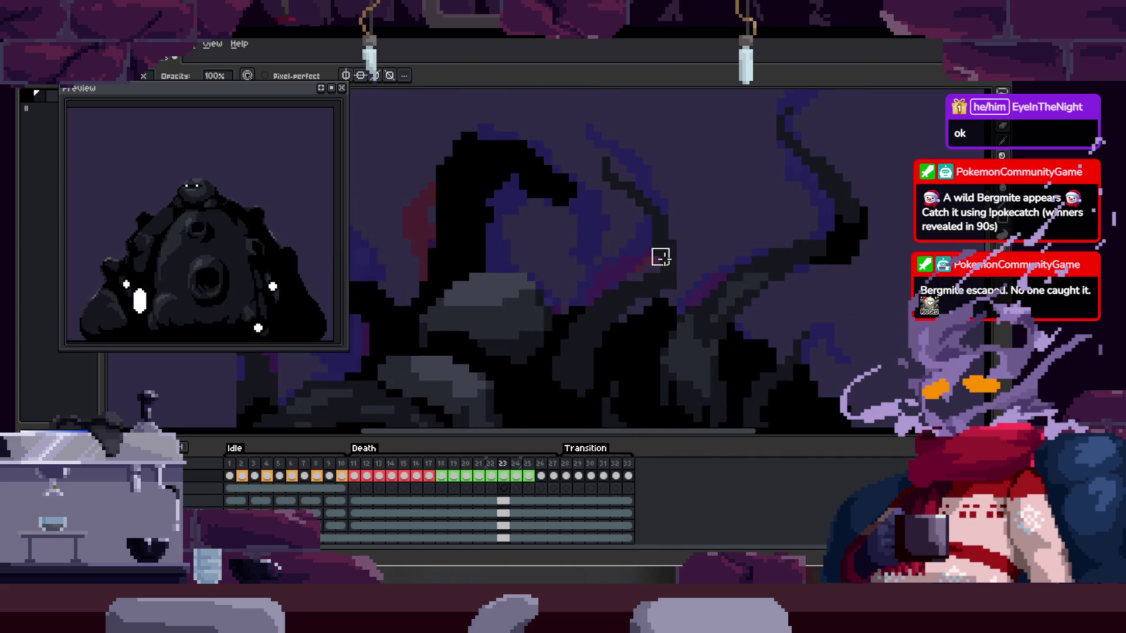
key(Left)
scroll(662, 257, down, 1)
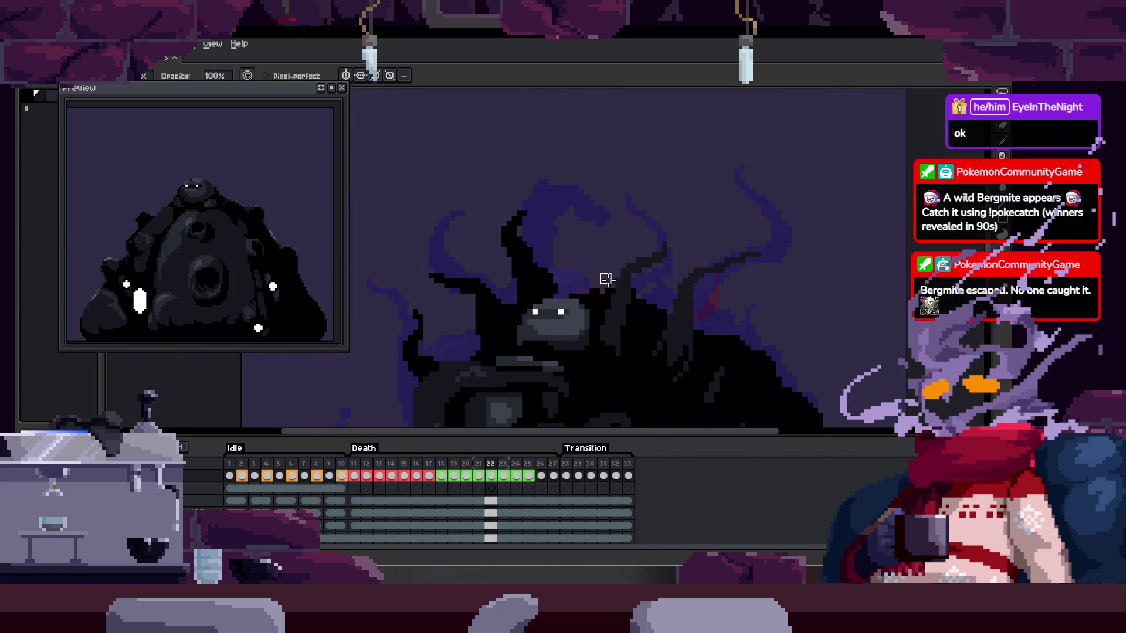
key(v)
key(Right)
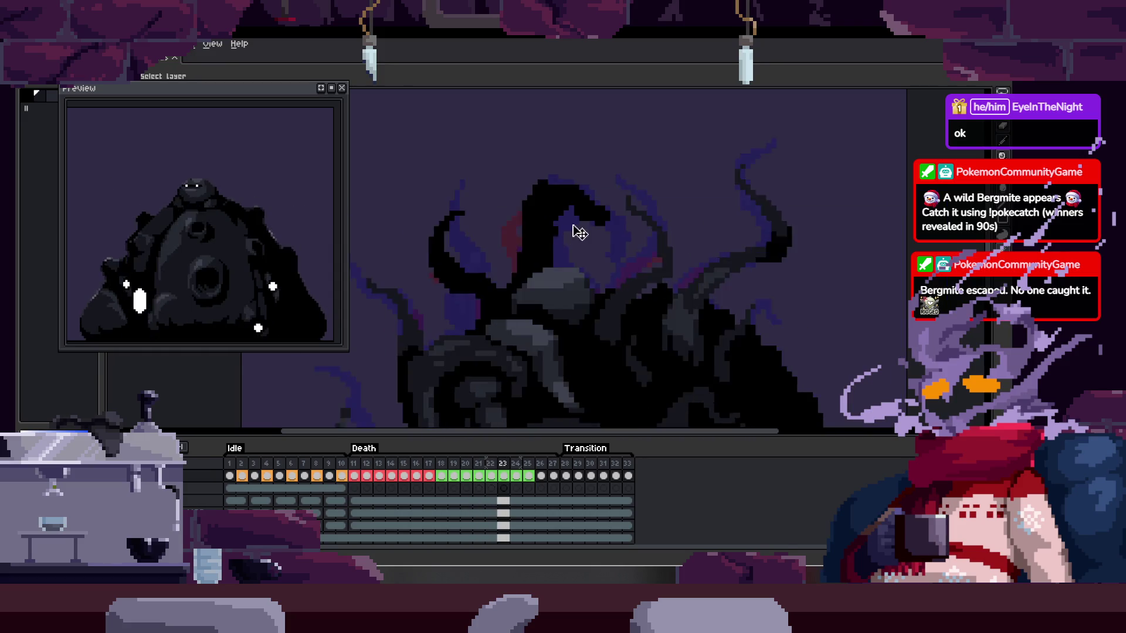
scroll(595, 214, up, 3)
scroll(554, 187, down, 2)
scroll(611, 229, up, 2)
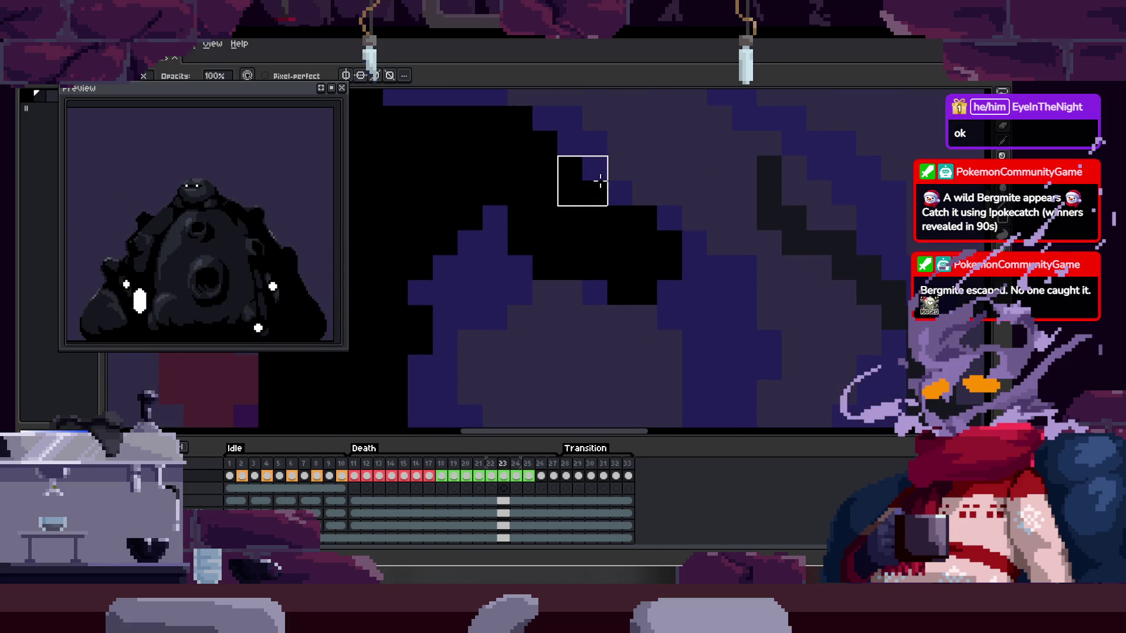
scroll(681, 201, down, 2)
key(Right)
scroll(714, 275, up, 2)
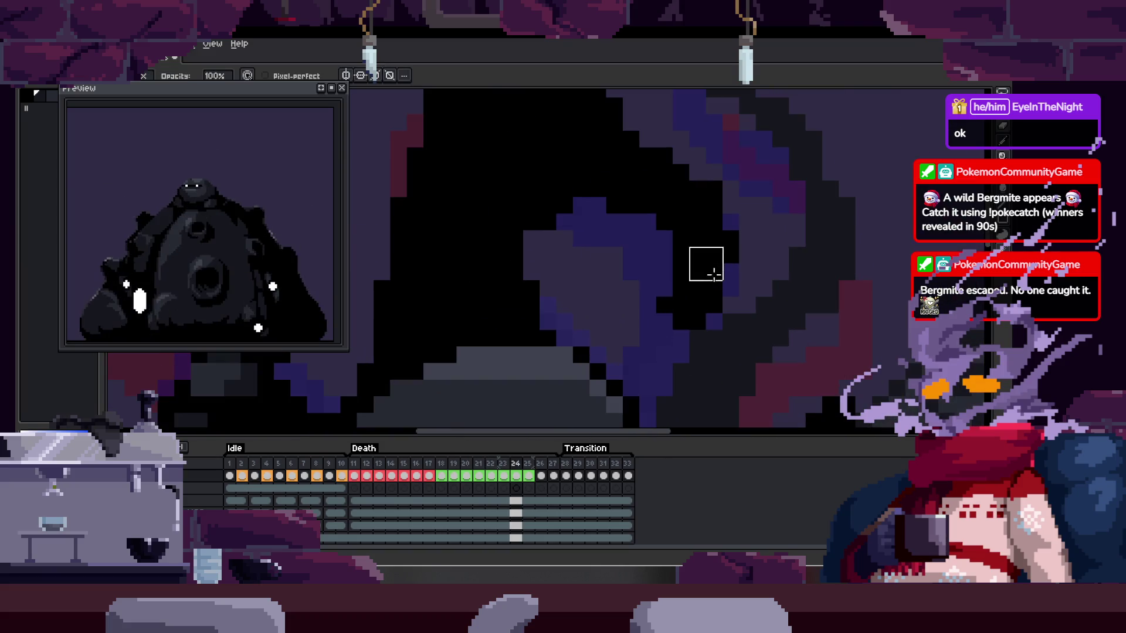
- Pan and zoom in on Death frame 25, briefly checking frame 27
key(e)
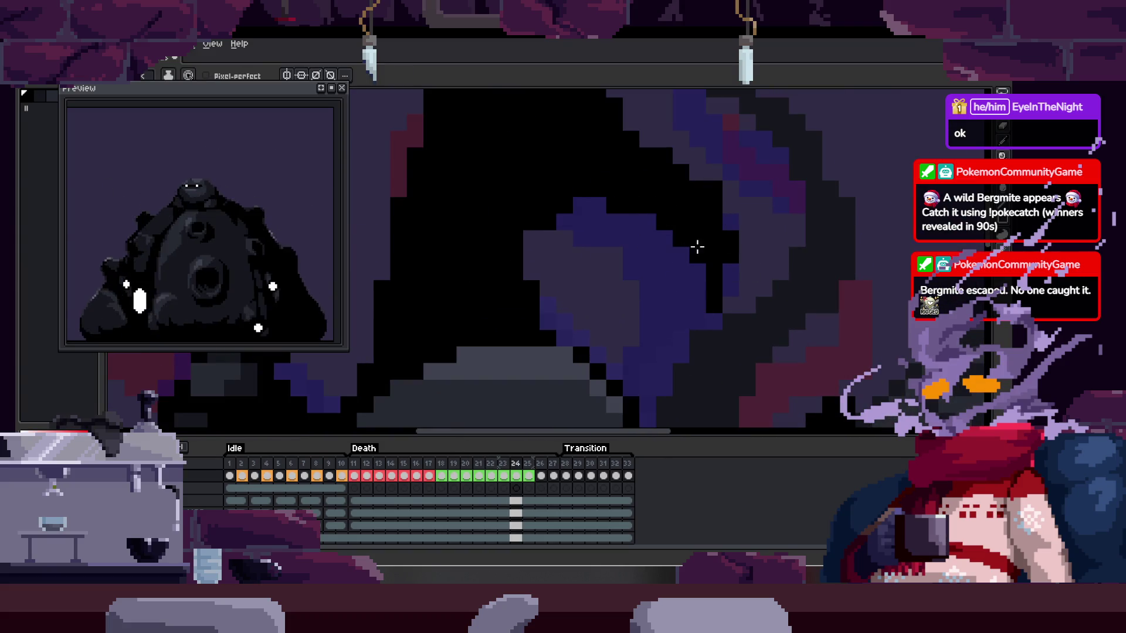
mouse_move(709, 310)
mouse_down()
mouse_move(648, 266)
mouse_move(643, 280)
mouse_up()
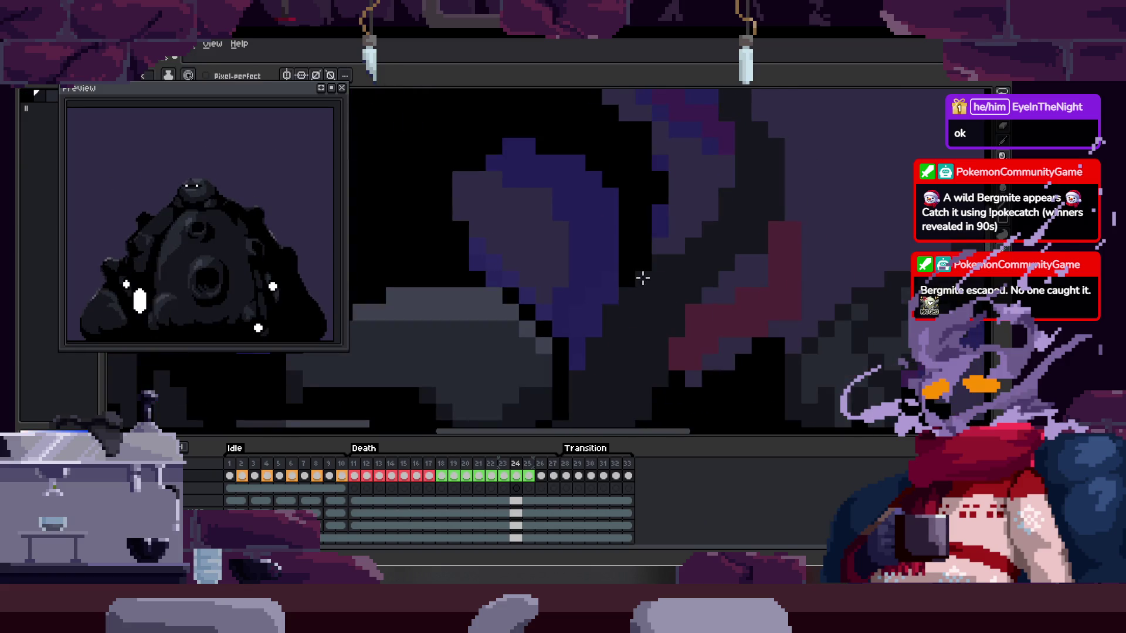
scroll(647, 265, down, 2)
key(Right)
scroll(656, 298, up, 1)
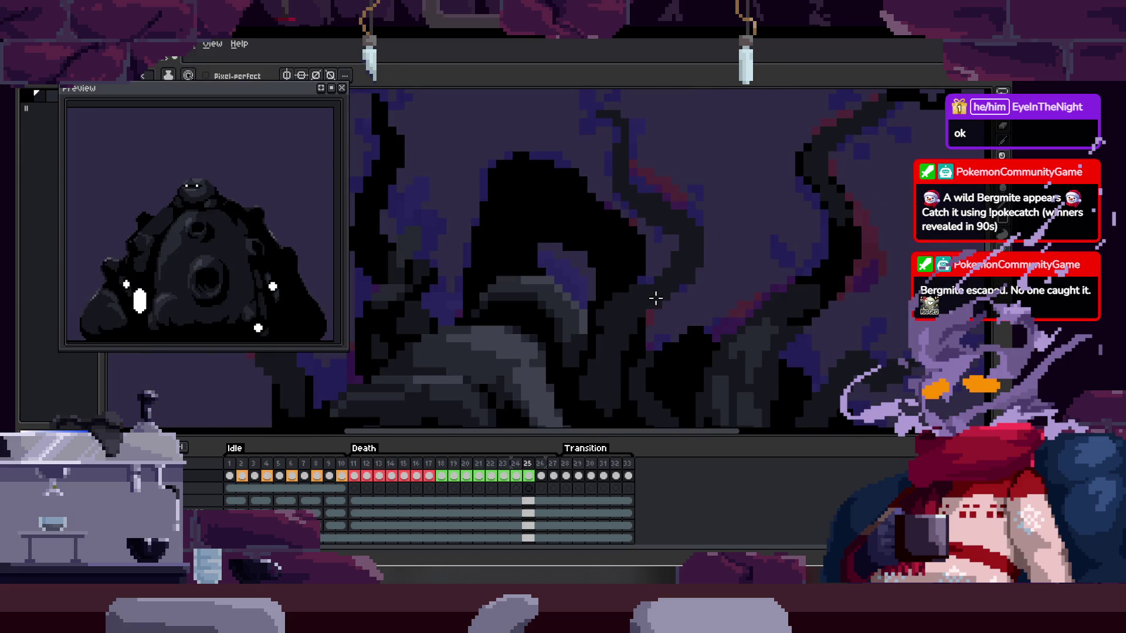
scroll(630, 251, down, 2)
scroll(629, 251, up, 2)
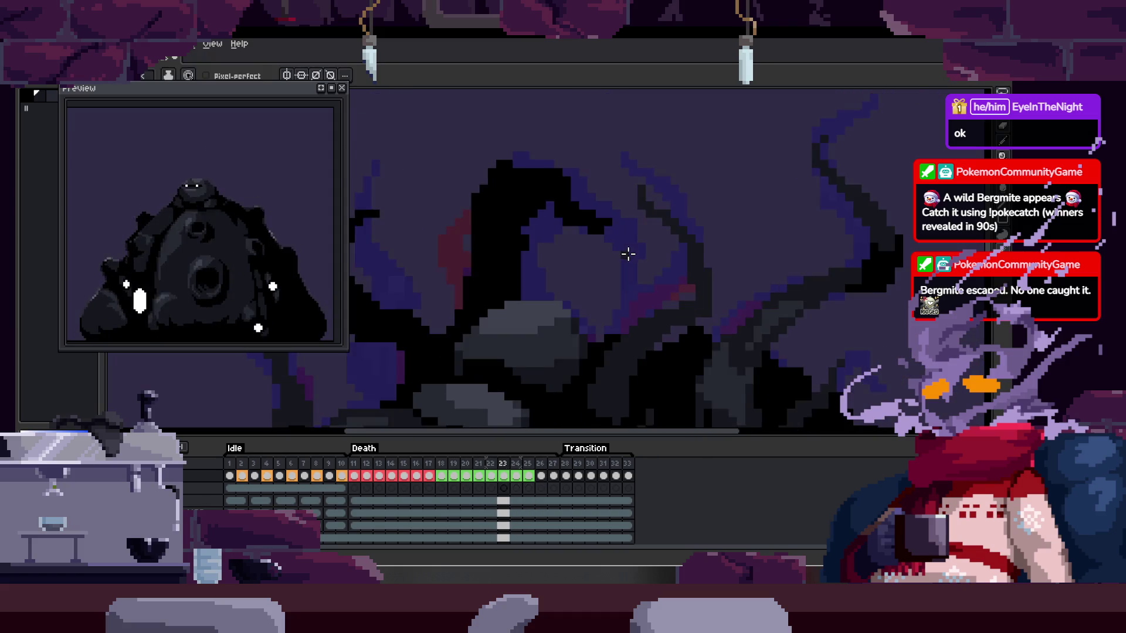
key(Right)
key(Right)
scroll(613, 244, down, 2)
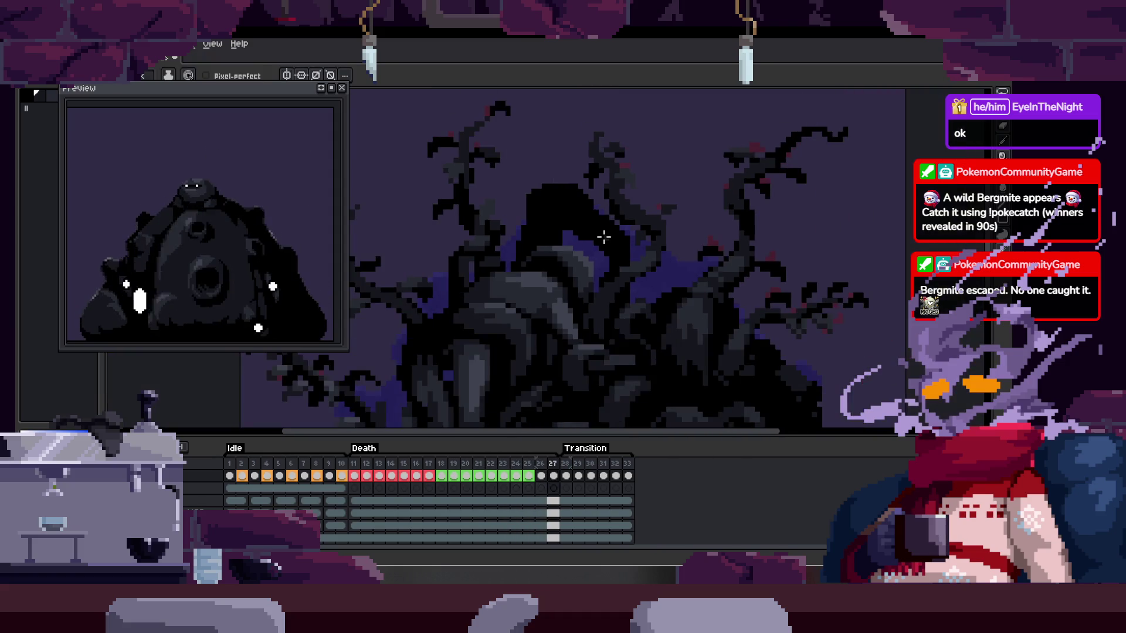
scroll(603, 234, up, 2)
key(Left)
key(Left)
scroll(558, 201, up, 1)
scroll(582, 191, up, 1)
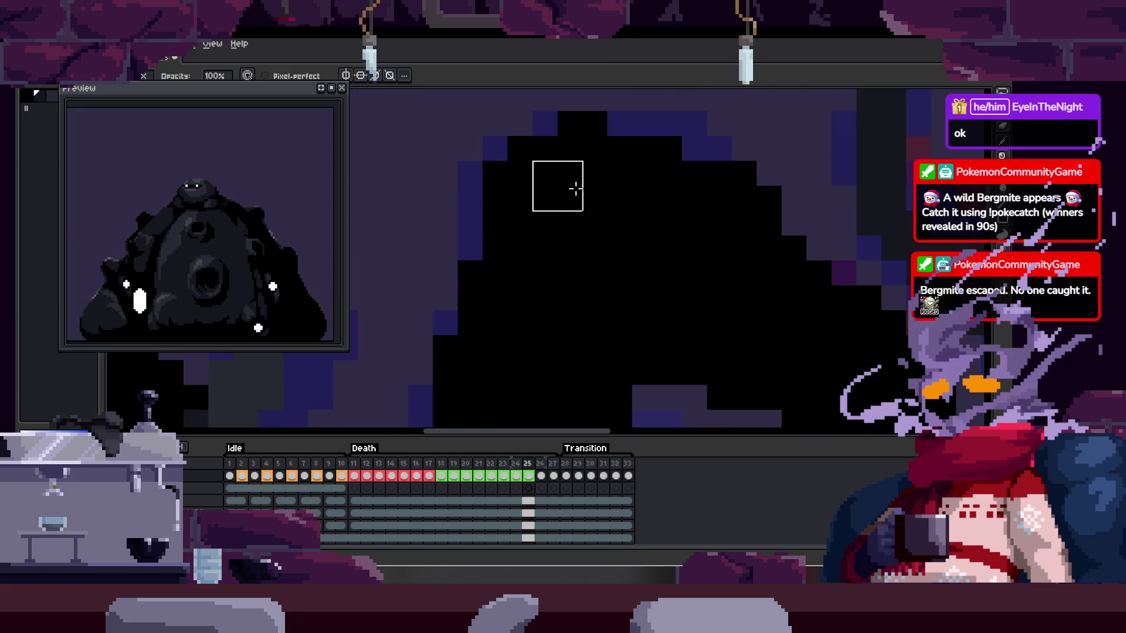
- Paint dark purple pixels along the creature's upper-left edge in frame 25
mouse_move(490, 206)
mouse_down()
mouse_move(509, 184)
mouse_move(610, 142)
mouse_up()
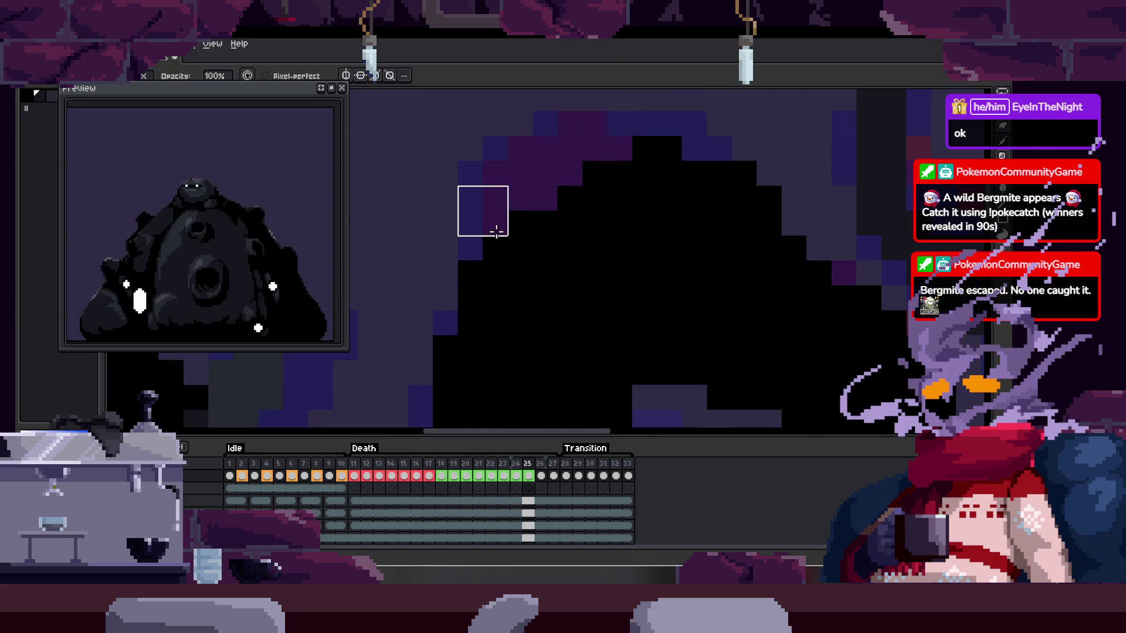
drag(496, 231, 495, 140)
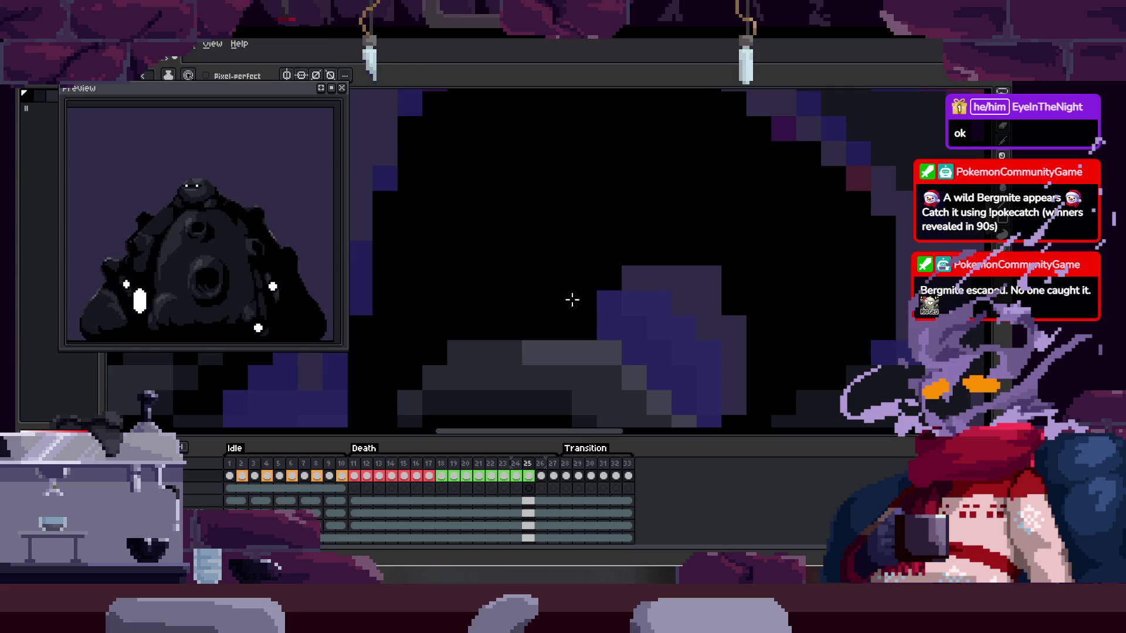
scroll(572, 300, down, 2)
- Step back to frame 23 and hide the timeline to enlarge the canvas
key(Left)
scroll(624, 264, up, 2)
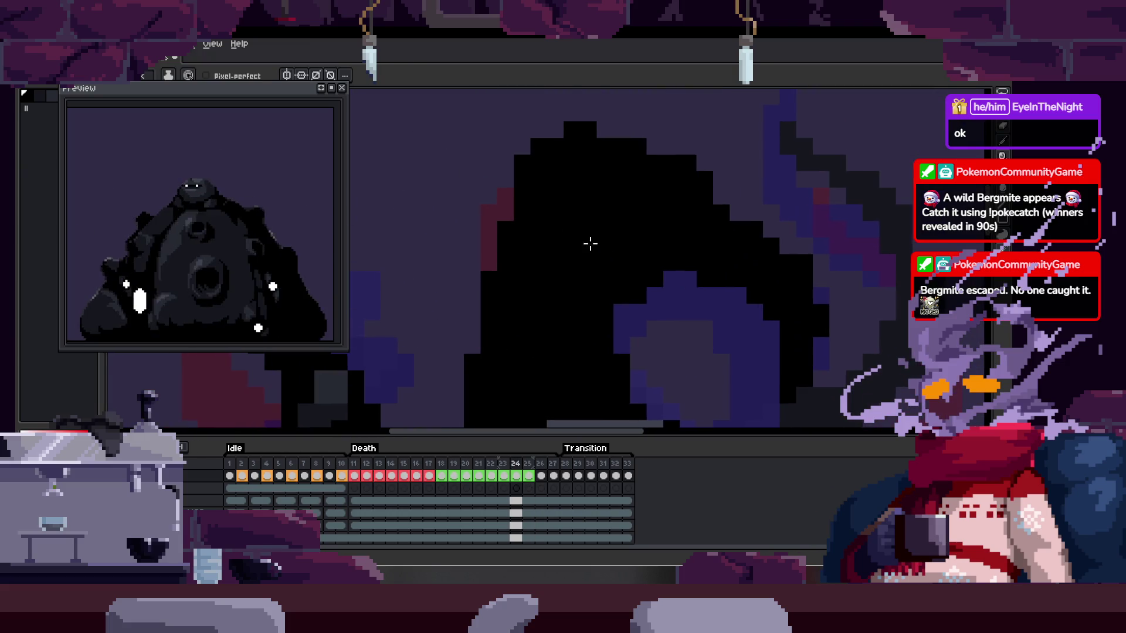
key(Left)
key(Left)
key(Right)
scroll(577, 267, up, 1)
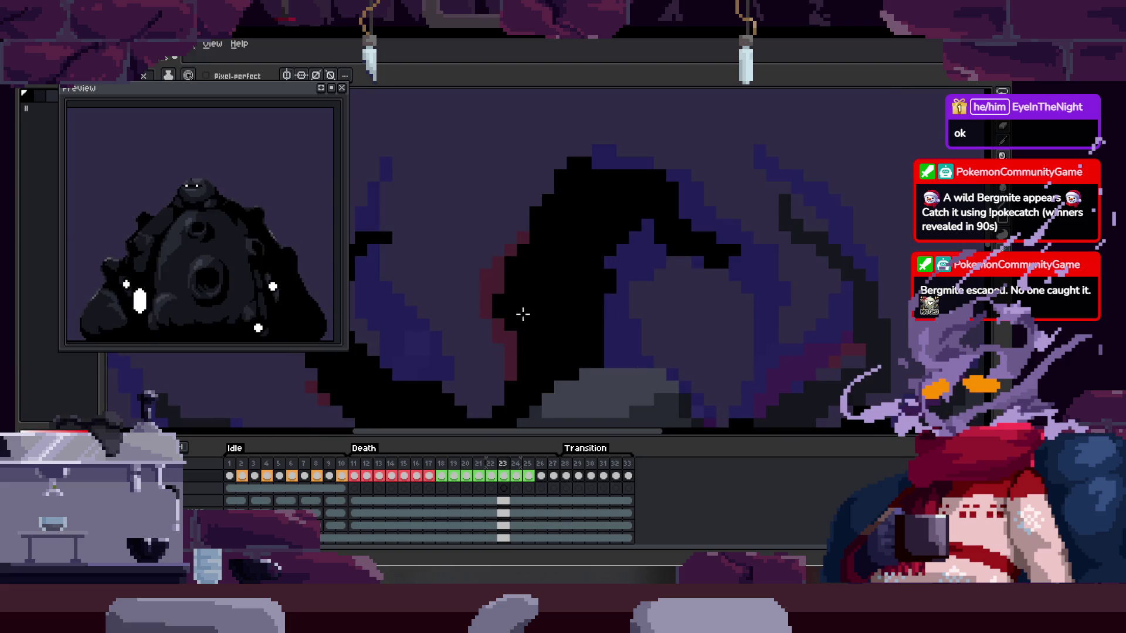
key(b)
key(Tab)
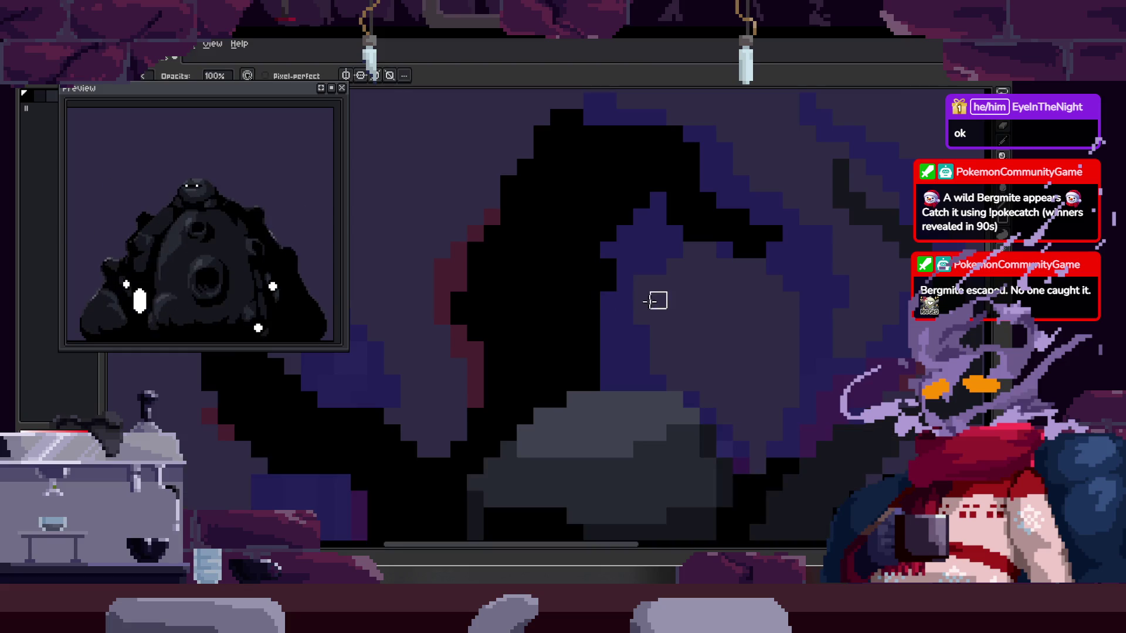
- Move to another animation frame, recolour a black pixel block, and reposition the view
scroll(528, 265, up, 1)
scroll(487, 275, up, 1)
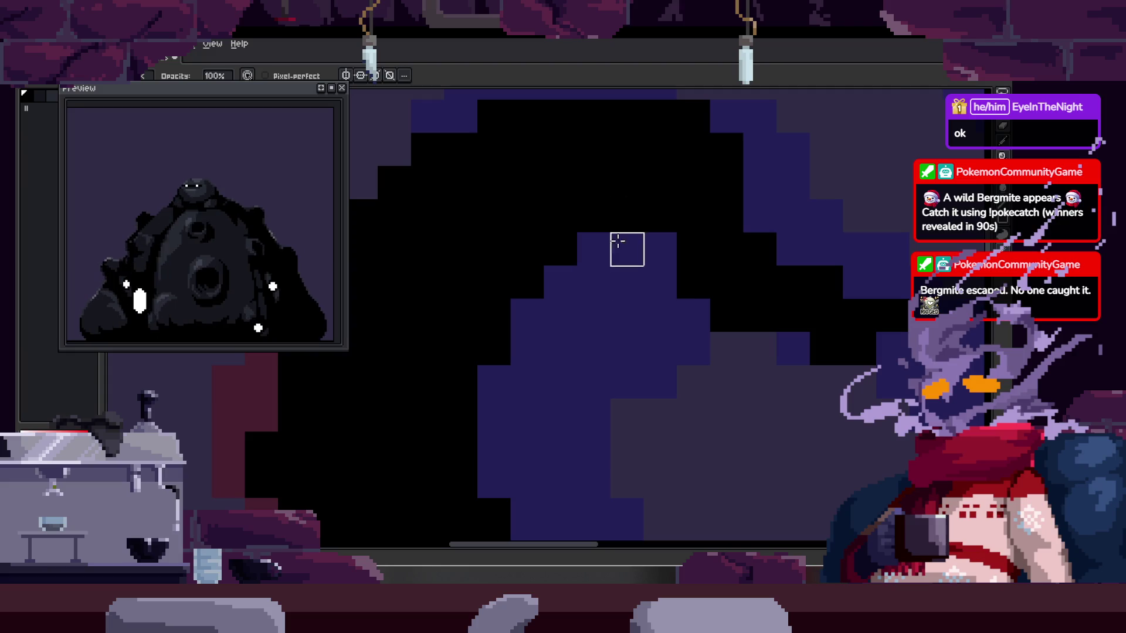
key(e)
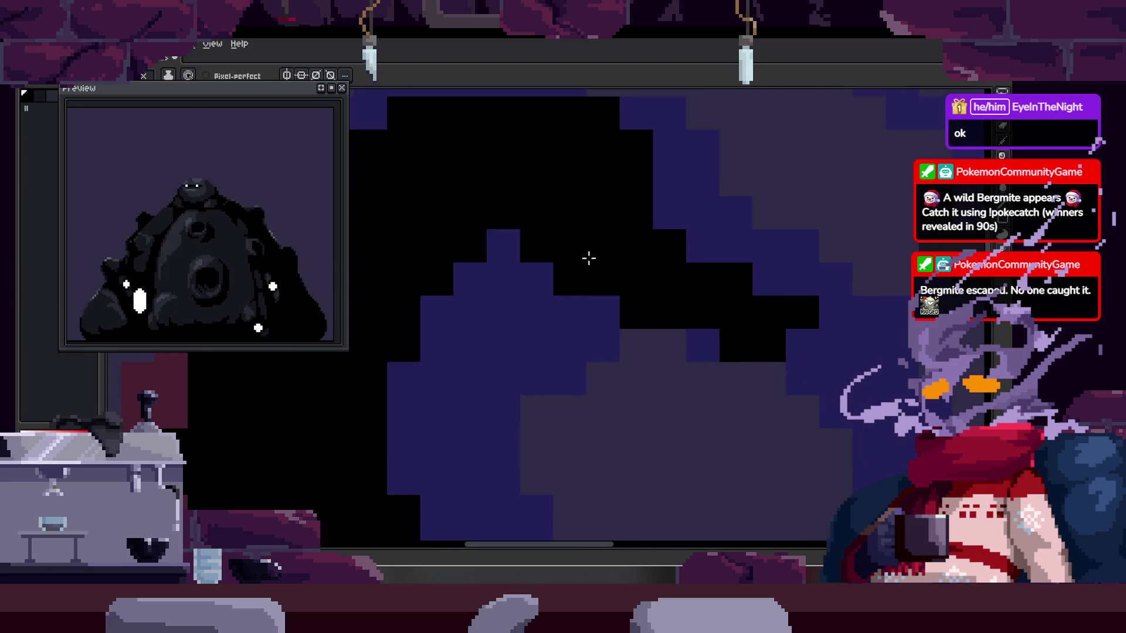
click(566, 267)
key(b)
scroll(518, 295, down, 1)
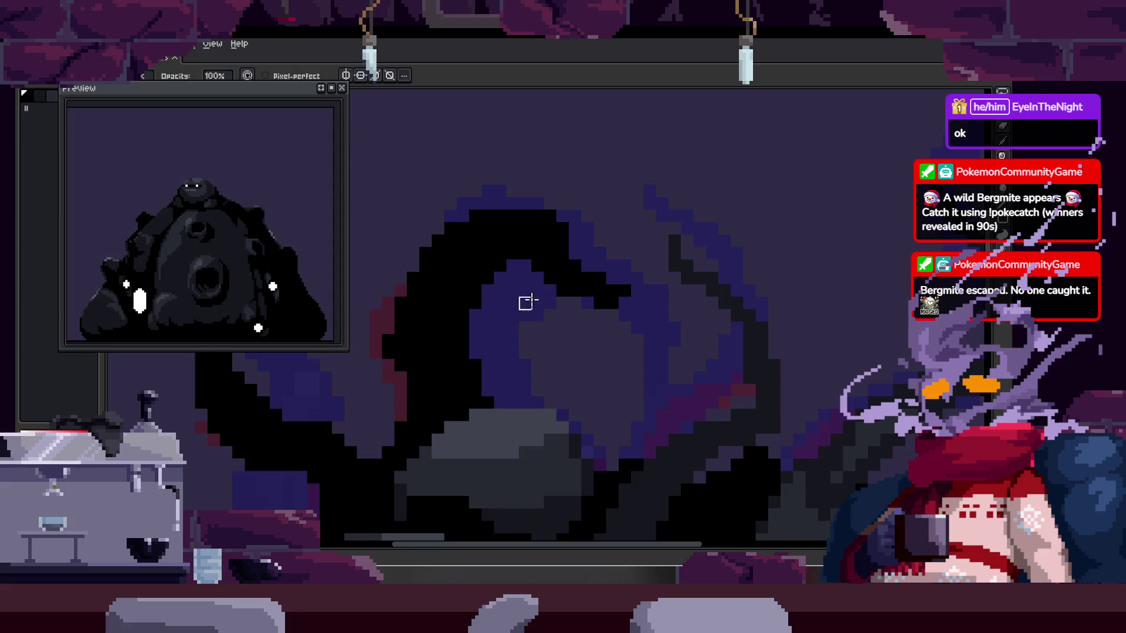
key(space)
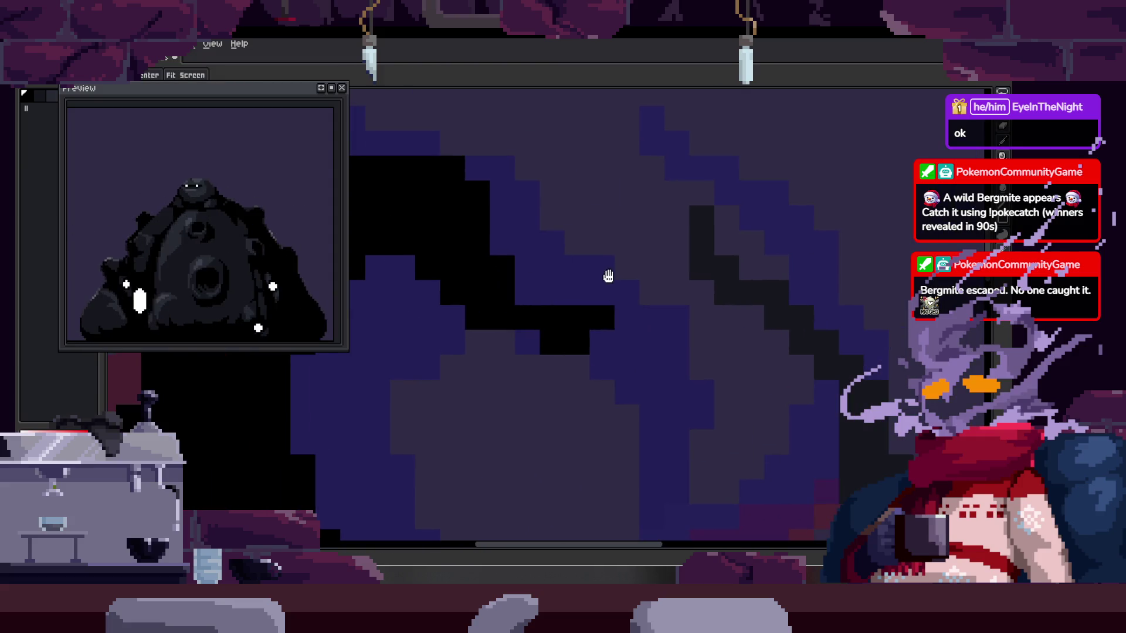
scroll(611, 282, left, 3)
key(v)
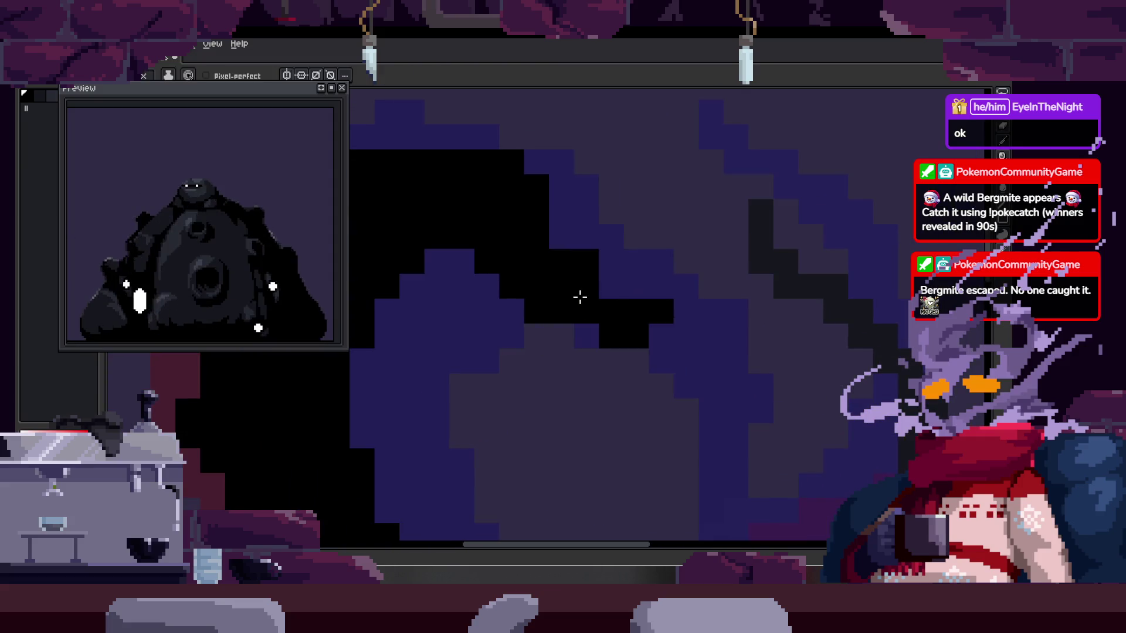
key(space)
drag(580, 297, 599, 301)
mouse_move(530, 302)
mouse_down()
mouse_move(772, 319)
mouse_move(596, 330)
mouse_up()
scroll(627, 311, up, 1)
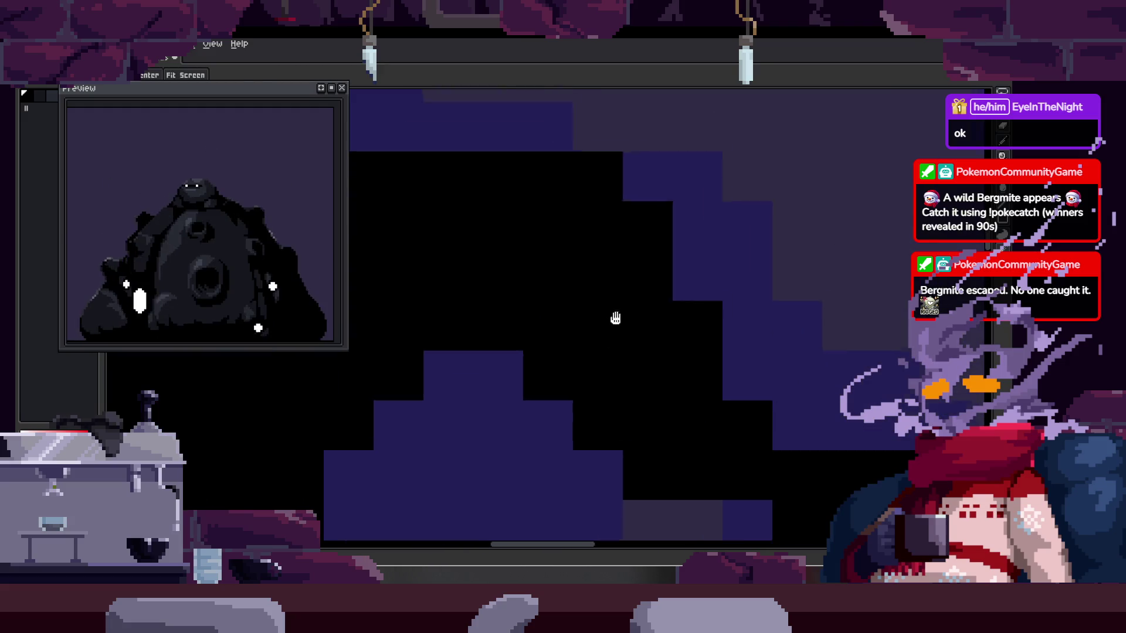
key(b)
scroll(675, 341, right, 3)
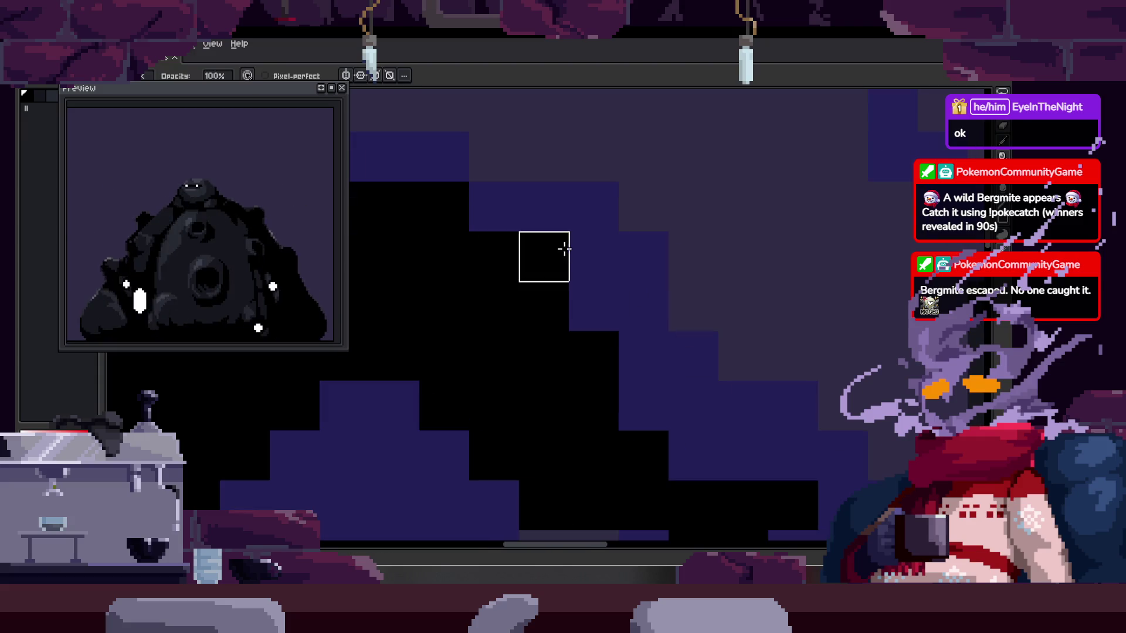
- Zoom and pan in close on the creature's black hood
mouse_move(709, 435)
mouse_down()
mouse_move(598, 377)
mouse_move(674, 367)
mouse_up()
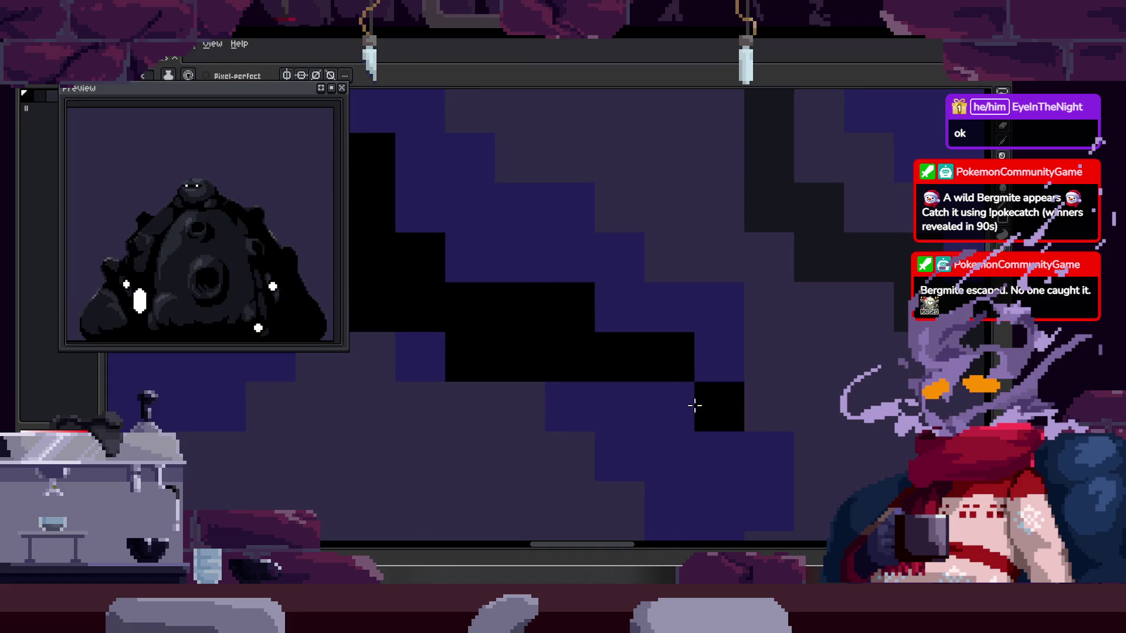
scroll(681, 352, left, 4)
drag(726, 392, 617, 378)
scroll(617, 377, left, 5)
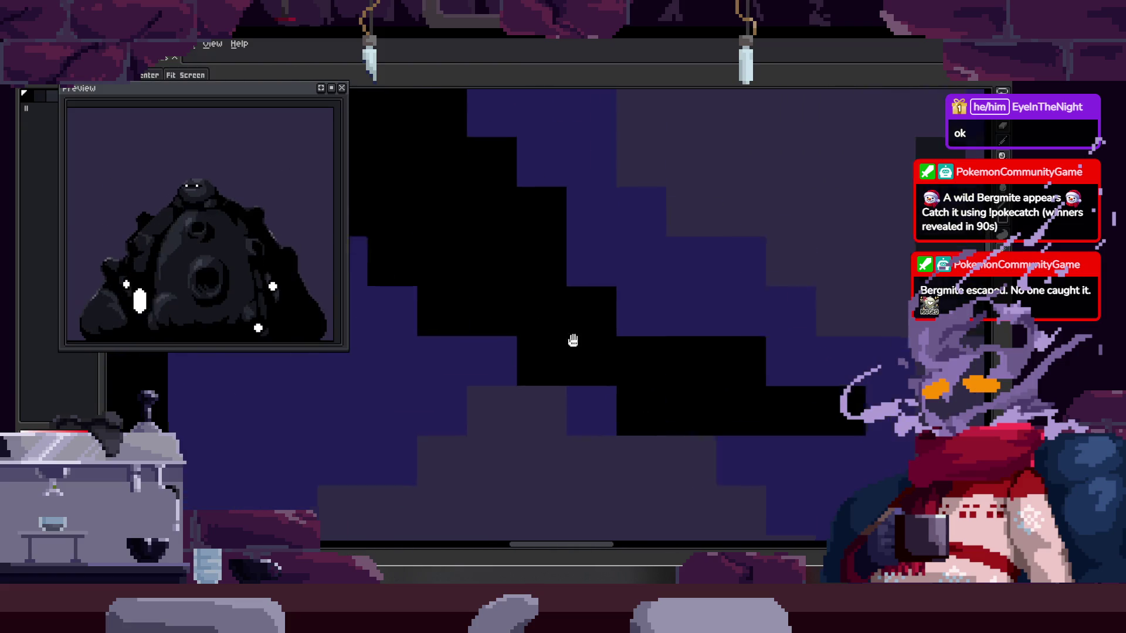
scroll(760, 368, down, 2)
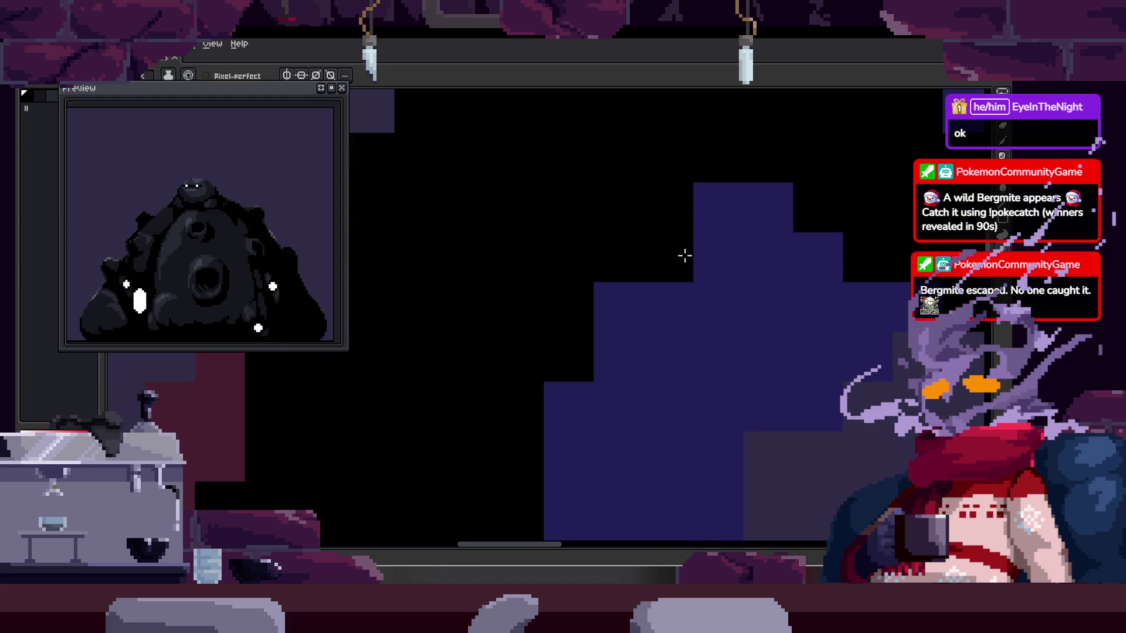
scroll(717, 402, down, 2)
scroll(669, 329, down, 1)
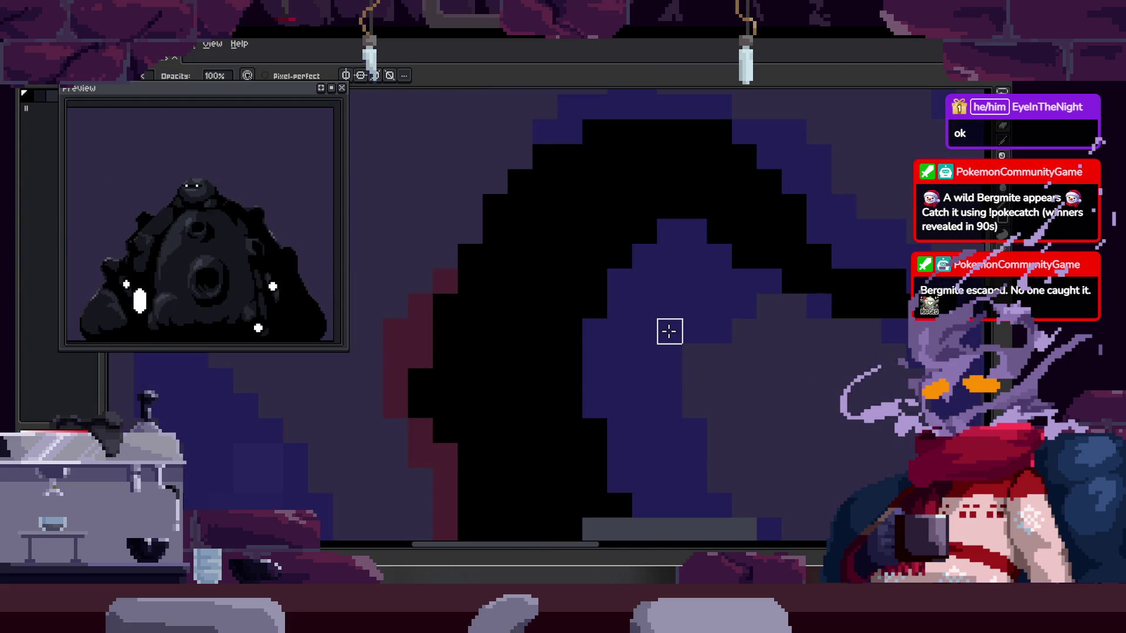
scroll(517, 270, up, 1)
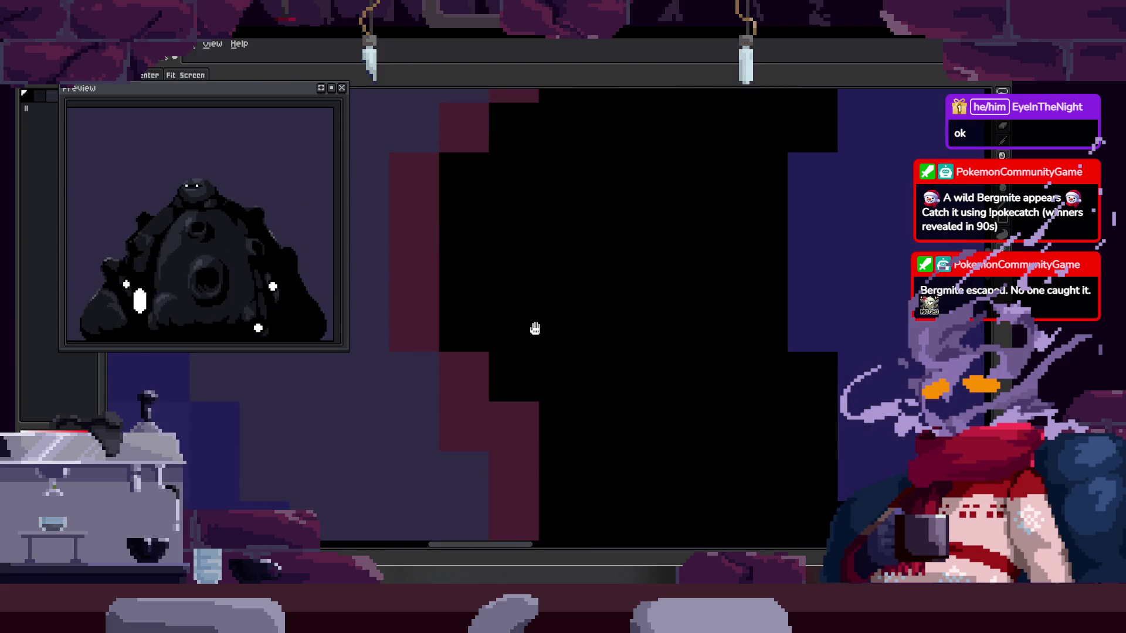
scroll(511, 346, right, 2)
scroll(504, 361, right, 2)
scroll(515, 373, down, 1)
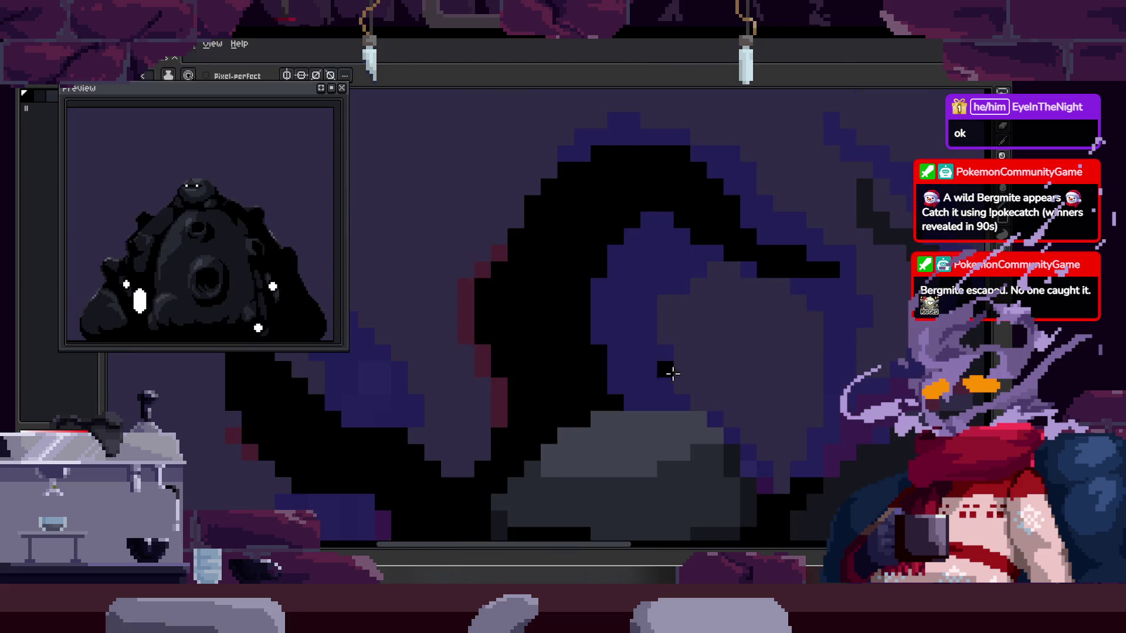
scroll(663, 372, right, 2)
scroll(646, 360, up, 1)
scroll(645, 364, right, 2)
scroll(641, 314, down, 1)
scroll(641, 314, up, 1)
scroll(641, 314, right, 3)
scroll(690, 327, right, 2)
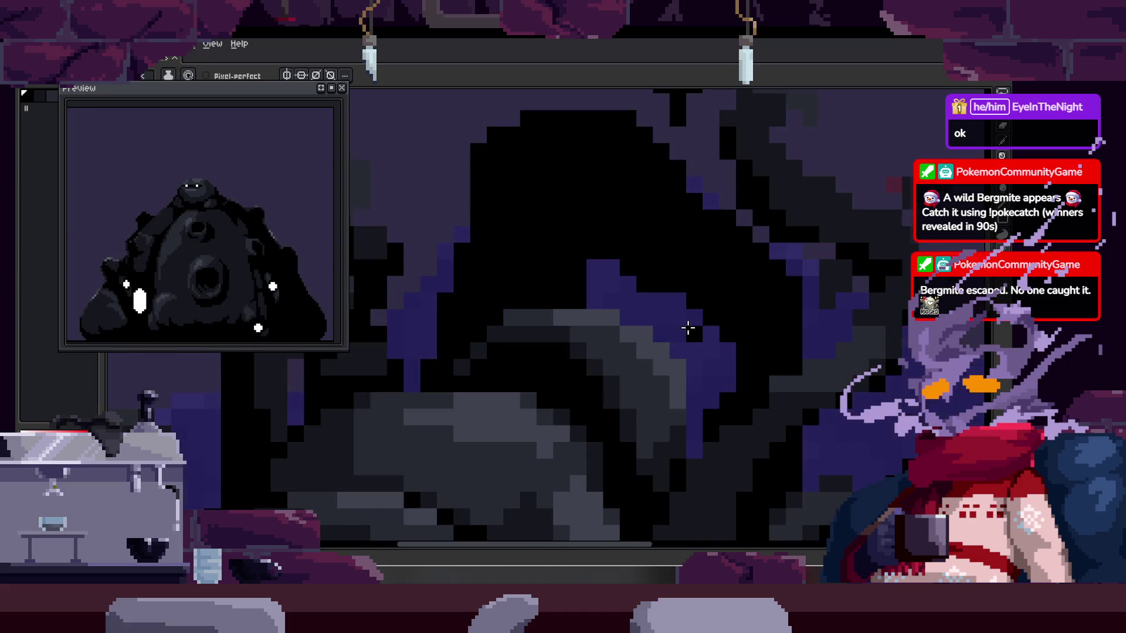
scroll(692, 326, down, 1)
scroll(653, 289, up, 1)
scroll(627, 255, right, 2)
- Sample the hood's black and paint it further upward, leftward and along its edge
key(e)
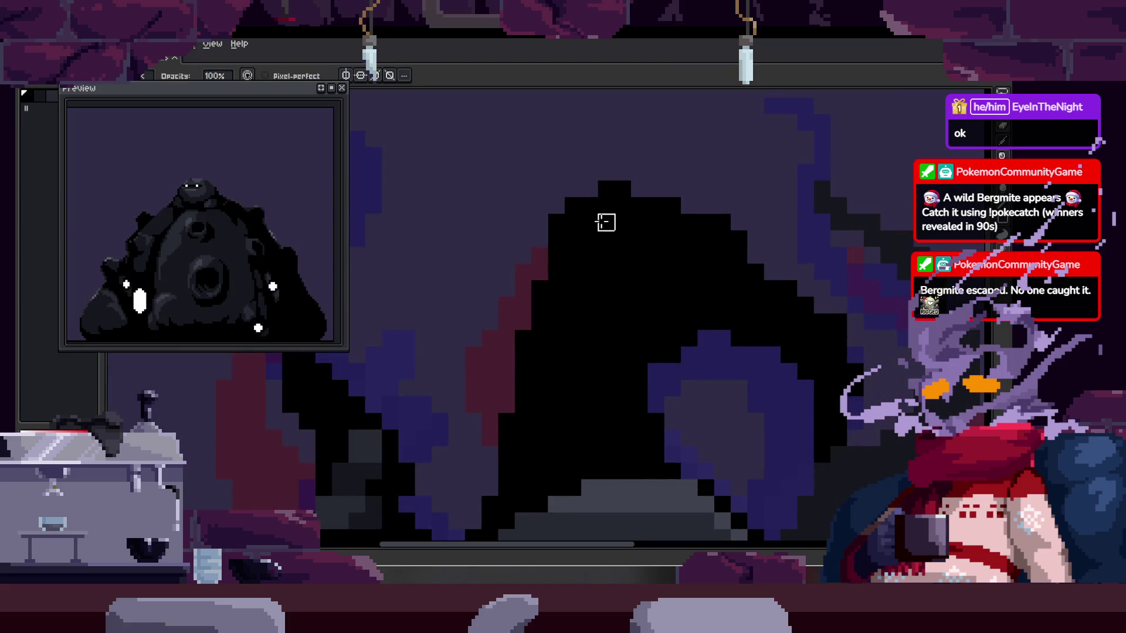
scroll(706, 354, up, 1)
key(Right)
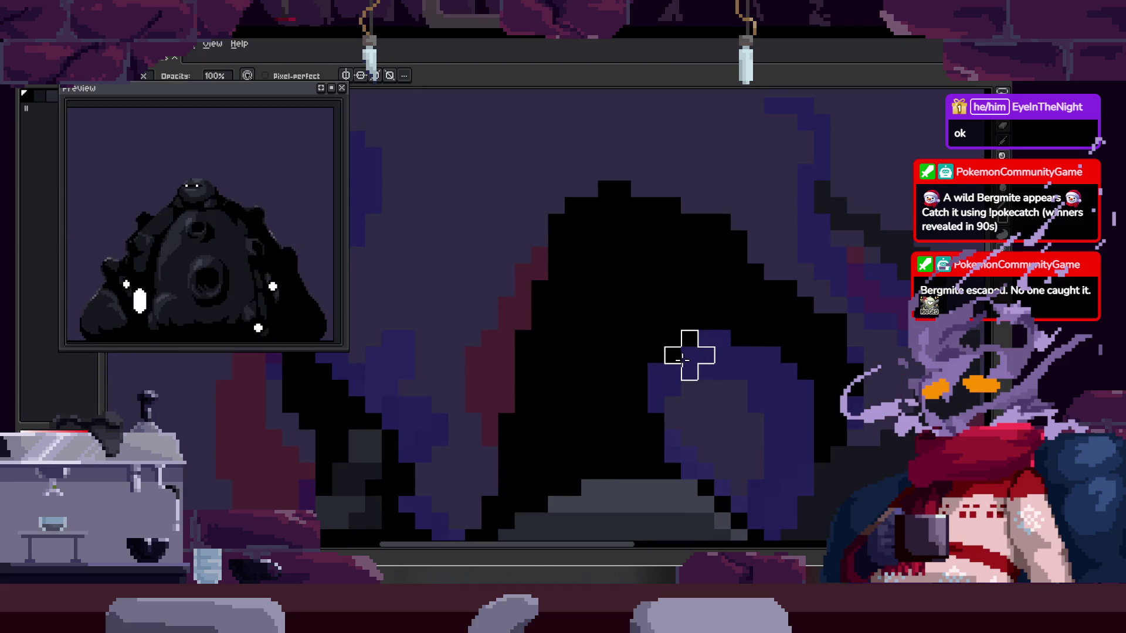
key(i)
key(b)
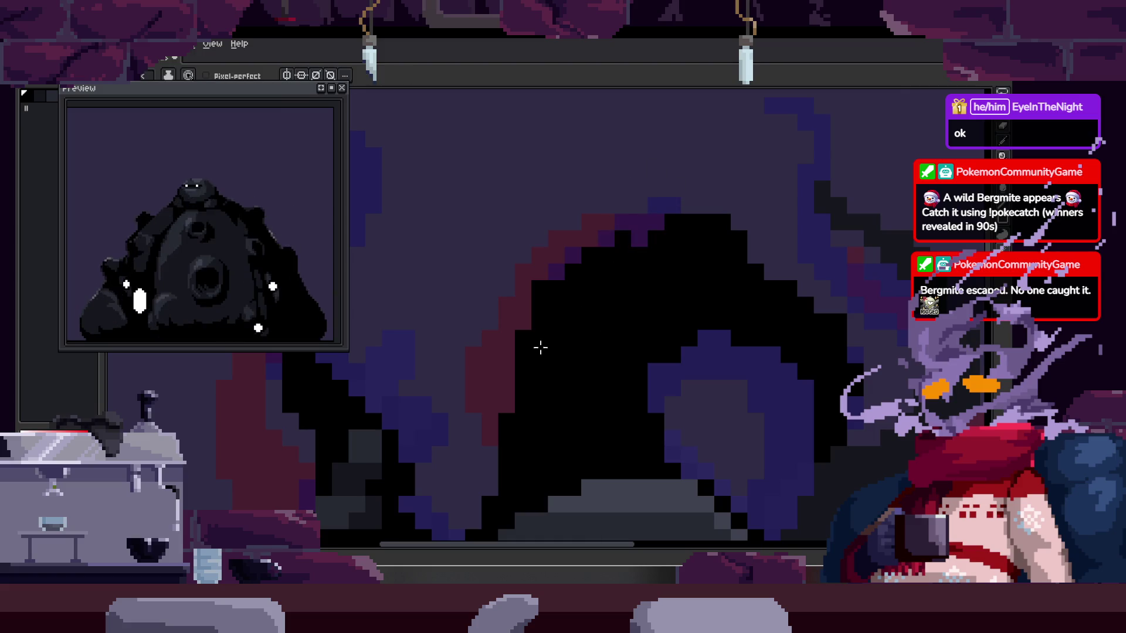
mouse_move(528, 377)
mouse_down()
mouse_move(654, 227)
mouse_move(571, 315)
mouse_up()
scroll(432, 347, up, 3)
key(plus)
scroll(455, 355, right, 2)
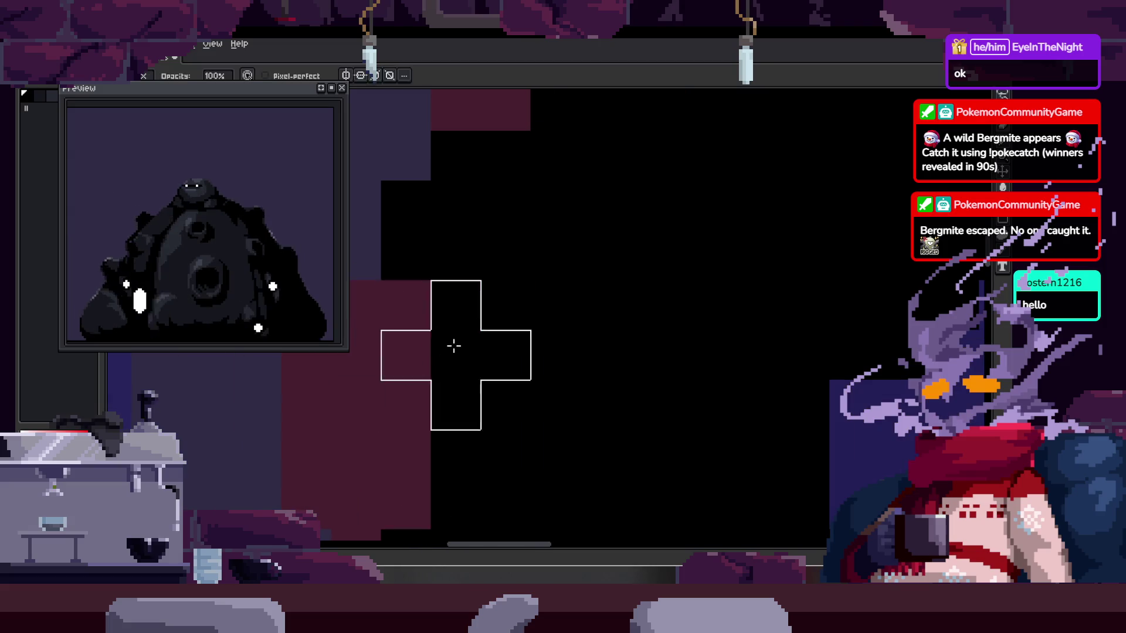
drag(442, 359, 528, 357)
- Zoom out to review the enlarged hood and save the sprite
scroll(618, 397, down, 2)
scroll(631, 240, up, 1)
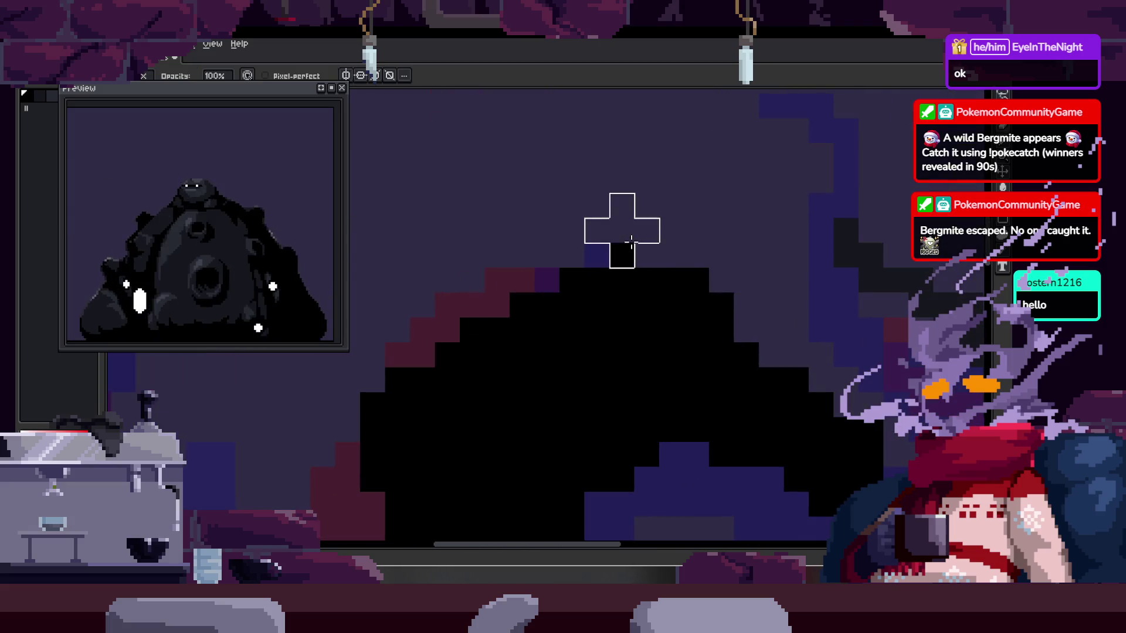
scroll(699, 244, down, 2)
scroll(674, 238, right, 1)
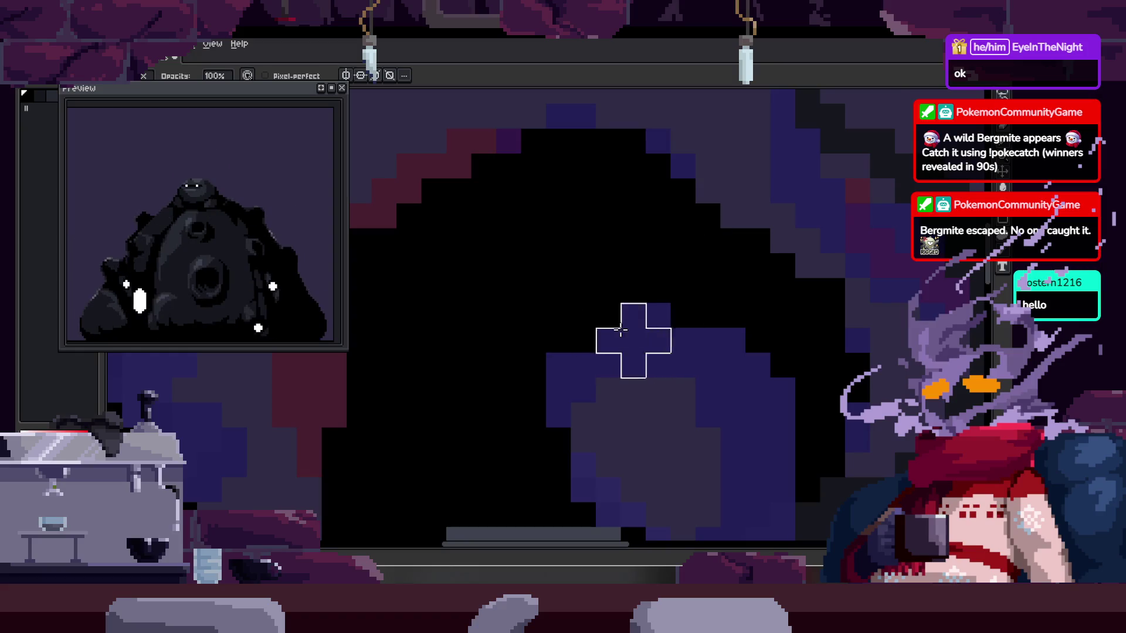
scroll(589, 364, down, 2)
scroll(578, 251, up, 1)
scroll(573, 276, down, 1)
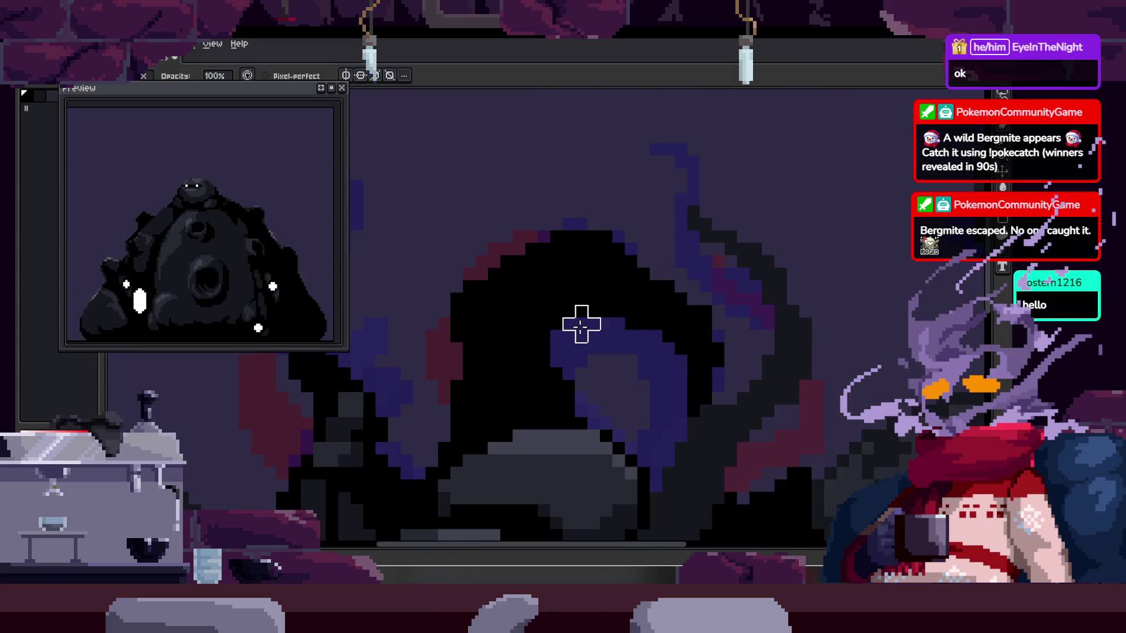
scroll(622, 363, down, 1)
scroll(677, 365, down, 1)
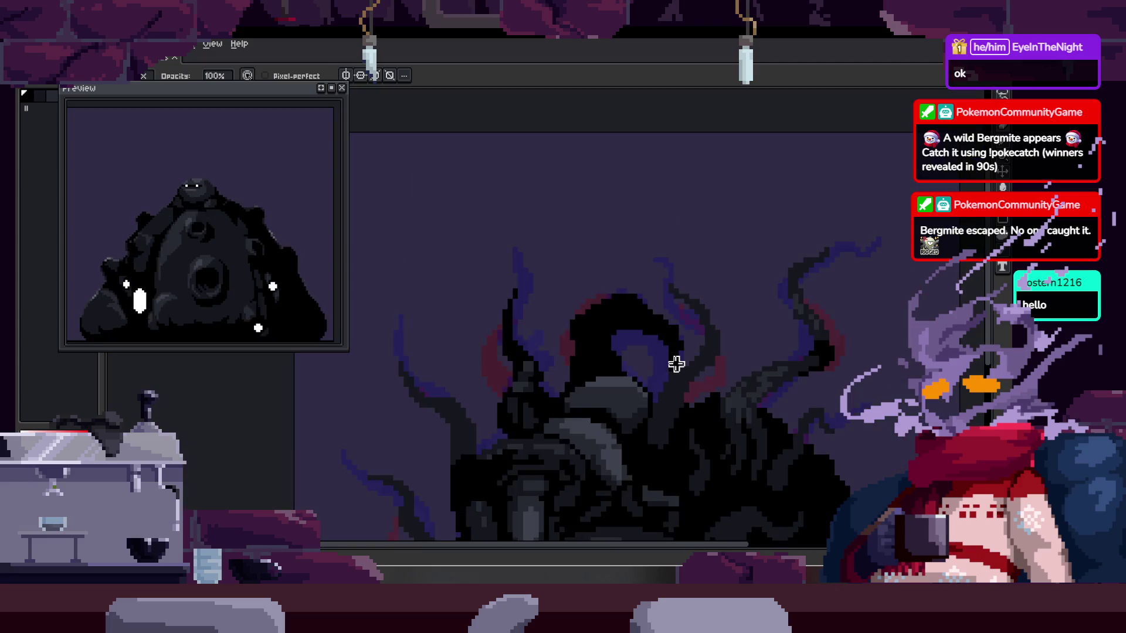
scroll(680, 365, down, 1)
key(ctrl+s)
- Step through the frames to another pose, briefly showing and hiding the timeline
scroll(631, 379, up, 1)
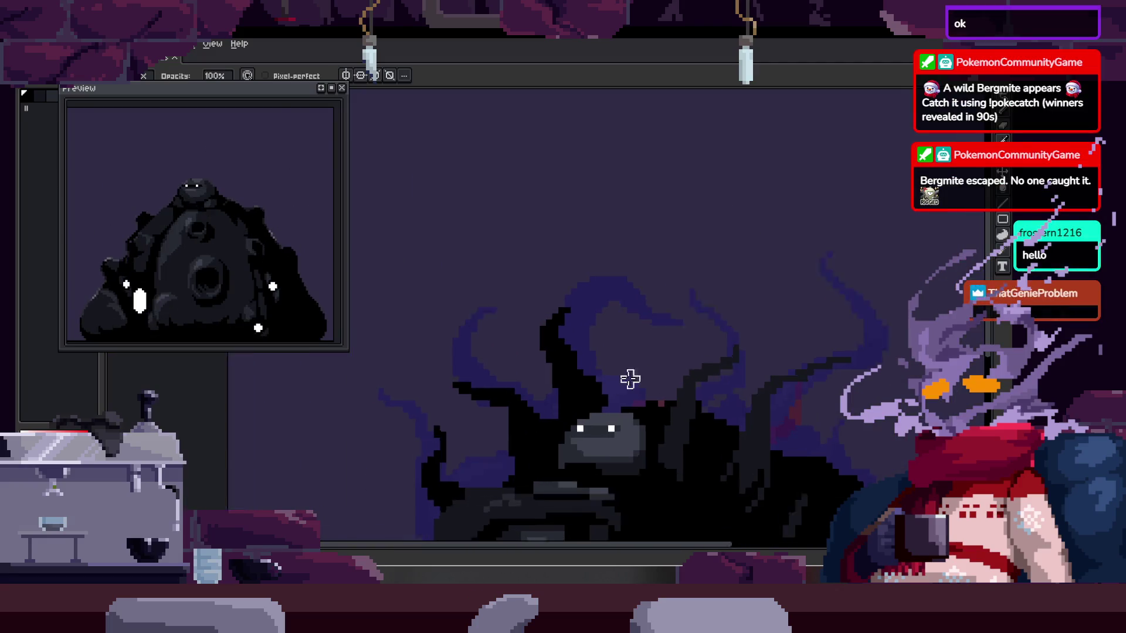
scroll(628, 379, up, 2)
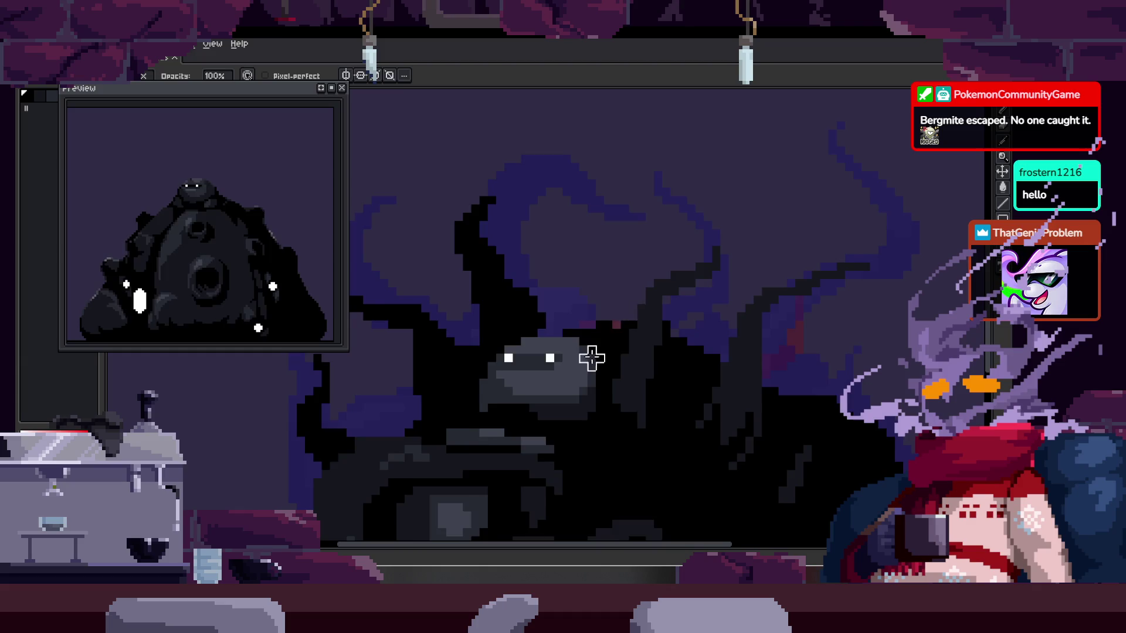
key(Right)
key(Right)
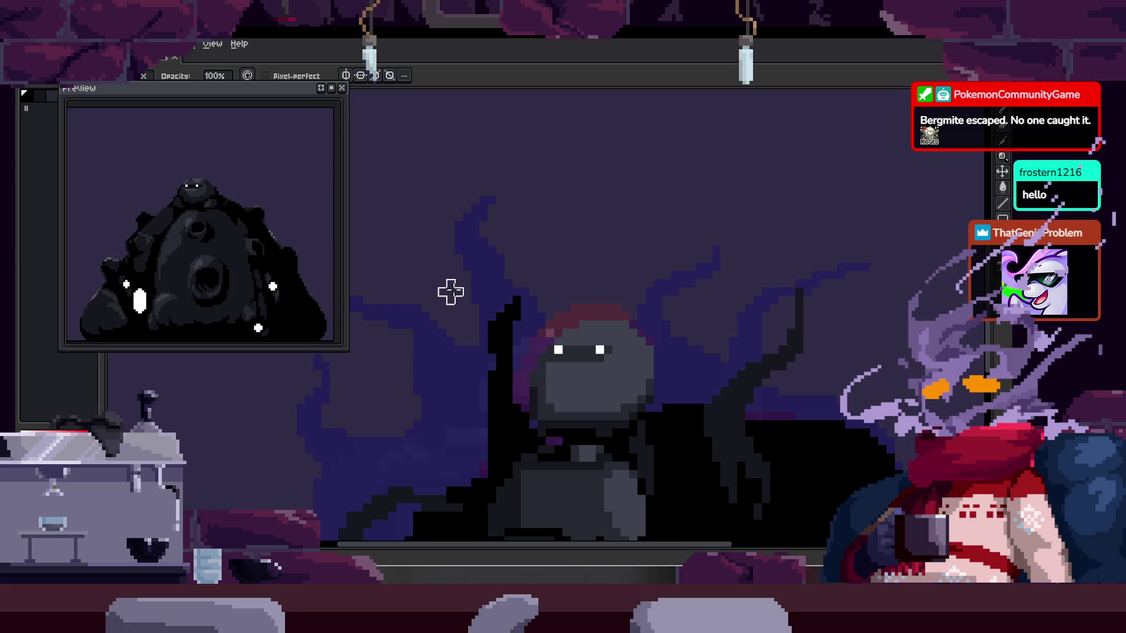
key(Right)
key(Right)
key(Right)
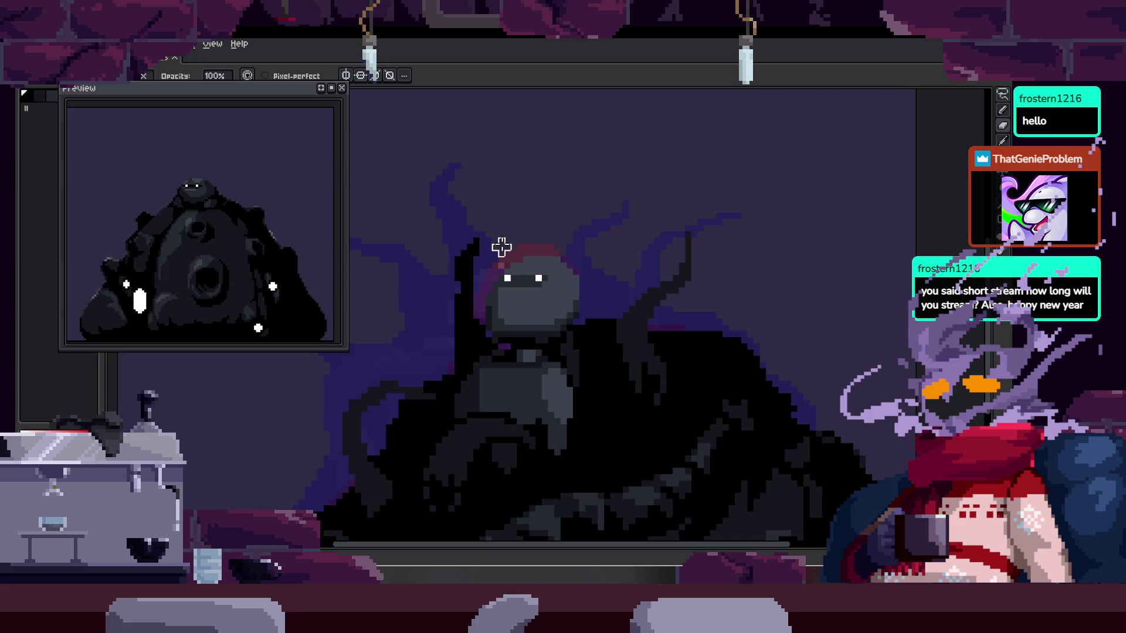
scroll(502, 247, up, 2)
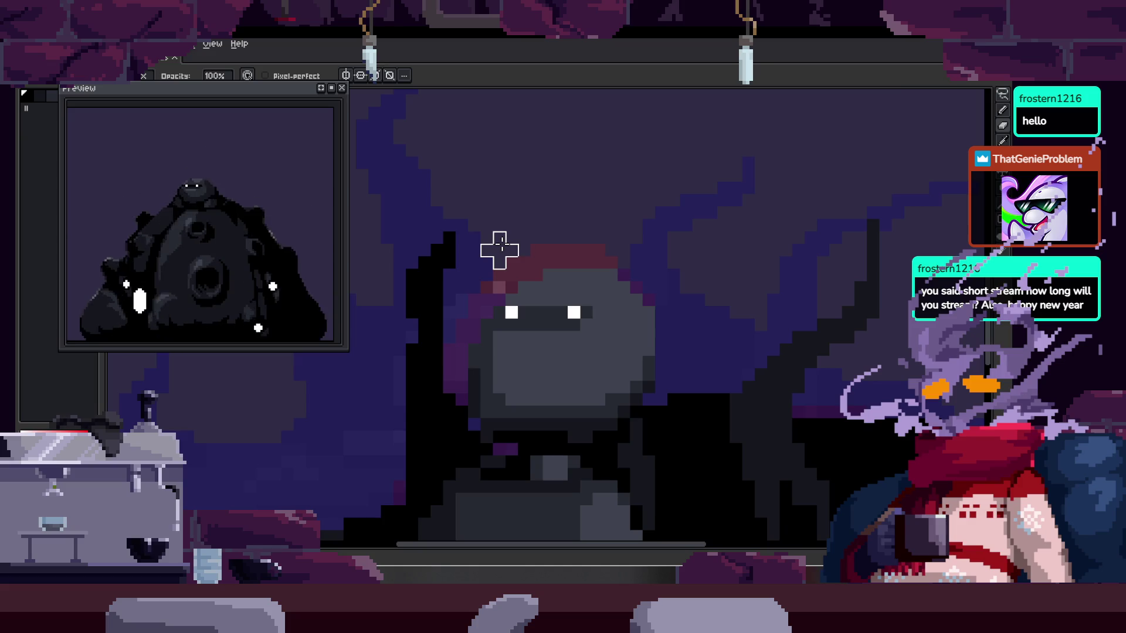
scroll(500, 250, down, 1)
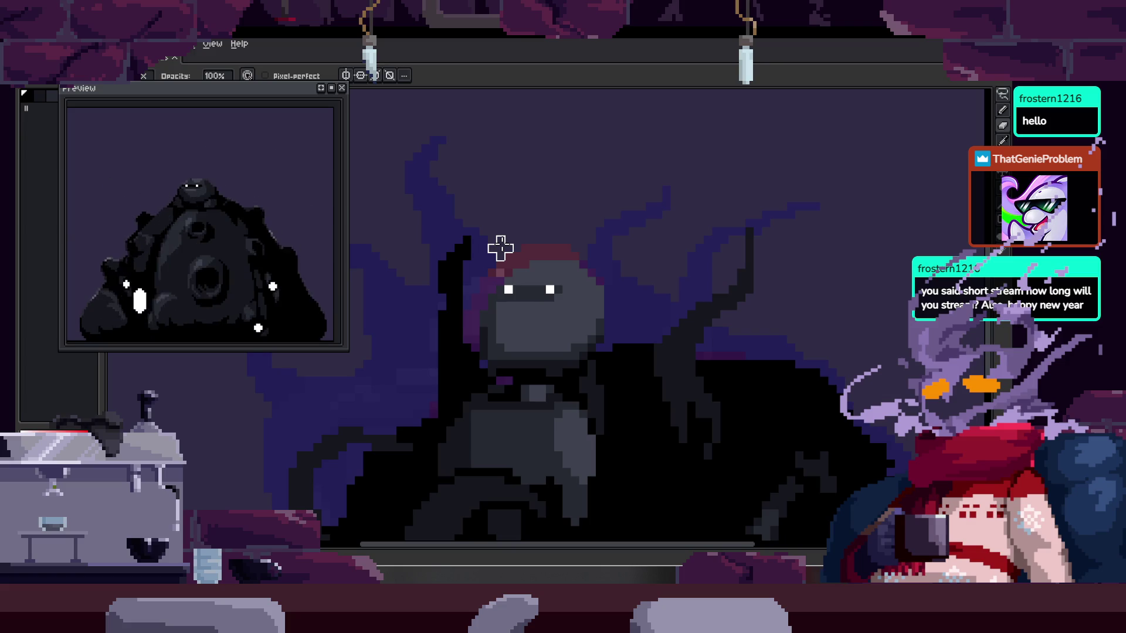
key(Tab)
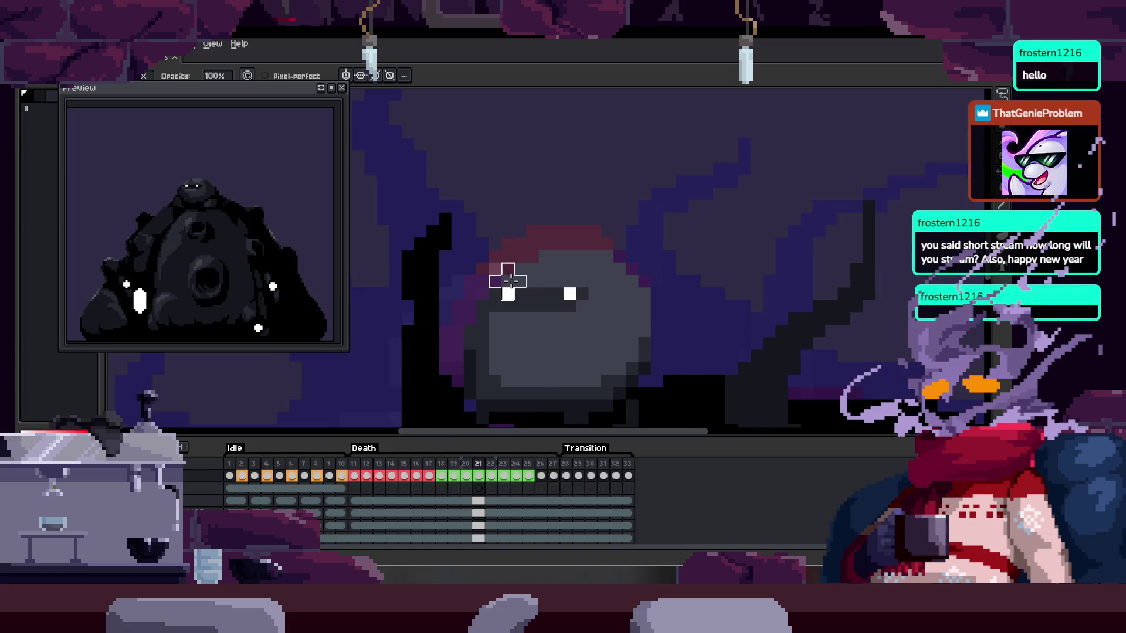
key(Tab)
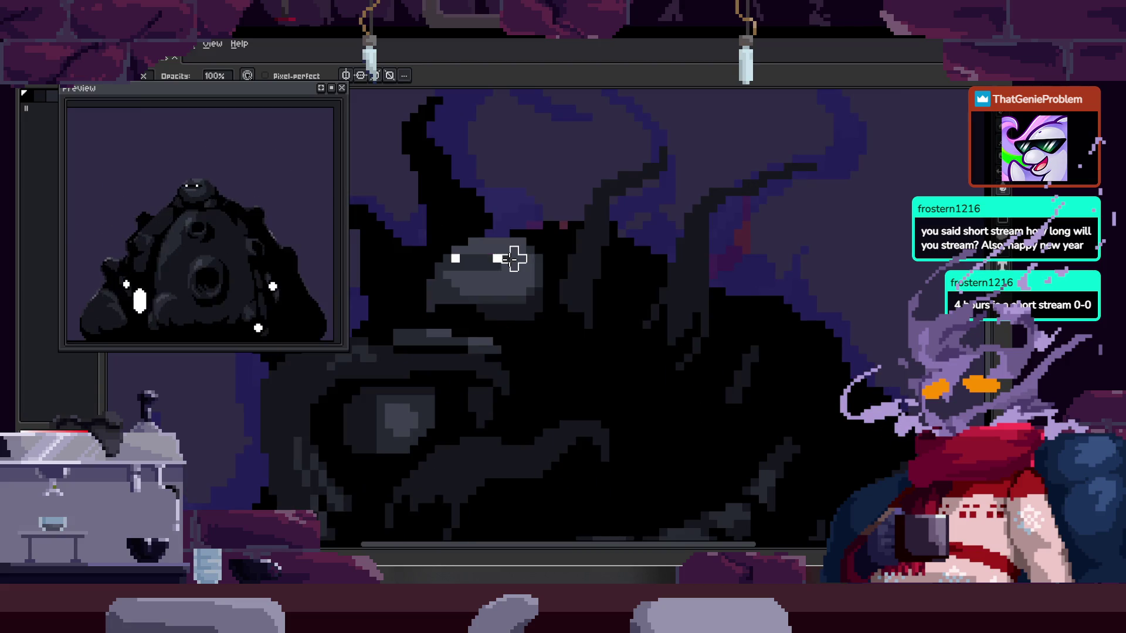
- Return to the Pencil and zoom out, re-centring the whole creature in view
scroll(485, 218, up, 2)
scroll(453, 171, up, 2)
key(space)
scroll(540, 274, down, 3)
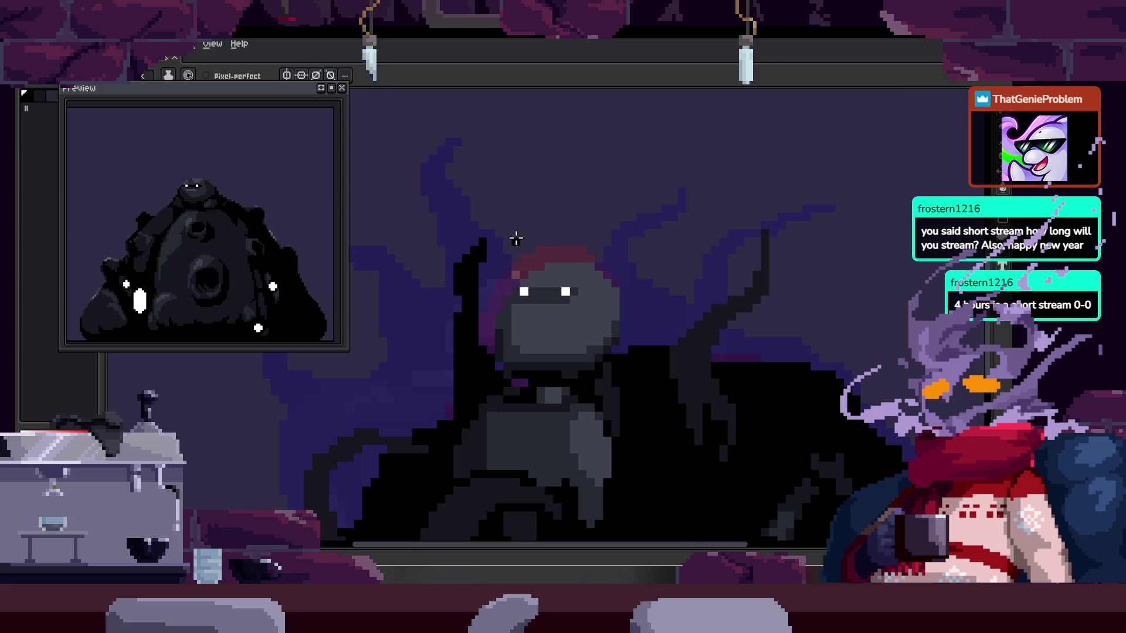
scroll(516, 238, up, 2)
scroll(510, 257, down, 1)
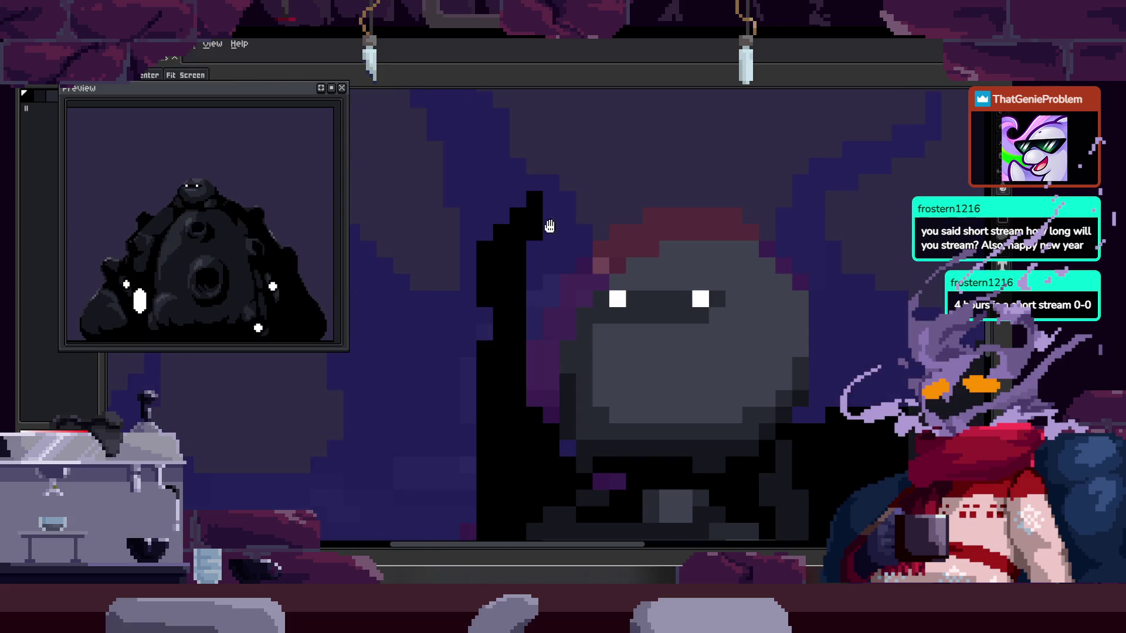
scroll(491, 240, up, 3)
scroll(516, 253, down, 3)
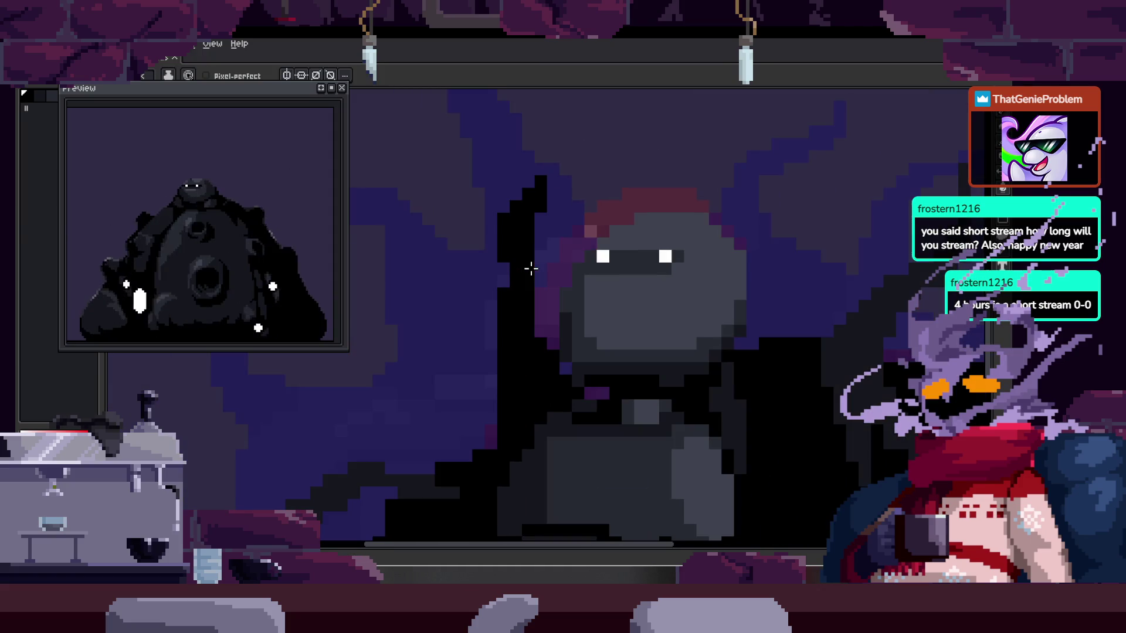
scroll(493, 287, up, 1)
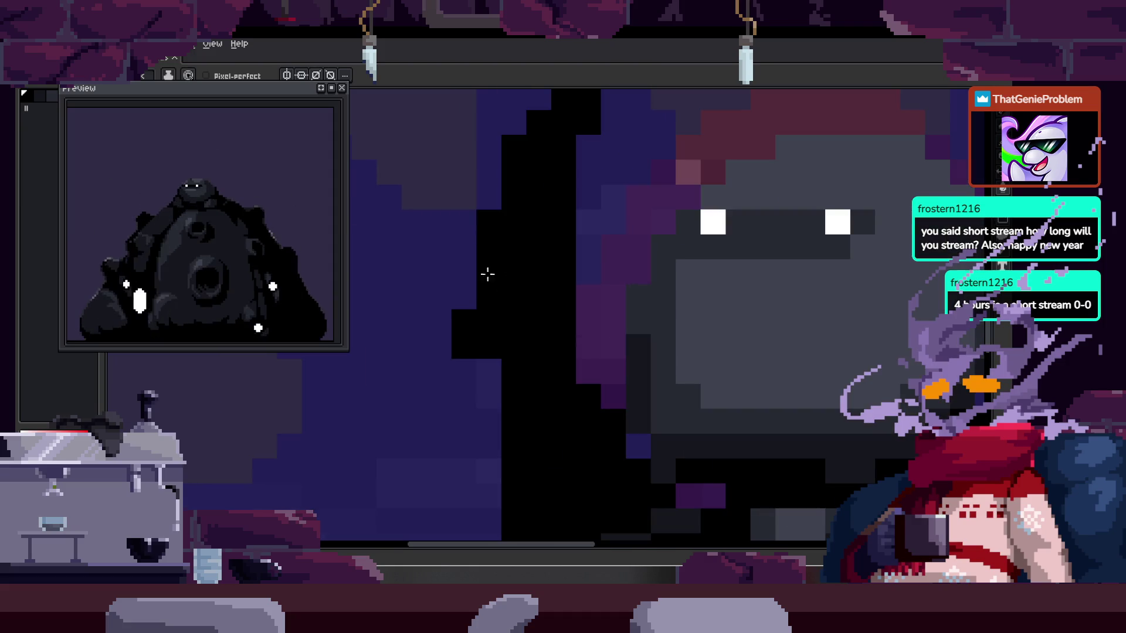
key(plus)
scroll(559, 321, down, 3)
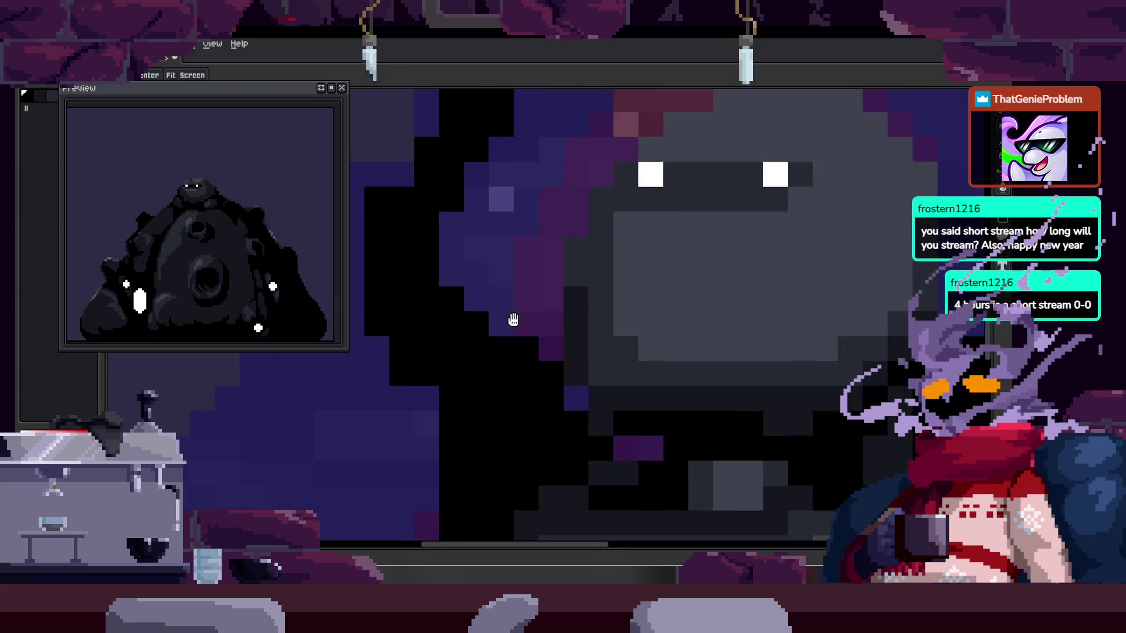
key(v)
key(b)
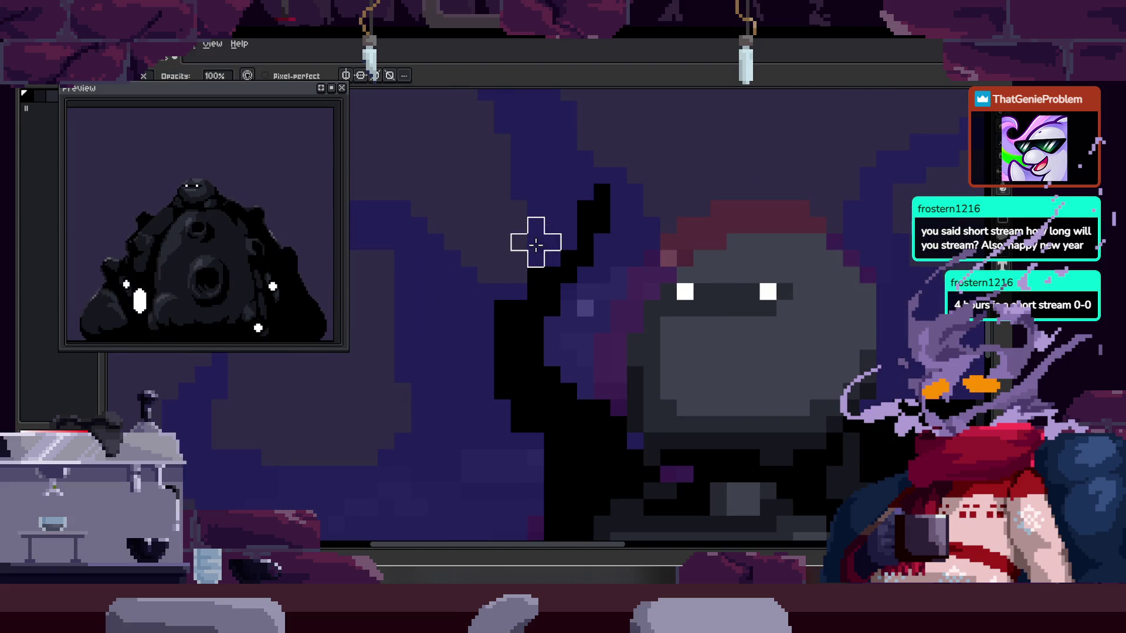
scroll(567, 289, up, 2)
scroll(537, 302, down, 2)
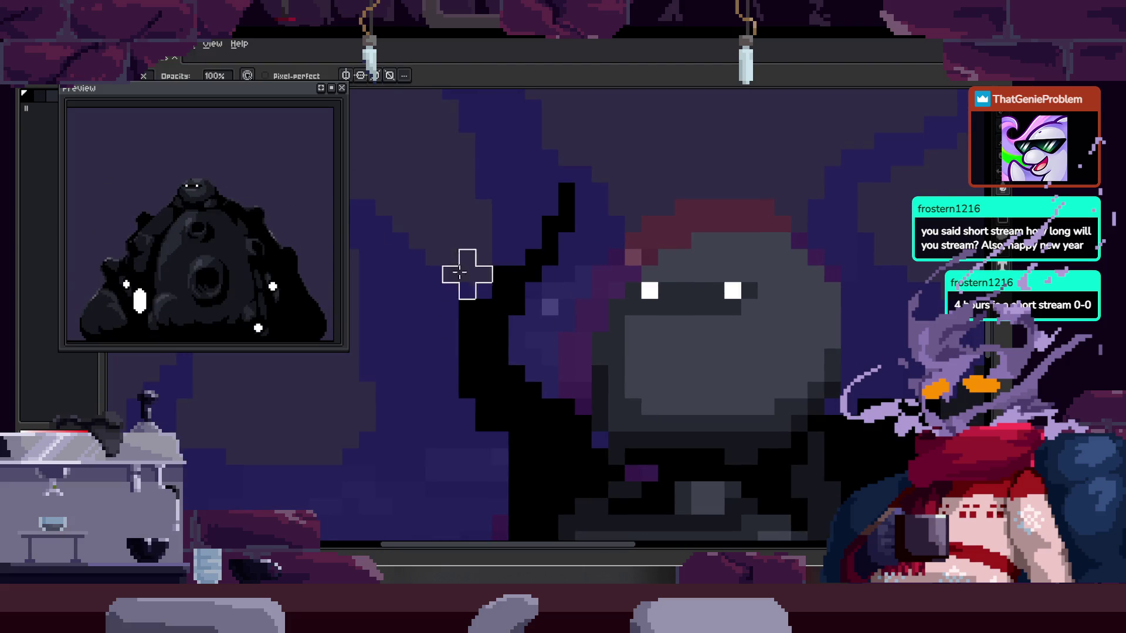
scroll(511, 239, down, 1)
scroll(551, 299, down, 2)
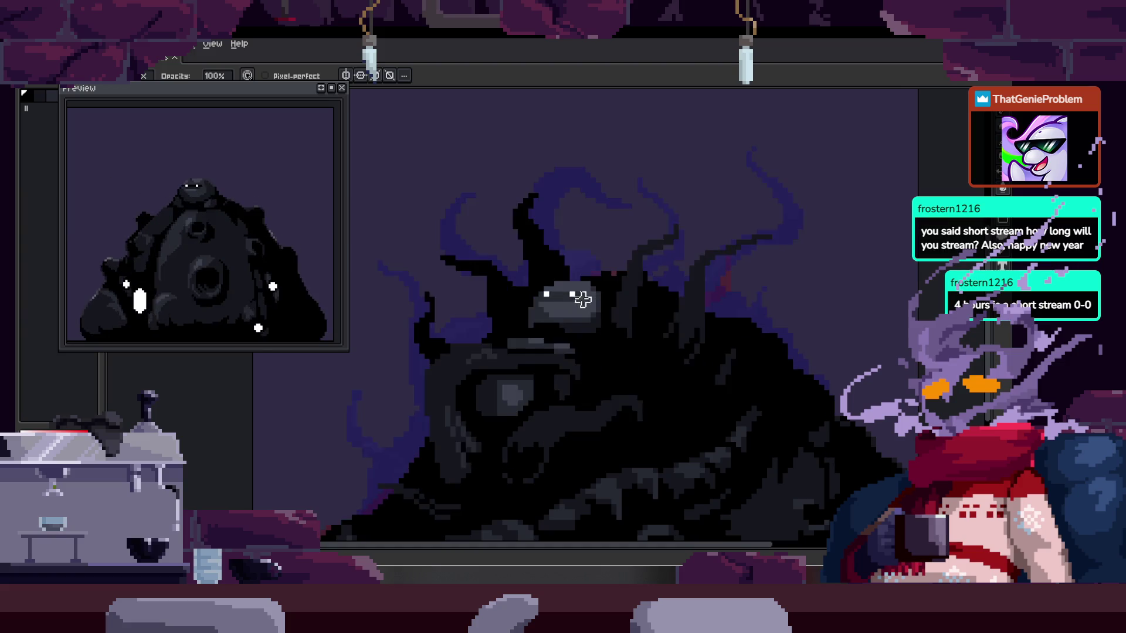
scroll(583, 299, right, 2)
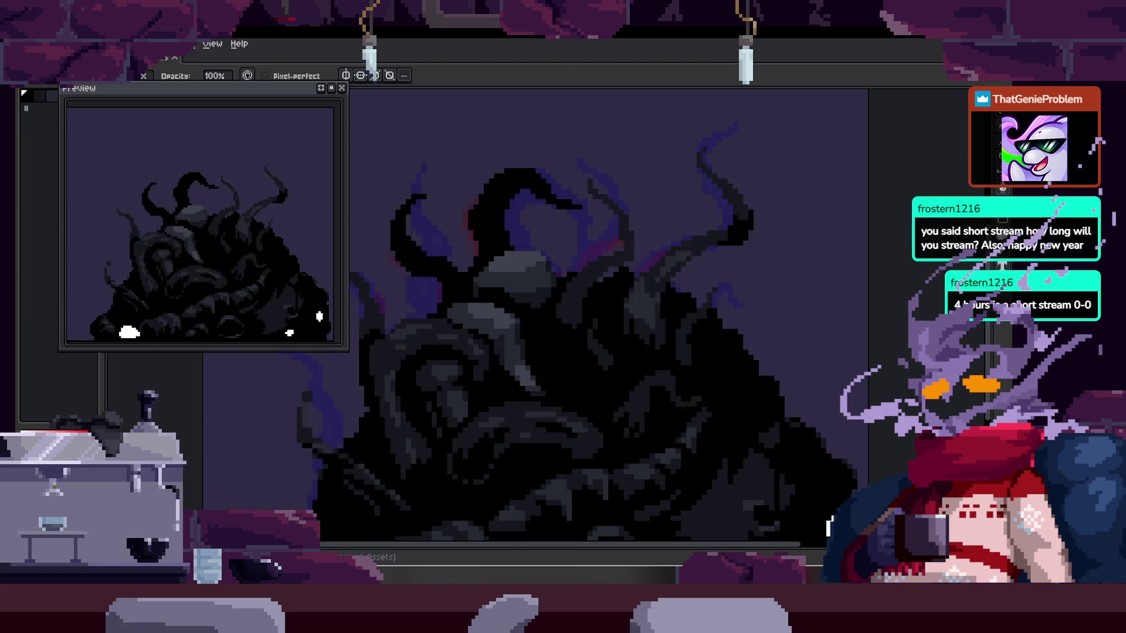
drag(649, 334, 582, 289)
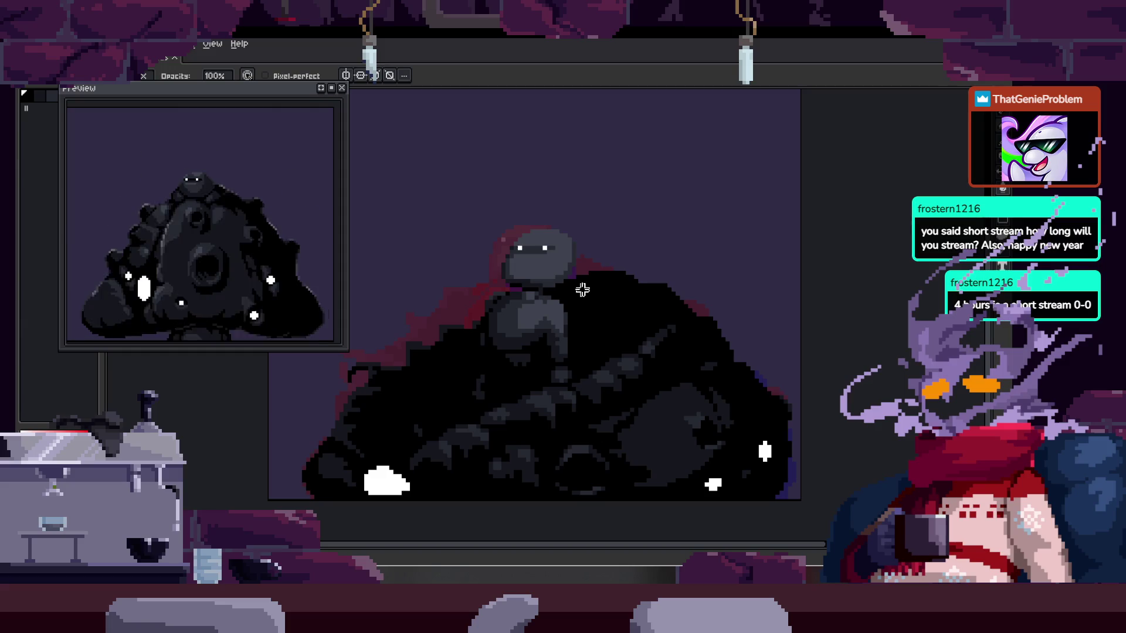
- Save the file with Ctrl+S, then review the timeline's Idle, Death and Transition tags
key(Tab)
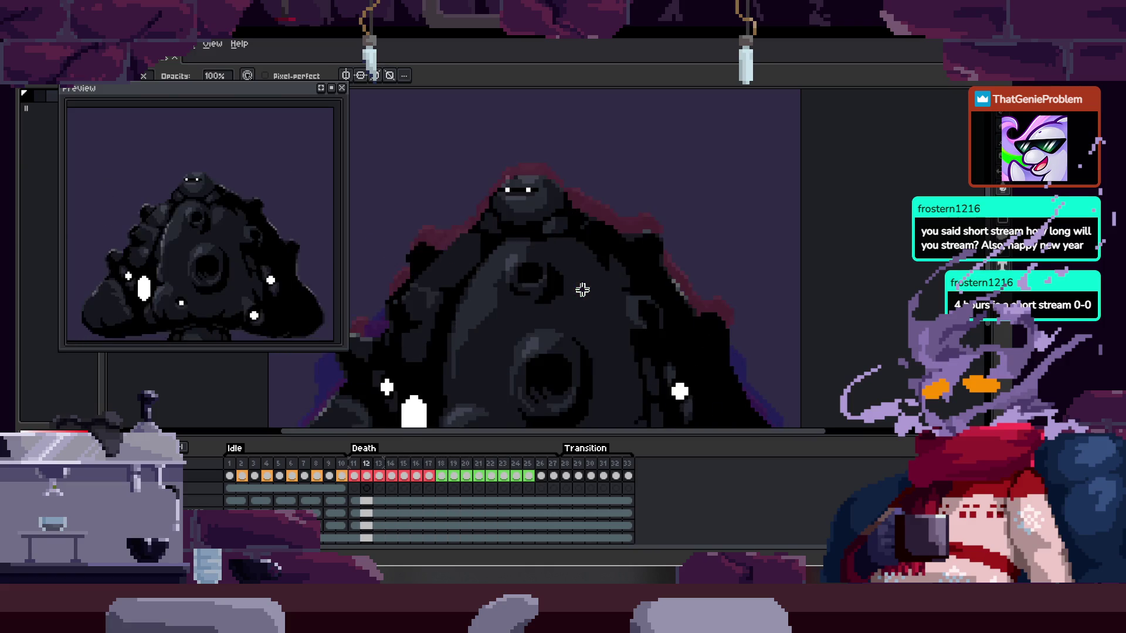
key(ctrl+s)
key(Tab)
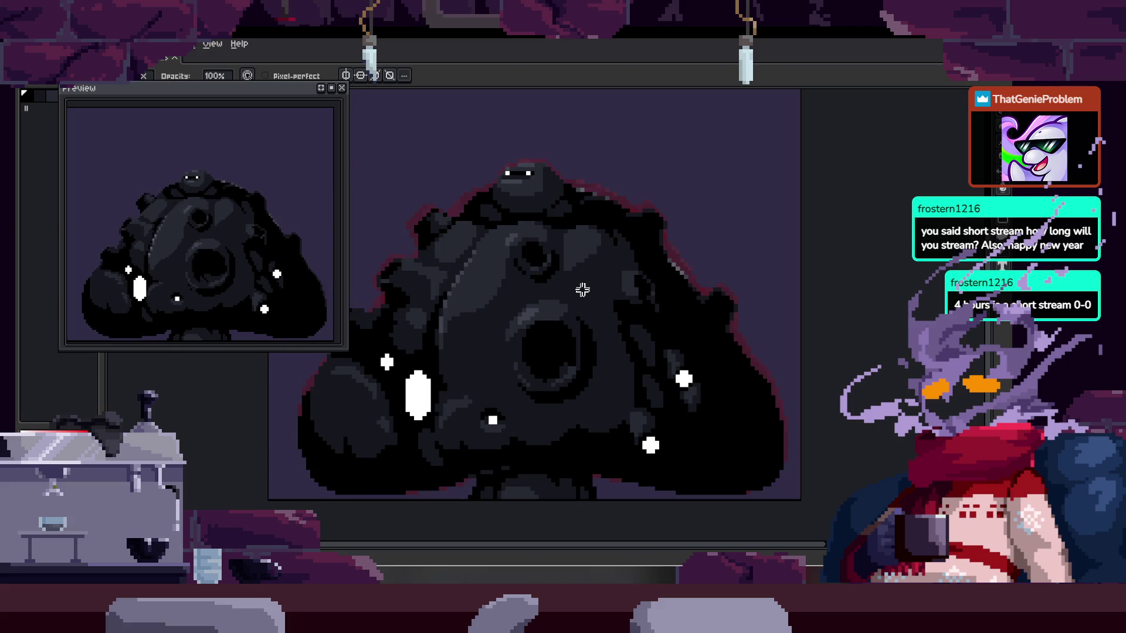
key(Tab)
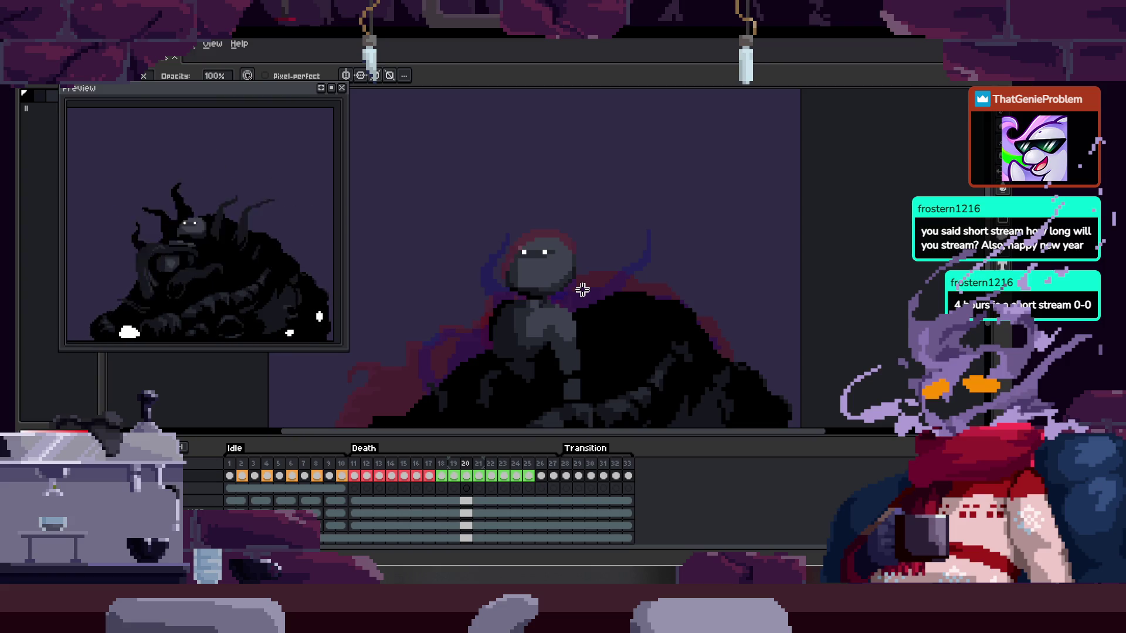
key(Tab)
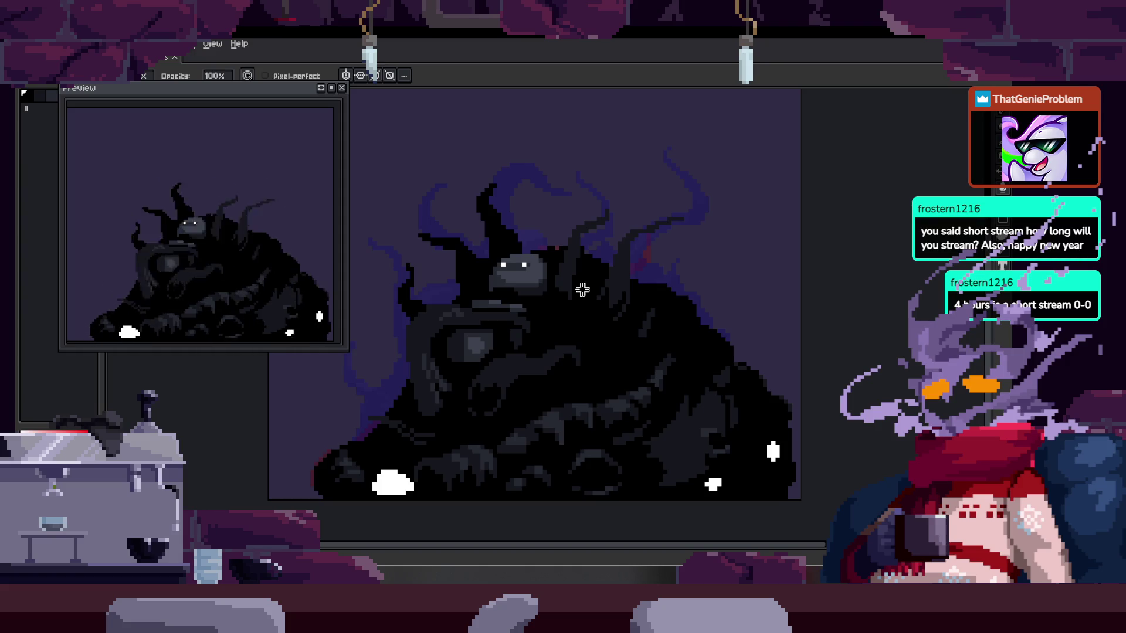
- Zoom and pan in for a close-up of the creature sprite
scroll(475, 327, up, 5)
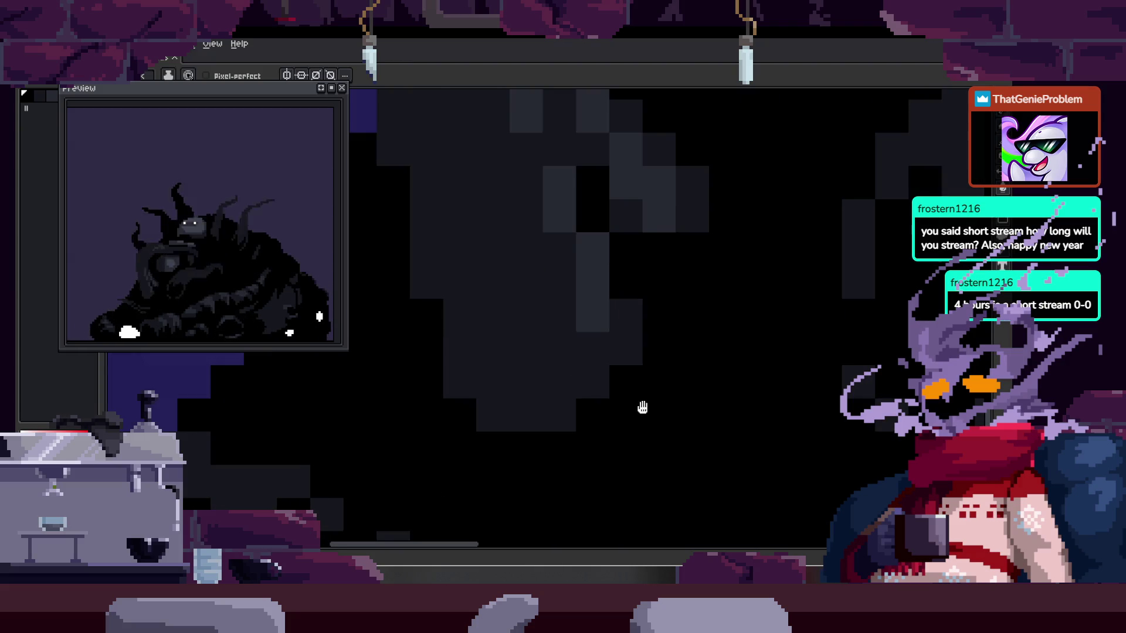
scroll(461, 326, left, 2)
drag(453, 311, 471, 332)
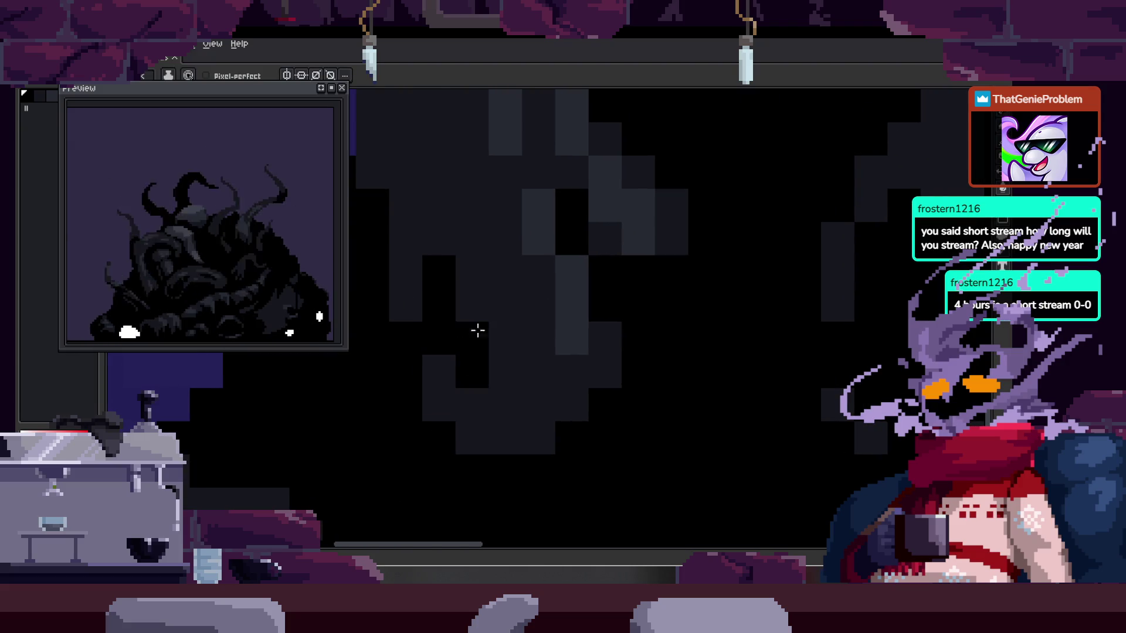
scroll(469, 317, left, 1)
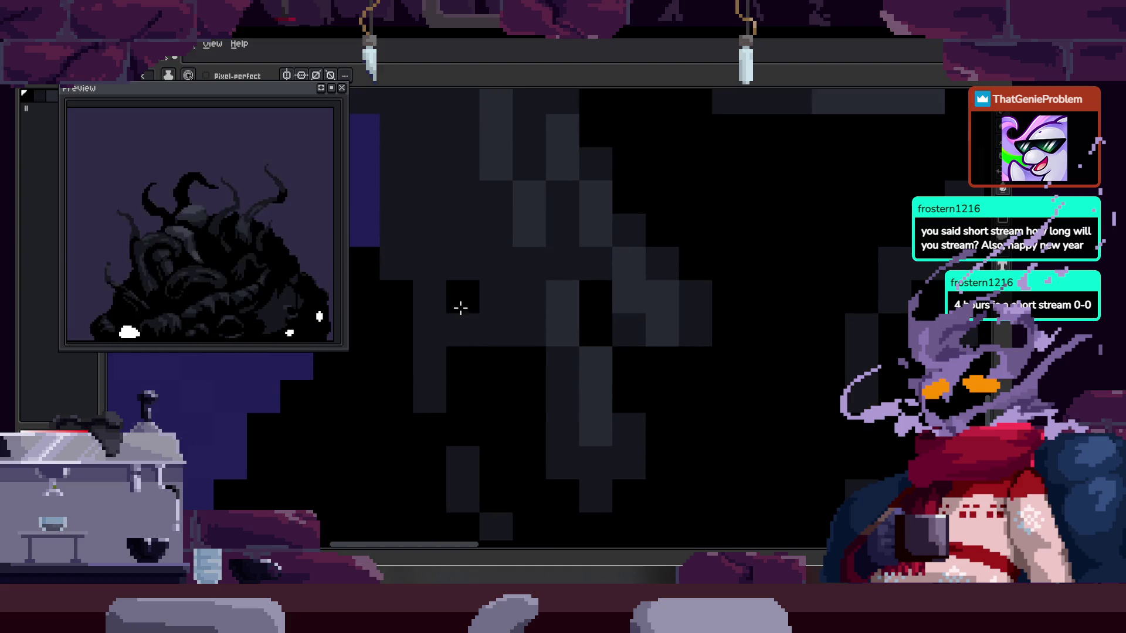
scroll(513, 370, down, 3)
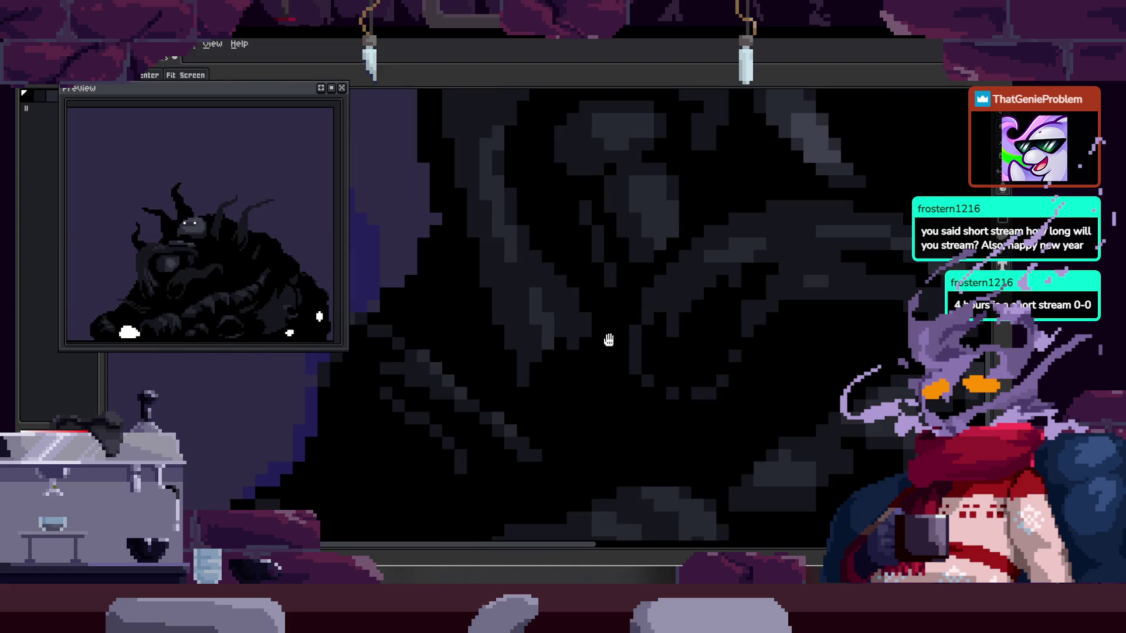
scroll(545, 382, down, 2)
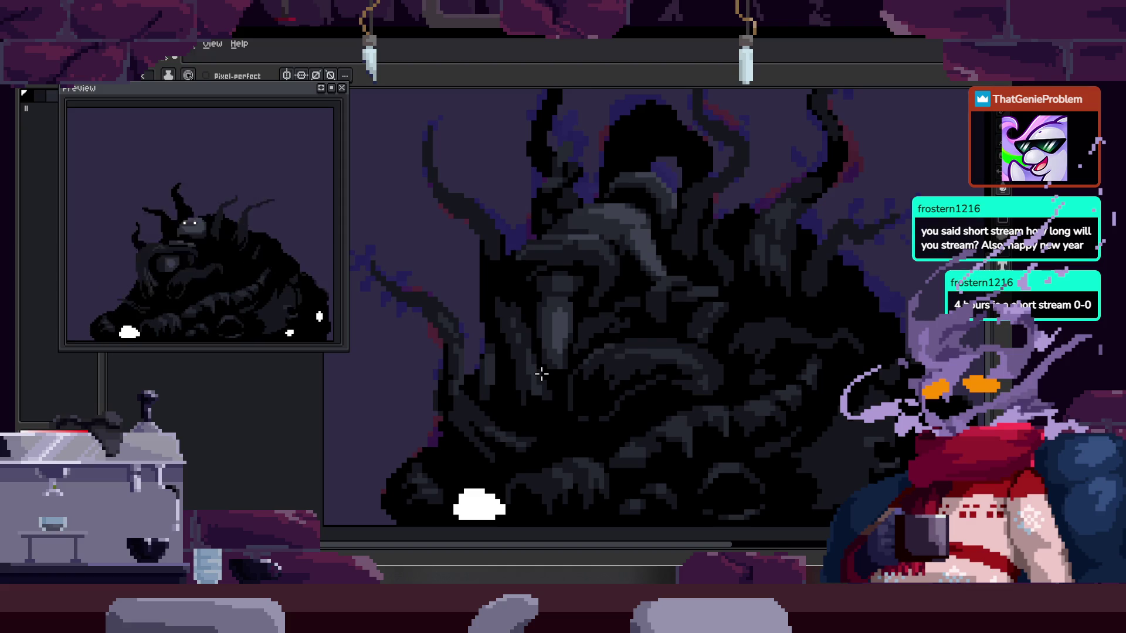
scroll(476, 259, up, 3)
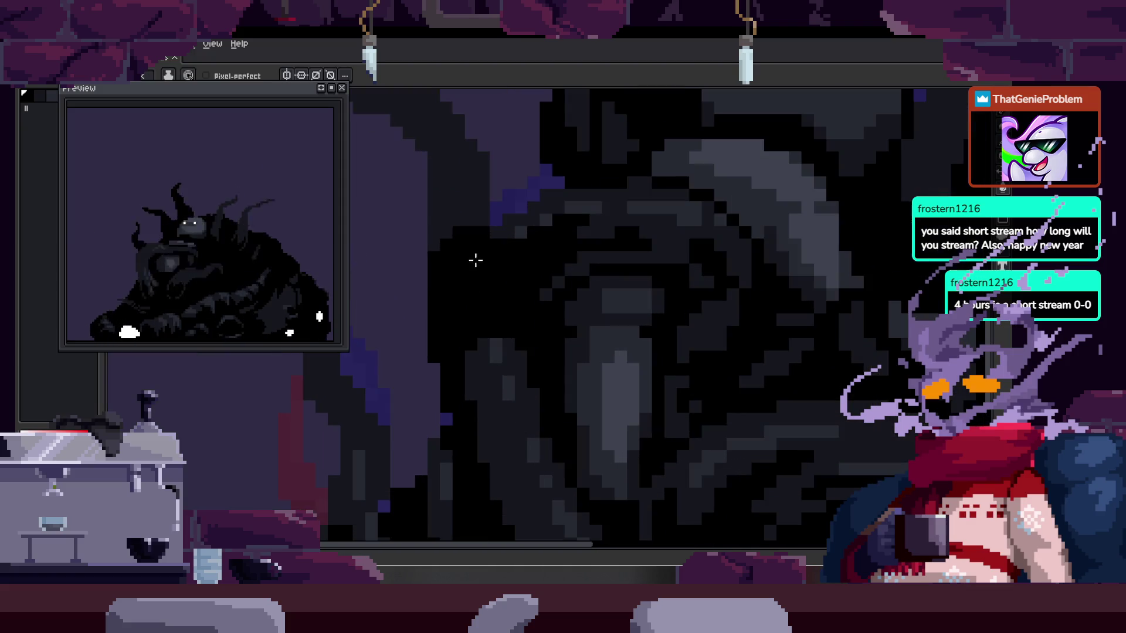
scroll(490, 309, down, 2)
key(m)
scroll(555, 352, down, 1)
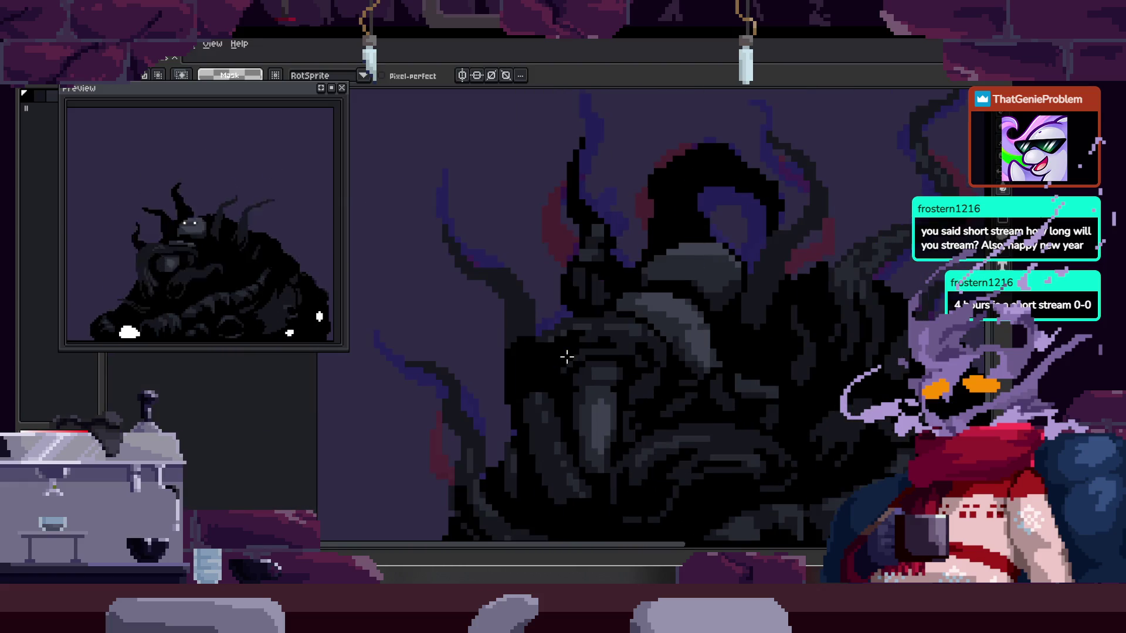
scroll(567, 356, up, 3)
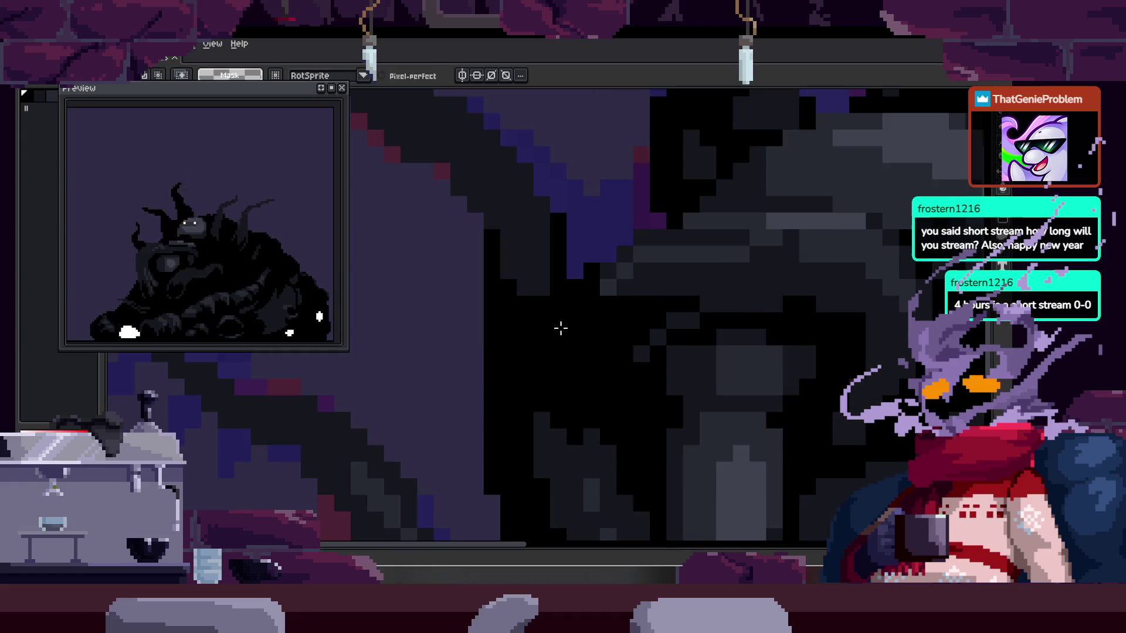
scroll(561, 320, up, 1)
key(b)
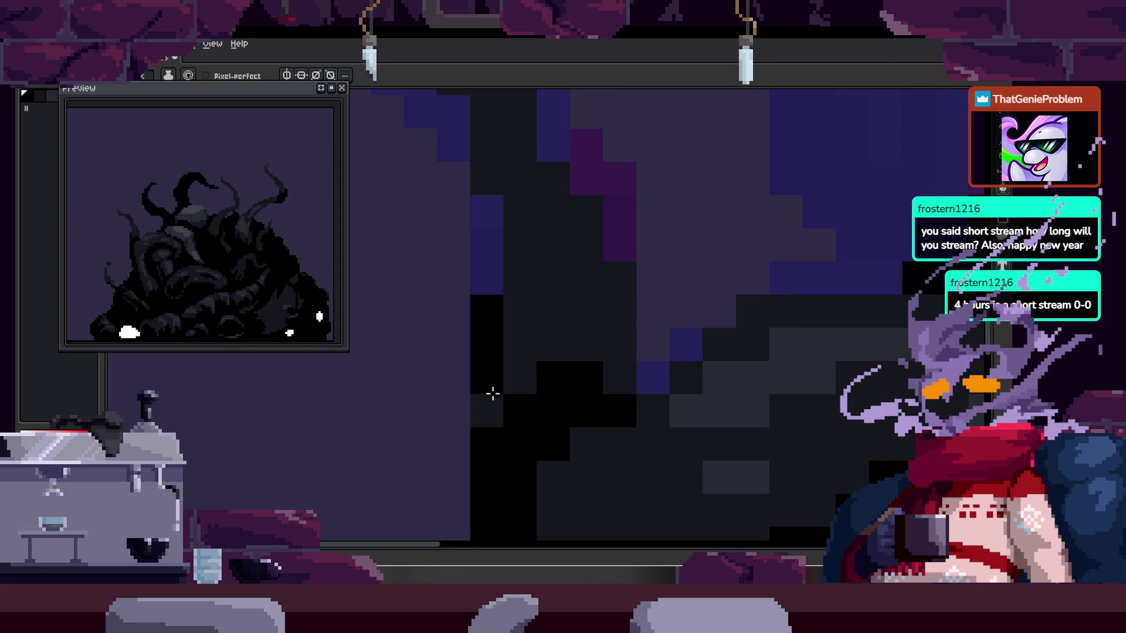
- Shrink the drawing brush to a size of 1 pixel
key(e)
key(minus)
key(minus)
key(b)
scroll(523, 330, down, 8)
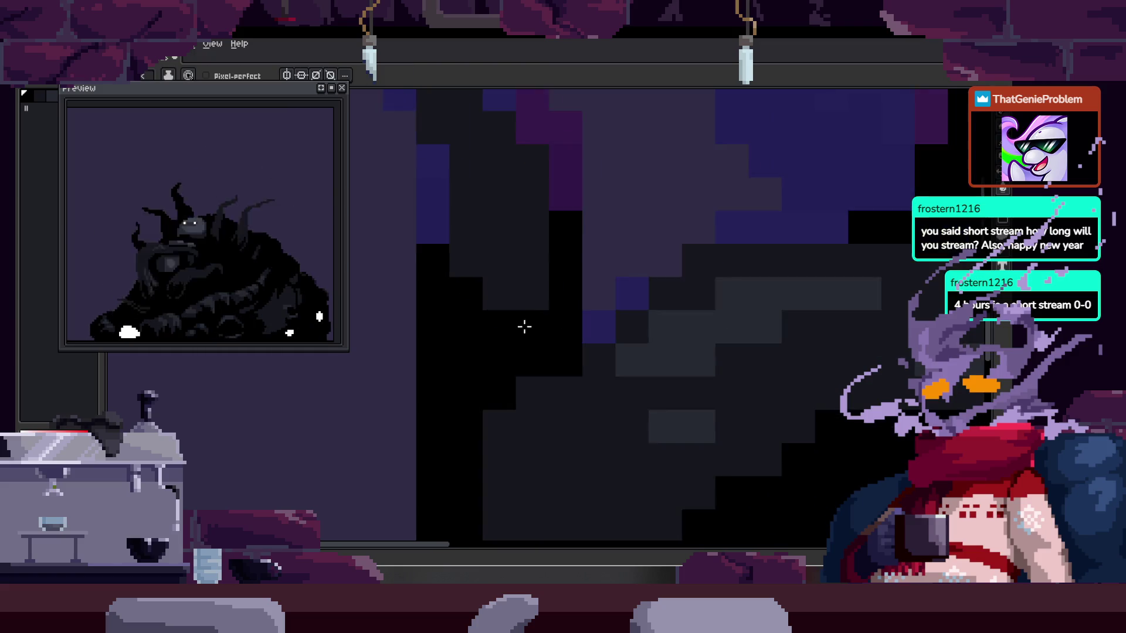
- Step forward two animation frames and zoom to inspect them
key(period)
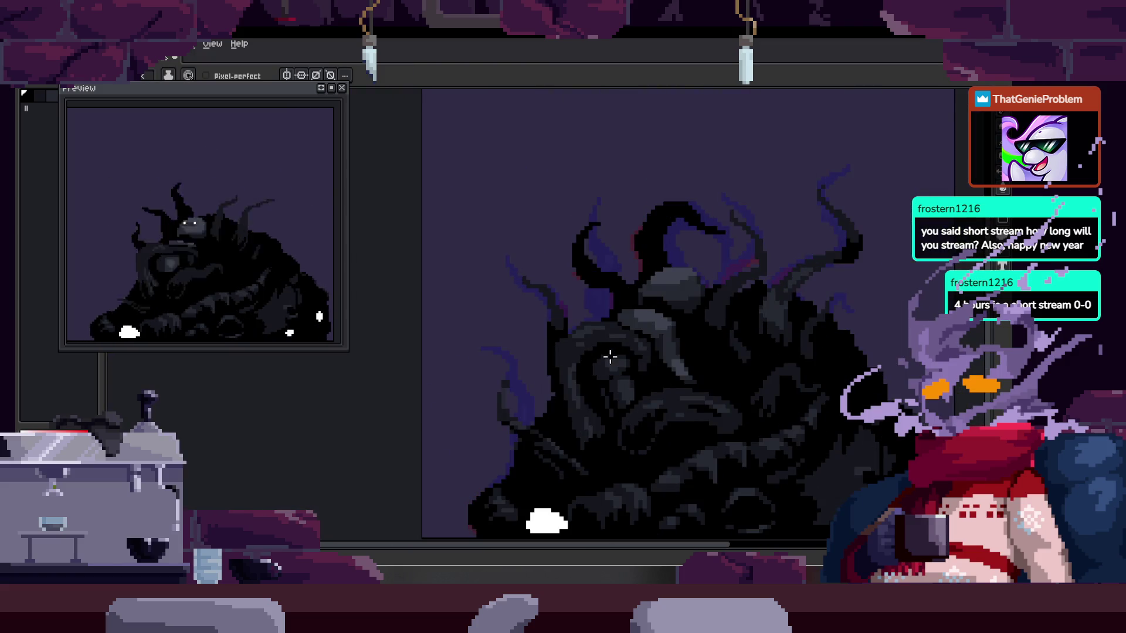
key(period)
key(period)
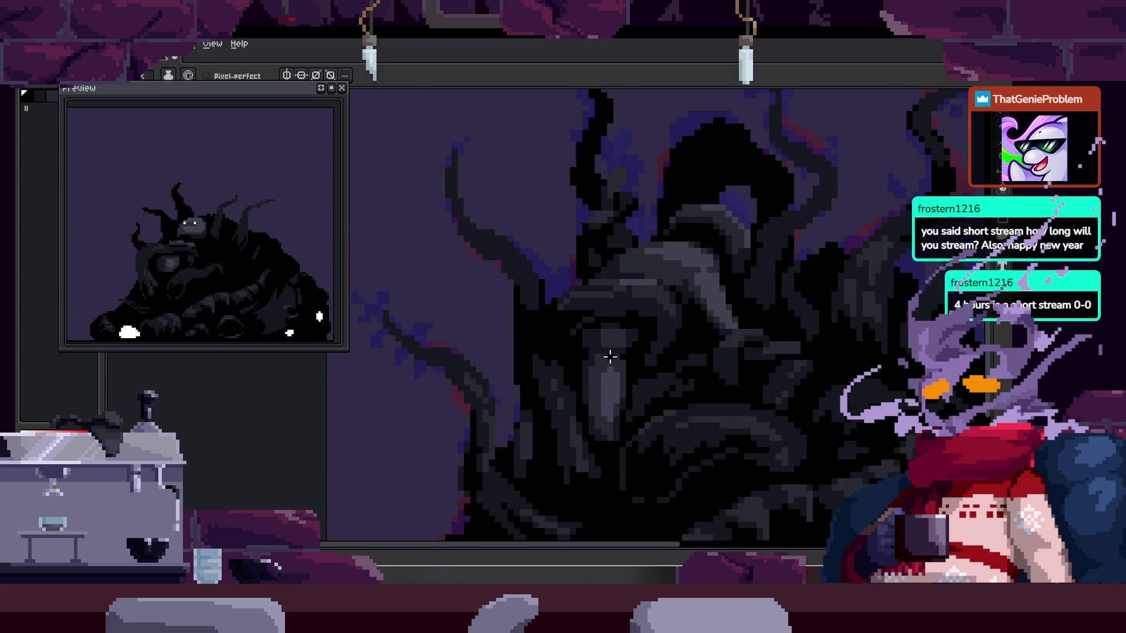
scroll(610, 356, up, 2)
scroll(593, 218, up, 2)
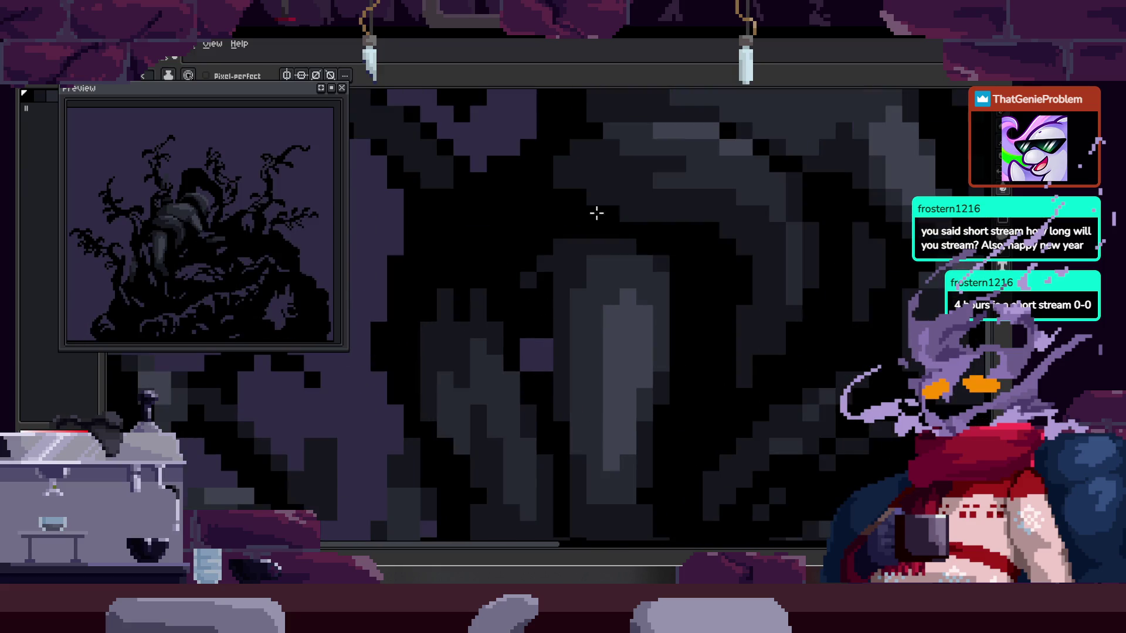
scroll(621, 264, down, 2)
scroll(622, 266, up, 2)
scroll(545, 327, down, 3)
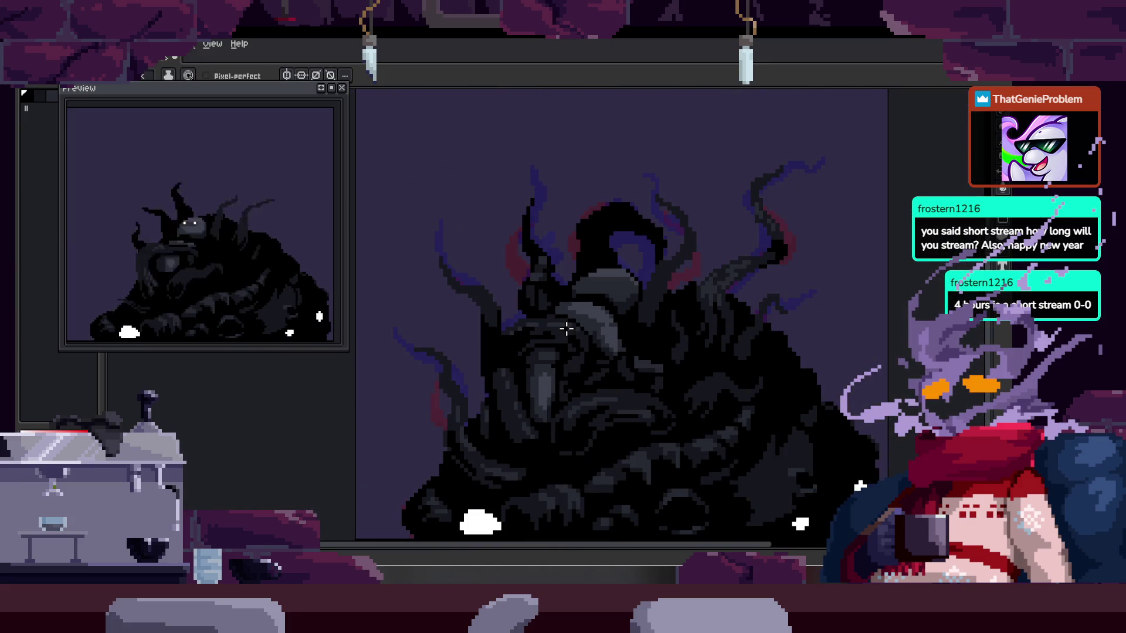
scroll(564, 327, down, 2)
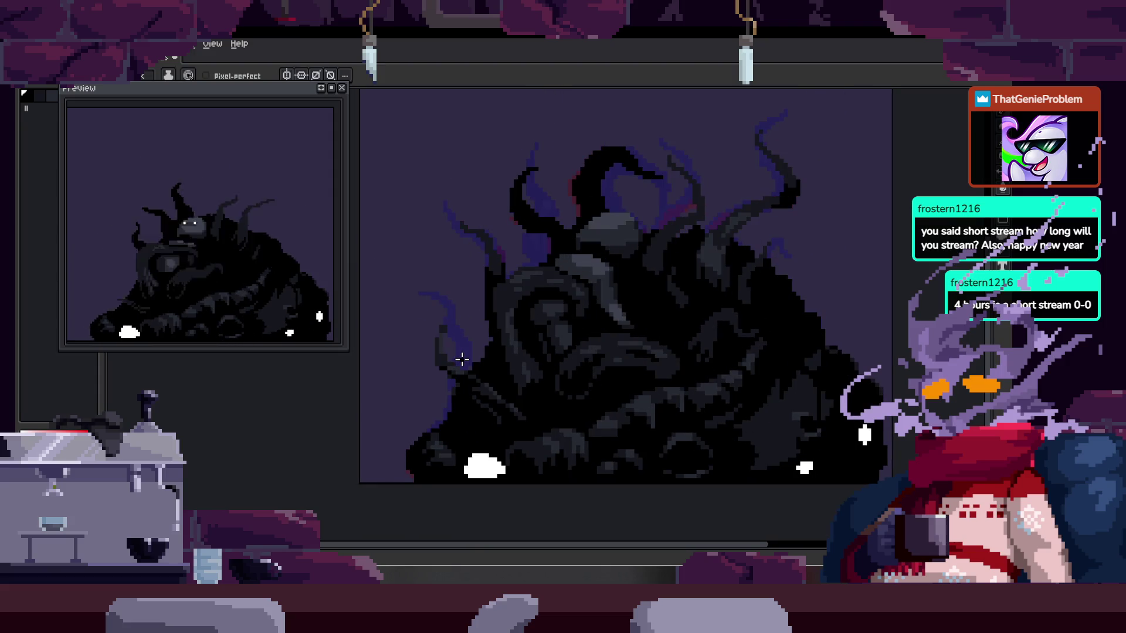
scroll(462, 356, up, 5)
- Select the blue and dark tendril pixels, then pick a colour from the canvas
key(m)
click(629, 293)
key(b)
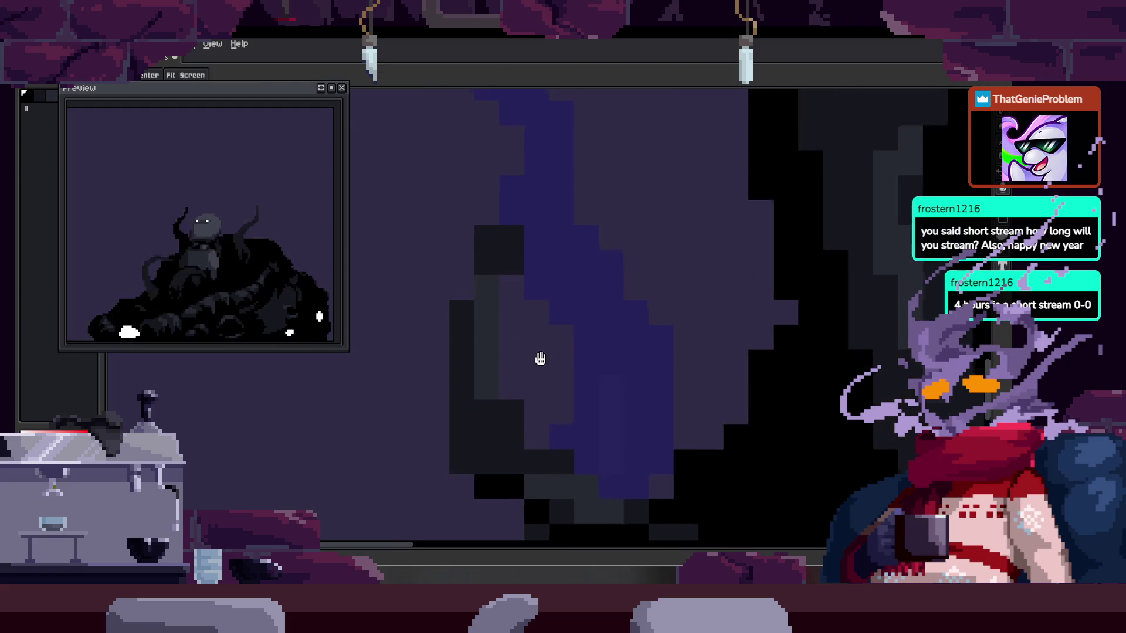
scroll(499, 276, up, 1)
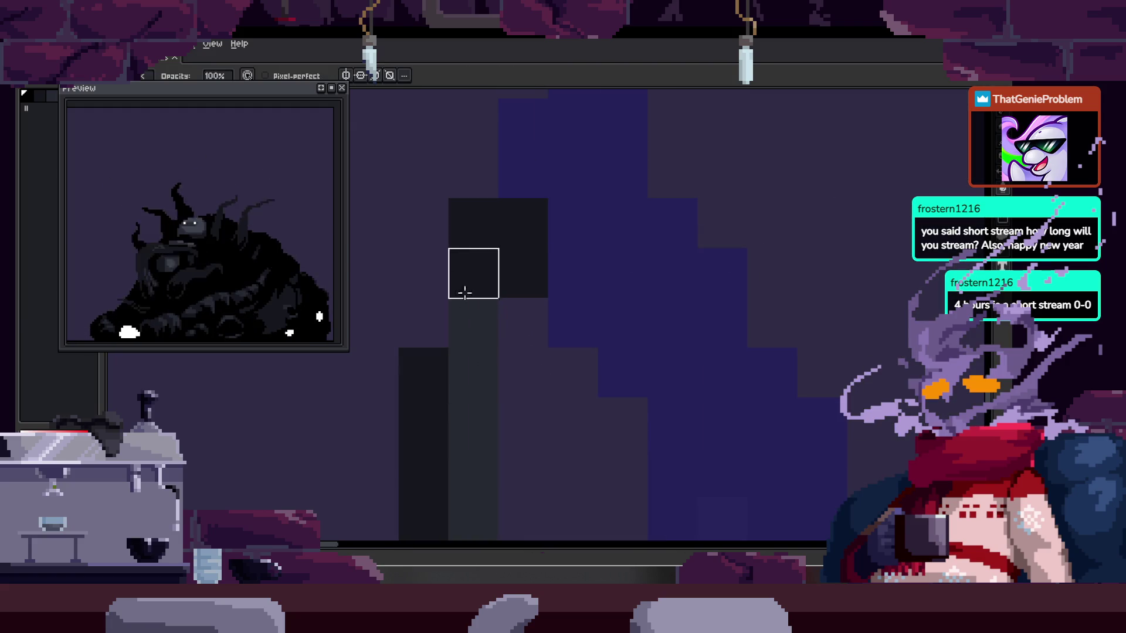
mouse_move(473, 322)
mouse_down()
mouse_move(422, 295)
mouse_move(495, 347)
mouse_move(439, 299)
mouse_move(475, 389)
mouse_move(430, 397)
mouse_move(563, 347)
mouse_move(561, 316)
mouse_move(569, 377)
mouse_up()
key(i)
scroll(452, 393, down, 2)
scroll(568, 370, up, 2)
key(b)
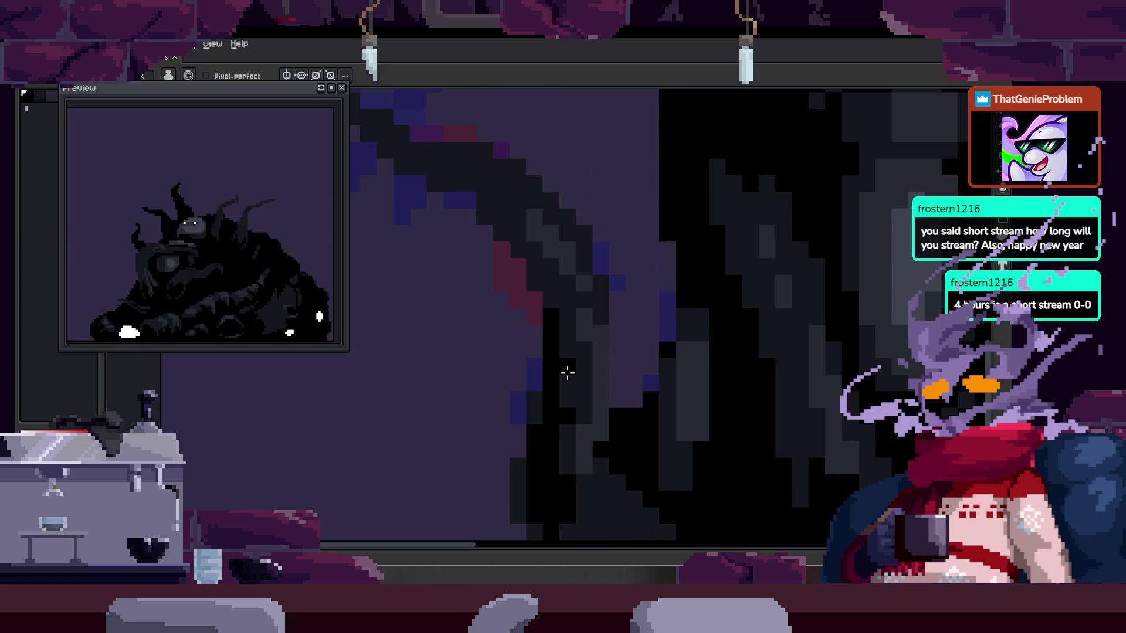
scroll(568, 372, up, 2)
- Paint a stair-step run of black pixels along the tendril, with single pixels around it
click(536, 304)
mouse_move(535, 303)
mouse_down()
mouse_move(647, 366)
mouse_move(672, 415)
mouse_up()
click(722, 365)
click(609, 365)
mouse_move(596, 332)
mouse_down()
mouse_move(680, 432)
mouse_move(649, 392)
mouse_move(638, 343)
mouse_up()
click(558, 364)
click(658, 364)
click(558, 315)
- Re-centre the close-up on the tendril and briefly show the animation timeline
drag(680, 383, 616, 309)
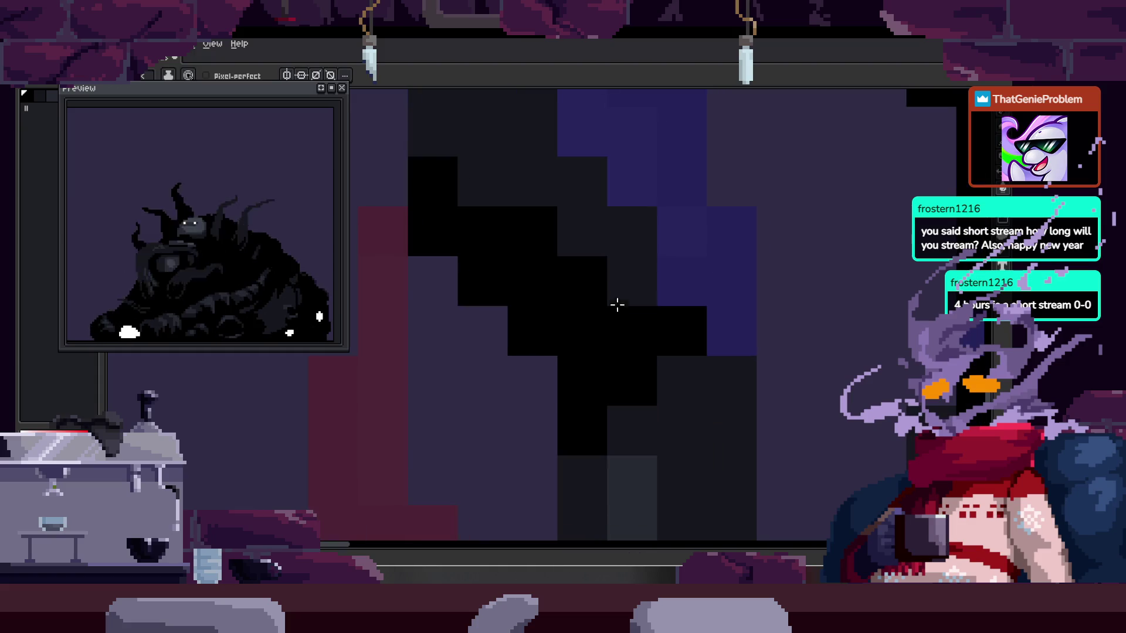
drag(645, 373, 568, 307)
scroll(643, 420, down, 3)
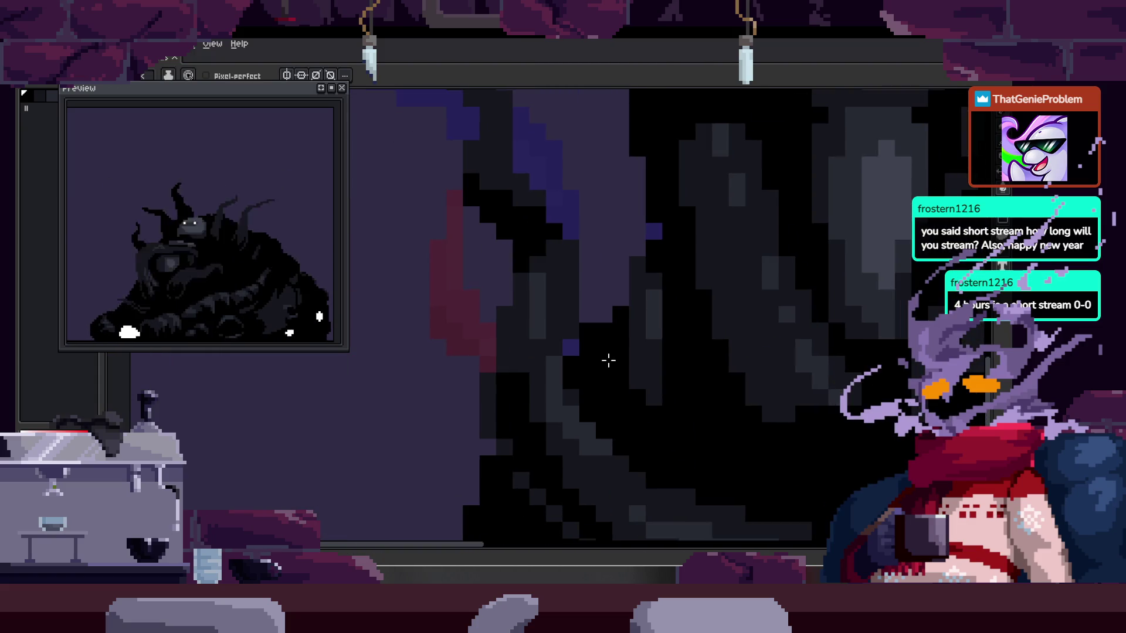
scroll(508, 421, up, 1)
mouse_move(495, 277)
mouse_down()
mouse_move(493, 344)
mouse_move(581, 364)
mouse_up()
scroll(581, 364, up, 1)
key(Tab)
key(Tab)
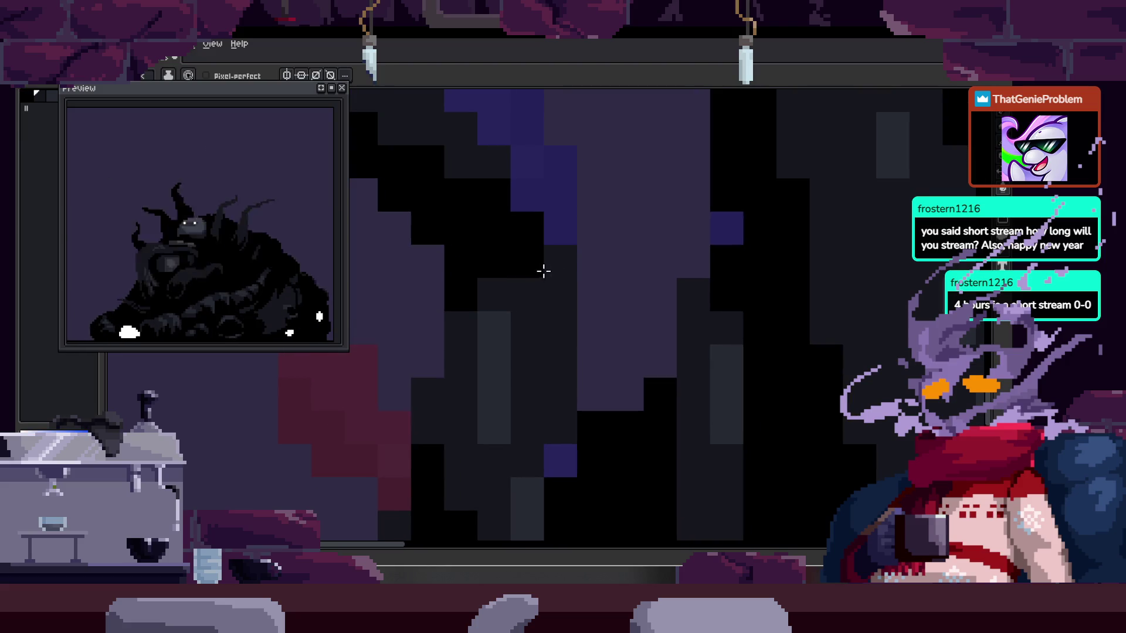
- Pick a colour from the canvas while moving the view up and left over the trunk
key(b)
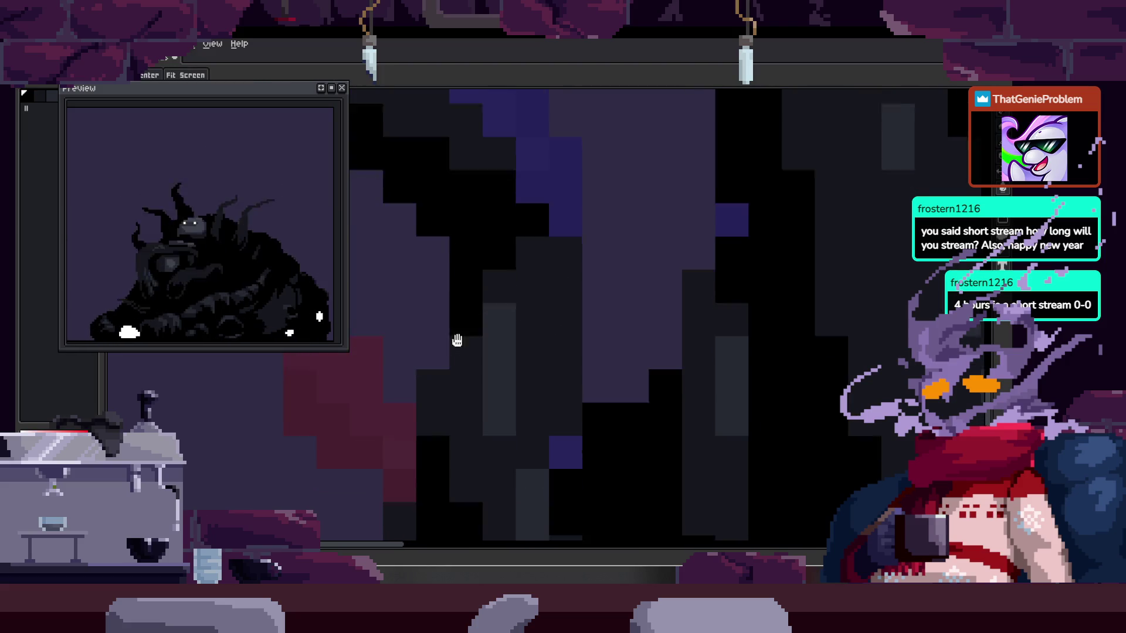
key(i)
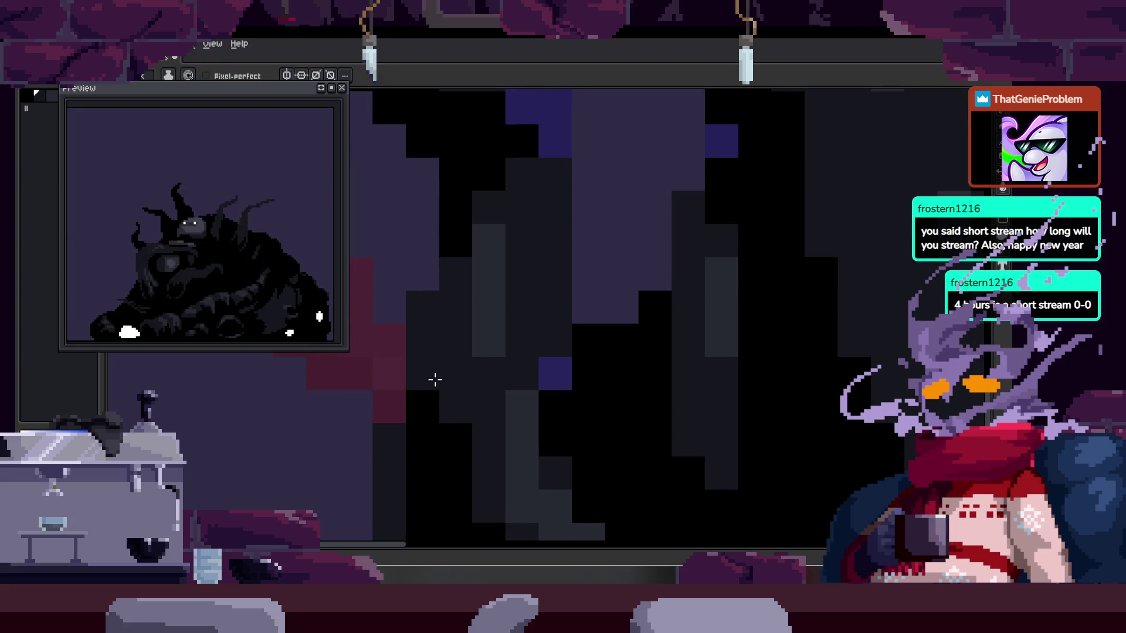
drag(473, 445, 441, 380)
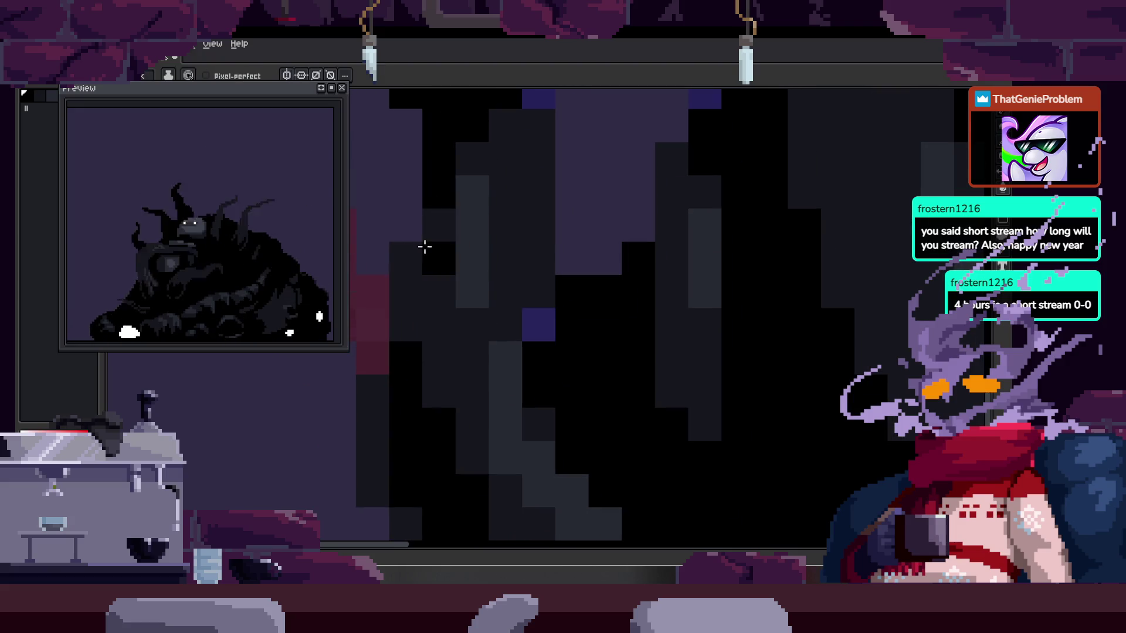
scroll(526, 326, down, 3)
key(b)
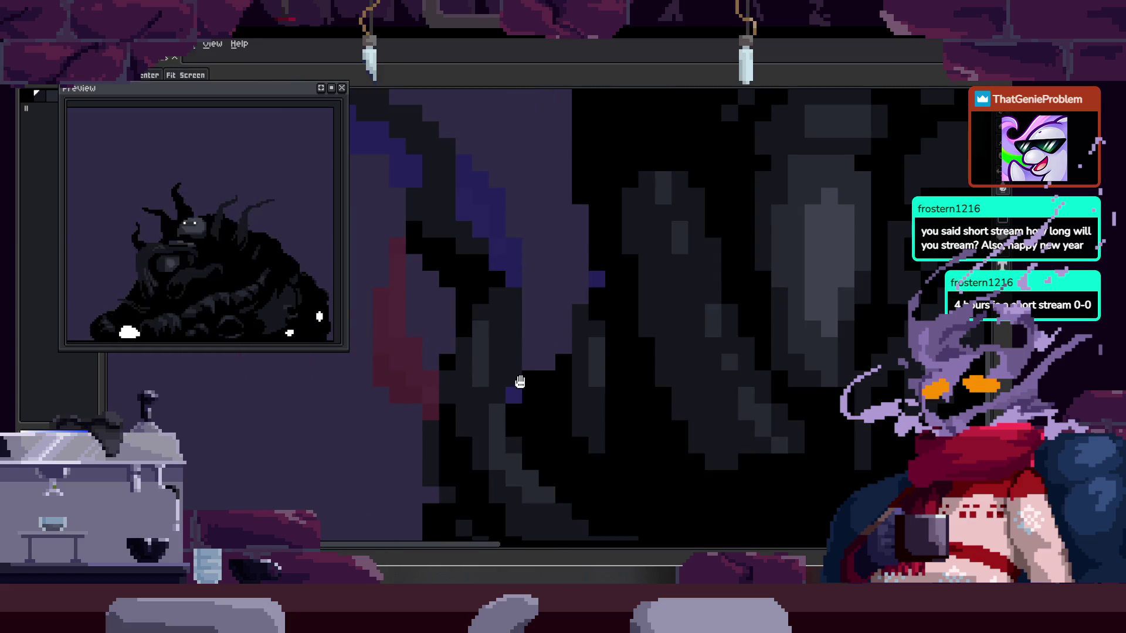
scroll(515, 387, down, 2)
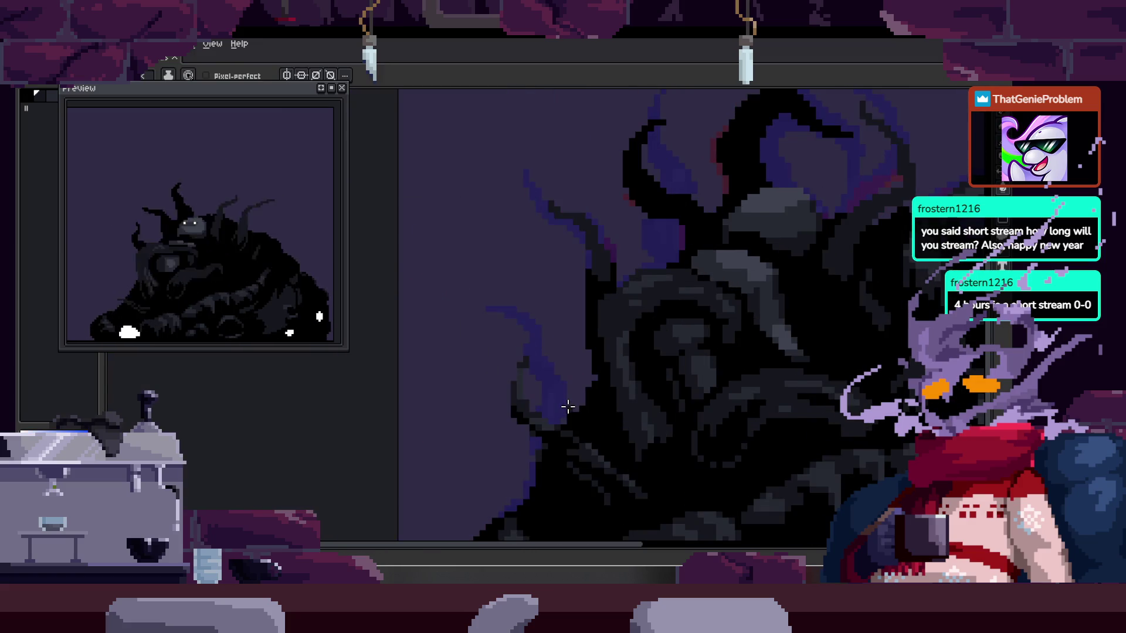
scroll(538, 336, up, 3)
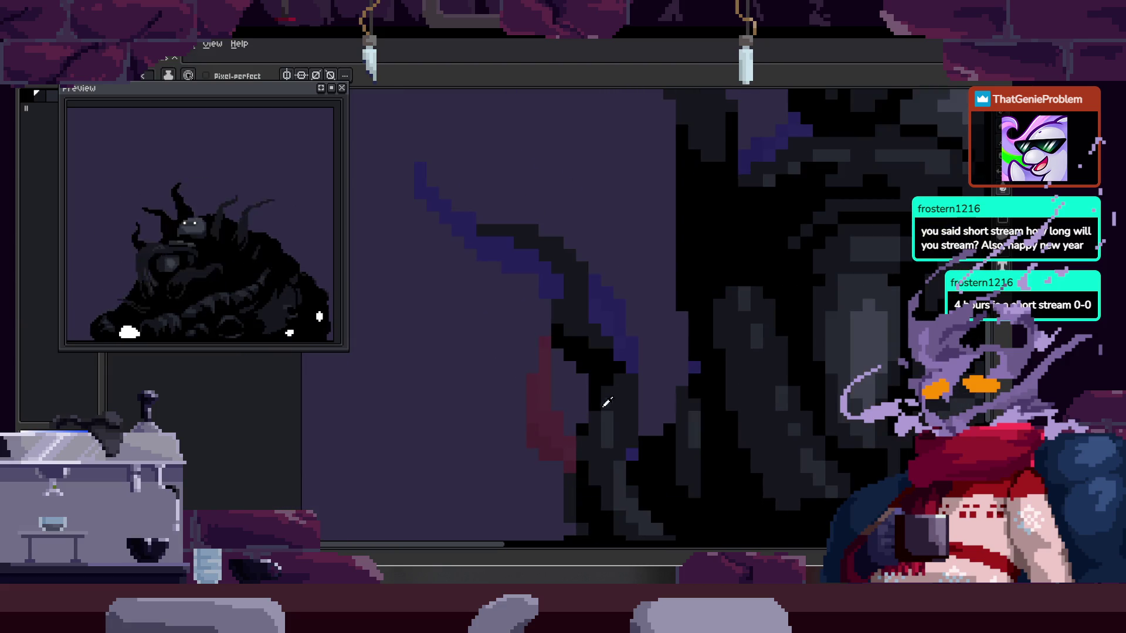
scroll(532, 305, up, 2)
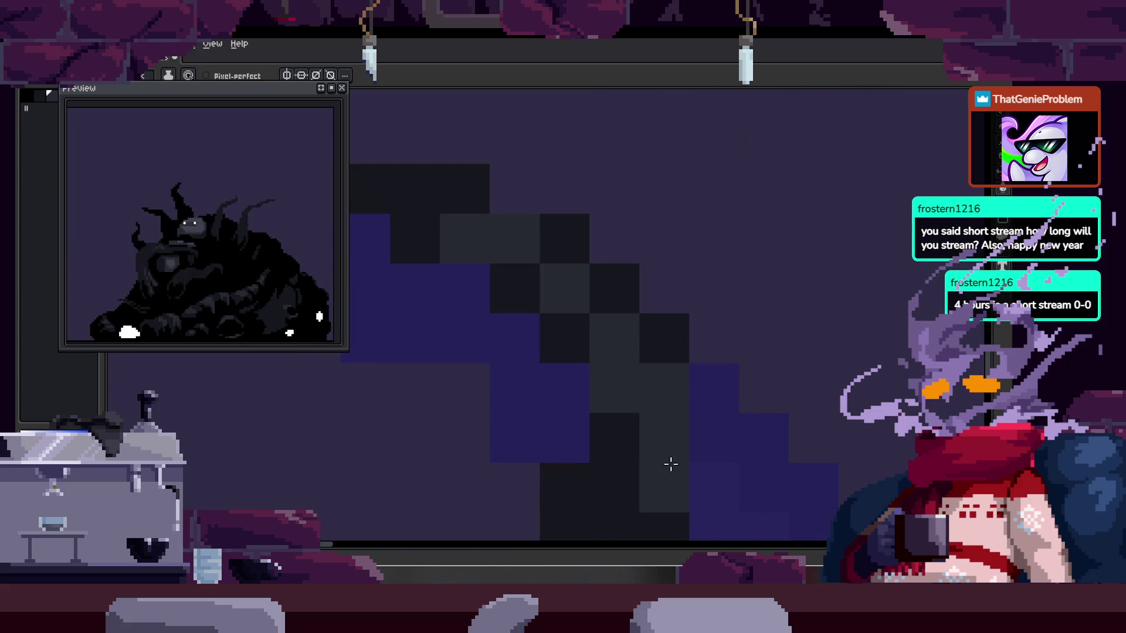
- Pan and zoom along the blue-edged tentacle with the hand tool
key(h)
drag(573, 329, 618, 379)
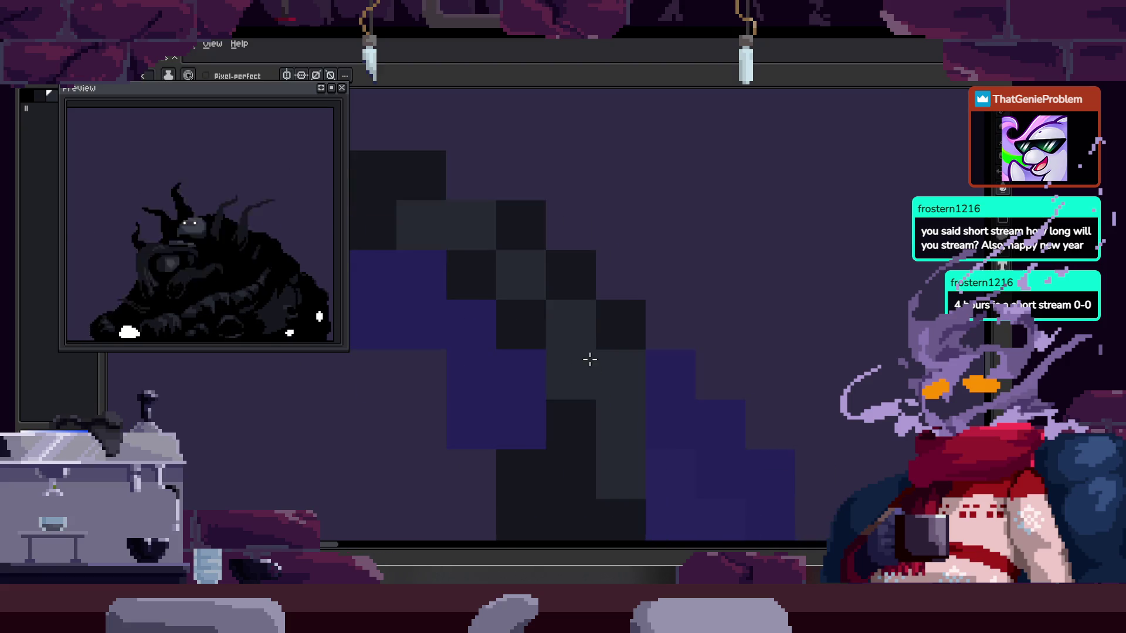
scroll(588, 360, down, 2)
scroll(583, 368, down, 2)
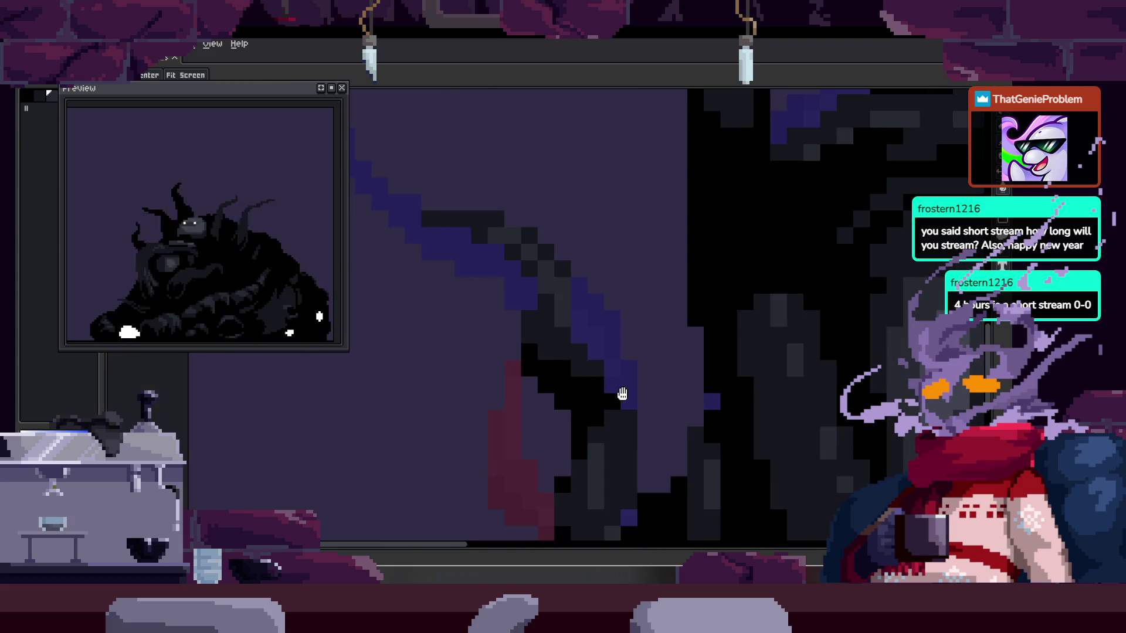
scroll(520, 319, up, 2)
key(h)
scroll(603, 379, down, 3)
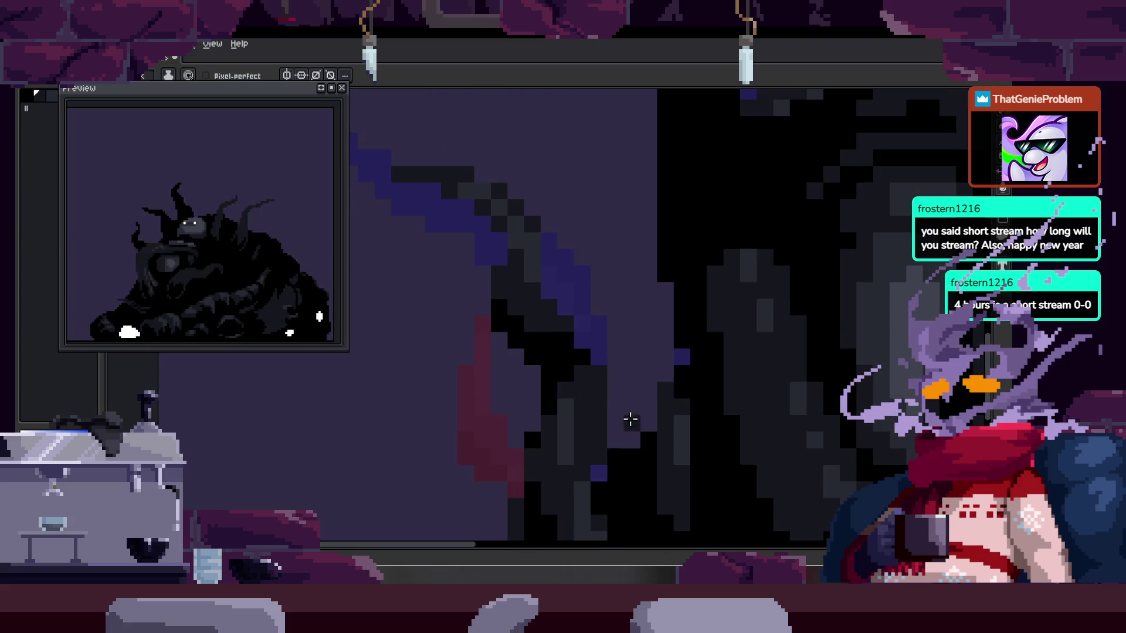
key(b)
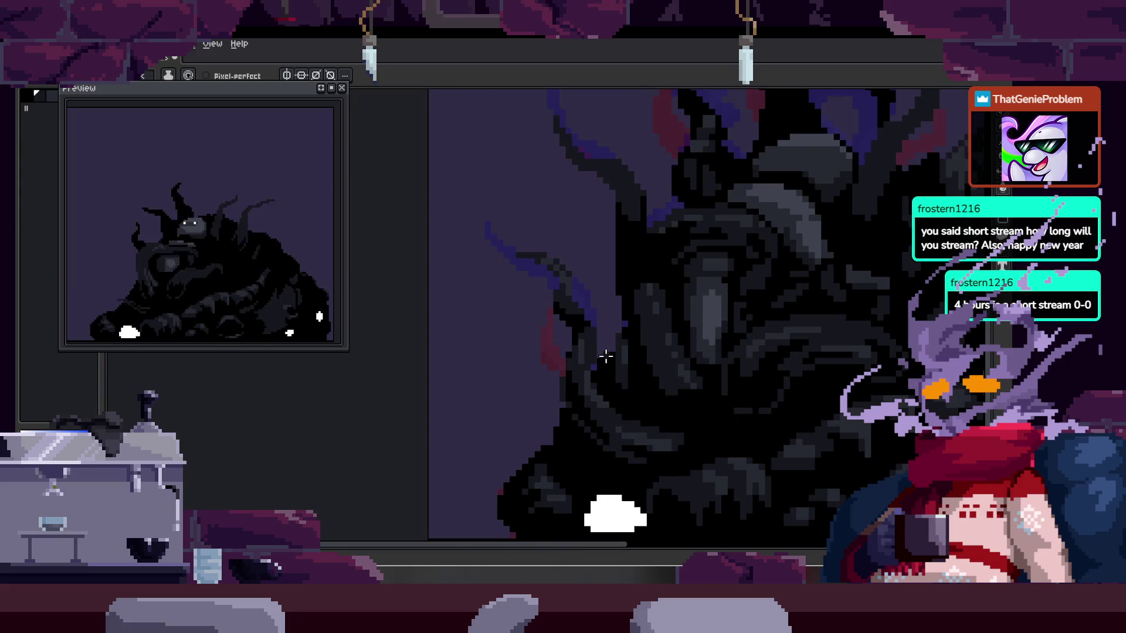
scroll(606, 356, up, 3)
- Lasso a small 3x5 pixel block on the trunk
key(q)
drag(599, 359, 598, 349)
scroll(531, 354, down, 2)
scroll(573, 319, up, 5)
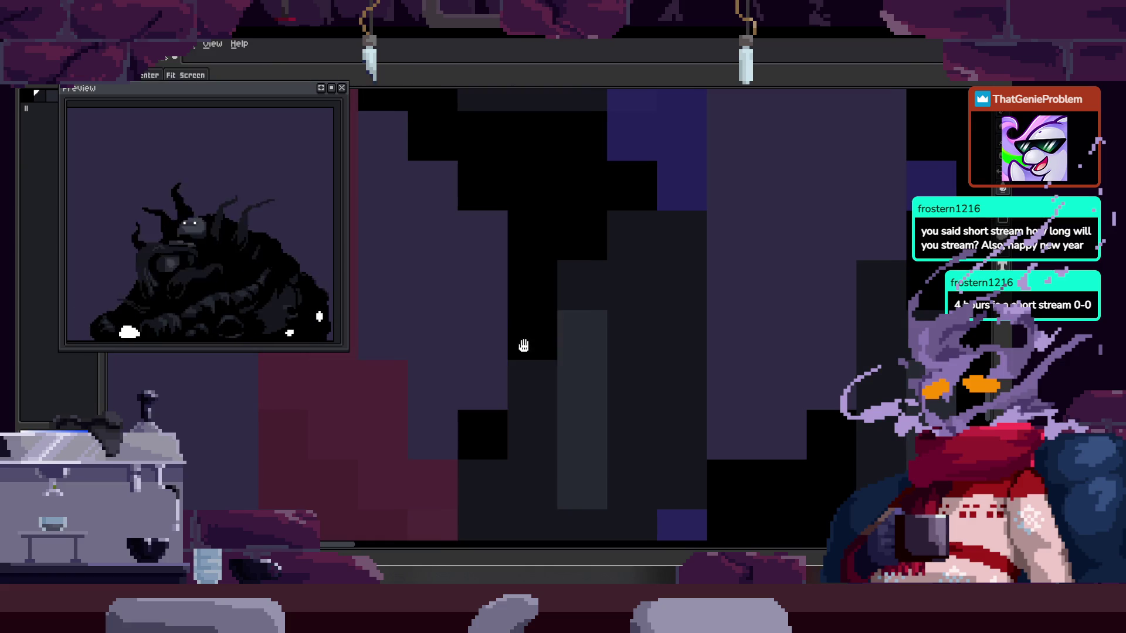
drag(523, 243, 414, 472)
drag(544, 359, 583, 357)
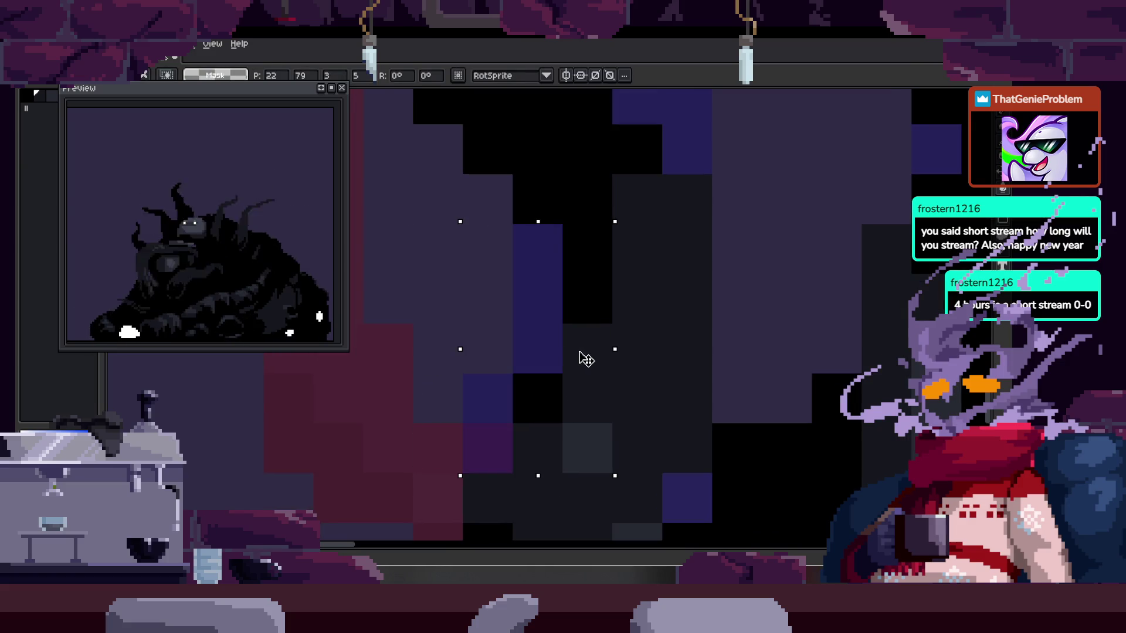
scroll(623, 405, down, 4)
key(b)
scroll(567, 350, up, 2)
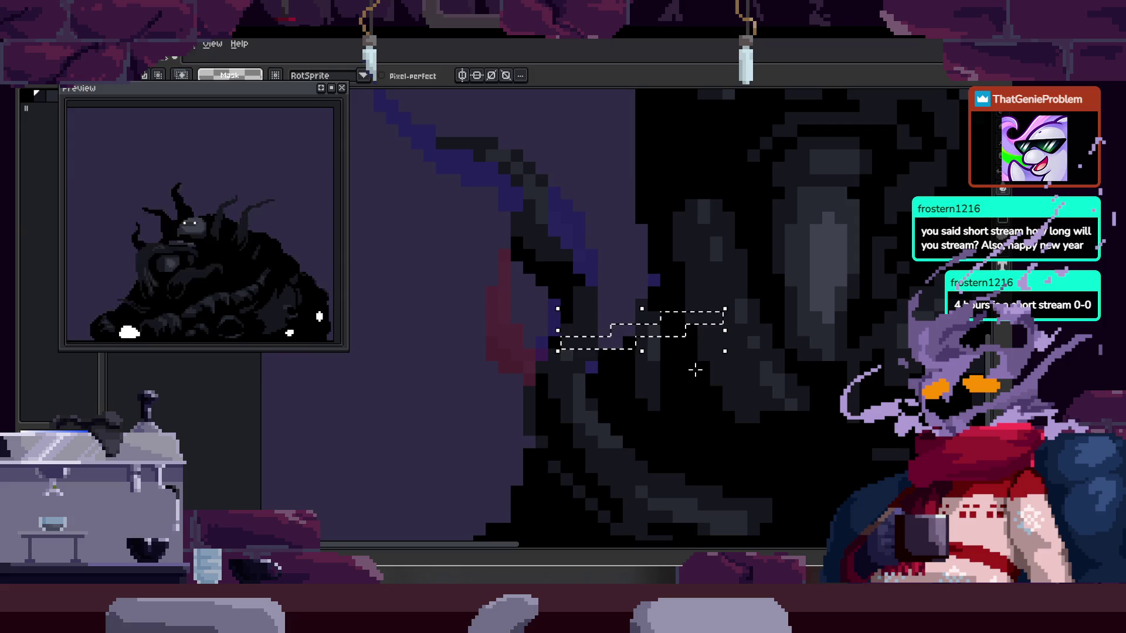
scroll(695, 358, down, 2)
scroll(601, 397, up, 2)
scroll(596, 402, up, 1)
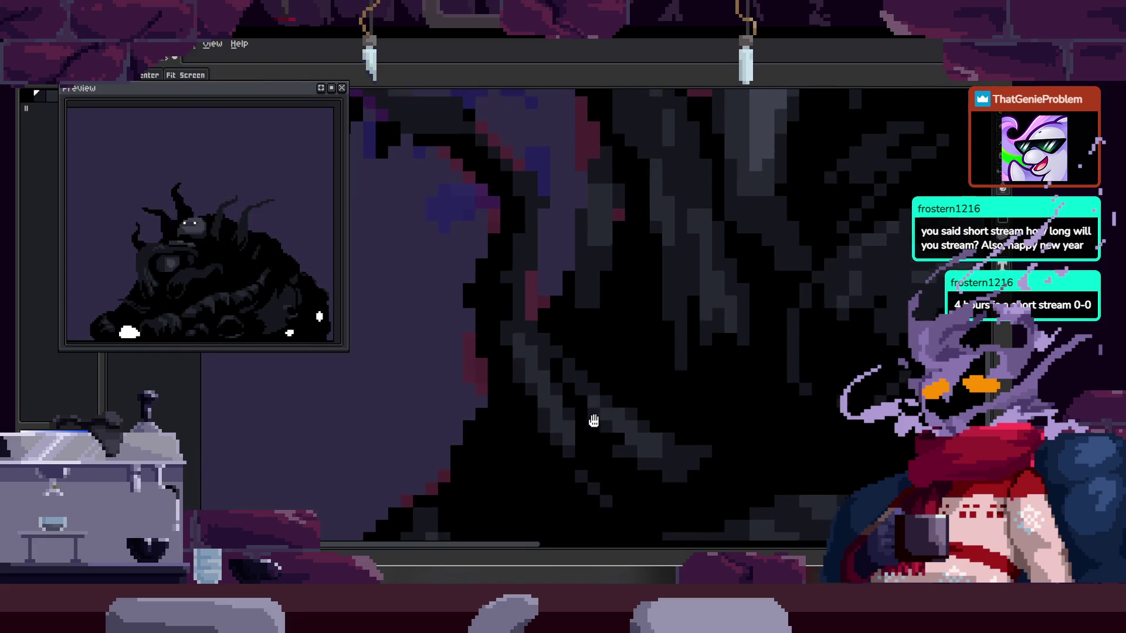
- Pan down the trunk toward the branch tips, lasso a patch, then deselect
key(space)
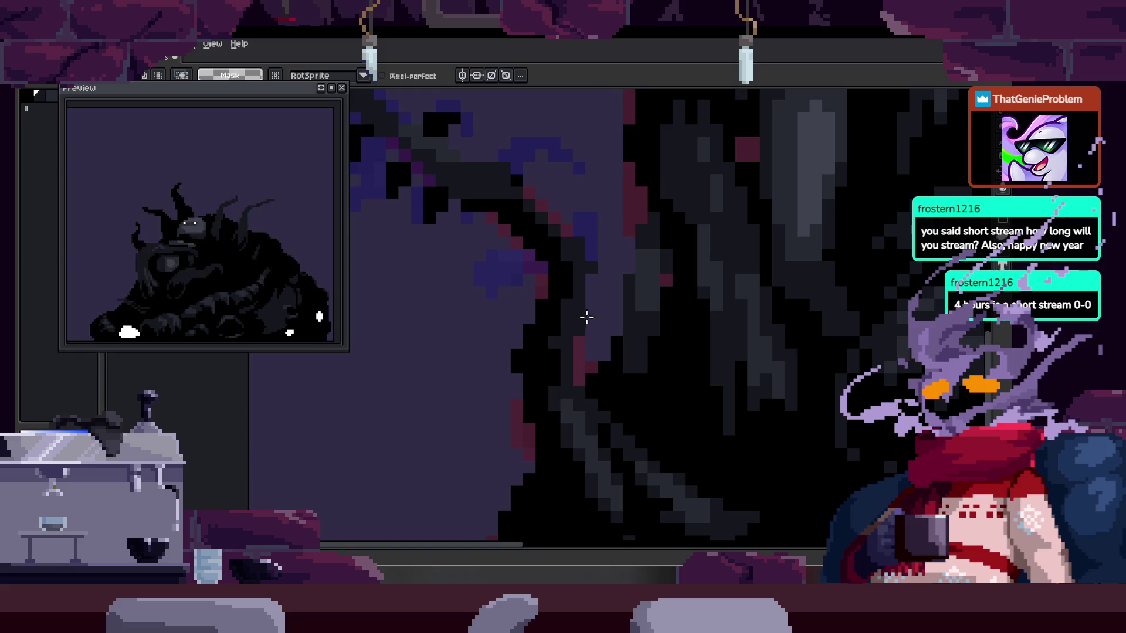
scroll(616, 270, up, 2)
drag(639, 244, 650, 312)
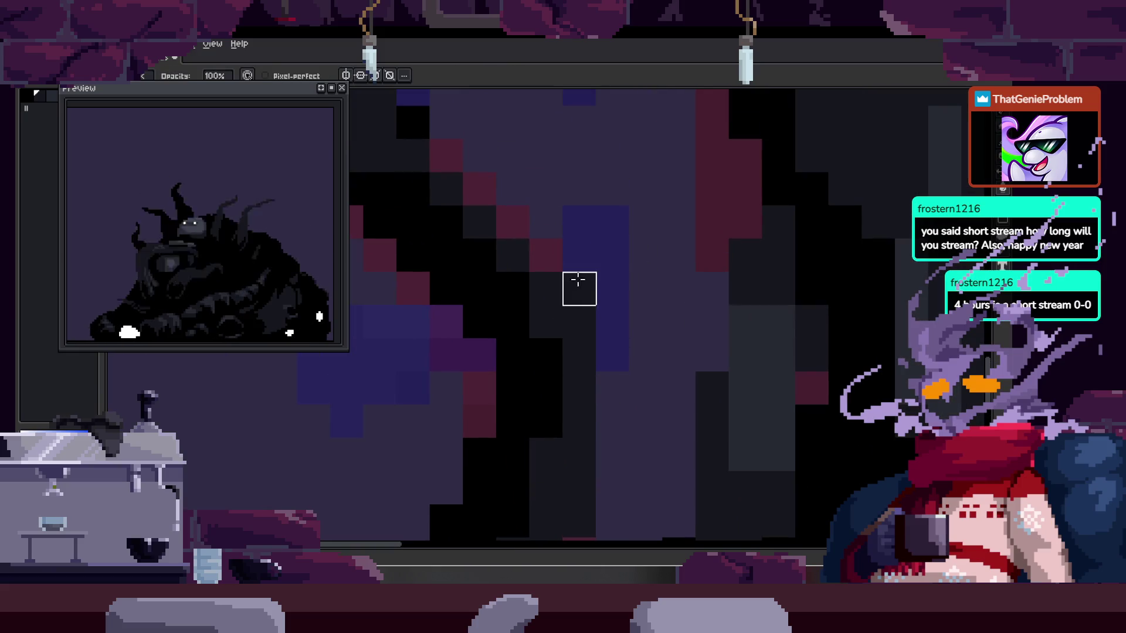
scroll(578, 282, down, 3)
key(space)
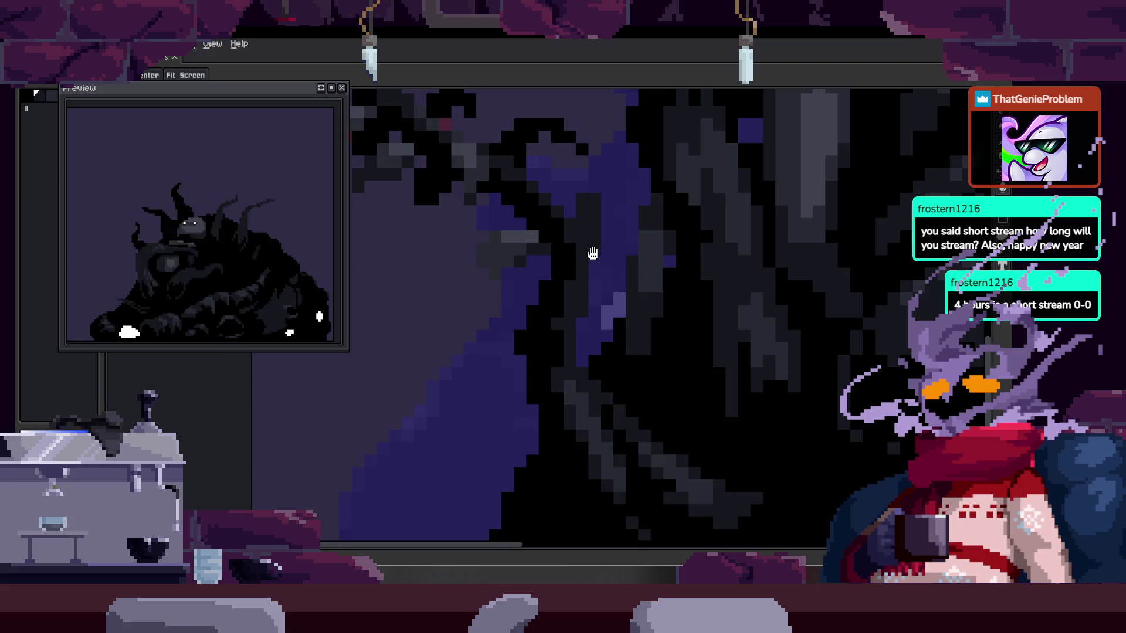
drag(593, 256, 635, 334)
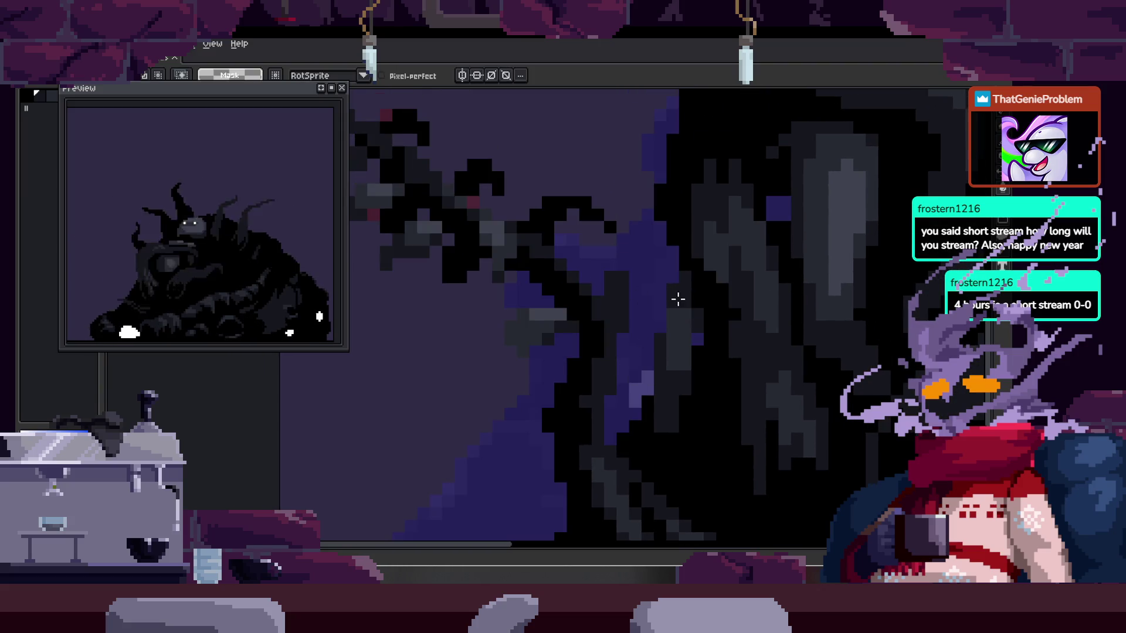
scroll(674, 297, down, 2)
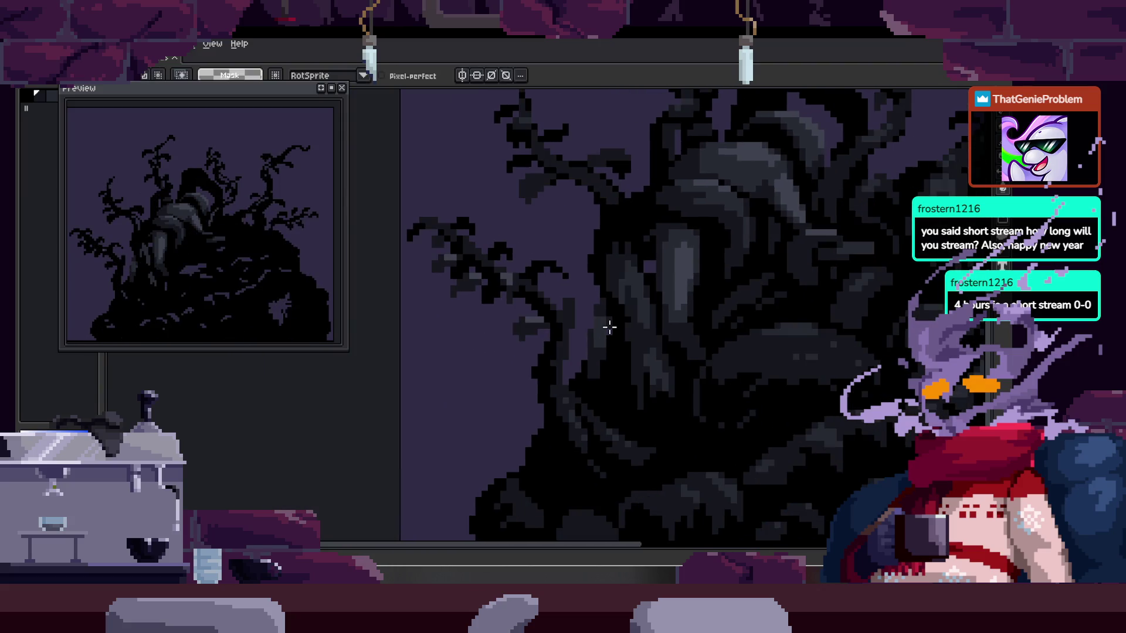
scroll(586, 323, up, 3)
mouse_move(640, 218)
mouse_down()
mouse_move(659, 360)
mouse_move(680, 369)
mouse_up()
key(ctrl+d)
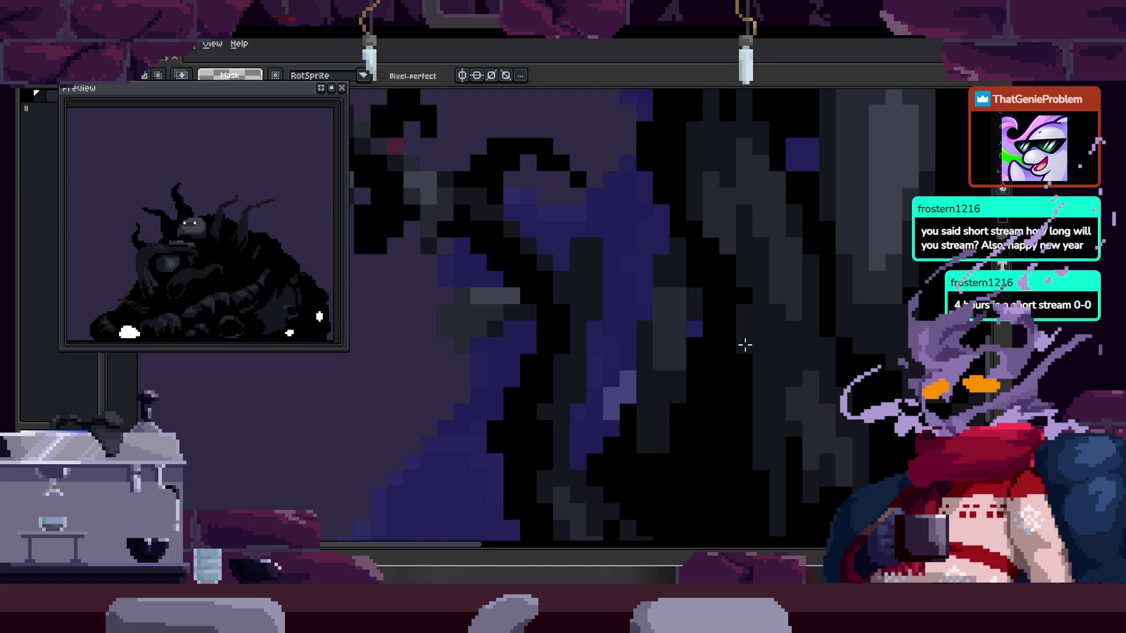
- Zoom out, show the timeline with its Idle, Death and Transition tags, and play the animation
scroll(745, 344, down, 3)
scroll(721, 337, down, 2)
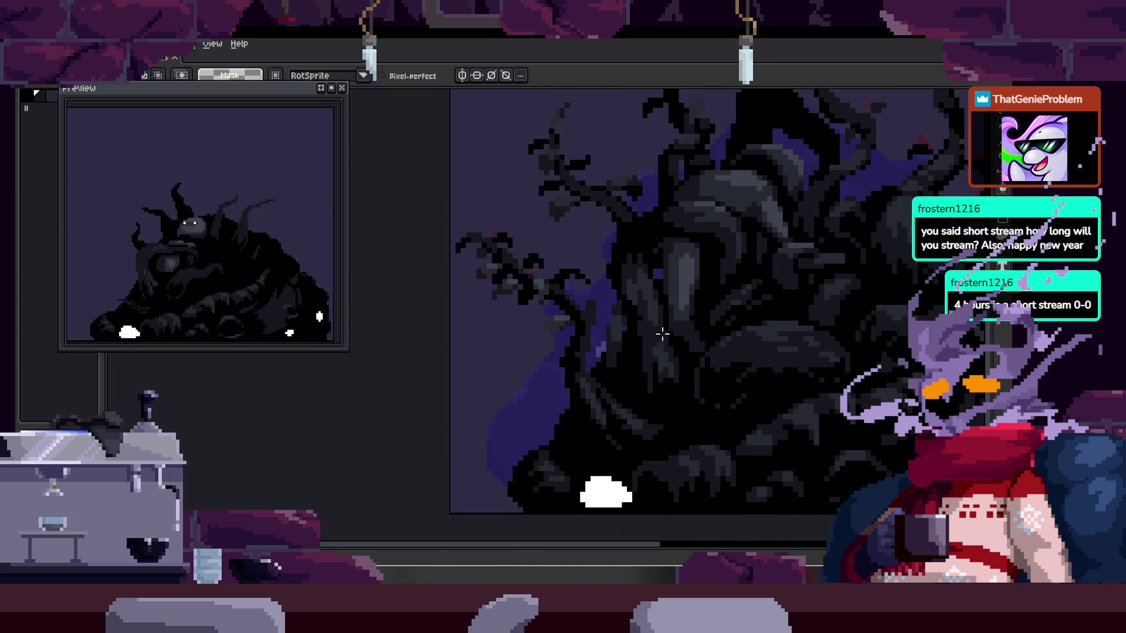
key(Tab)
key(Return)
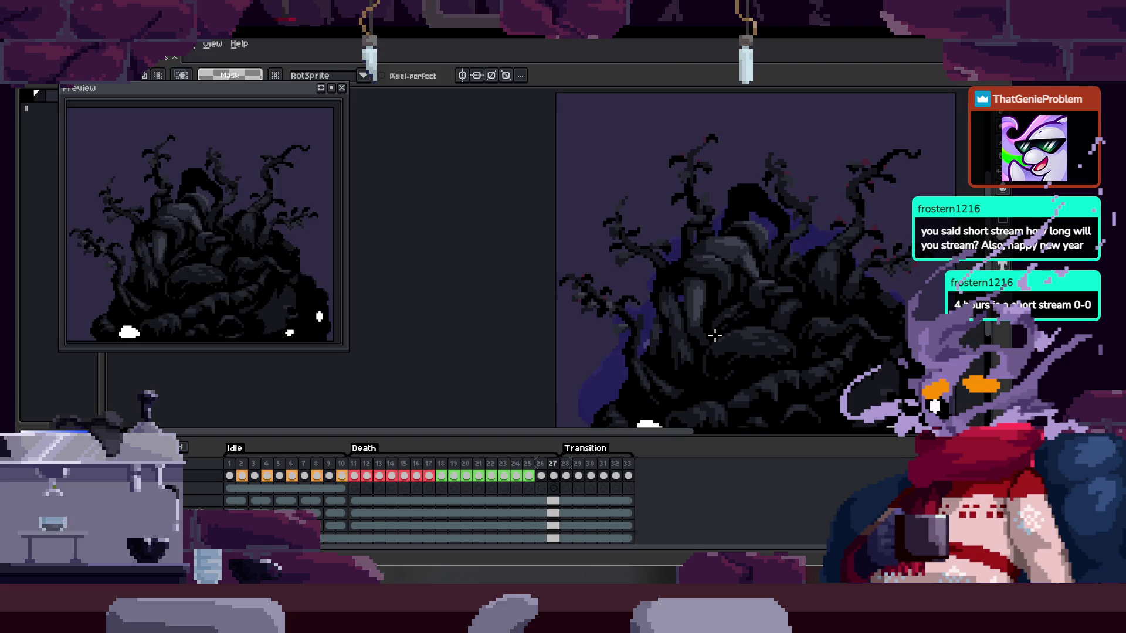
- Hide the timeline and zoom in on the tree-shaped Death frame
key(Tab)
scroll(672, 309, up, 3)
key(Tab)
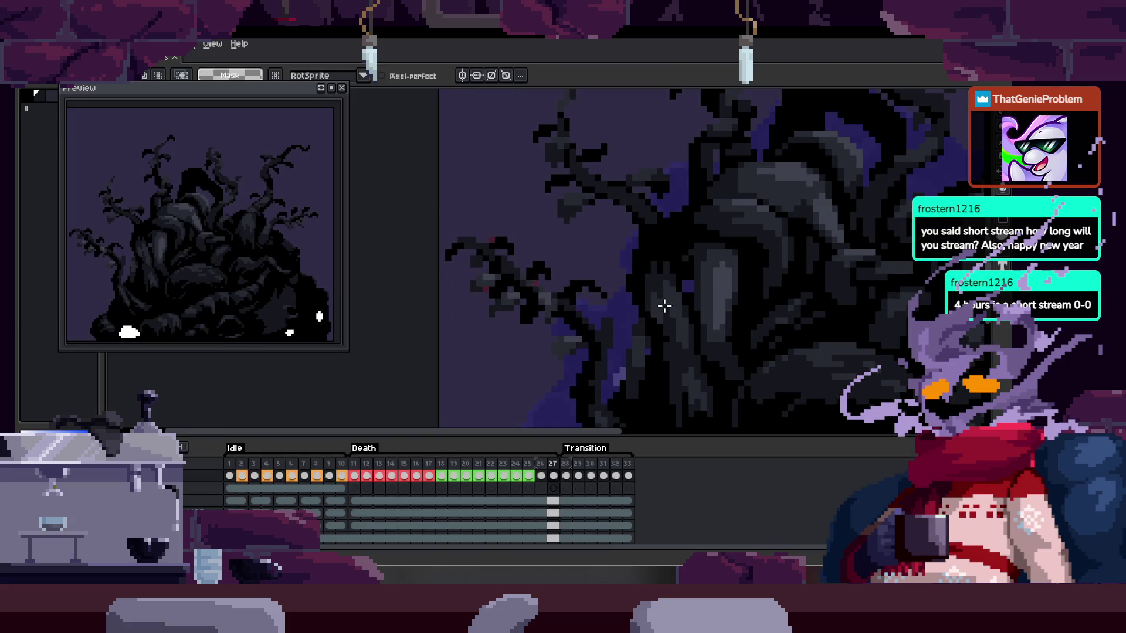
key(Tab)
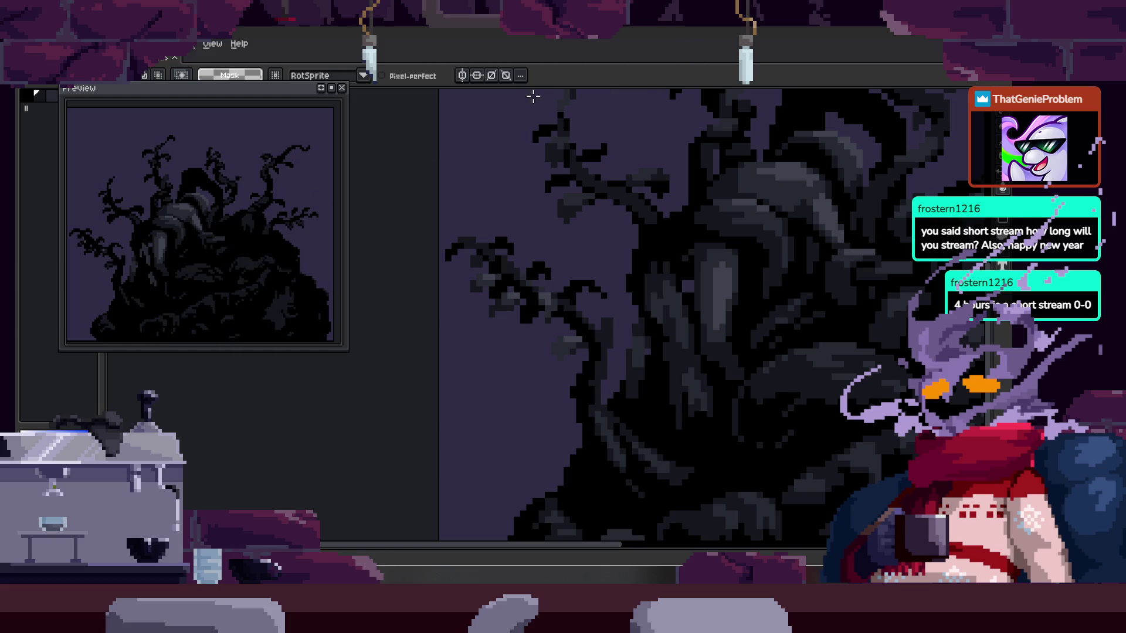
scroll(470, 311, down, 2)
scroll(439, 336, up, 5)
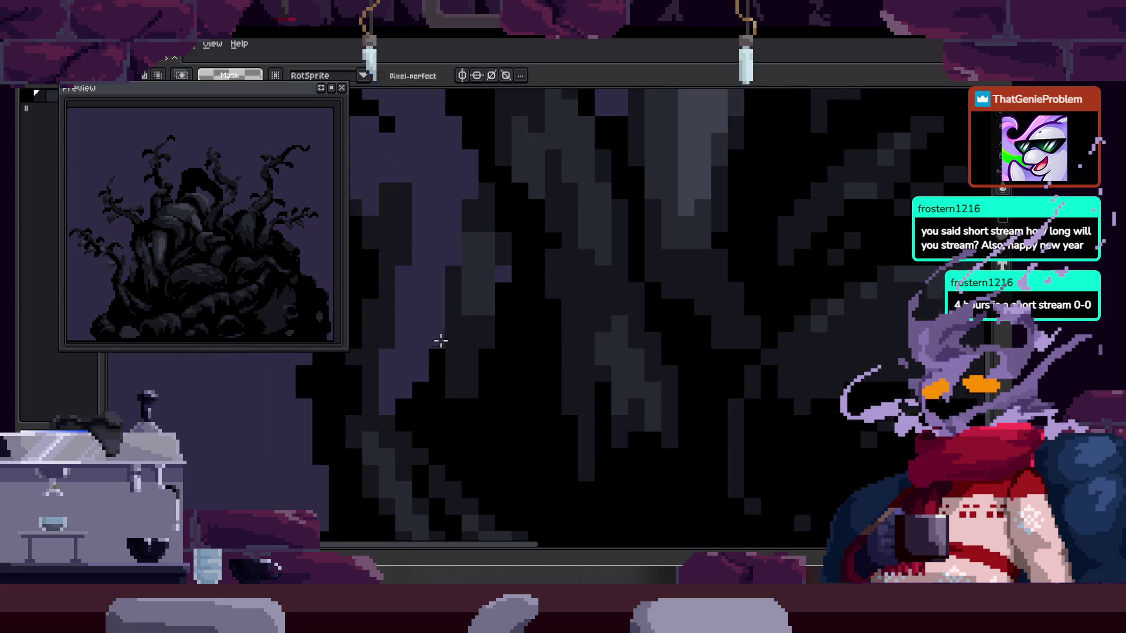
drag(497, 326, 559, 340)
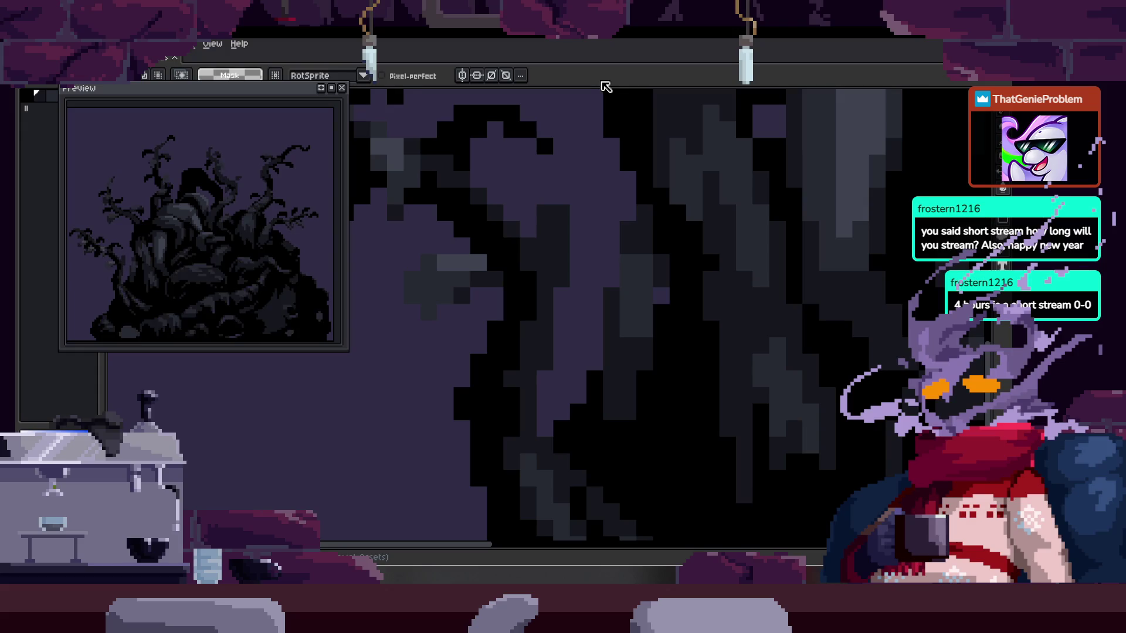
scroll(523, 209, up, 1)
key(b)
scroll(598, 269, up, 1)
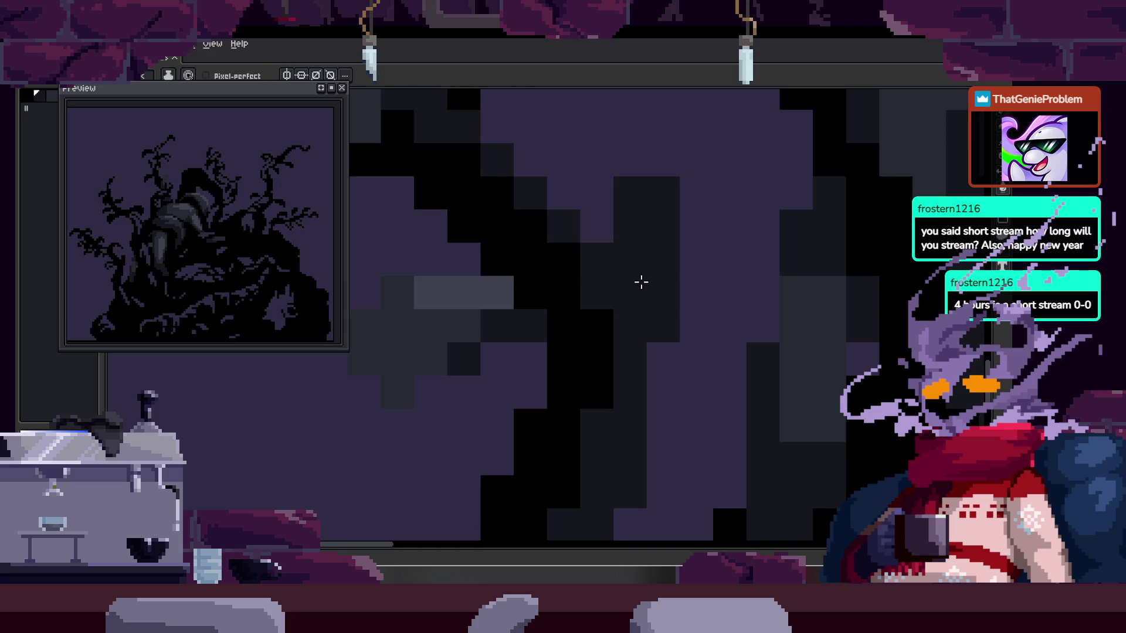
scroll(634, 262, down, 1)
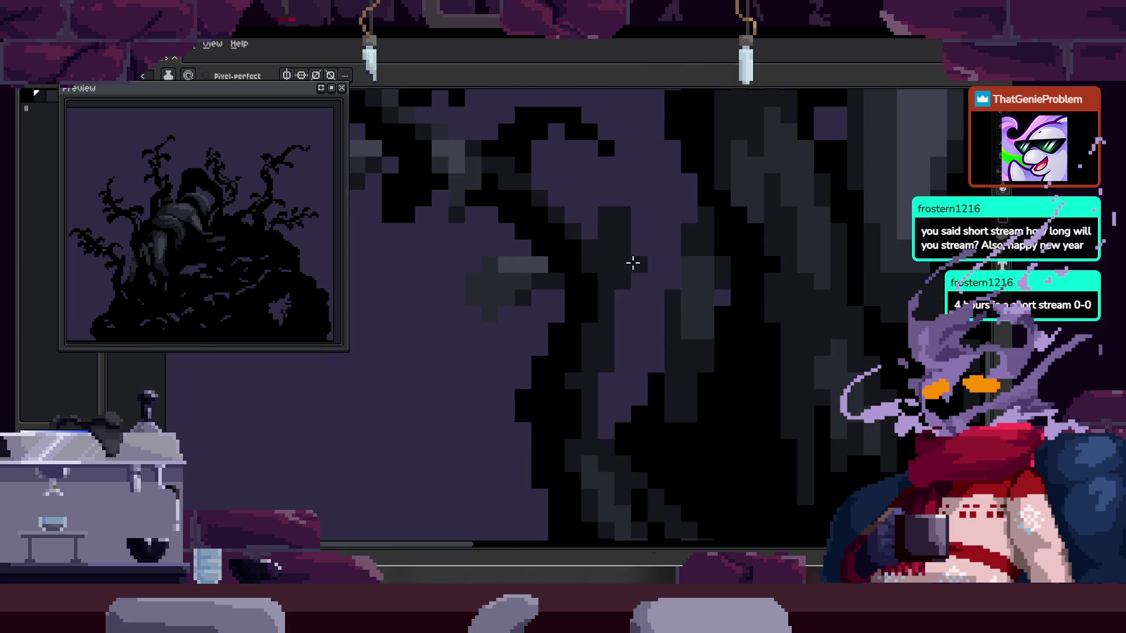
scroll(592, 276, down, 1)
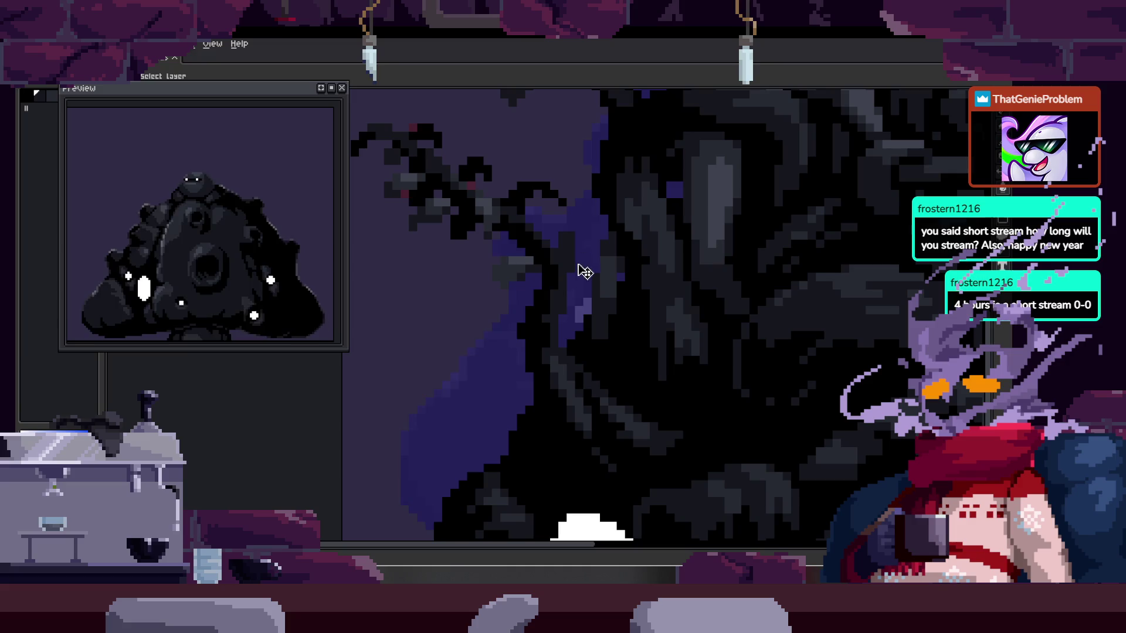
- Briefly check the frame timeline, then adjust the zoom on the tree
key(Tab)
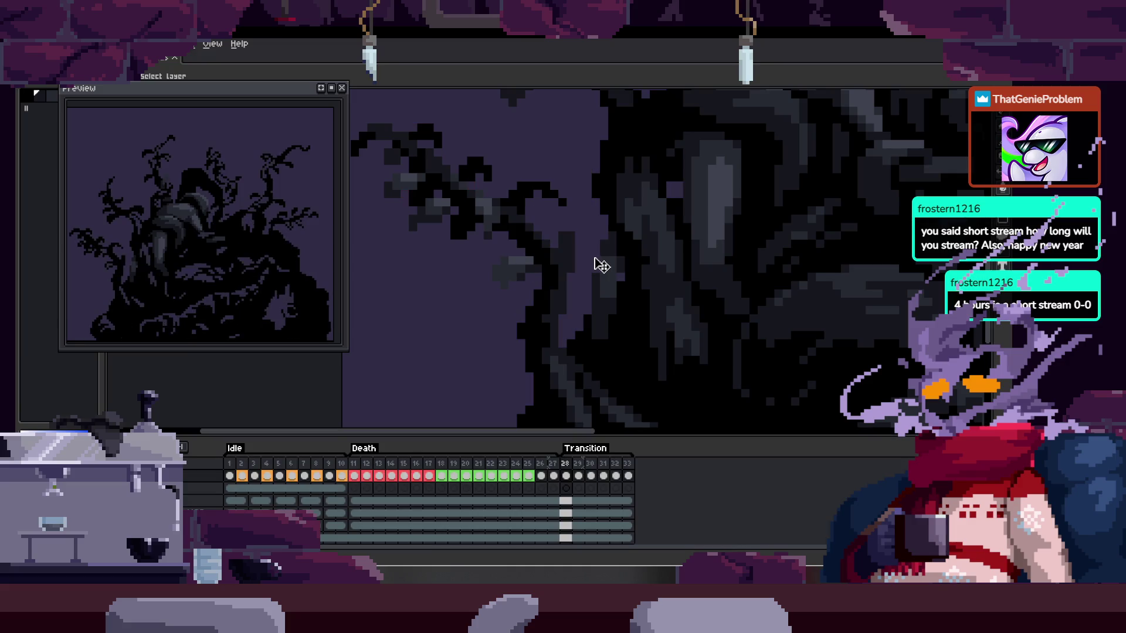
scroll(581, 247, up, 1)
key(Tab)
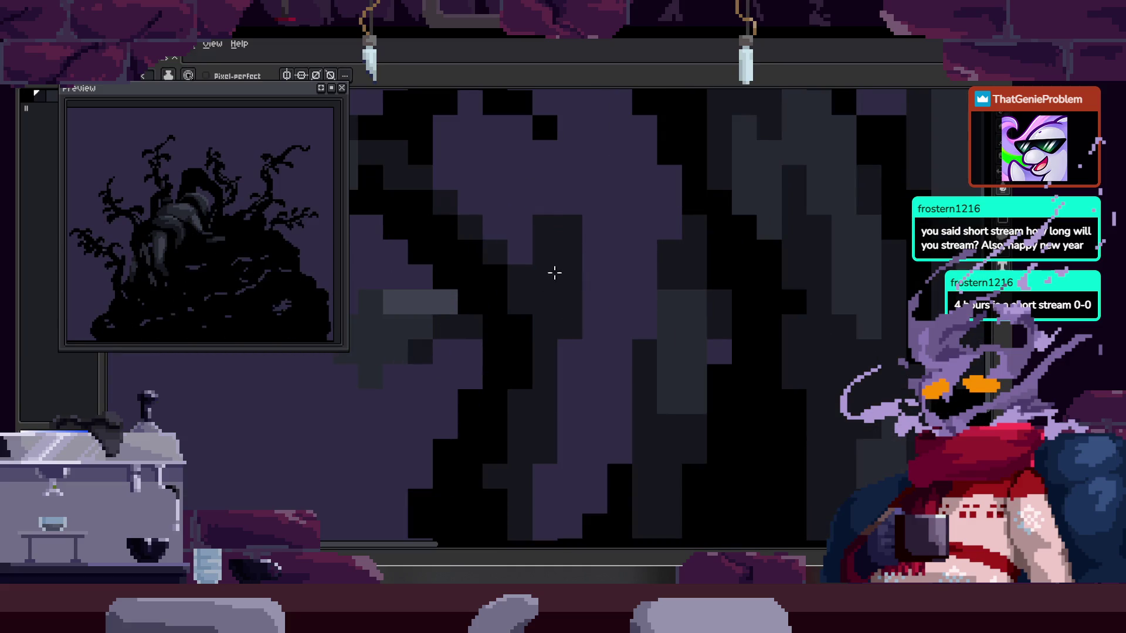
scroll(608, 309, down, 3)
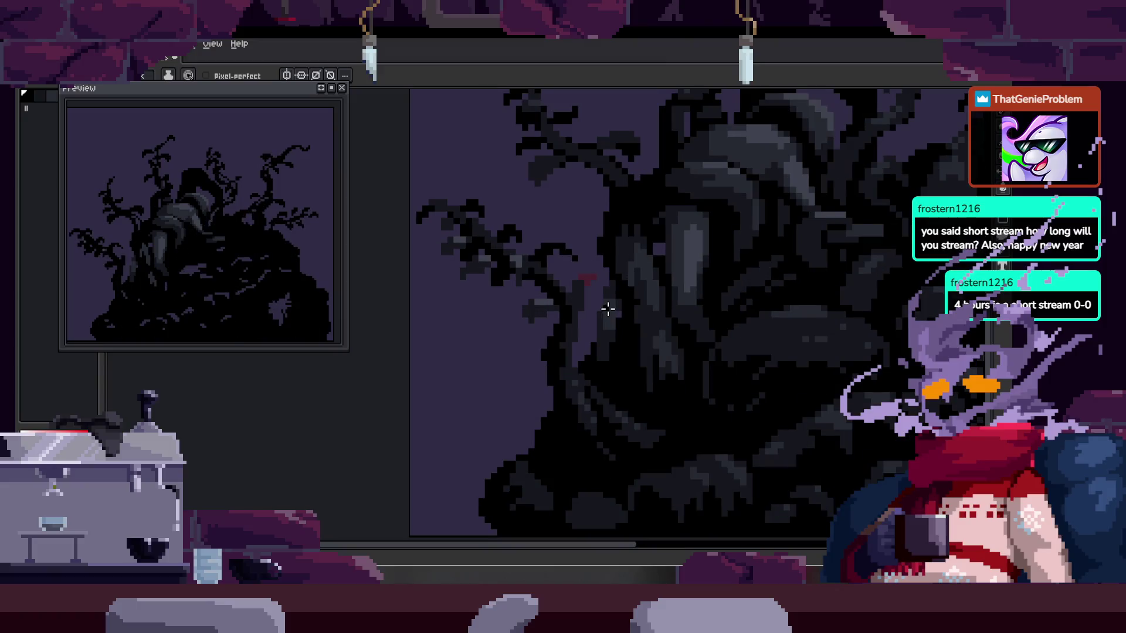
scroll(589, 290, up, 3)
- Select the stray white pixel shape with the Rectangular Marquee, then deselect
key(m)
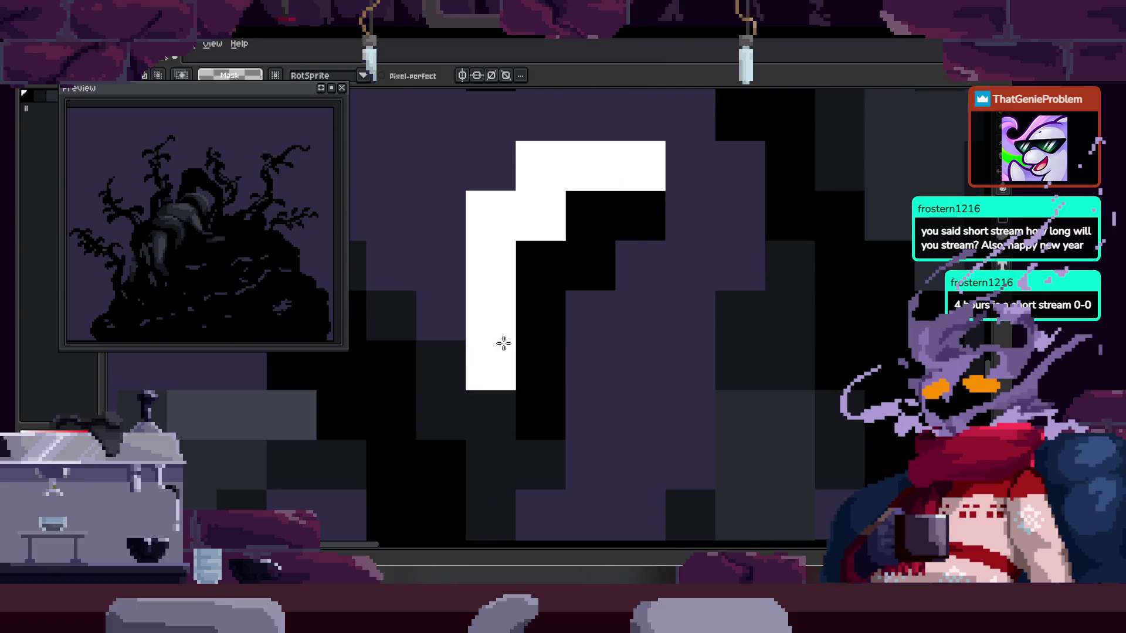
click(618, 300)
scroll(681, 248, down, 3)
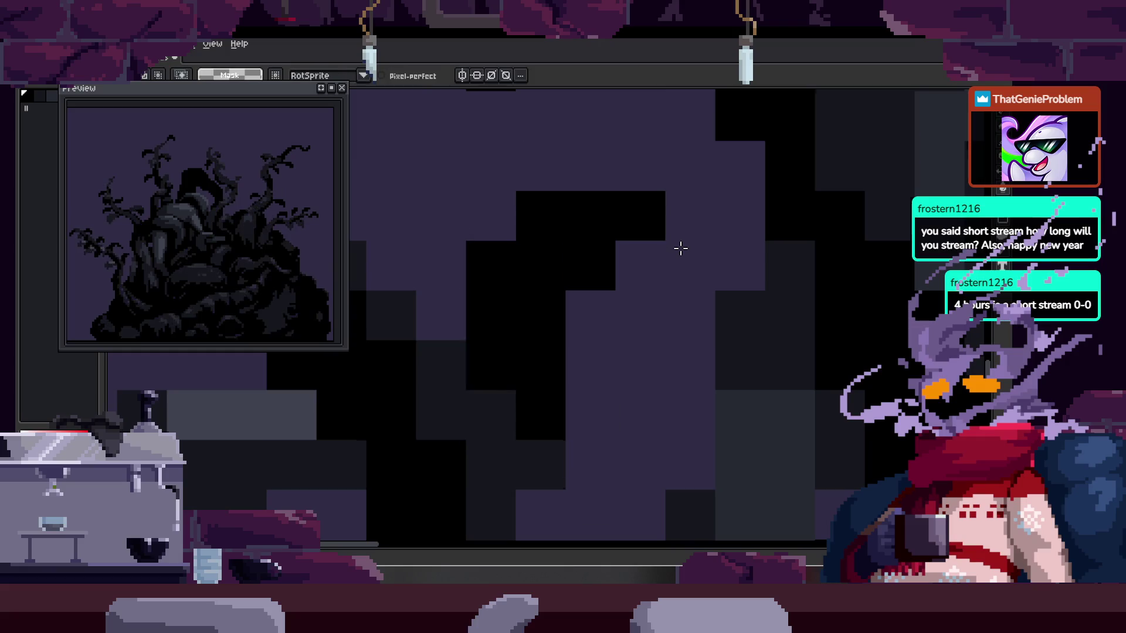
scroll(673, 270, down, 1)
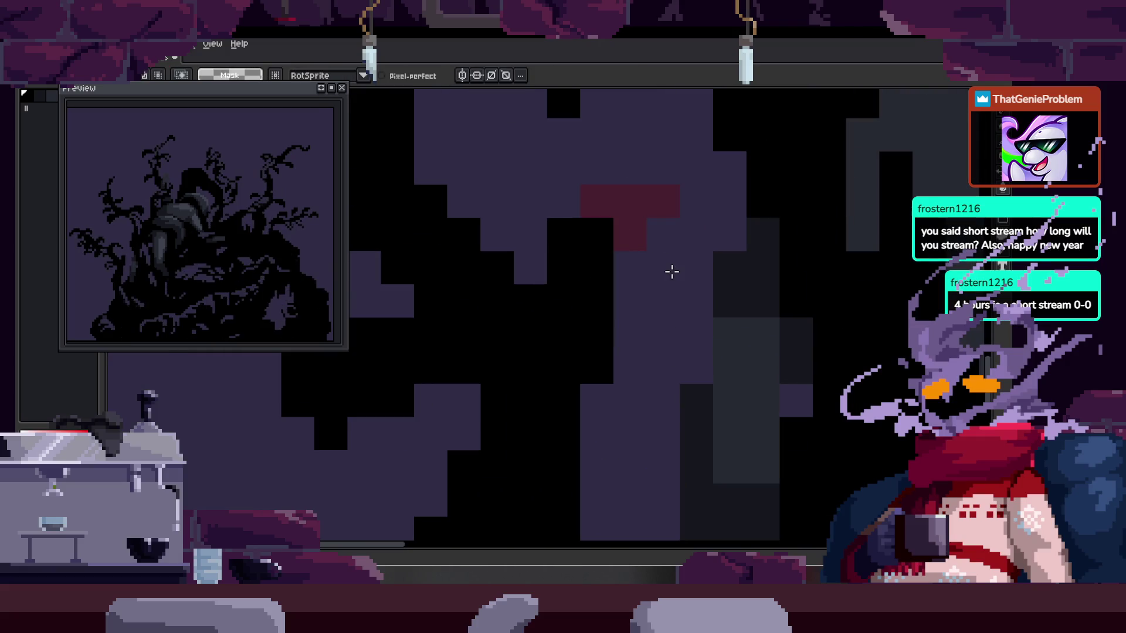
scroll(672, 272, down, 1)
scroll(672, 272, down, 2)
click(682, 283)
scroll(611, 244, up, 4)
key(ctrl+d)
- Zoom out and toggle the frame timeline on and off to review the result
scroll(668, 259, down, 4)
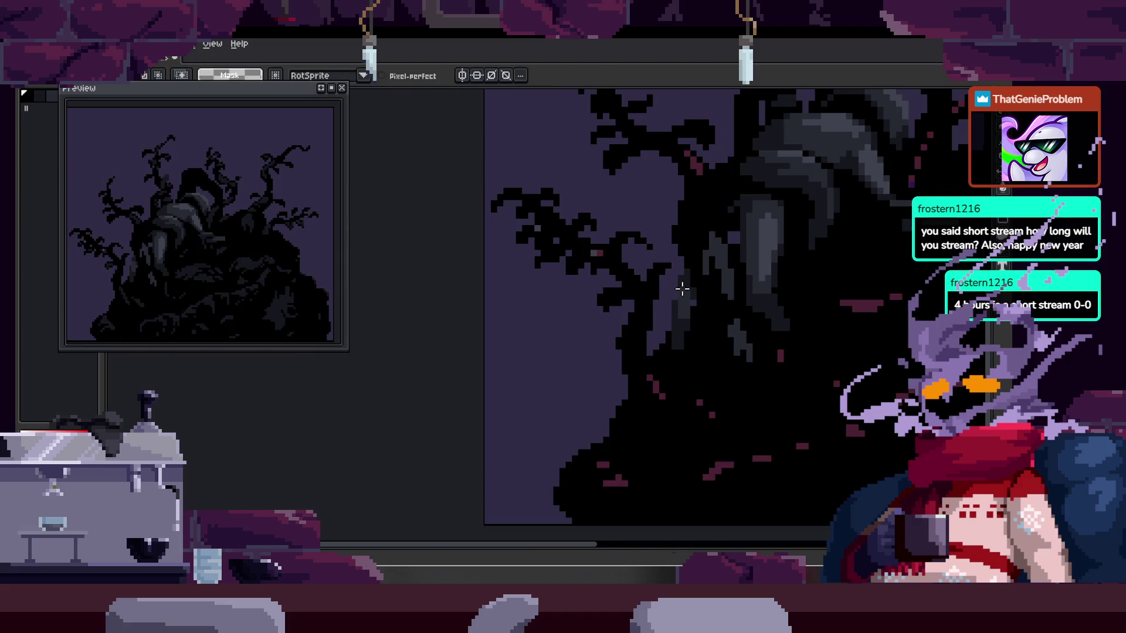
scroll(587, 305, up, 2)
key(Tab)
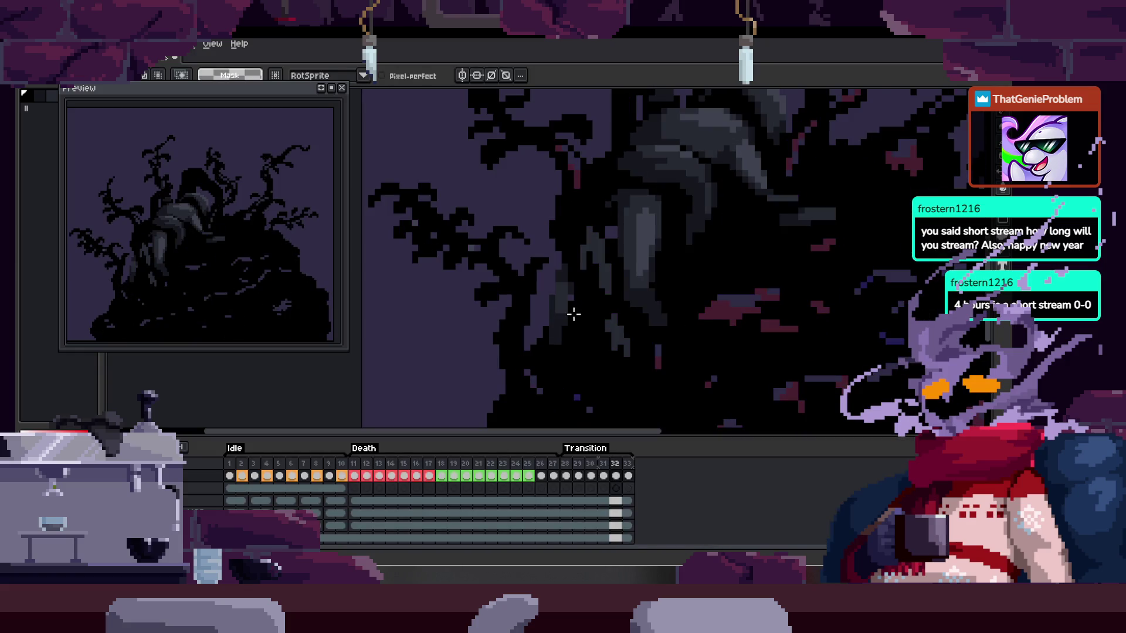
key(Tab)
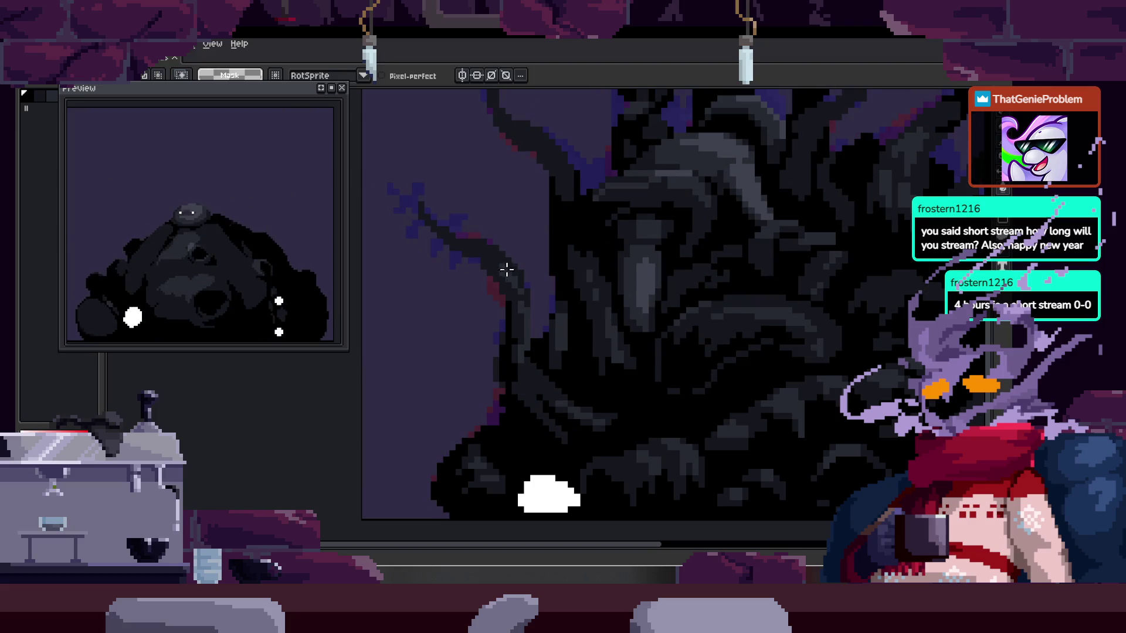
- Stop the playback and zoom in on the final Transition frame with the pencil ready
key(Return)
scroll(510, 273, up, 3)
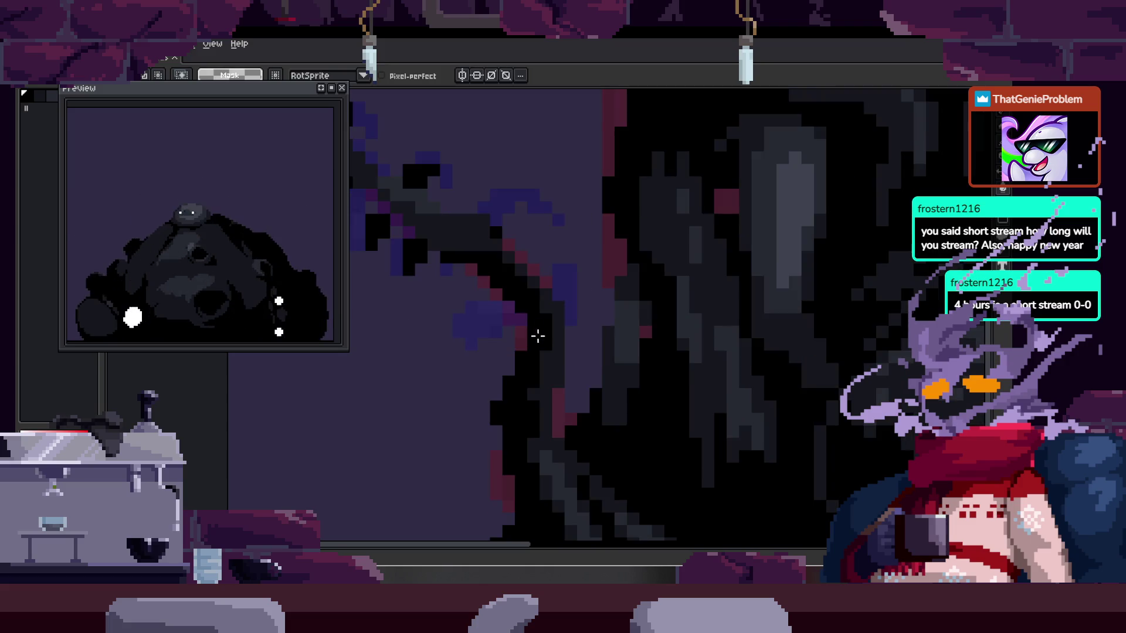
scroll(526, 353, down, 1)
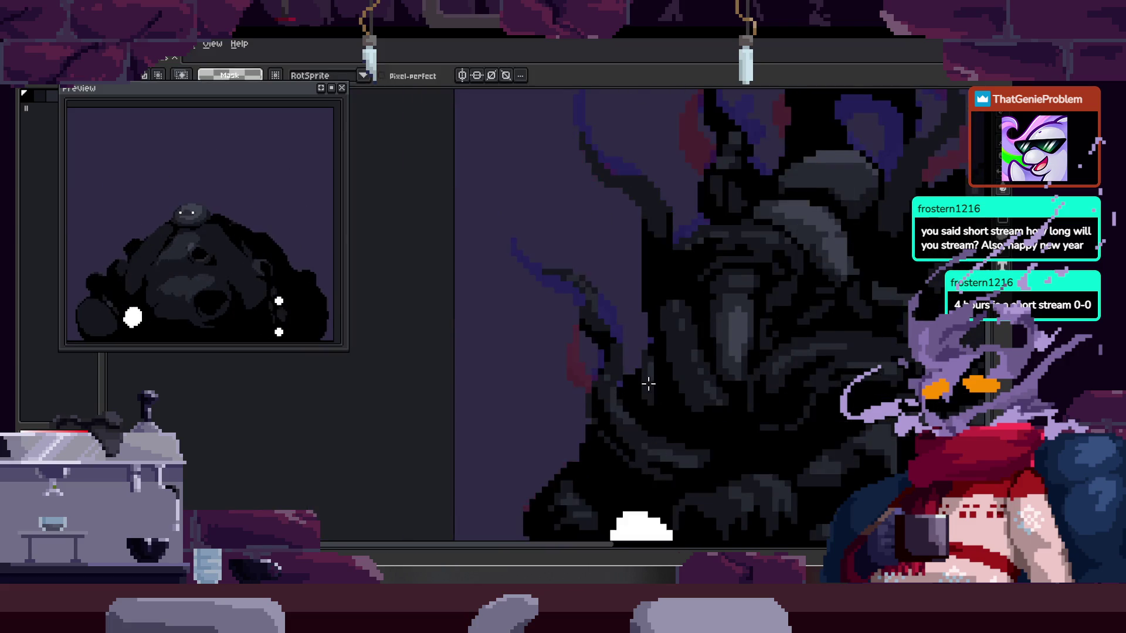
scroll(589, 302, up, 3)
key(b)
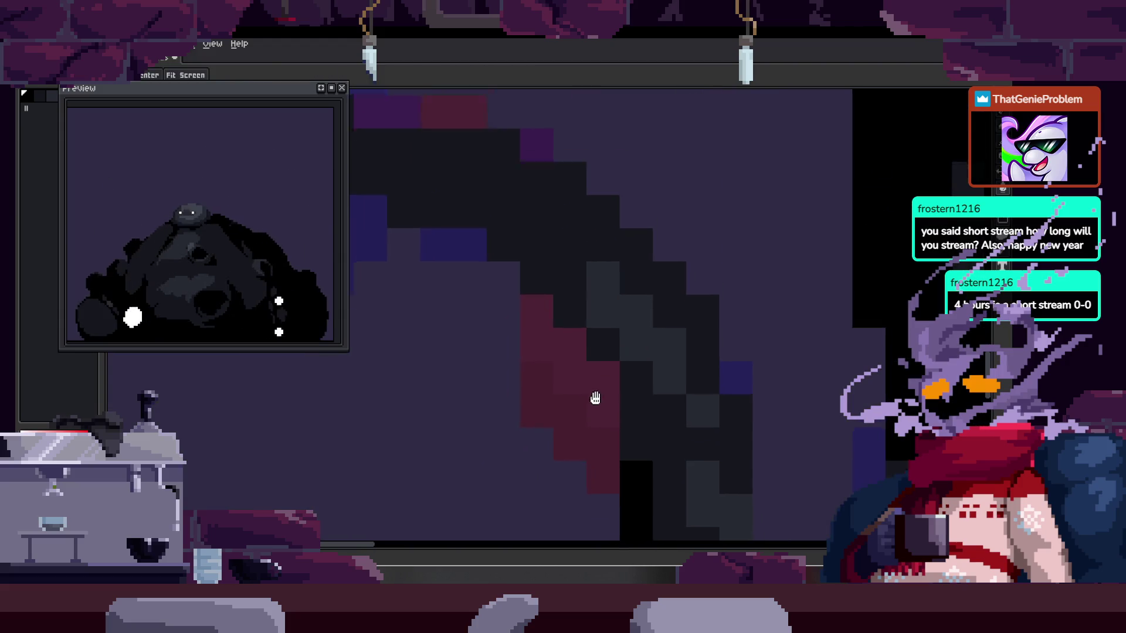
scroll(688, 345, down, 1)
scroll(691, 350, down, 3)
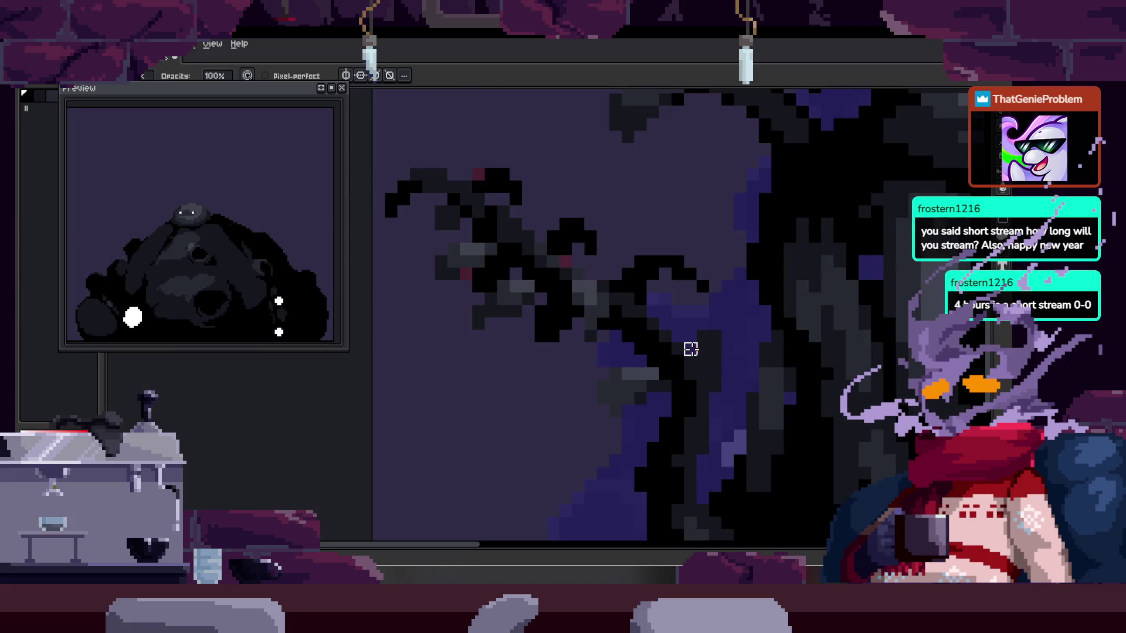
scroll(692, 350, up, 5)
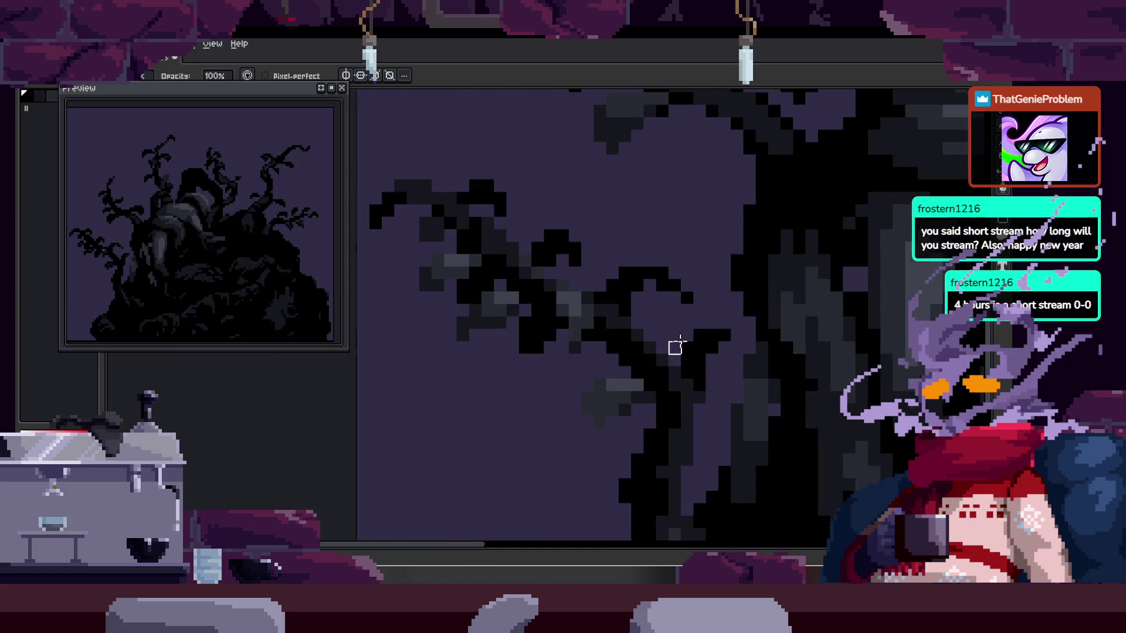
- Sample colours and pan around the creature's body to find the stray pixel
key(i)
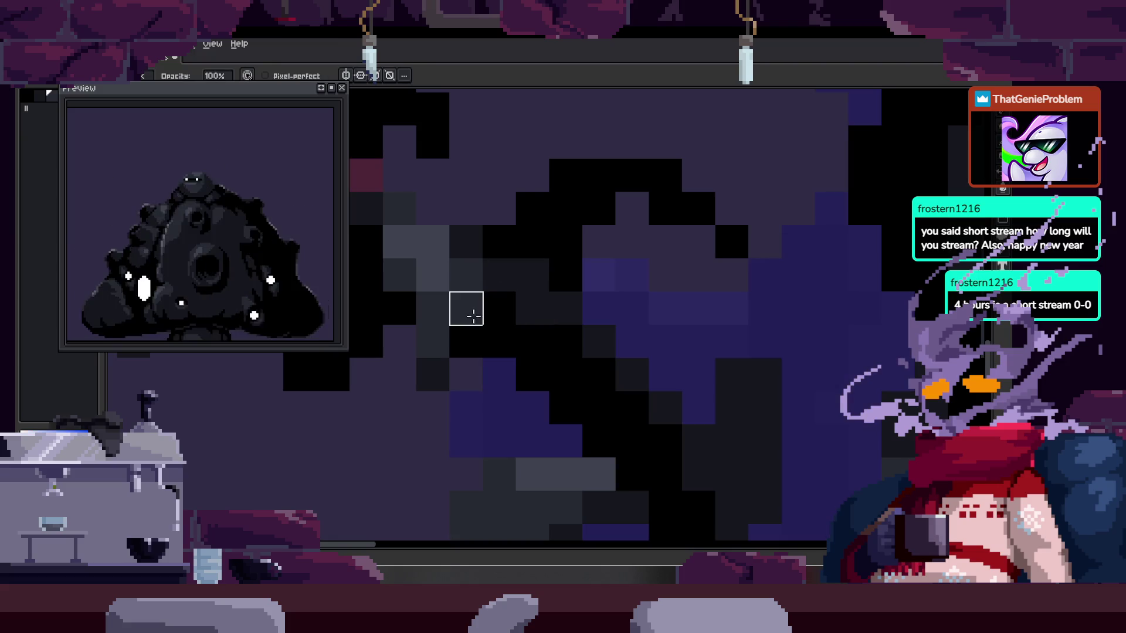
key(b)
scroll(680, 271, down, 4)
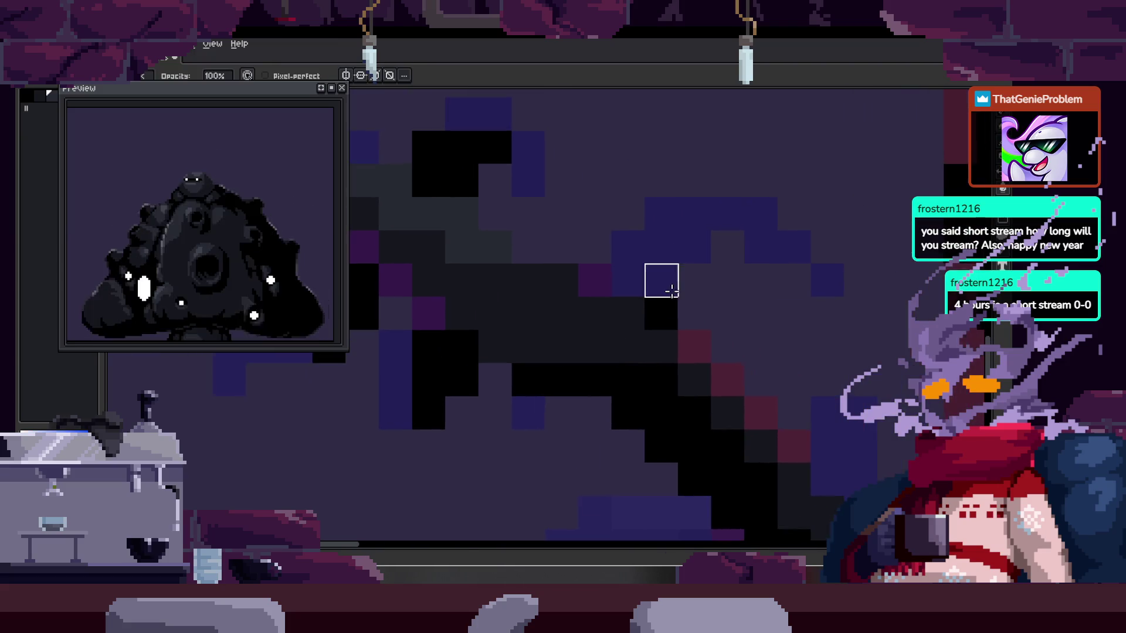
scroll(667, 281, up, 2)
scroll(627, 308, up, 1)
key(e)
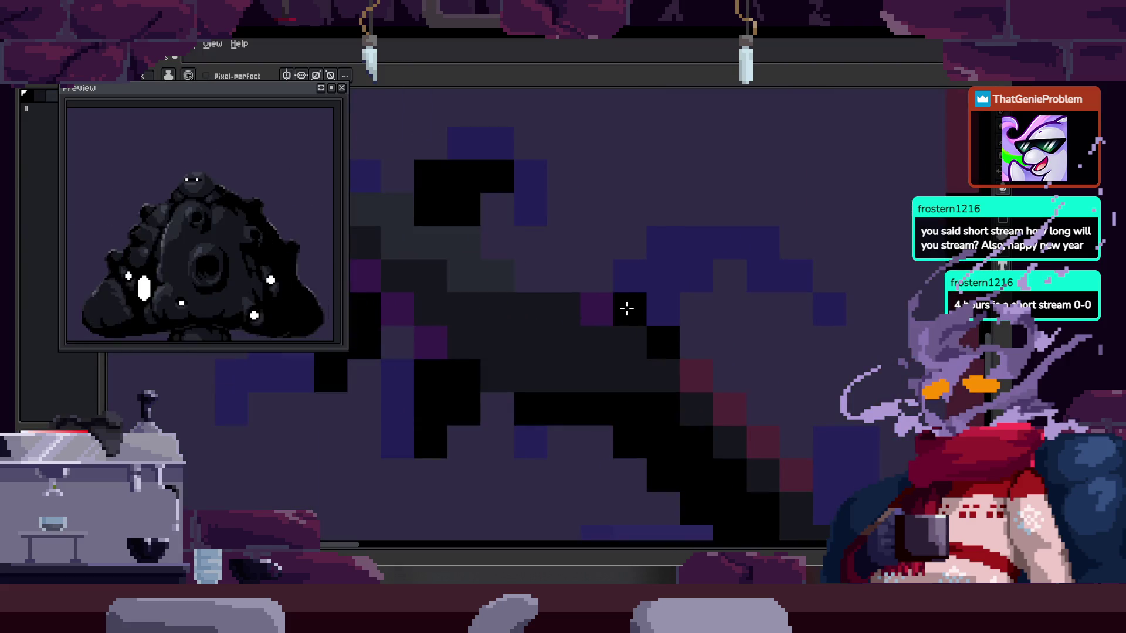
drag(676, 271, 666, 232)
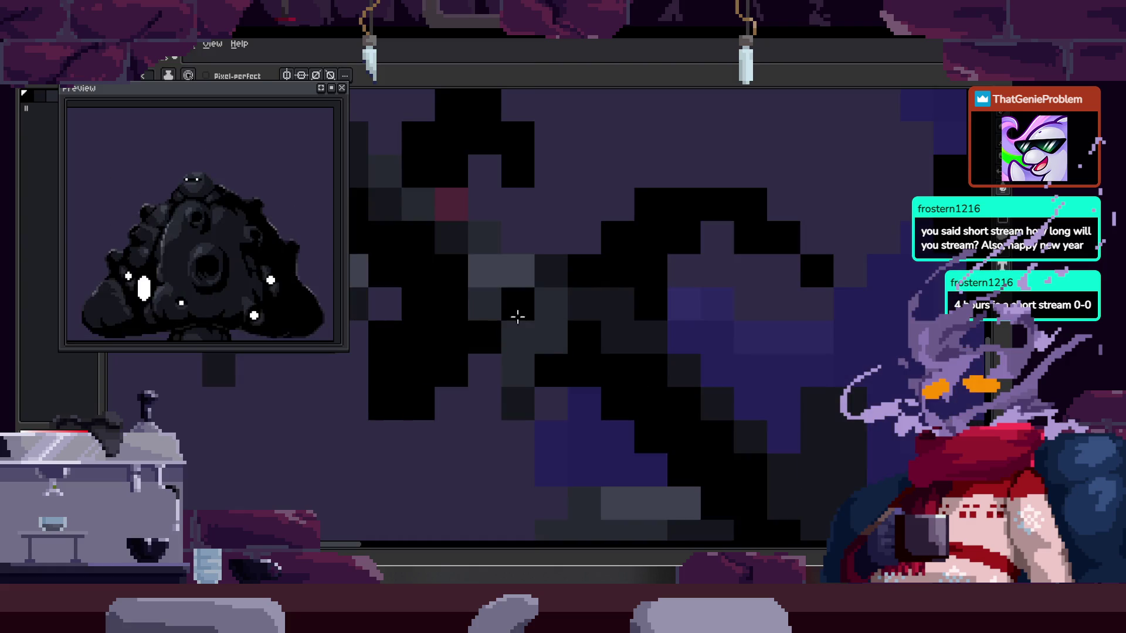
scroll(517, 310, up, 1)
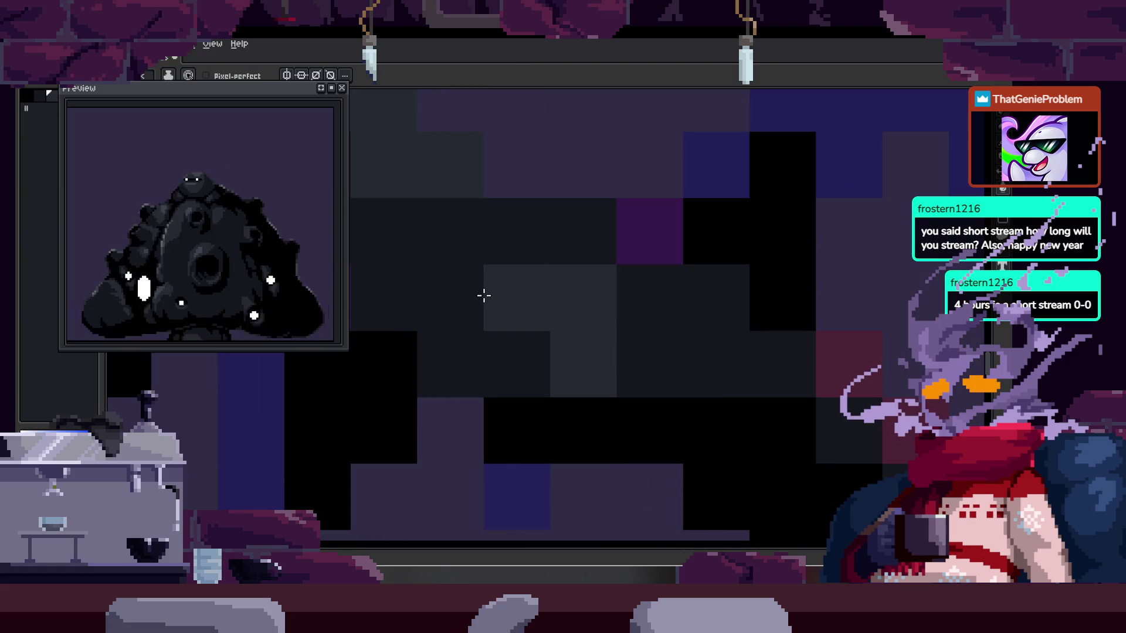
key(i)
key(h)
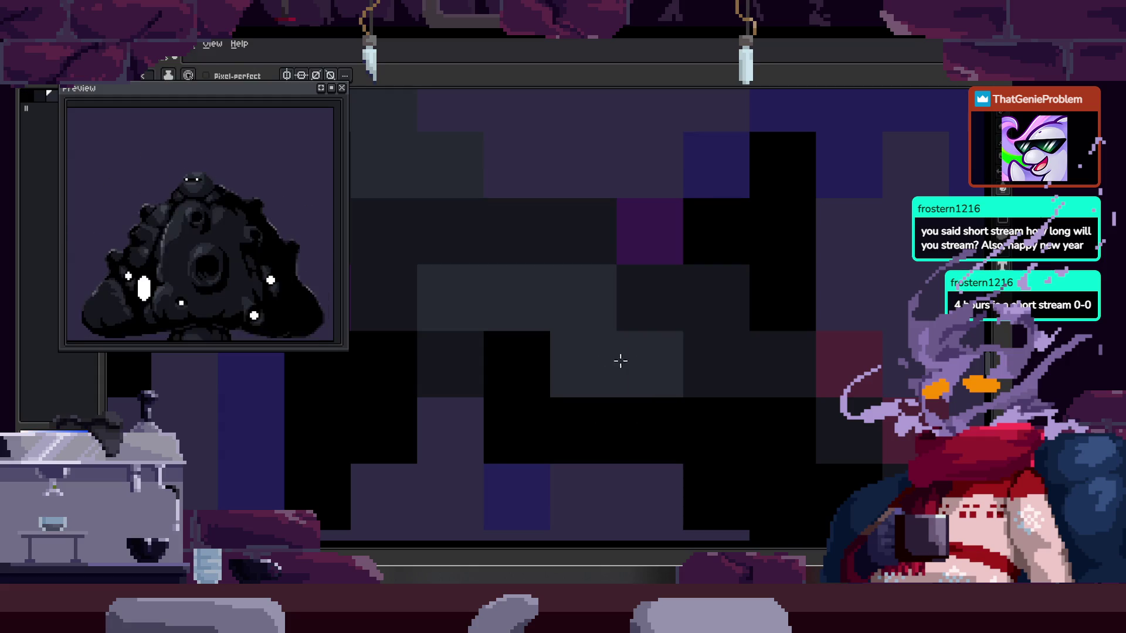
scroll(621, 381, down, 3)
key(b)
scroll(616, 377, down, 1)
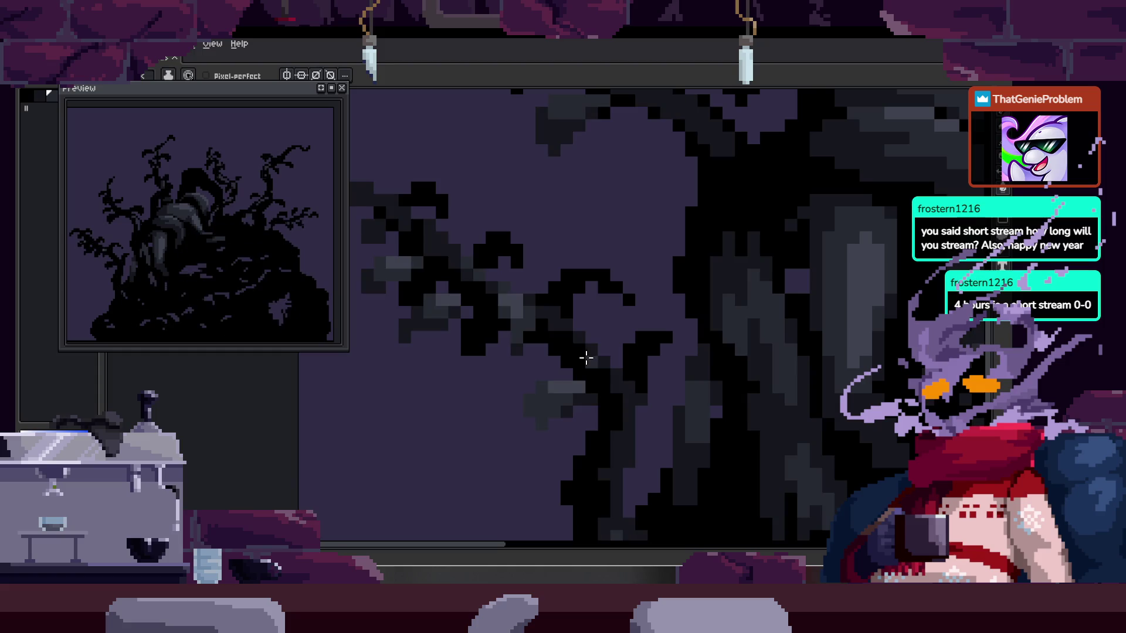
- Show the timeline and step back one frame to compare
key(Tab)
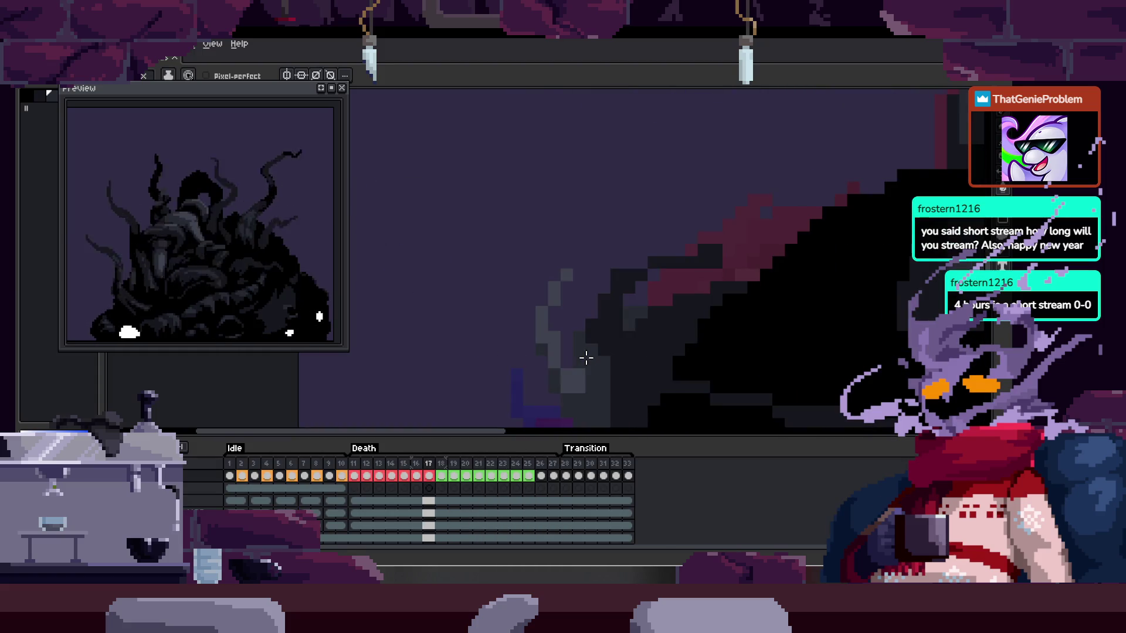
key(Tab)
key(Tab)
key(Left)
key(Left)
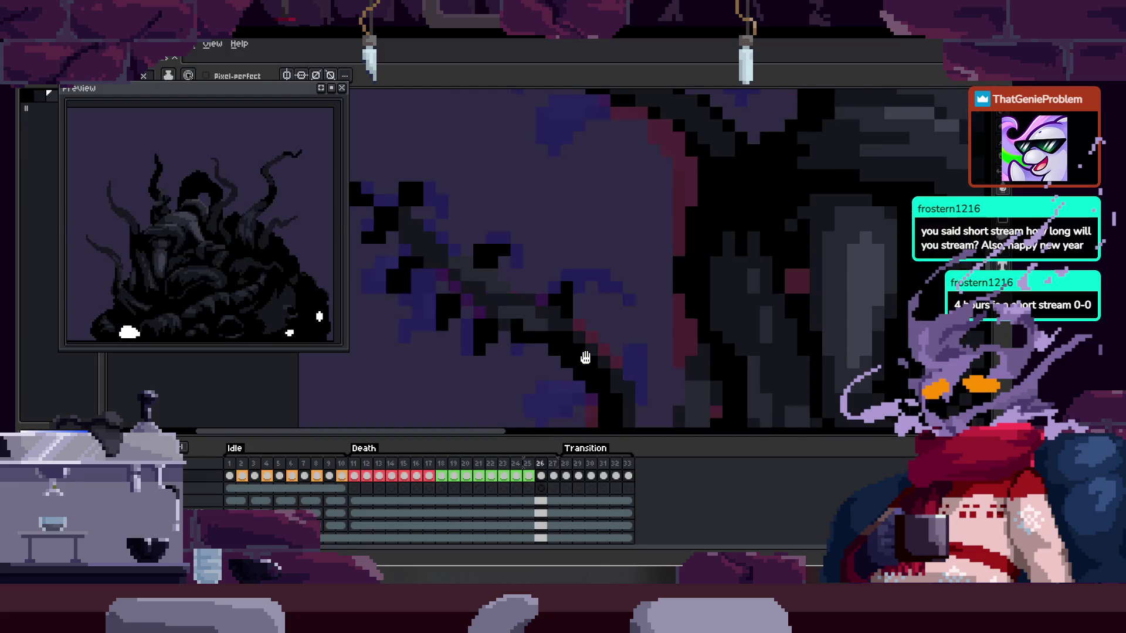
key(Tab)
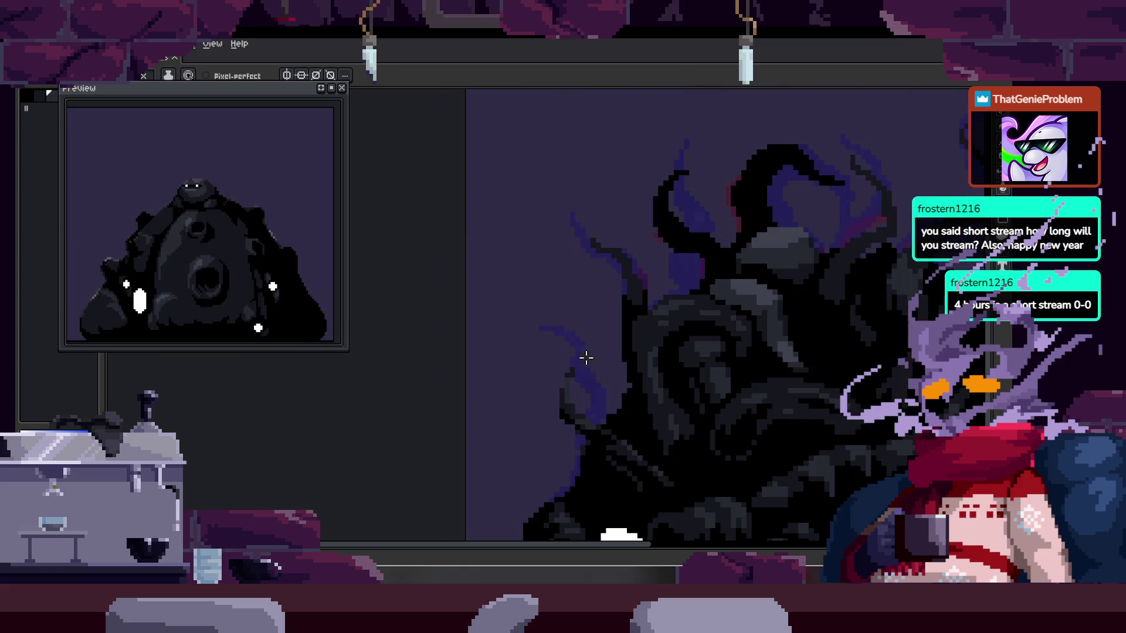
key(Tab)
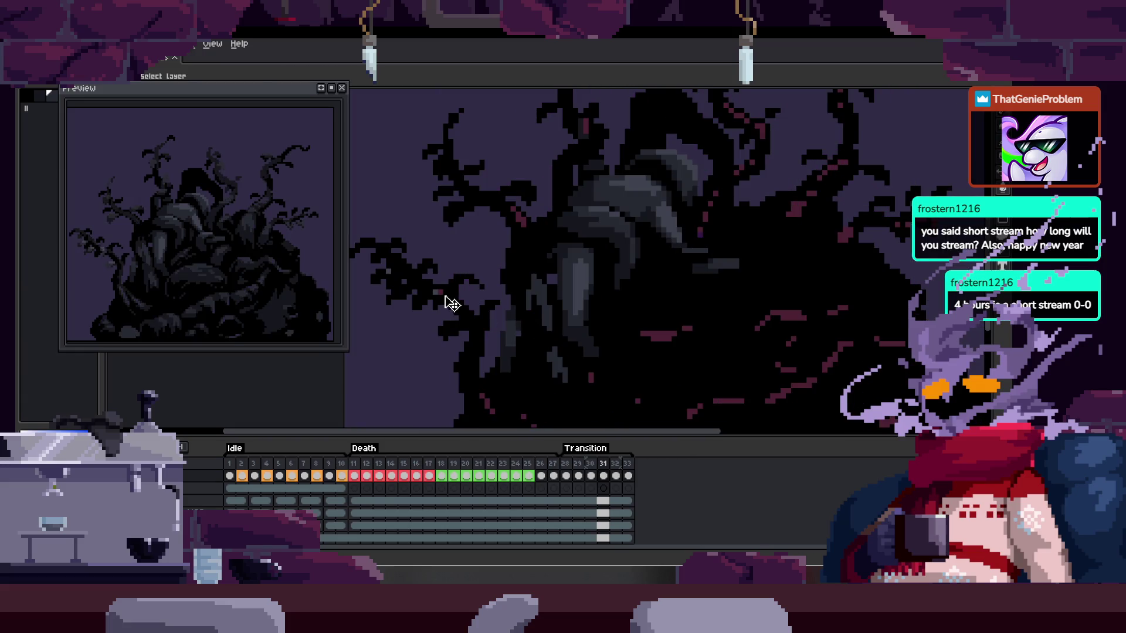
- Magic-wand the matching grey, then paint the stray grey pixel black with the pencil
scroll(449, 303, up, 5)
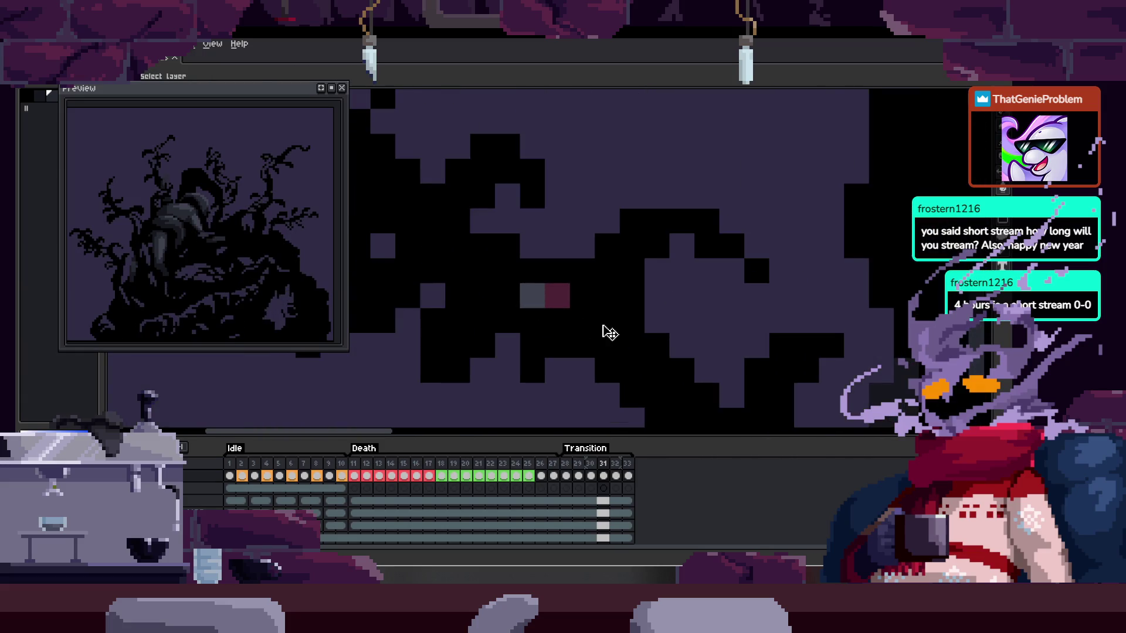
scroll(610, 332, down, 3)
scroll(553, 319, up, 1)
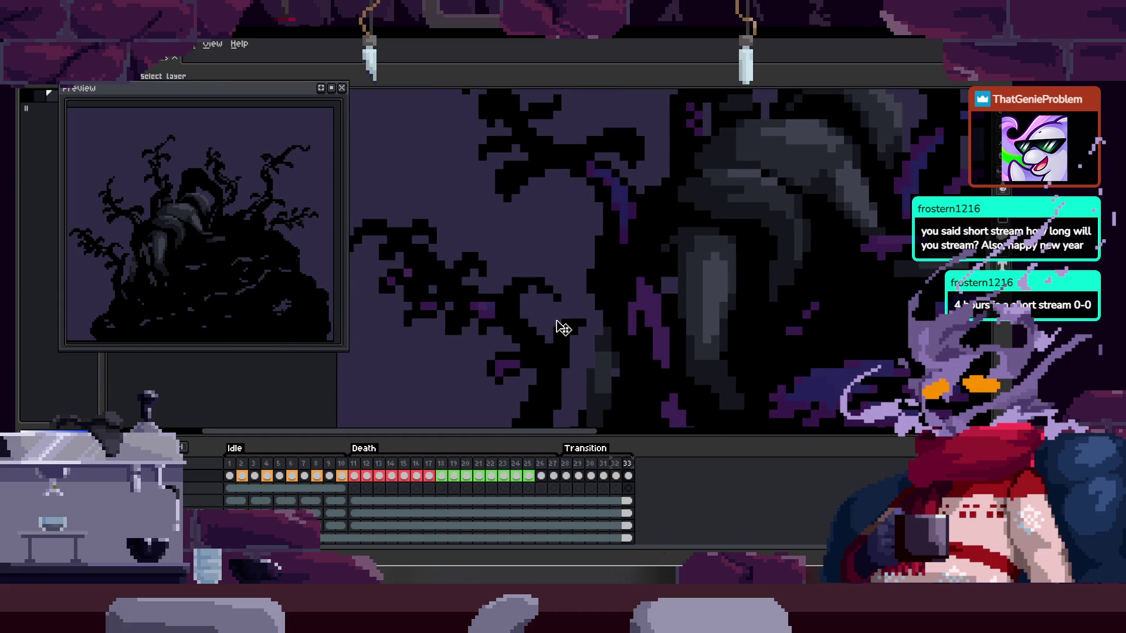
scroll(558, 322, up, 1)
key(i)
key(w)
click(406, 292)
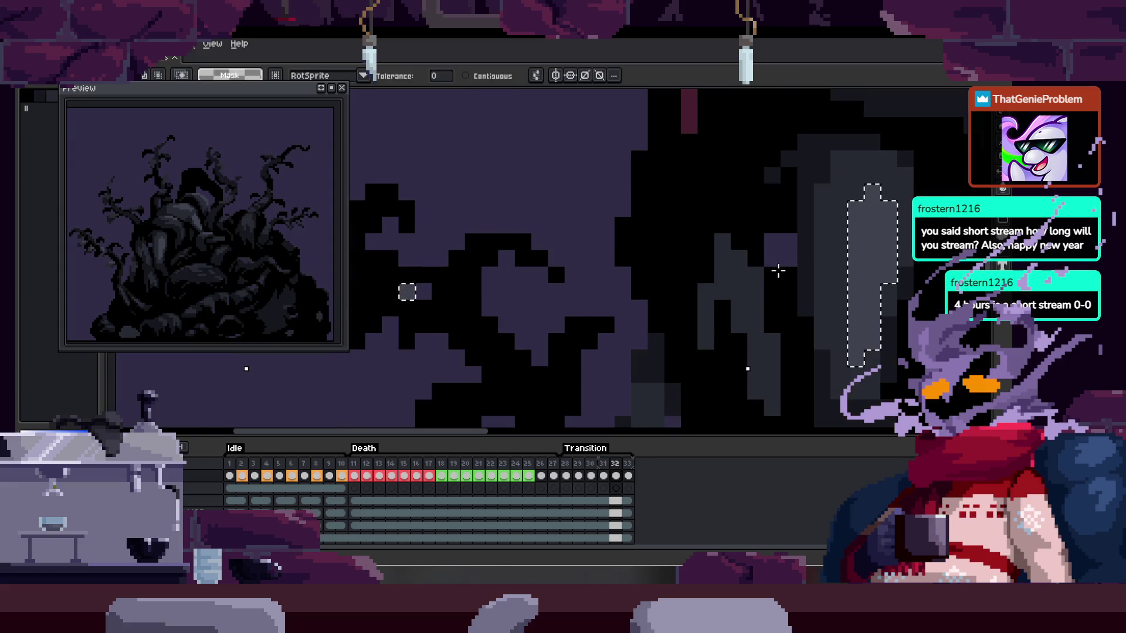
scroll(586, 296, up, 3)
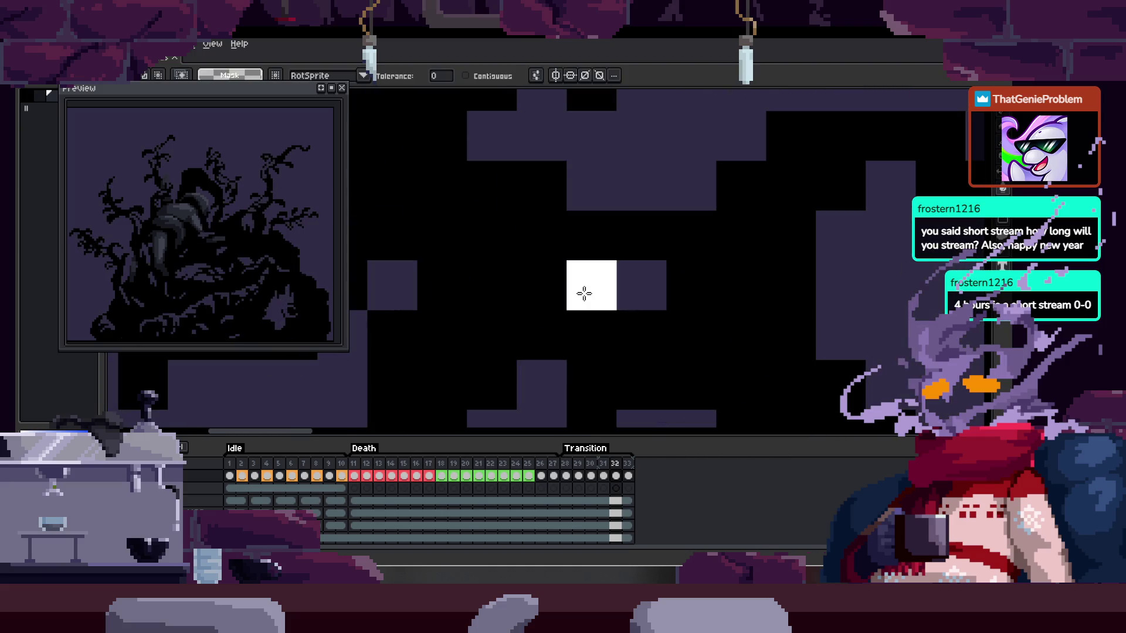
key(b)
scroll(585, 290, down, 3)
click(521, 267)
- Step back through frames 31, 30 and 29, then jump between frames 32 and 28
scroll(681, 291, down, 2)
key(comma)
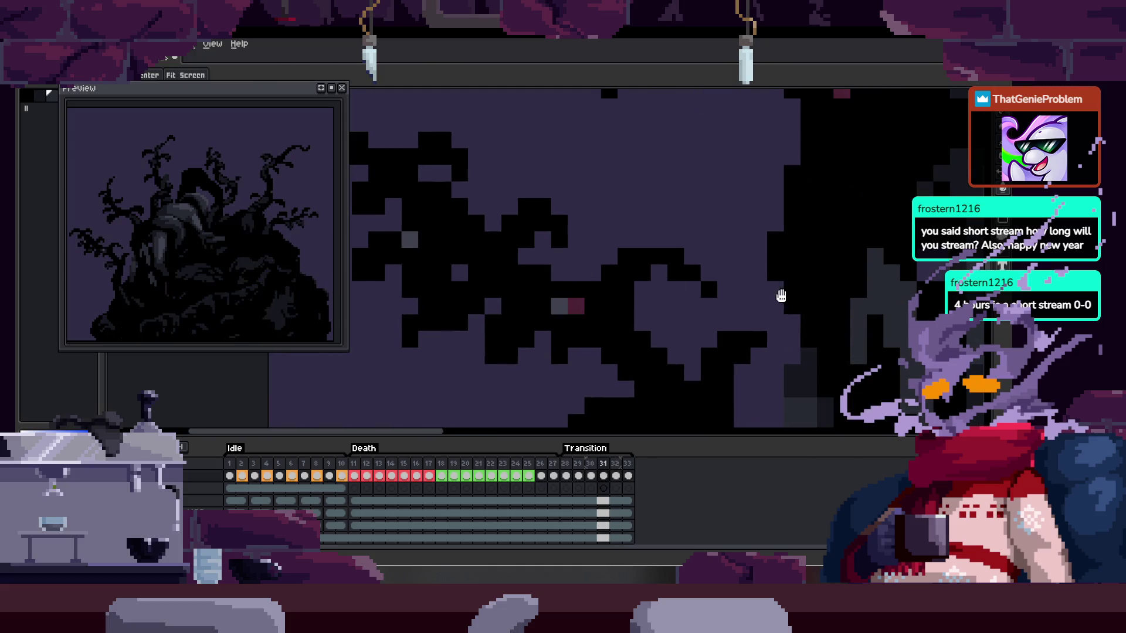
drag(782, 296, 675, 291)
key(comma)
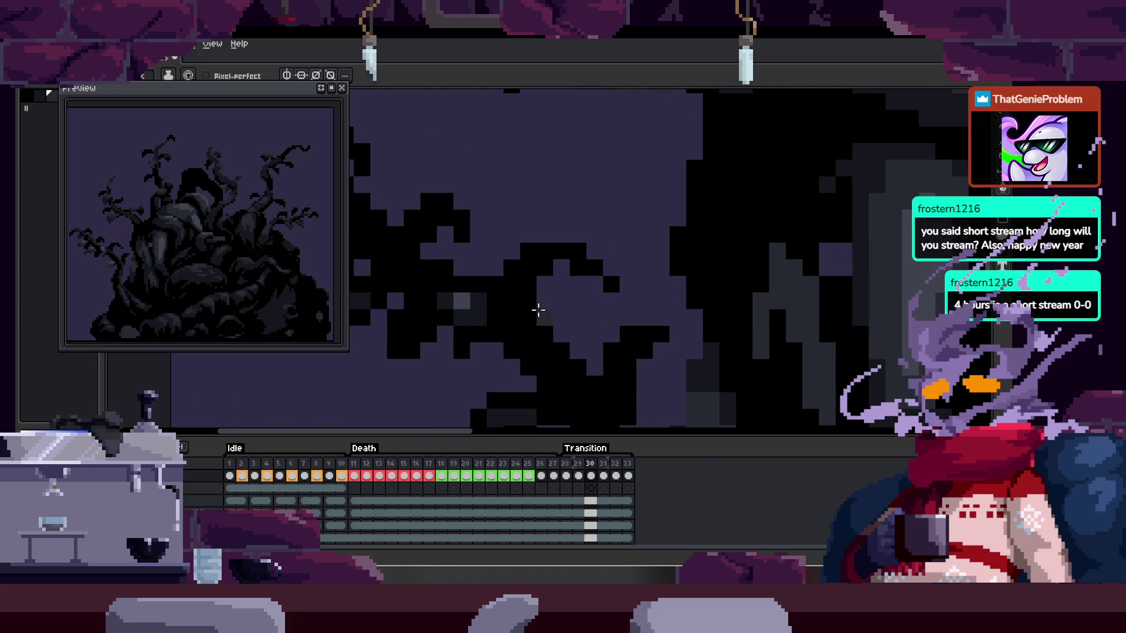
key(comma)
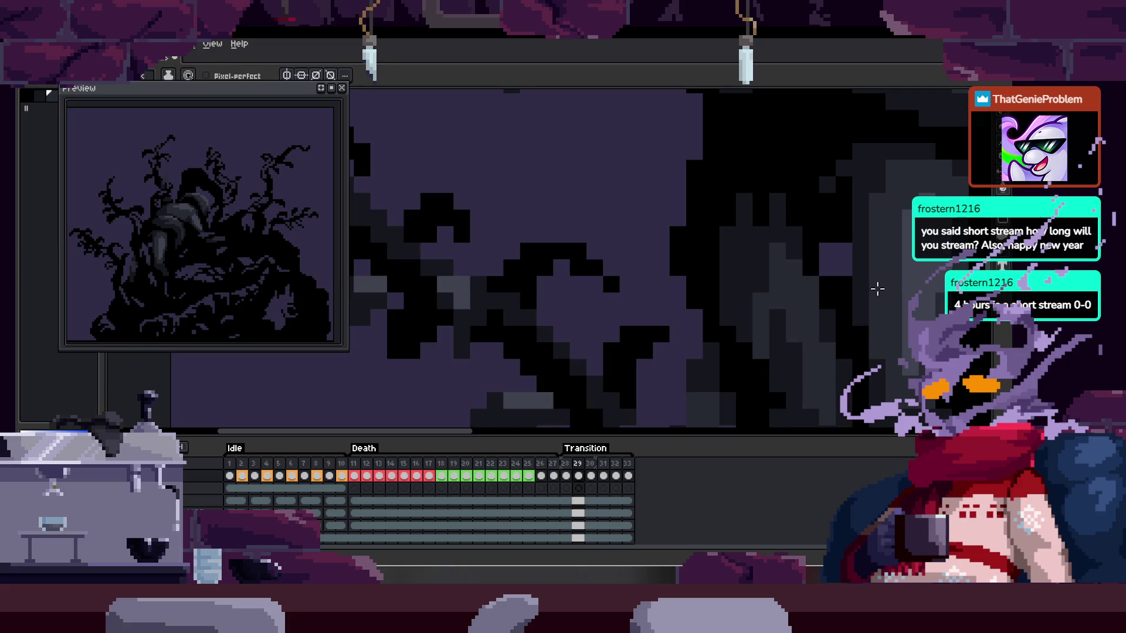
key(period)
key(period)
key(period)
key(comma)
key(comma)
key(comma)
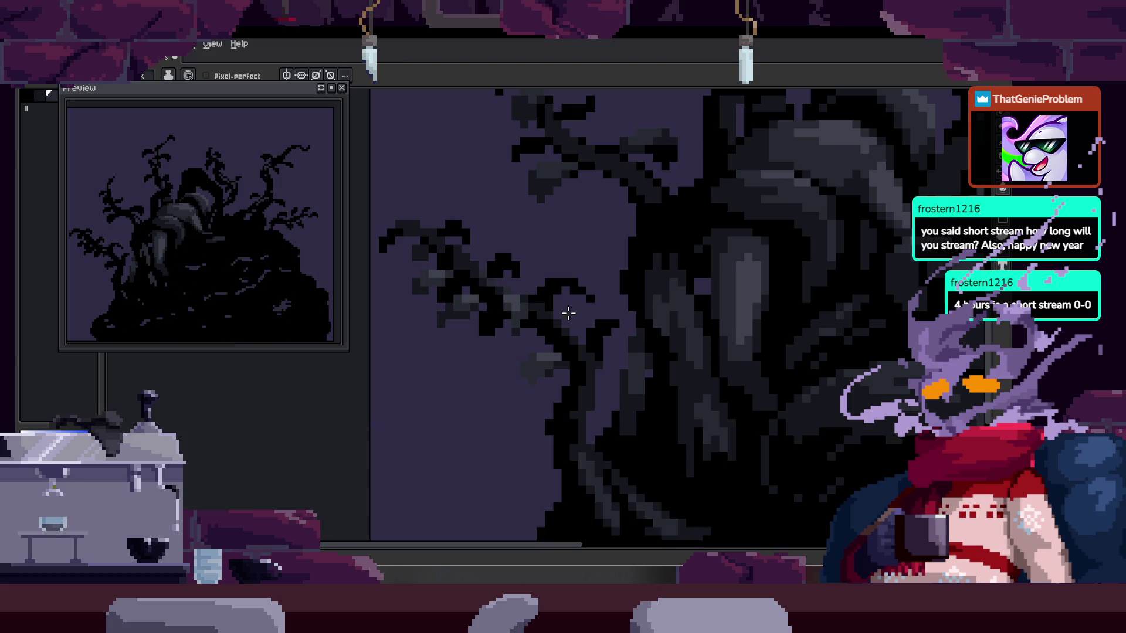
- Hide the timeline, step through neighbouring frames, and play the animation
key(Tab)
key(period)
key(comma)
key(period)
key(period)
key(comma)
key(comma)
scroll(568, 313, down, 4)
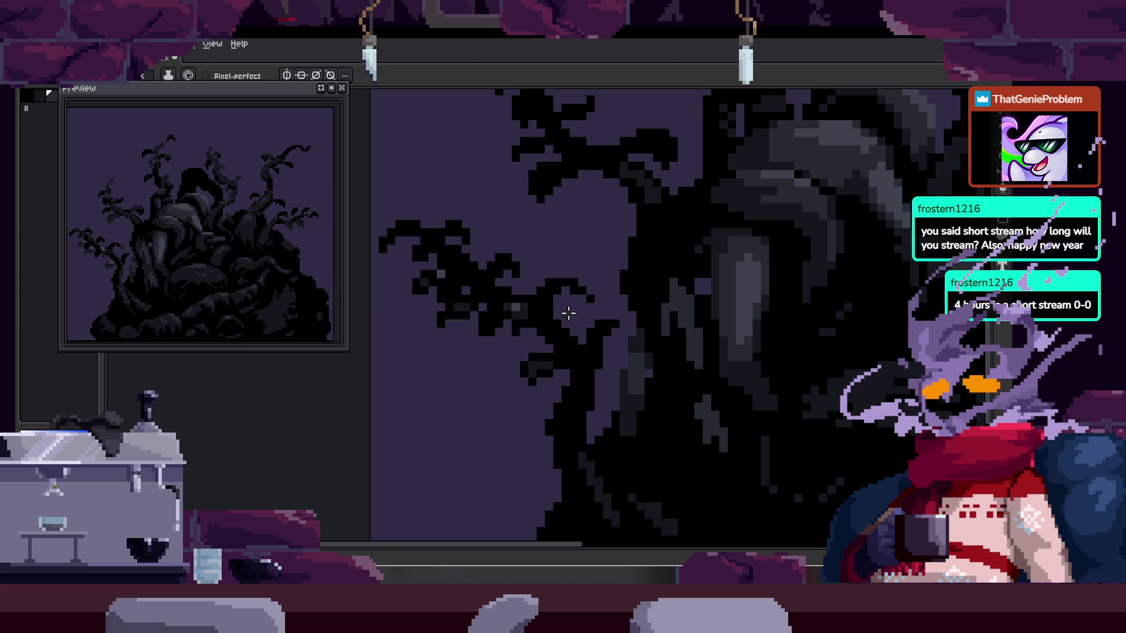
key(Return)
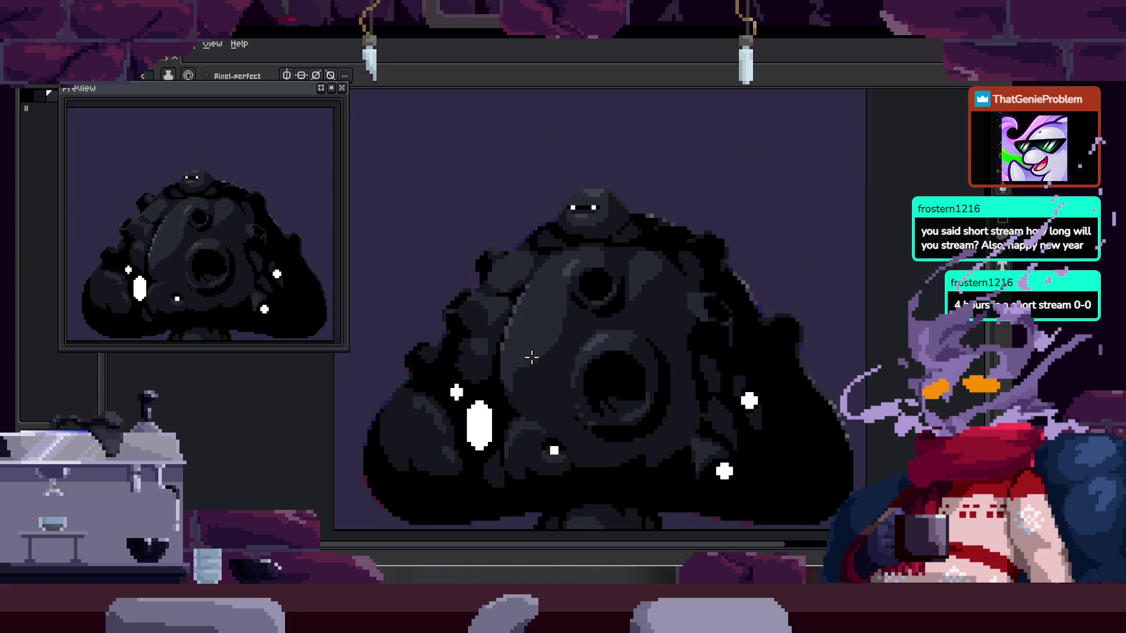
key(Tab)
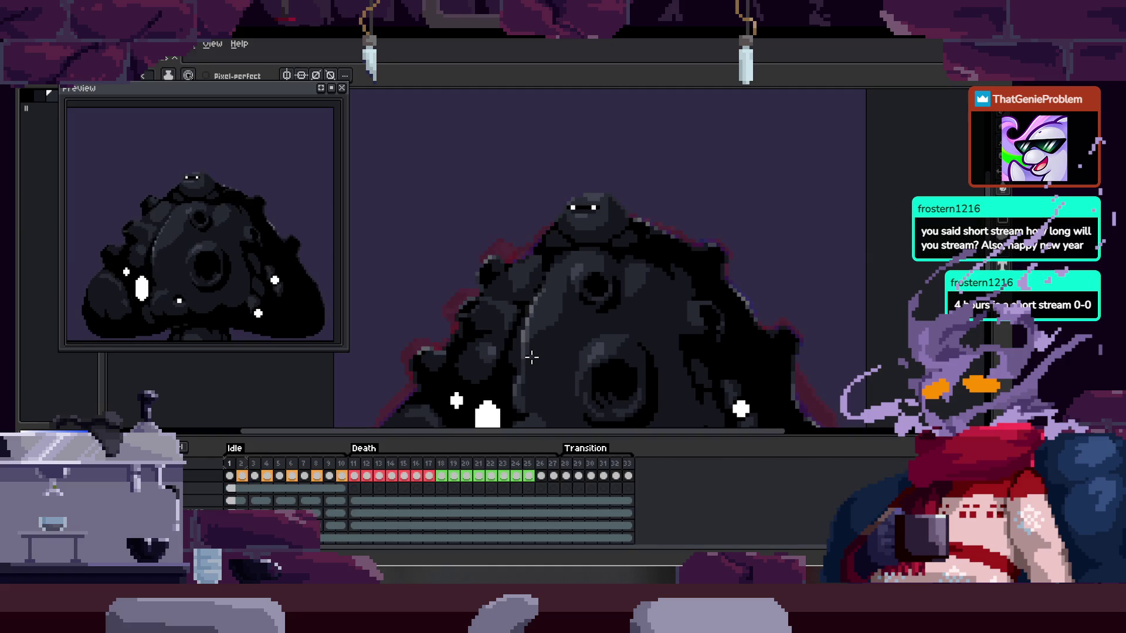
key(Tab)
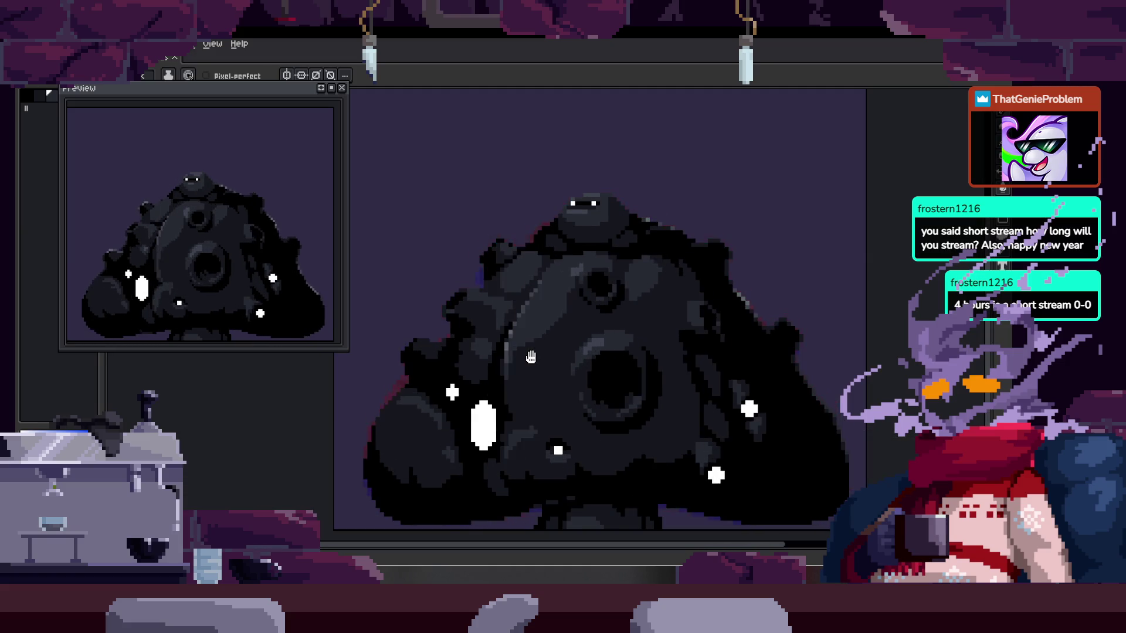
key(Tab)
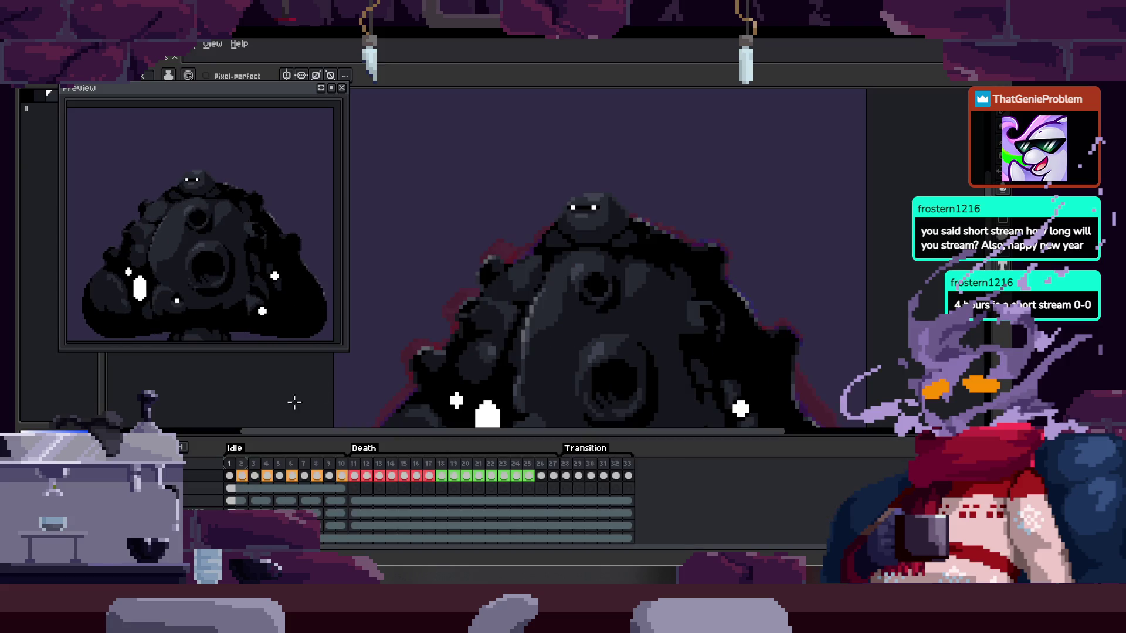
key(Tab)
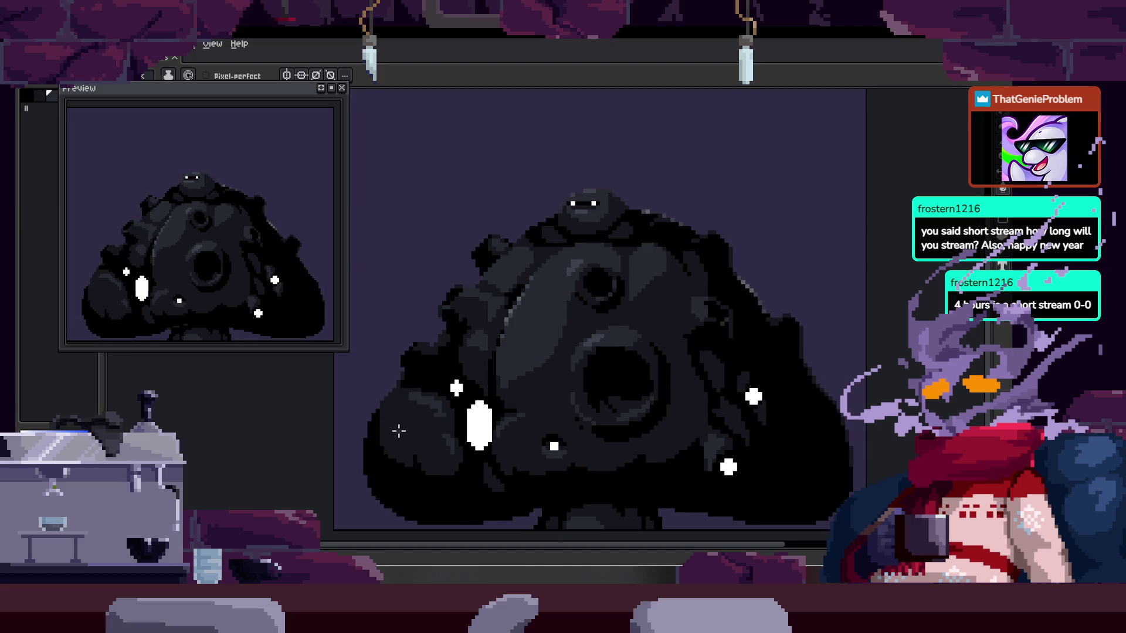
key(Tab)
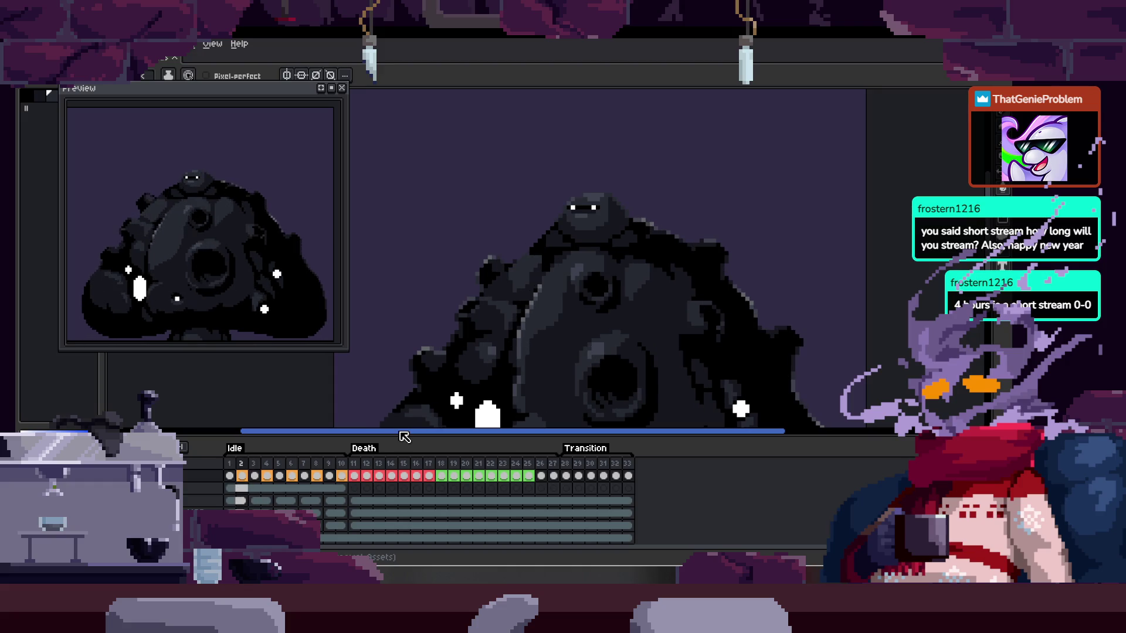
key(Tab)
scroll(538, 316, up, 2)
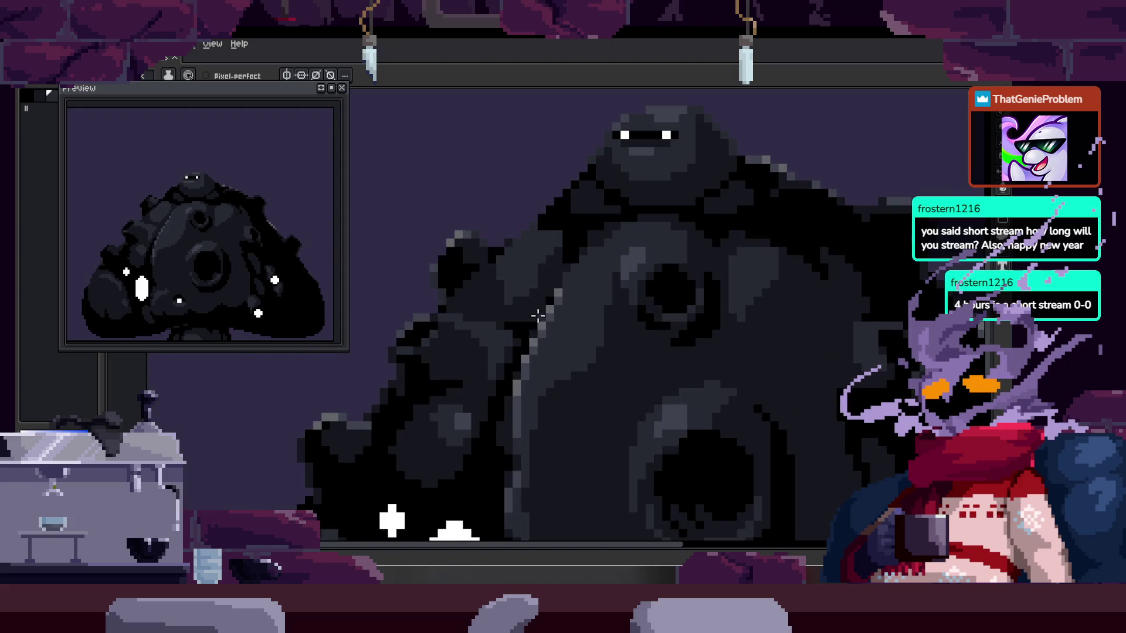
key(Tab)
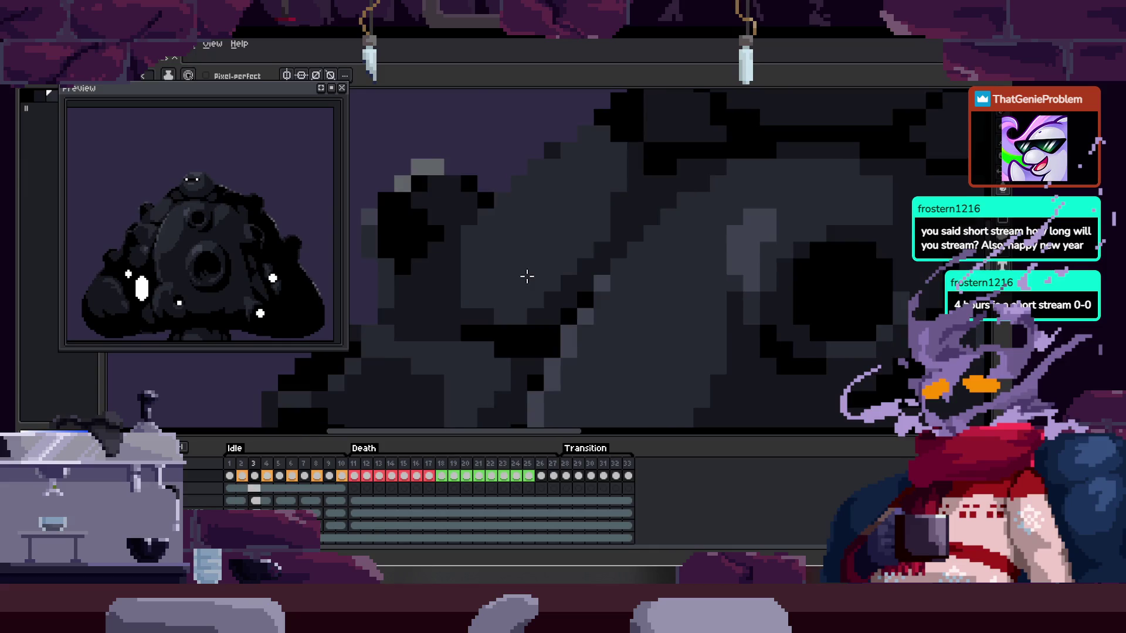
- Select the grey shaded region of the blob's body, then deselect it via the context menu
click(532, 273)
scroll(498, 276, up, 2)
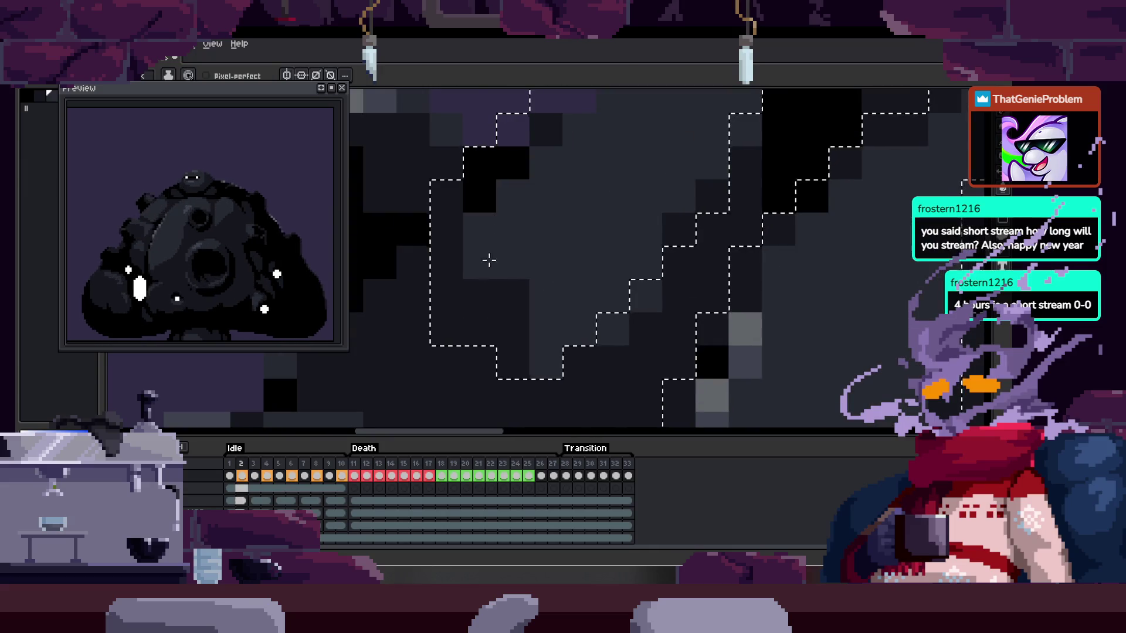
right_click(473, 259)
click(486, 285)
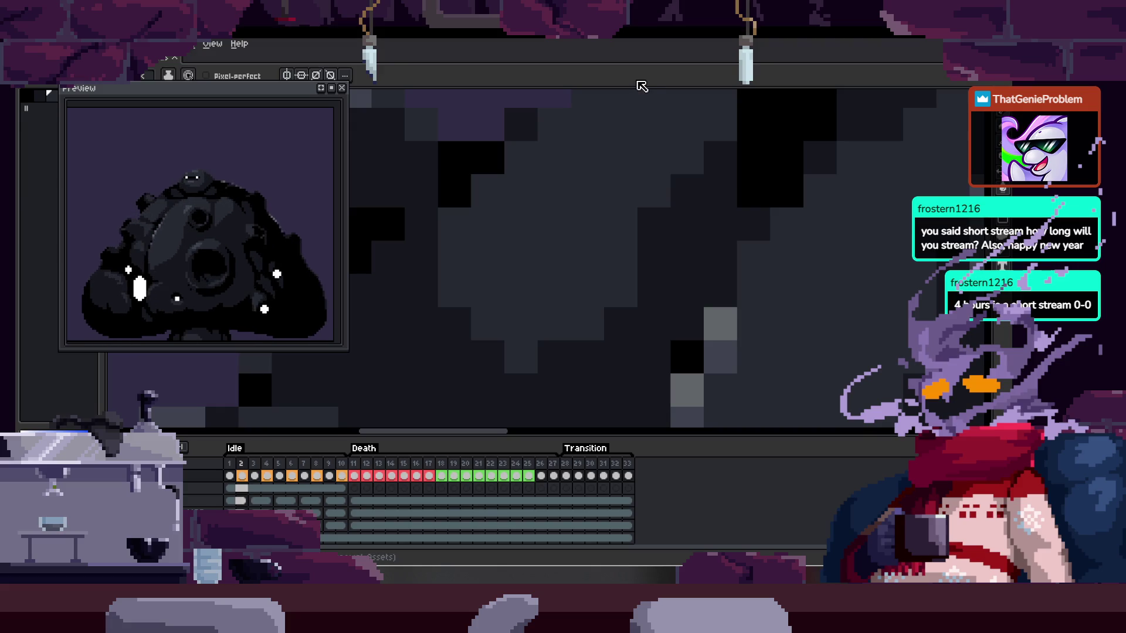
- Jump to a later Idle frame, lasso a stepped patch of shading, and hide the timeline
scroll(614, 272, down, 2)
scroll(586, 293, down, 1)
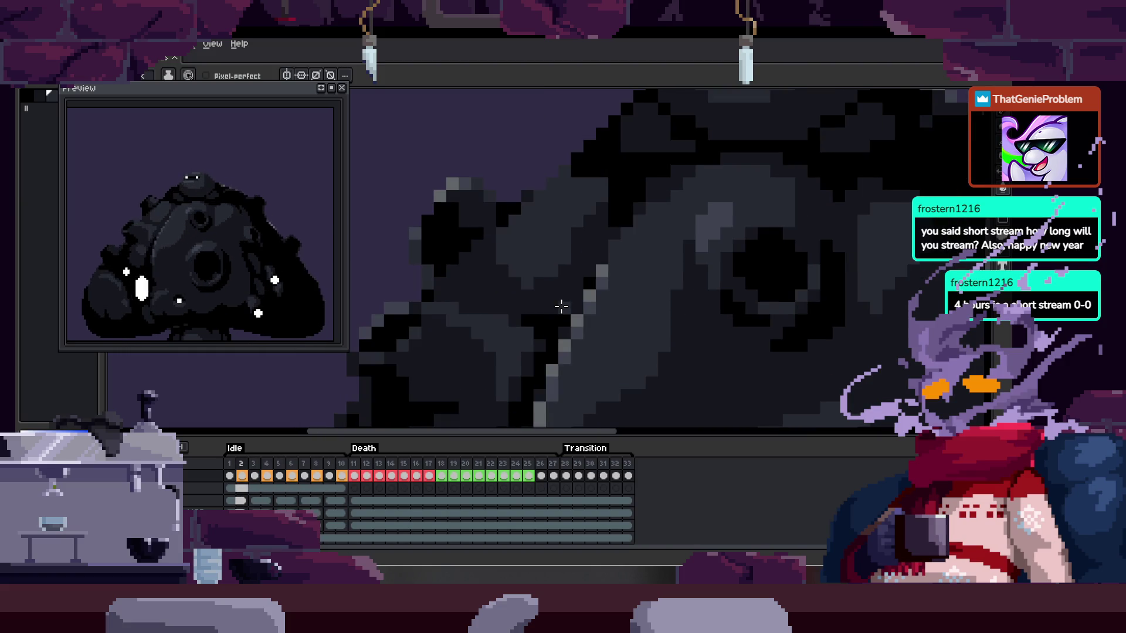
key(Return)
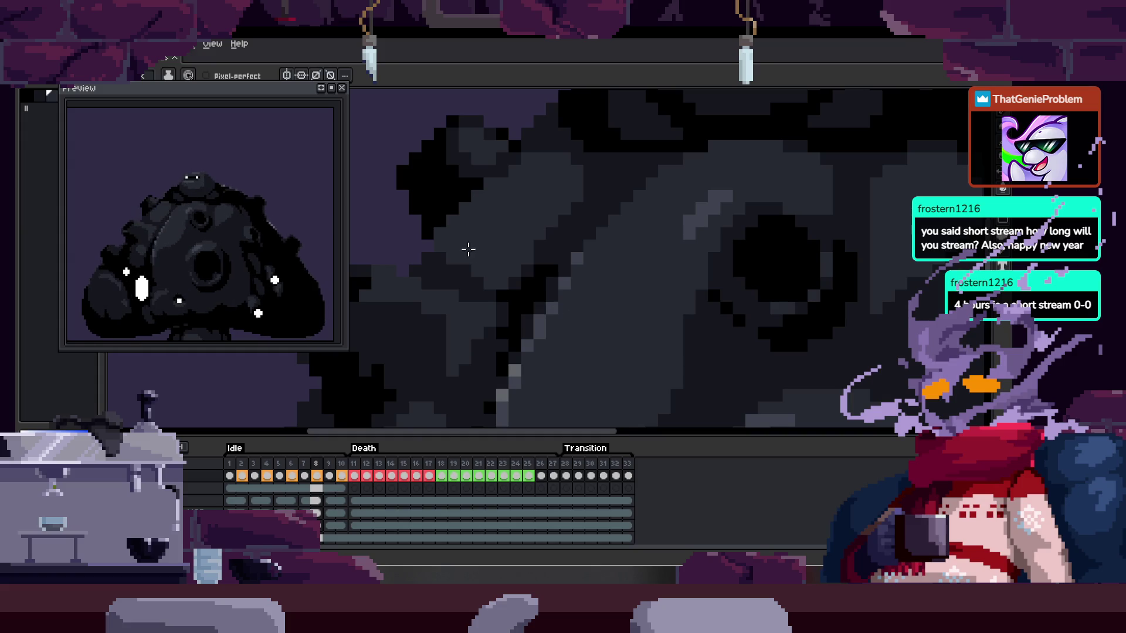
scroll(473, 252, up, 2)
key(q)
drag(432, 193, 527, 304)
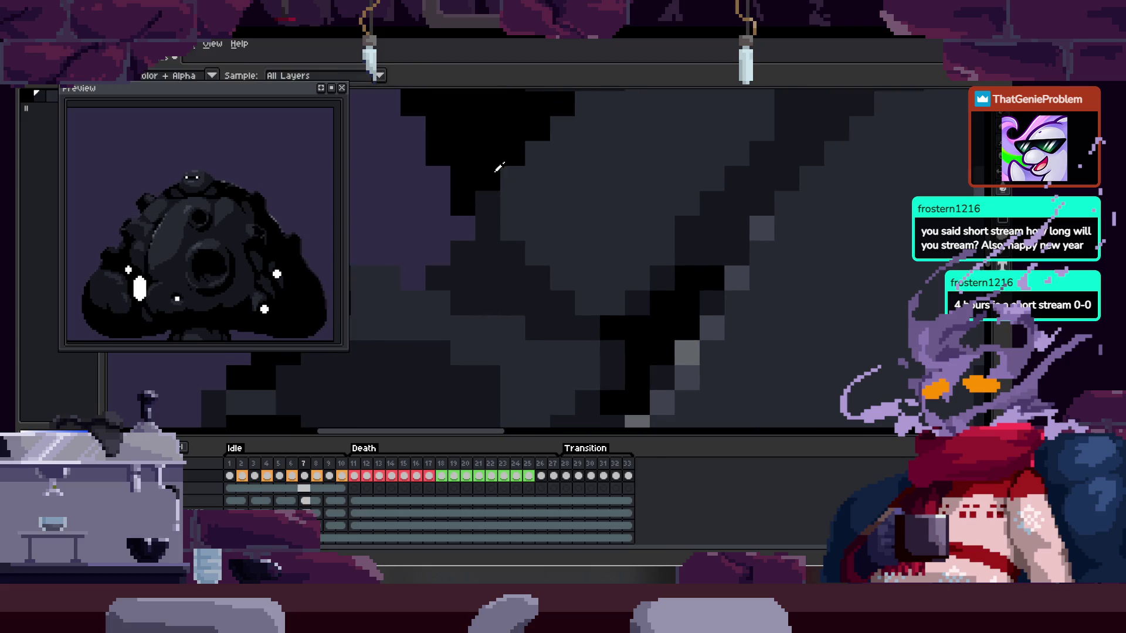
scroll(569, 296, down, 3)
key(Tab)
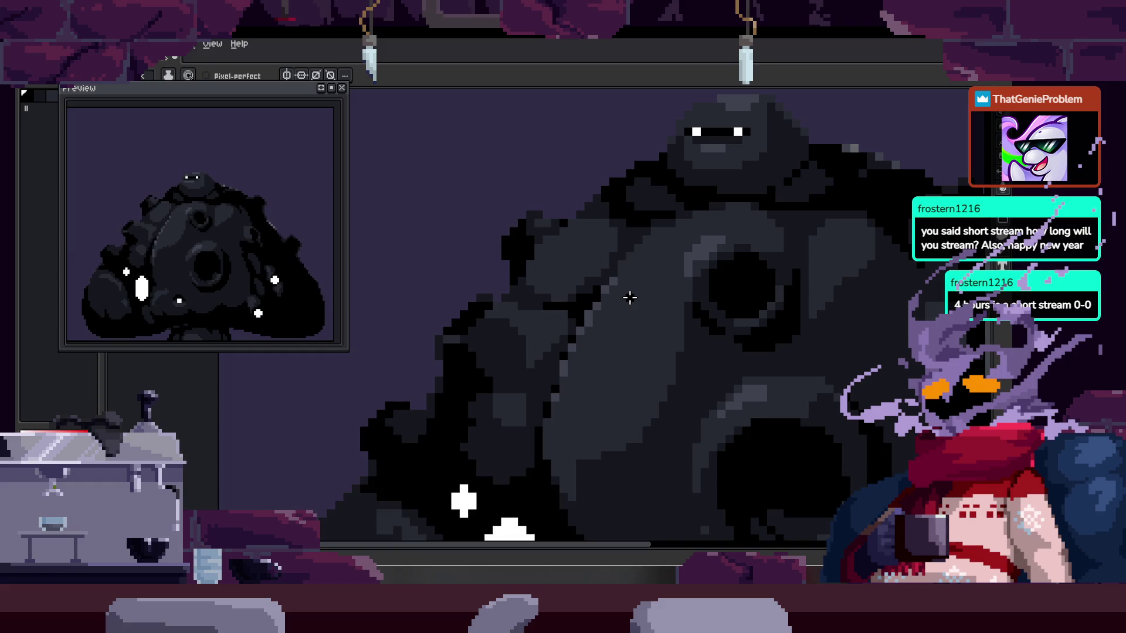
- Pick the eyedropper and toggle the timeline to compare Idle frames
scroll(545, 275, up, 3)
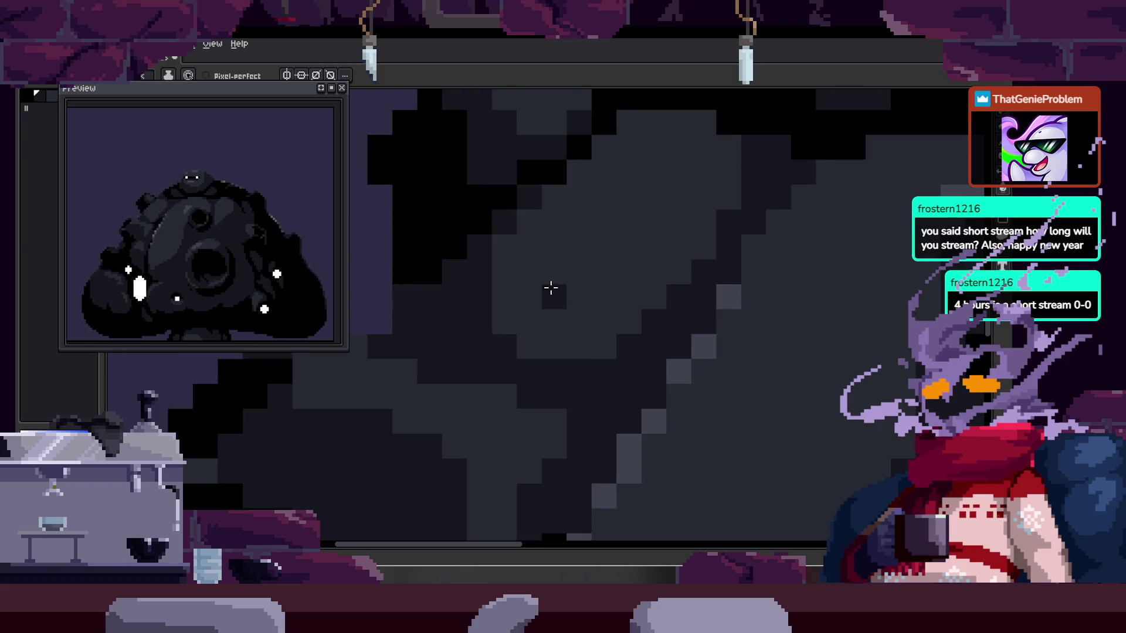
key(i)
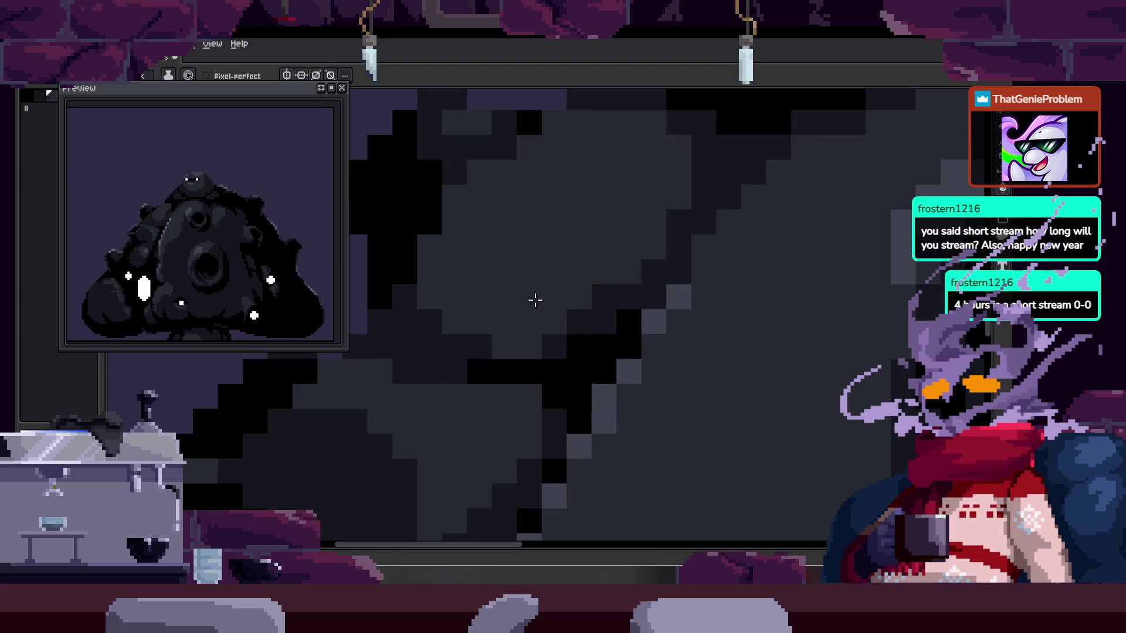
key(Tab)
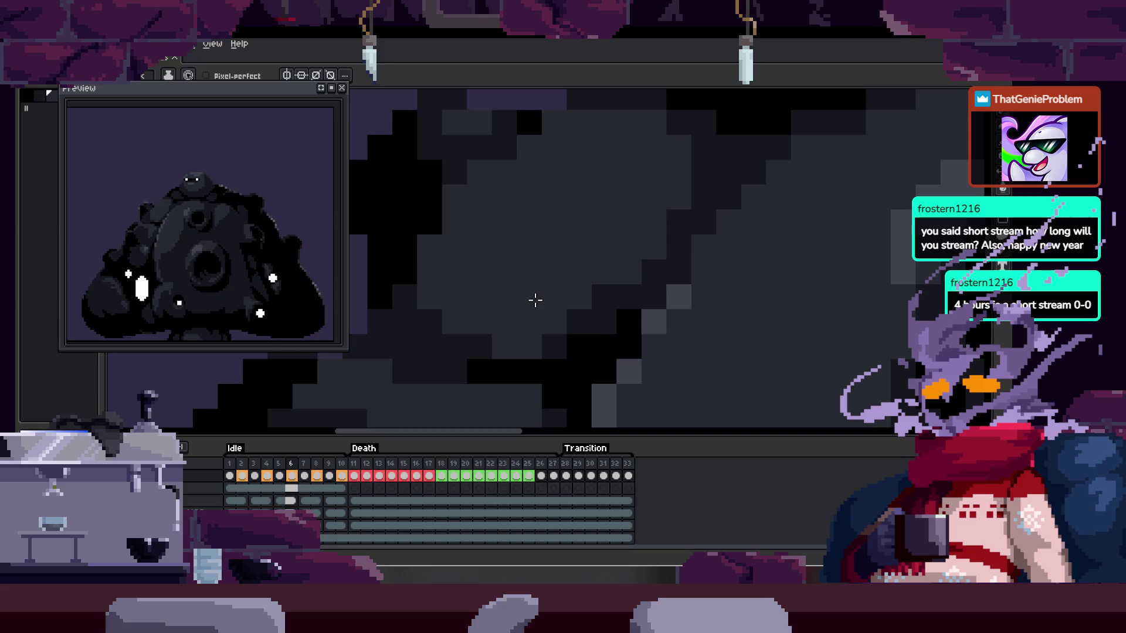
key(Tab)
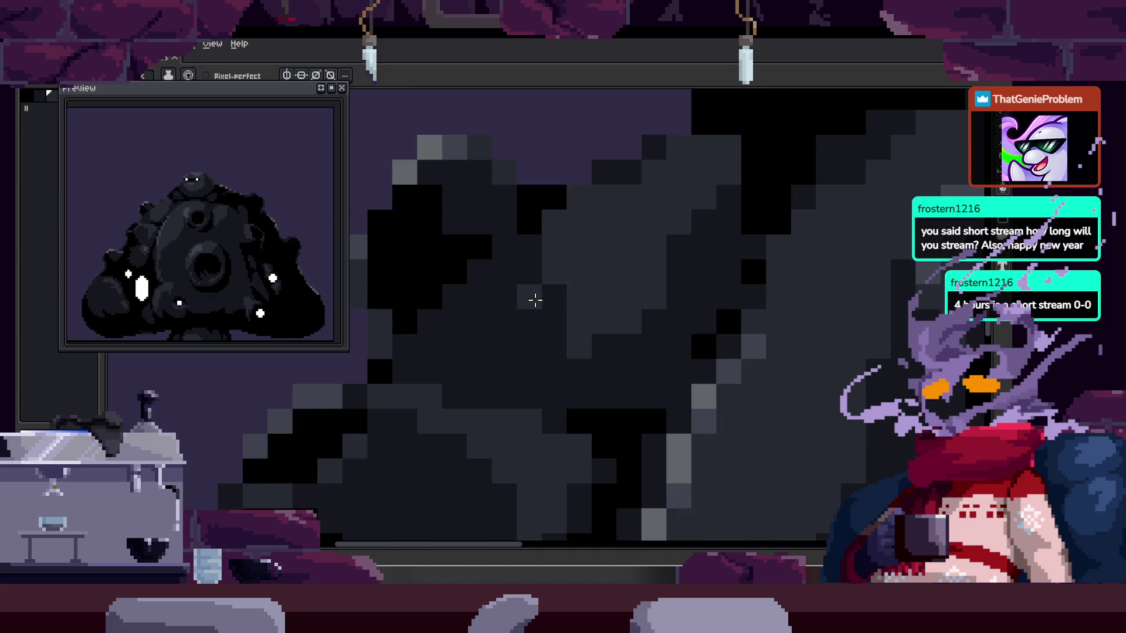
key(Tab)
key(Tab)
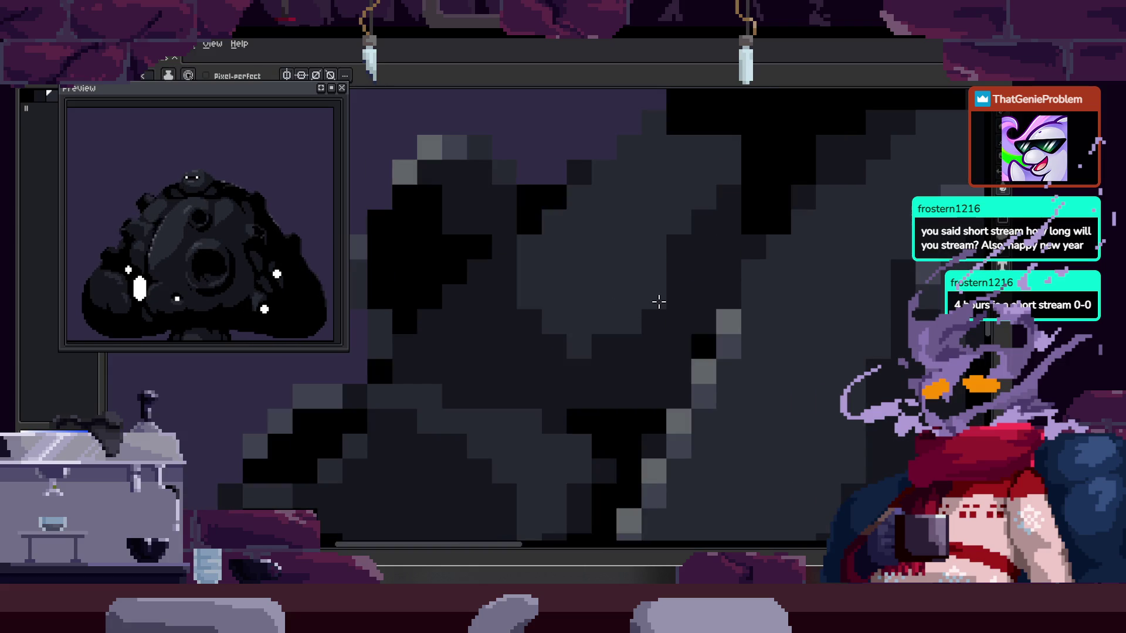
scroll(549, 315, up, 2)
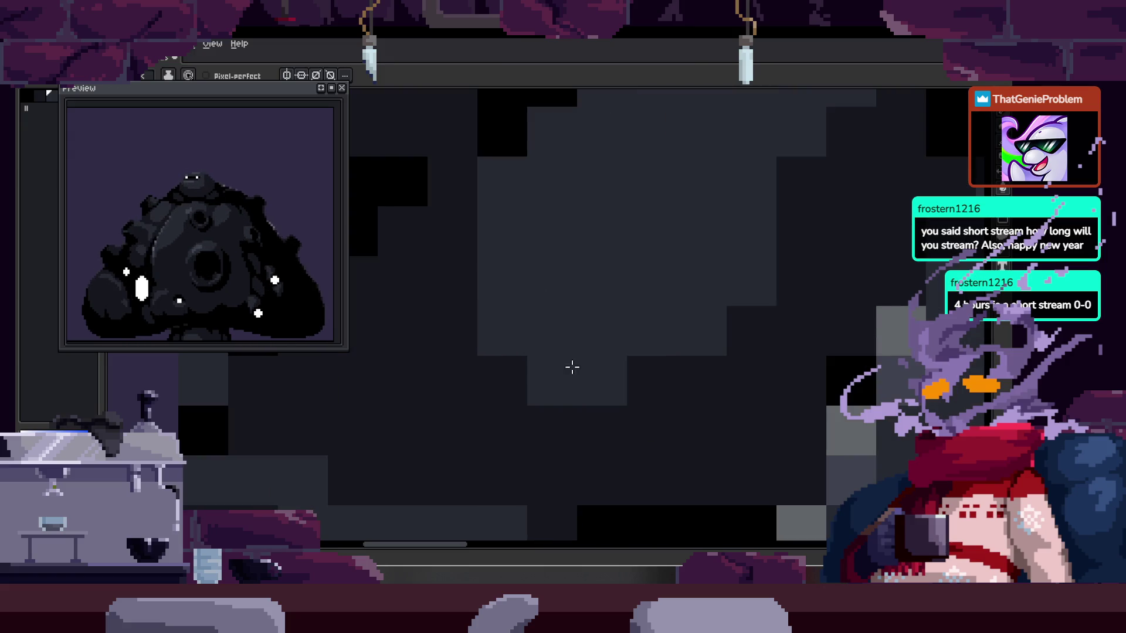
scroll(664, 308, down, 1)
key(Tab)
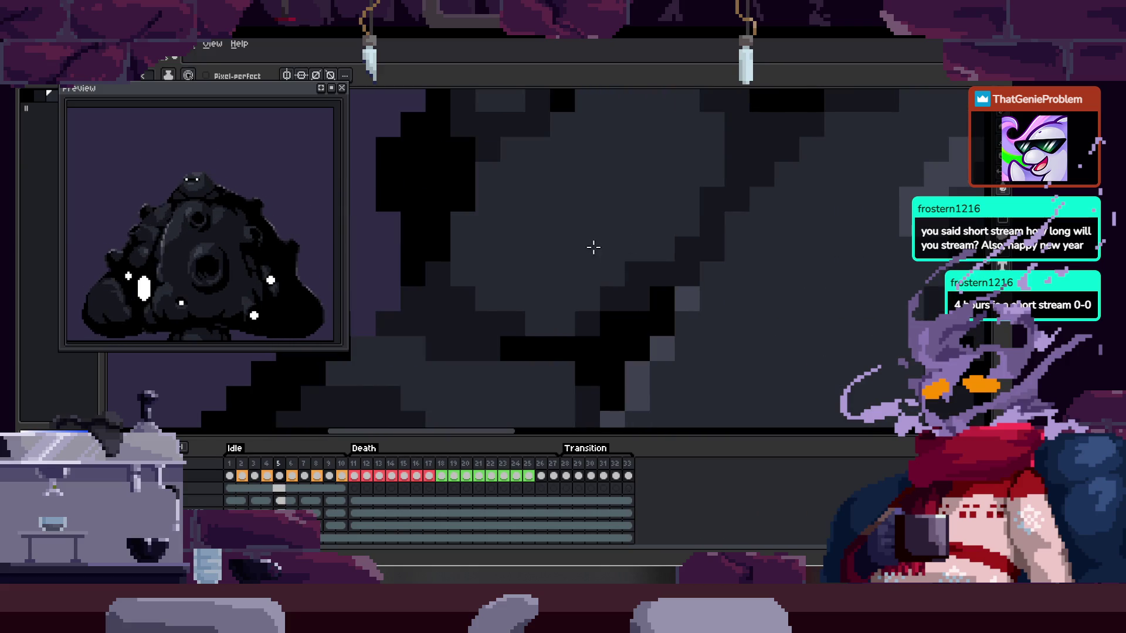
scroll(510, 244, up, 1)
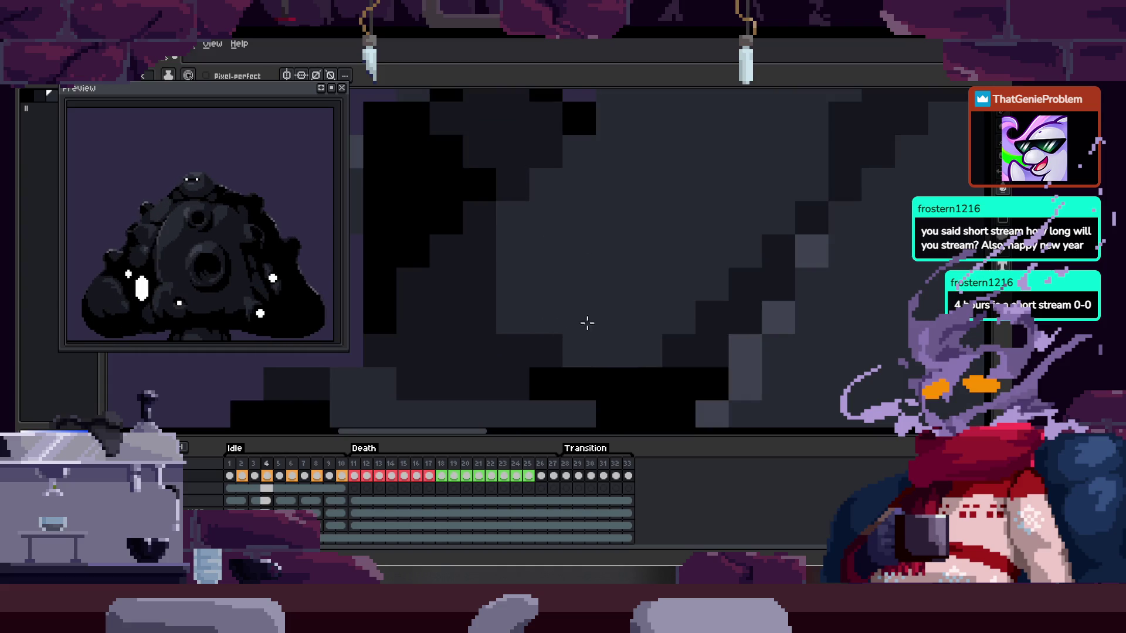
scroll(550, 334, down, 2)
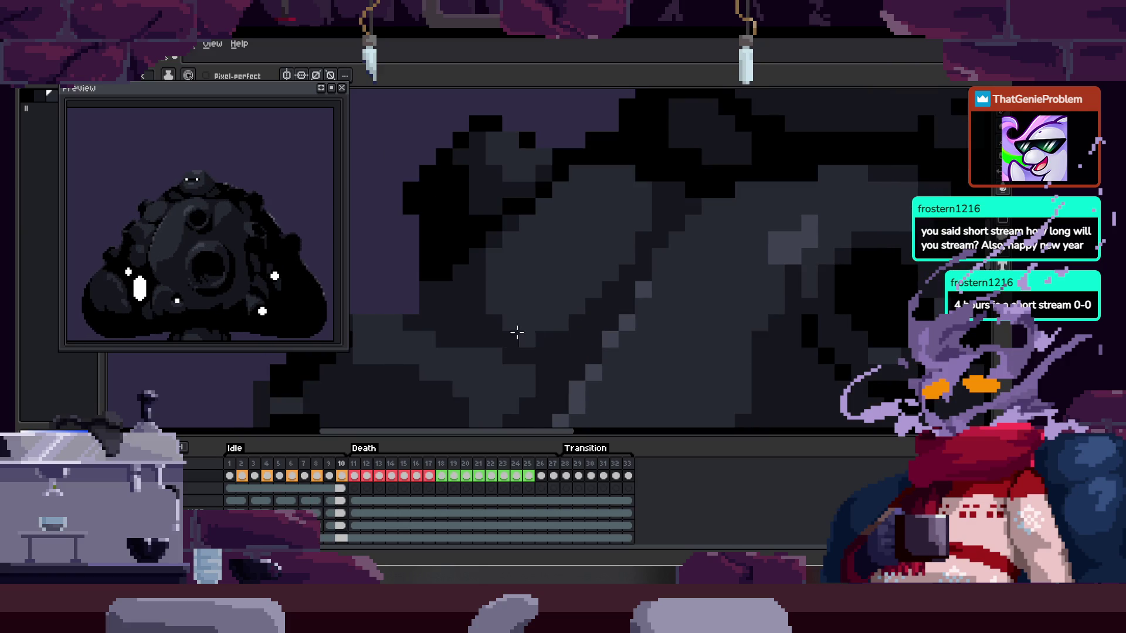
- Magic-wand select same-coloured body shade regions, then clear the selection
click(233, 479)
key(w)
click(558, 304)
click(340, 475)
key(Tab)
scroll(512, 388, up, 1)
key(b)
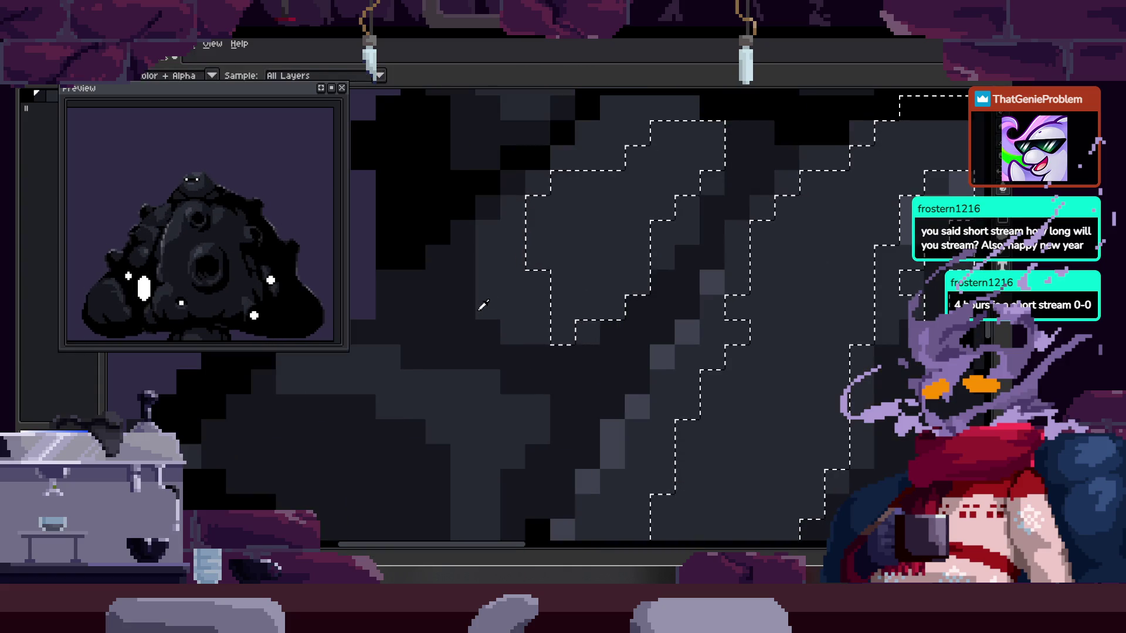
key(ctrl+d)
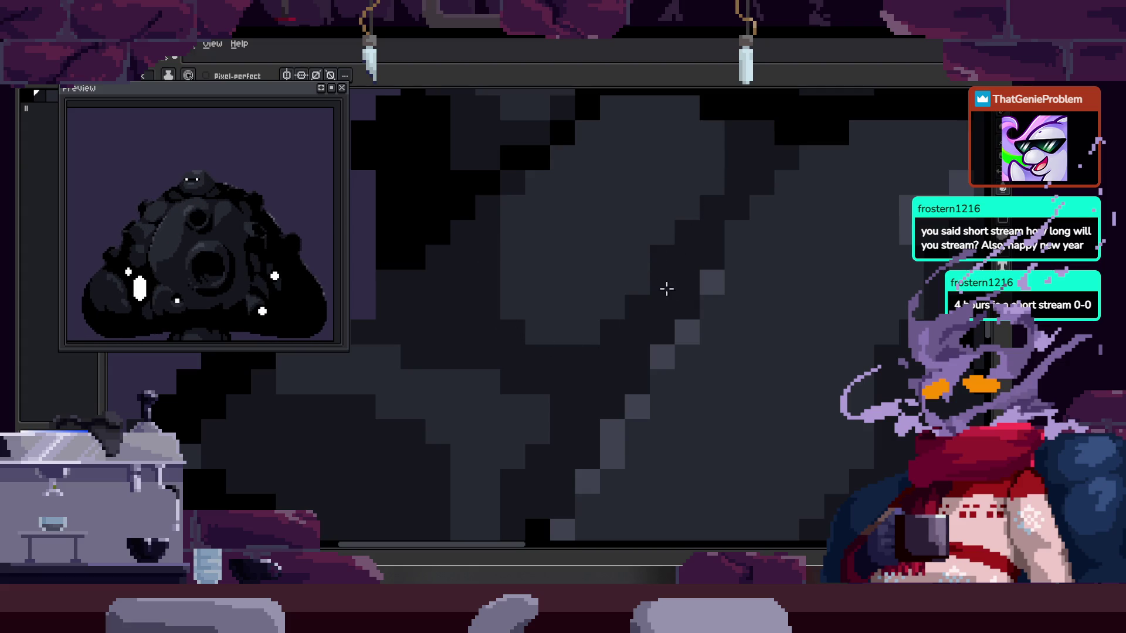
- Play the Idle animation to review motion, then bring the blob's lower-left body into view
key(Return)
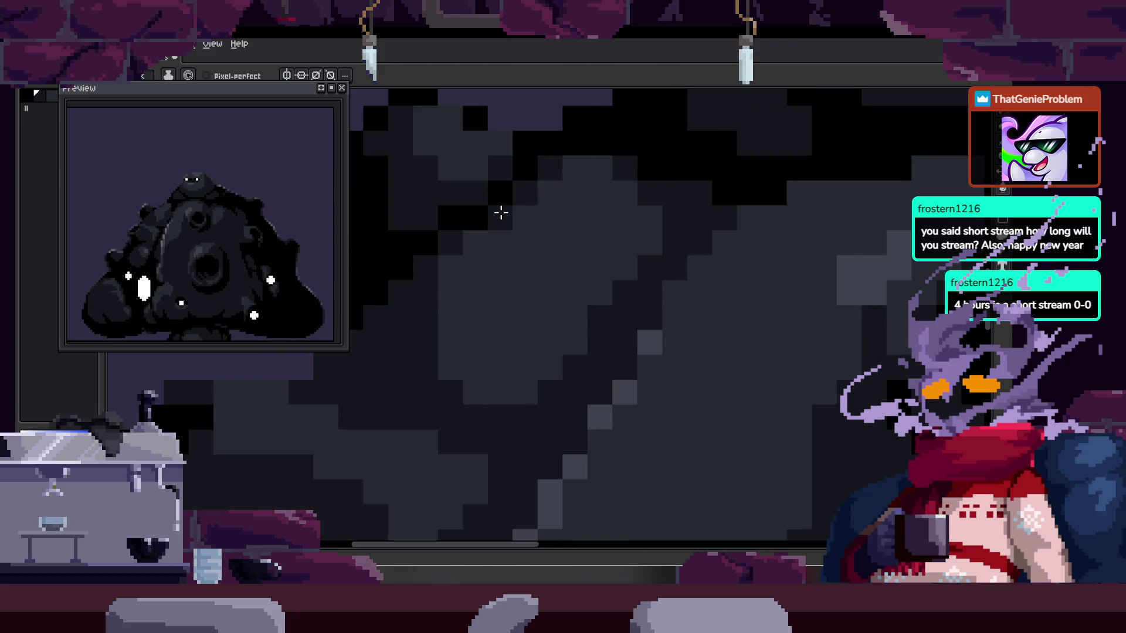
scroll(530, 303, down, 1)
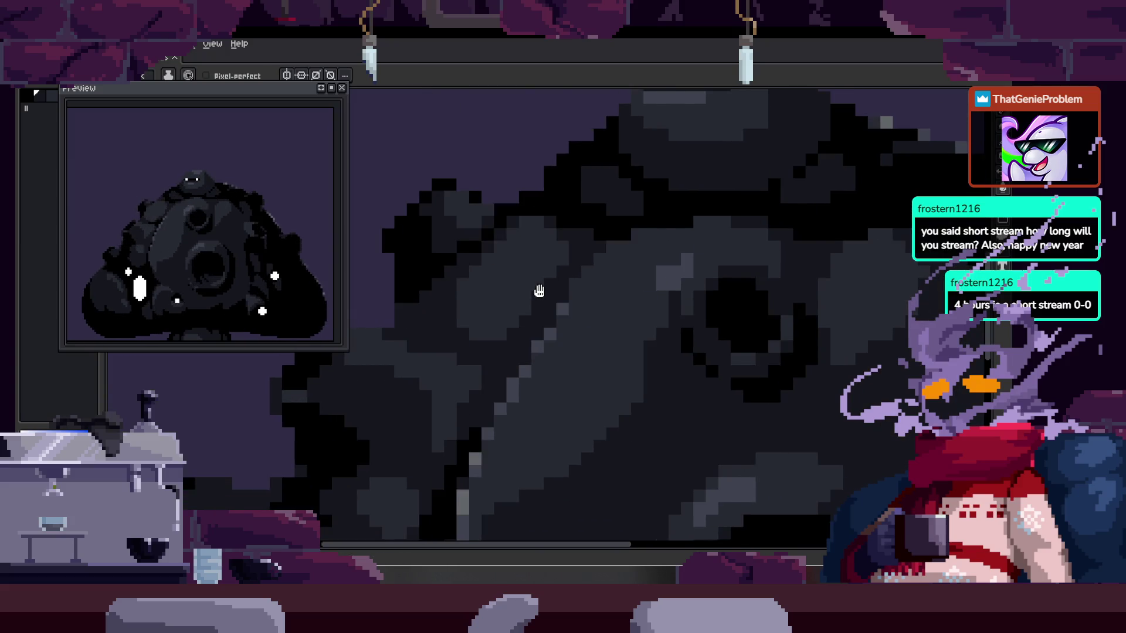
key(Tab)
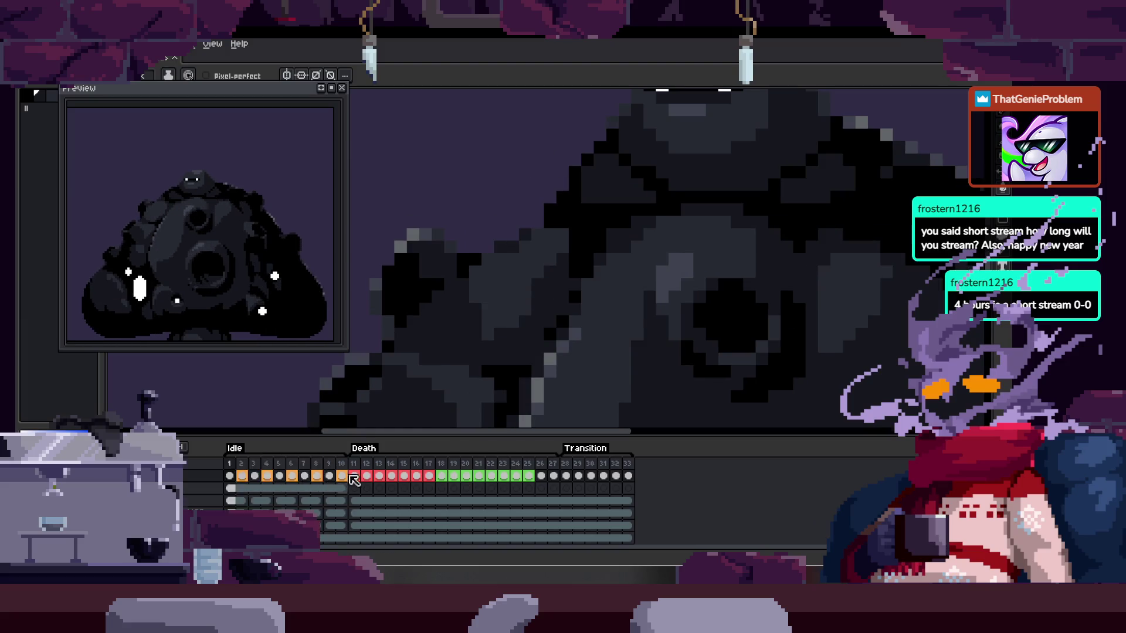
key(Tab)
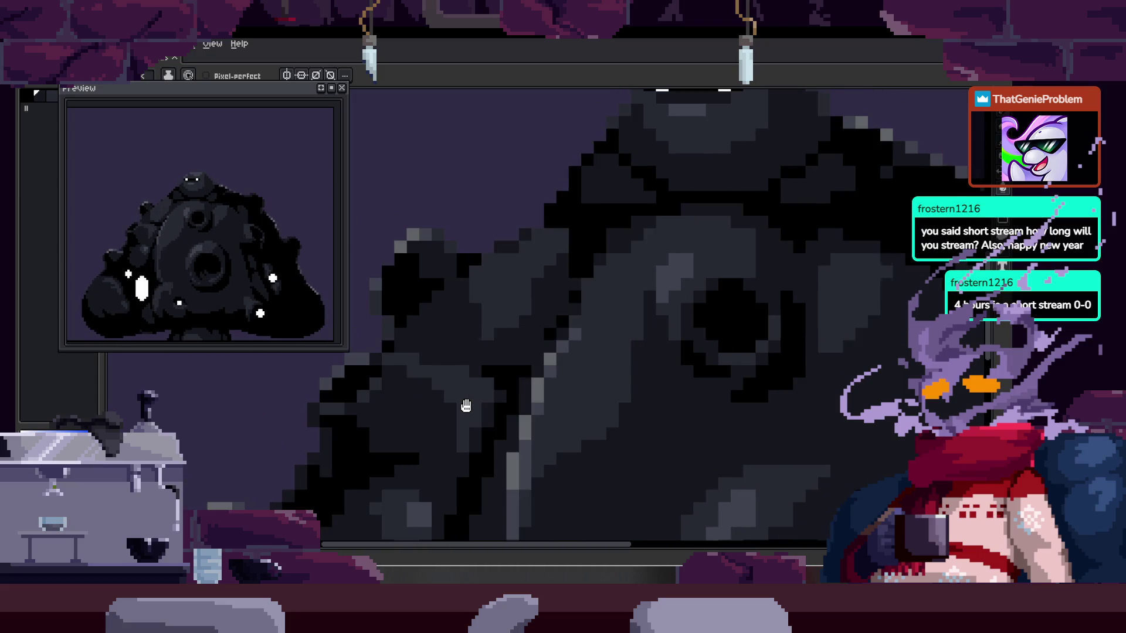
key(Tab)
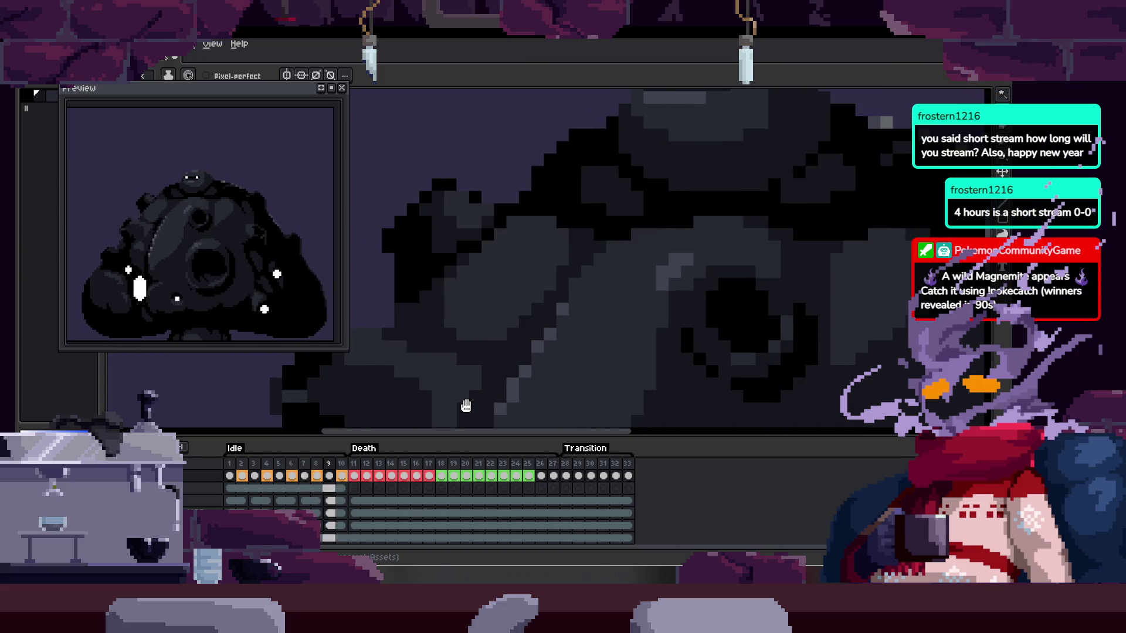
key(Tab)
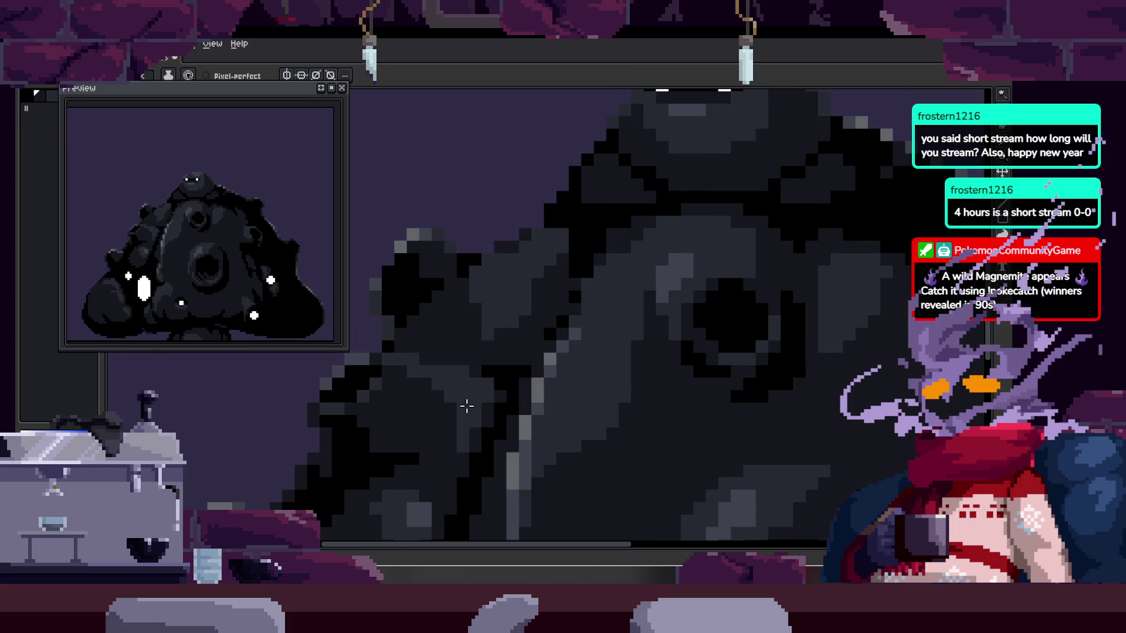
drag(420, 457, 493, 254)
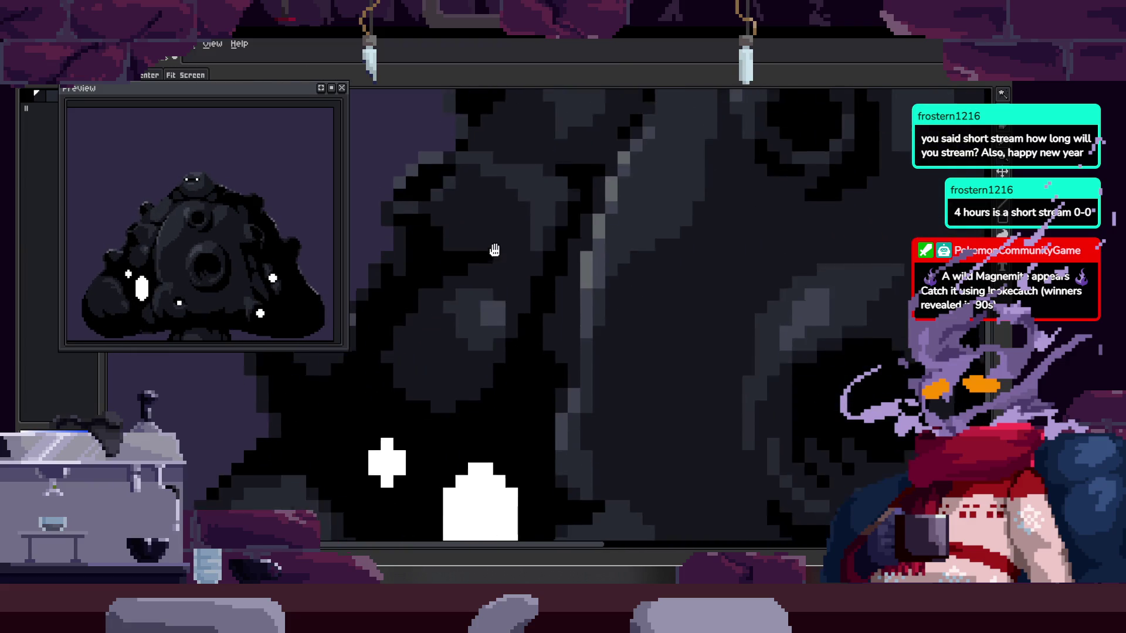
key(Tab)
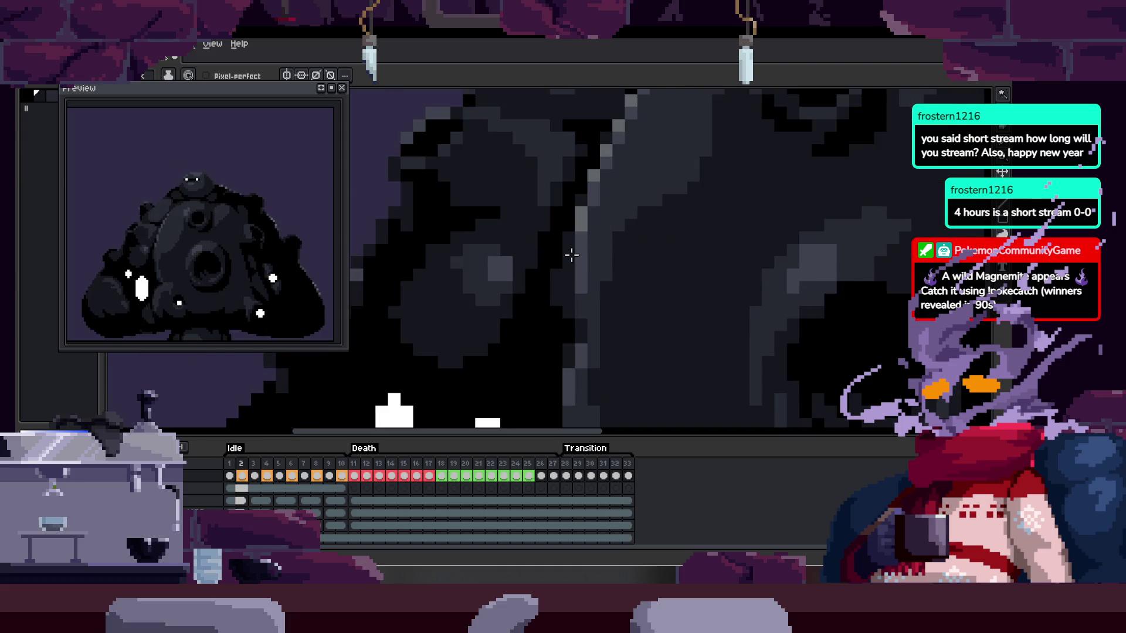
- Eyedrop a grey and paint two lighter grey highlight pixels on the body
key(i)
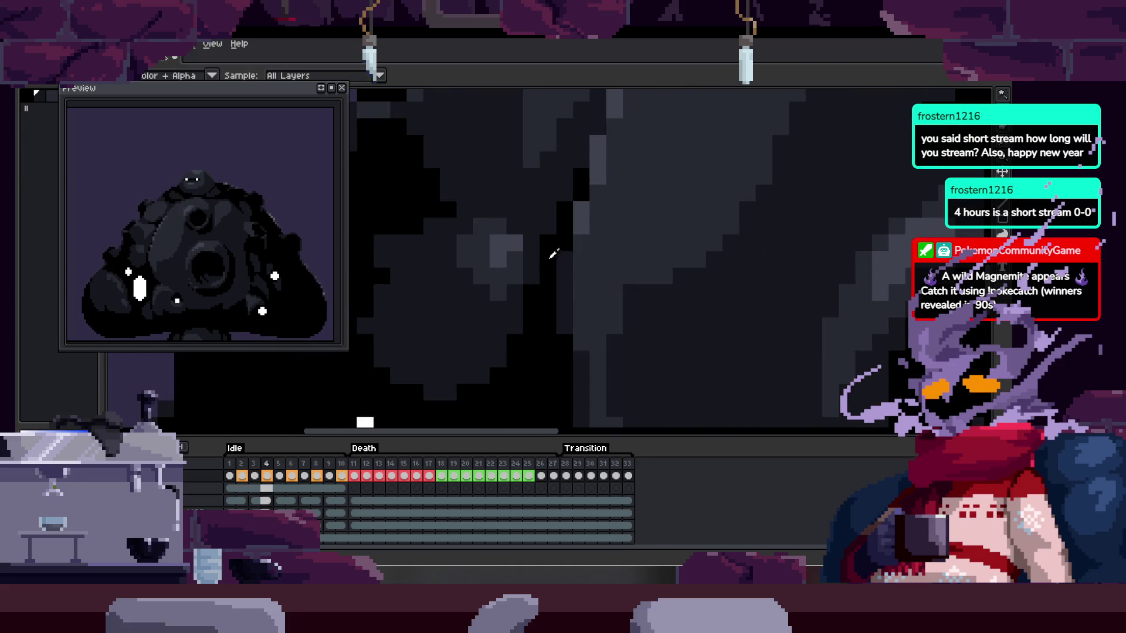
scroll(507, 244, up, 2)
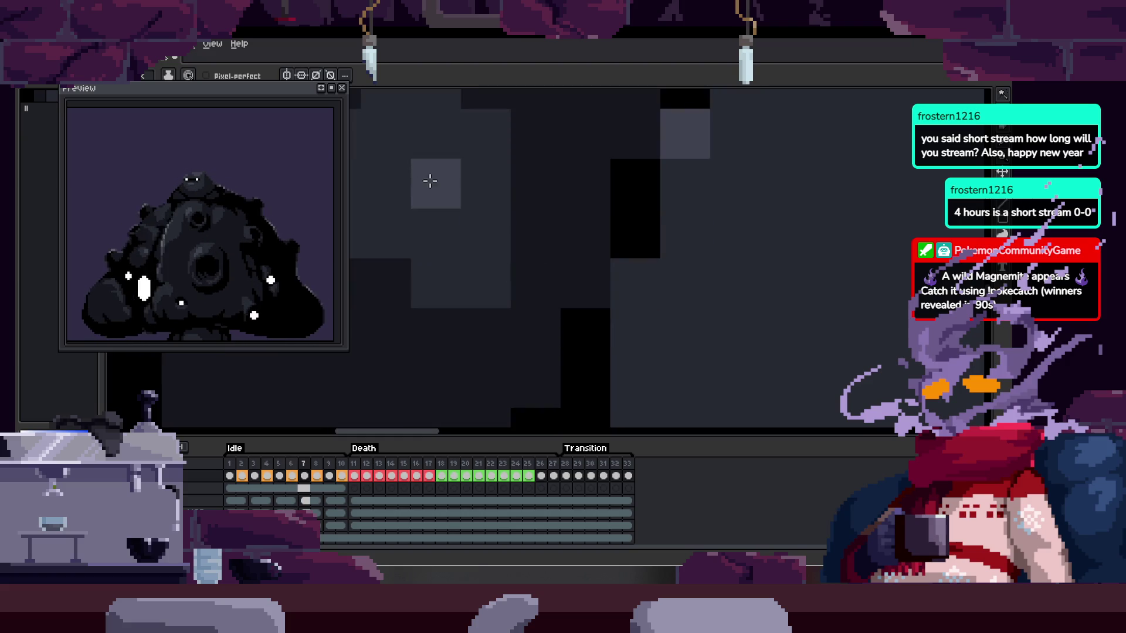
key(h)
drag(472, 229, 481, 238)
key(i)
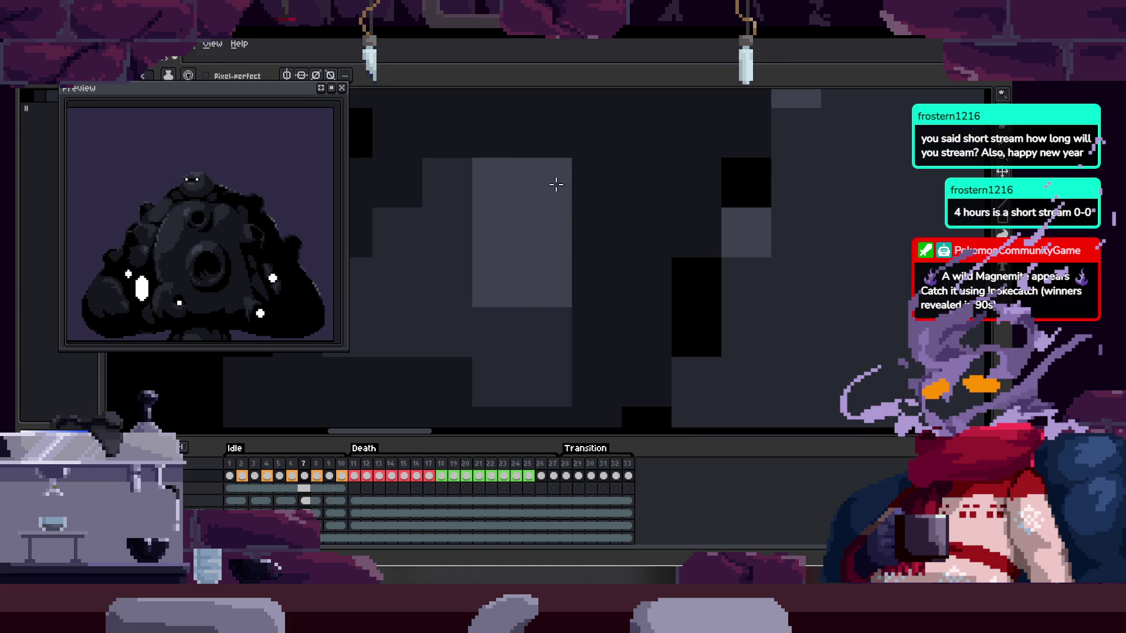
key(b)
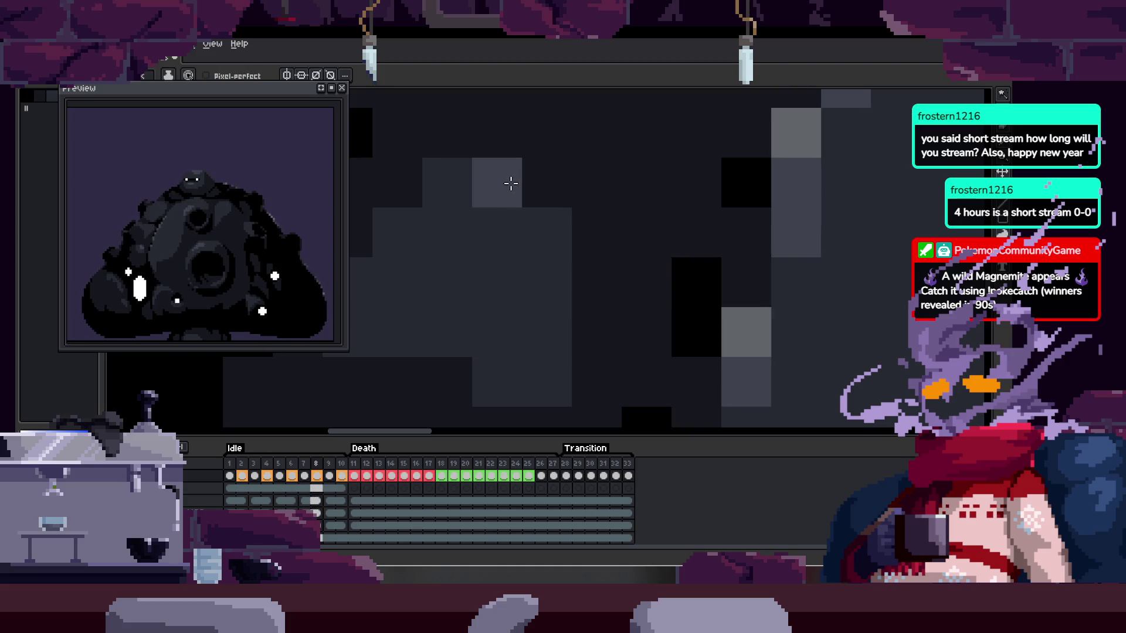
click(497, 282)
click(547, 332)
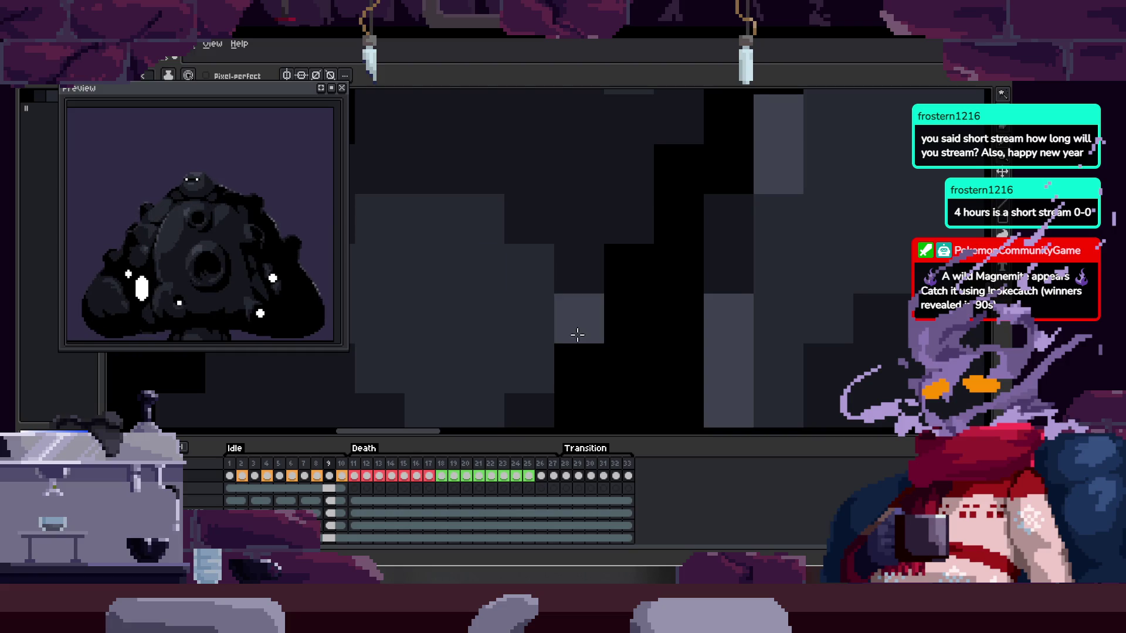
- On the first Idle frame, select the light highlight areas, clear, and adjust highlight placement
click(231, 475)
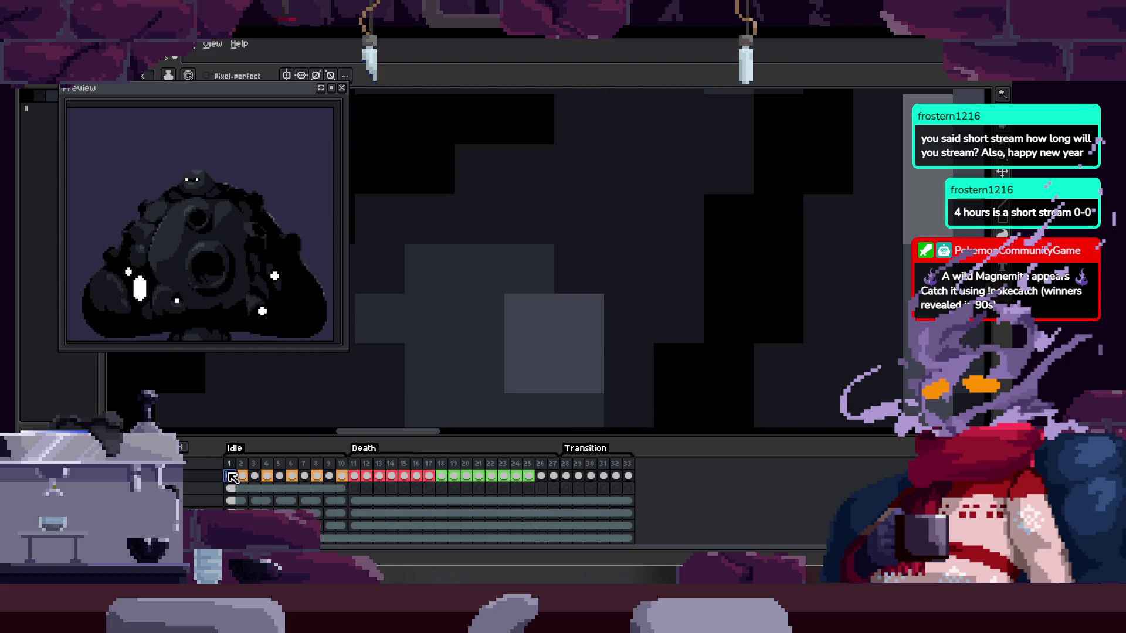
drag(564, 368, 530, 310)
key(w)
click(530, 310)
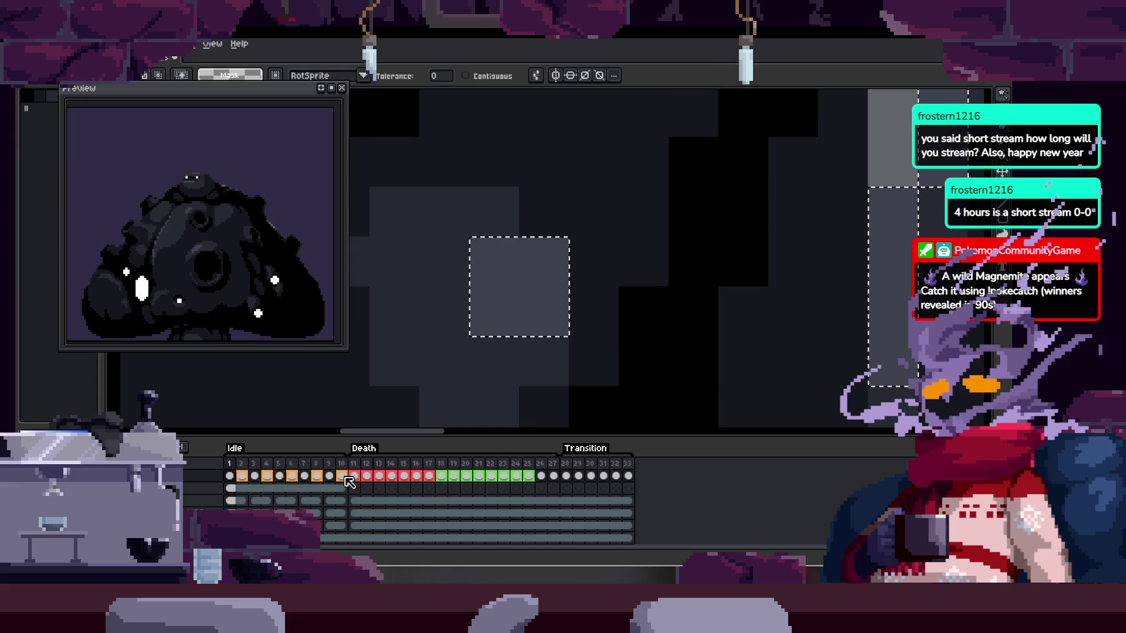
key(Tab)
key(ctrl+d)
key(b)
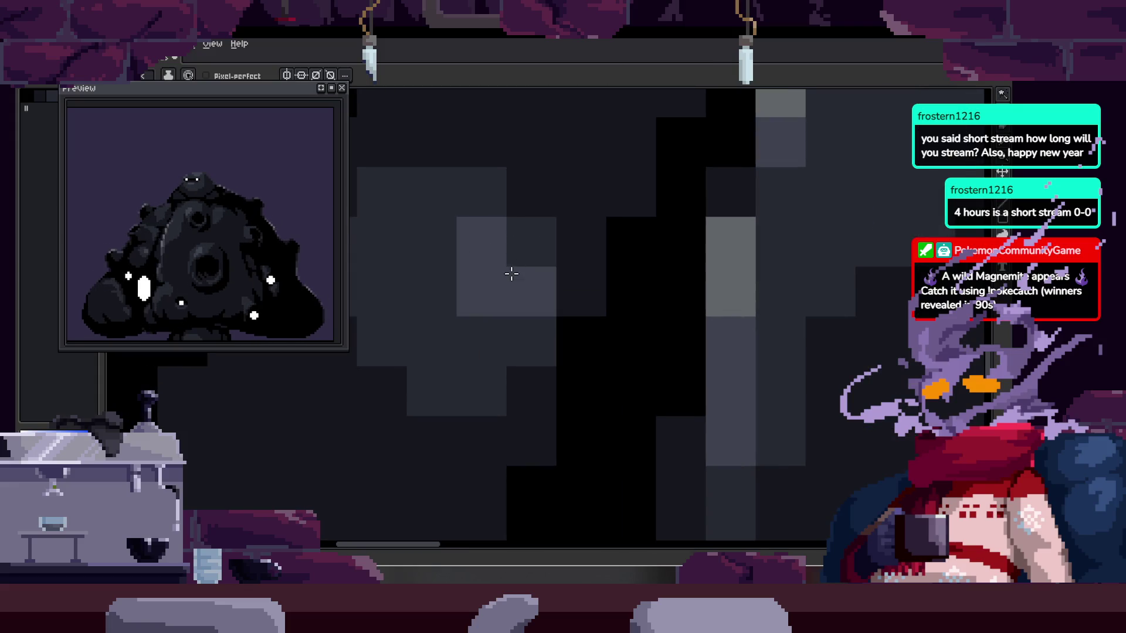
key(Right)
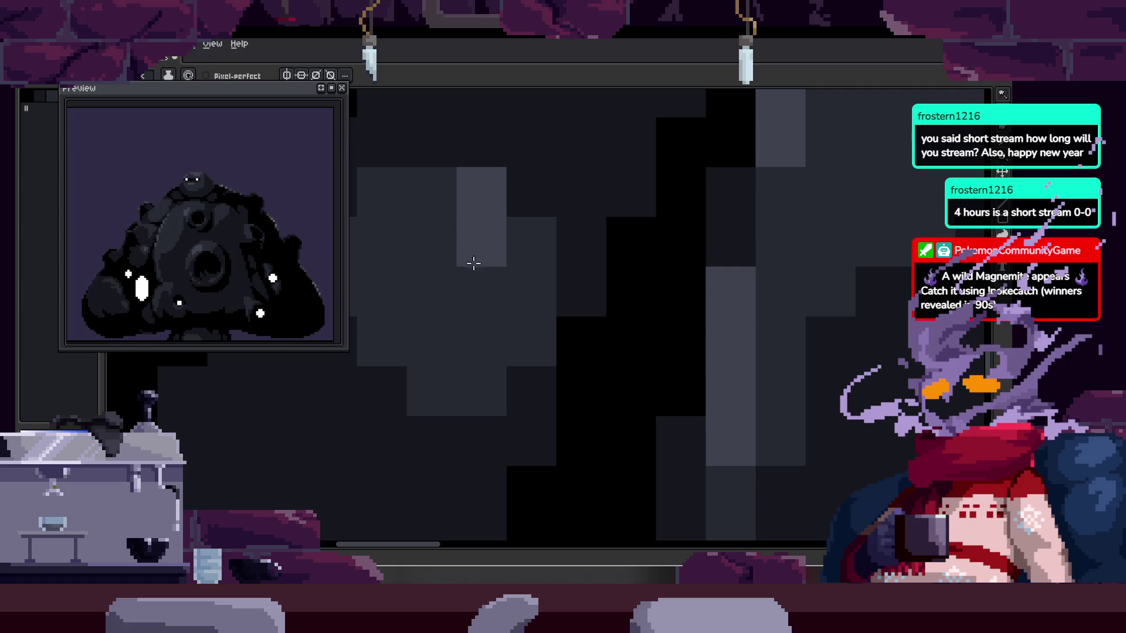
scroll(570, 294, down, 2)
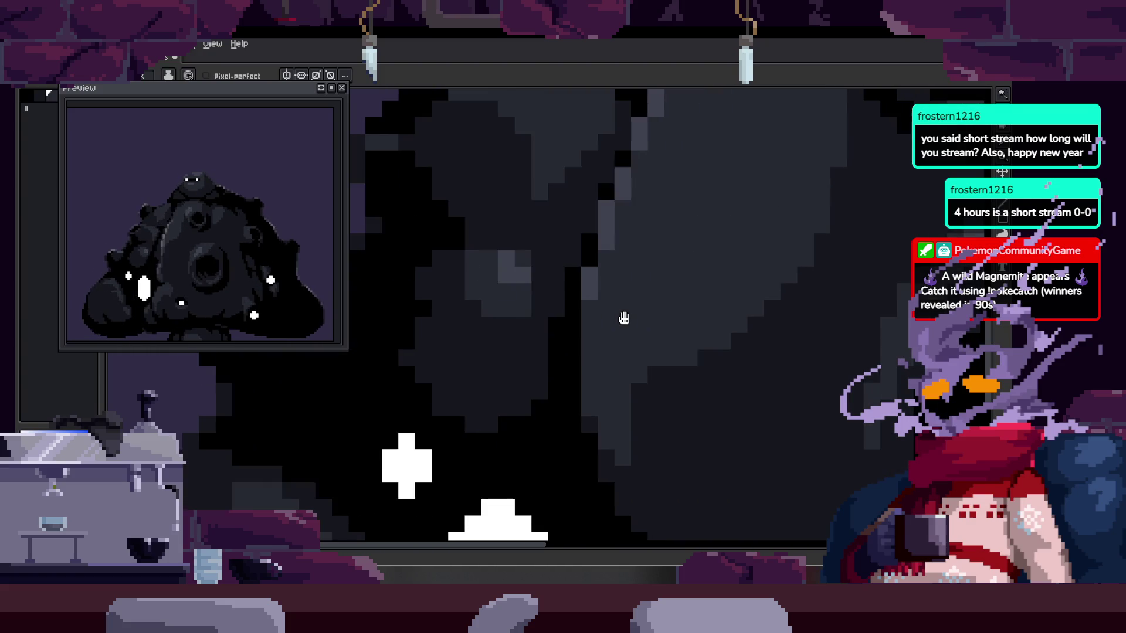
- Toggle the timeline repeatedly to check the new highlights across Idle frames
key(Tab)
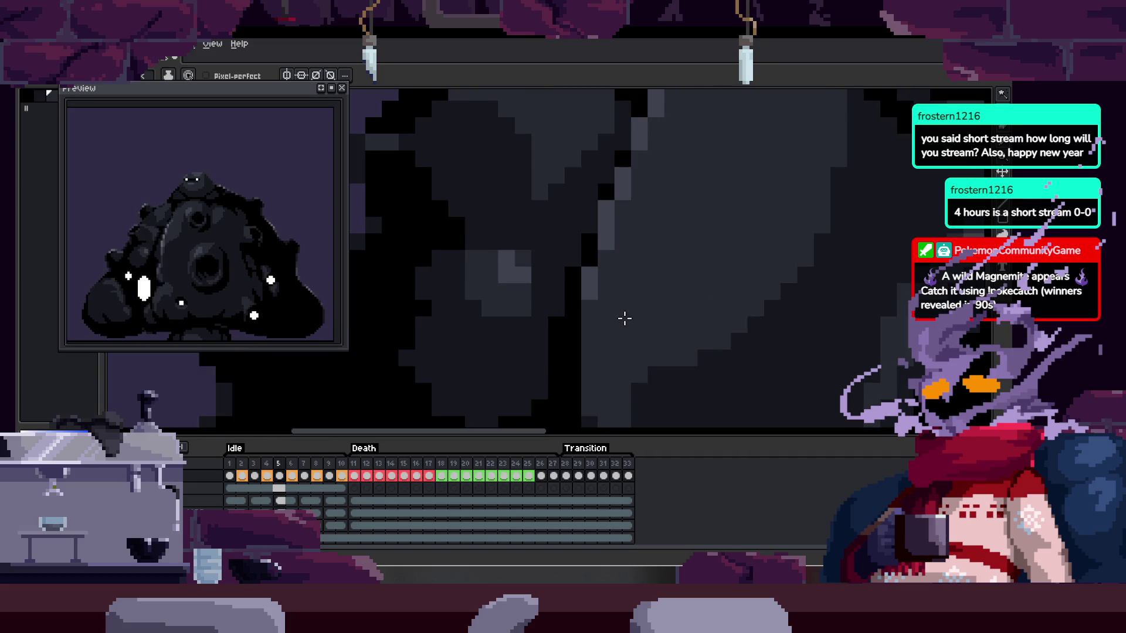
key(Tab)
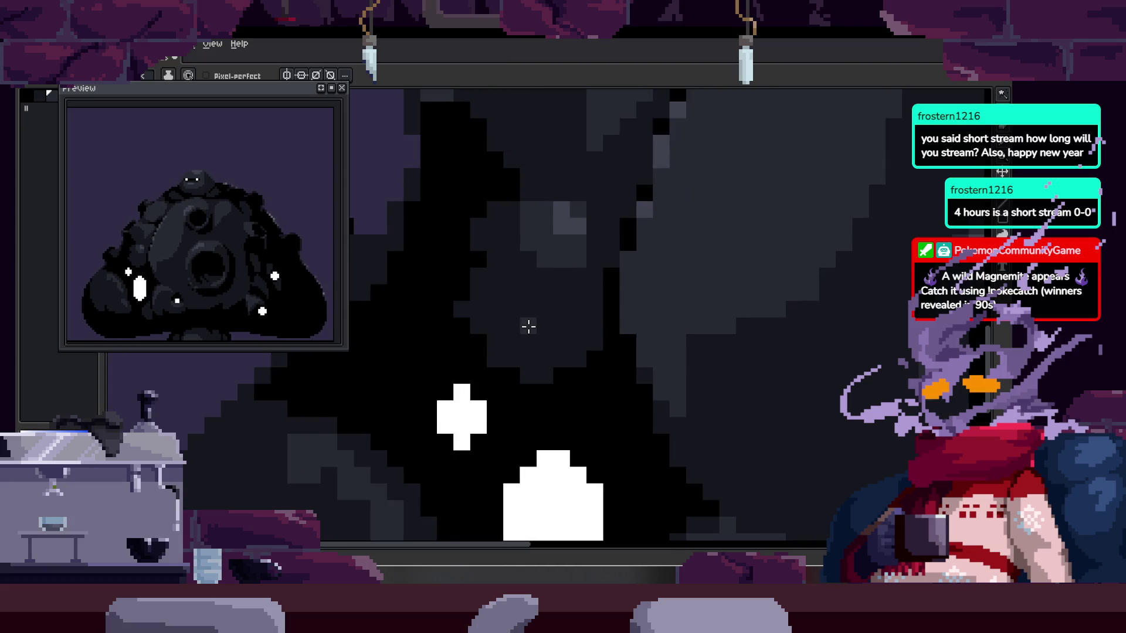
key(Tab)
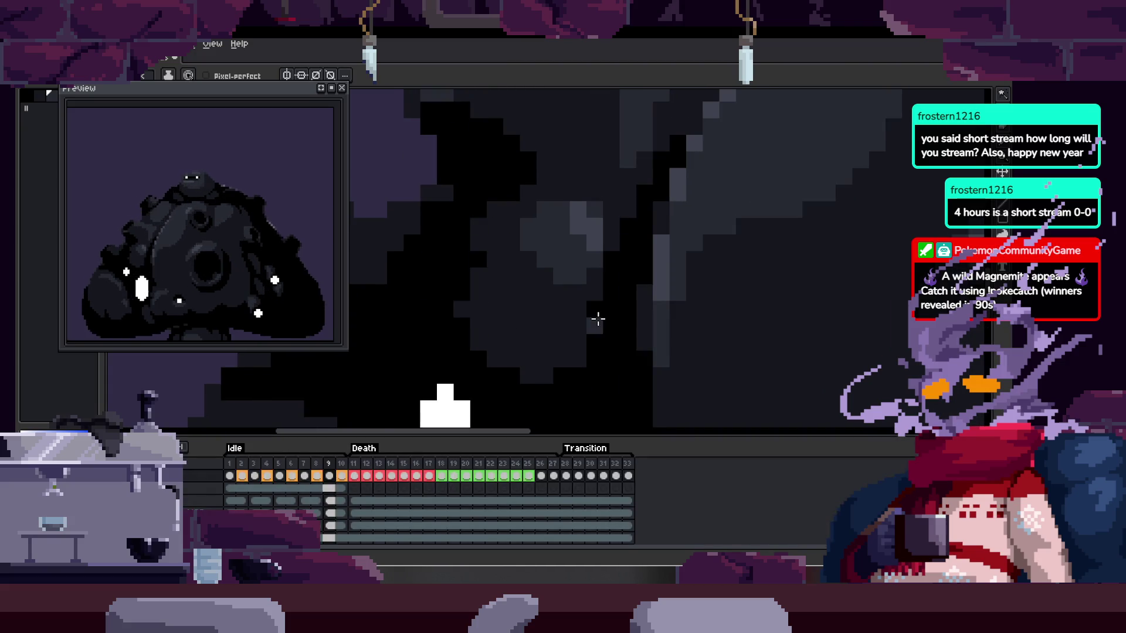
key(Tab)
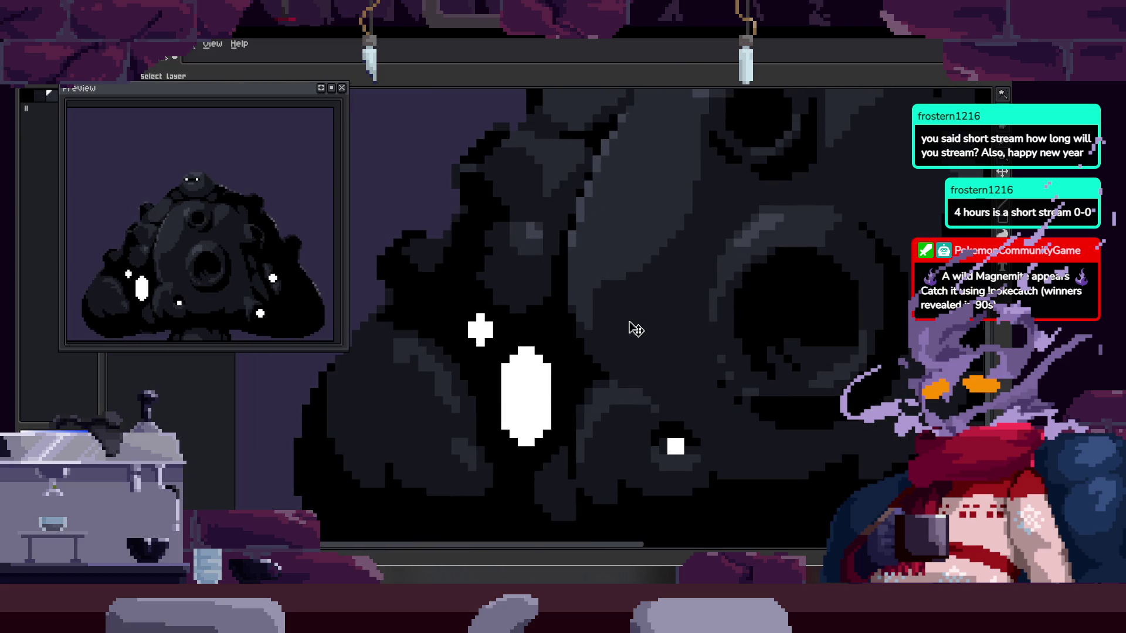
key(Tab)
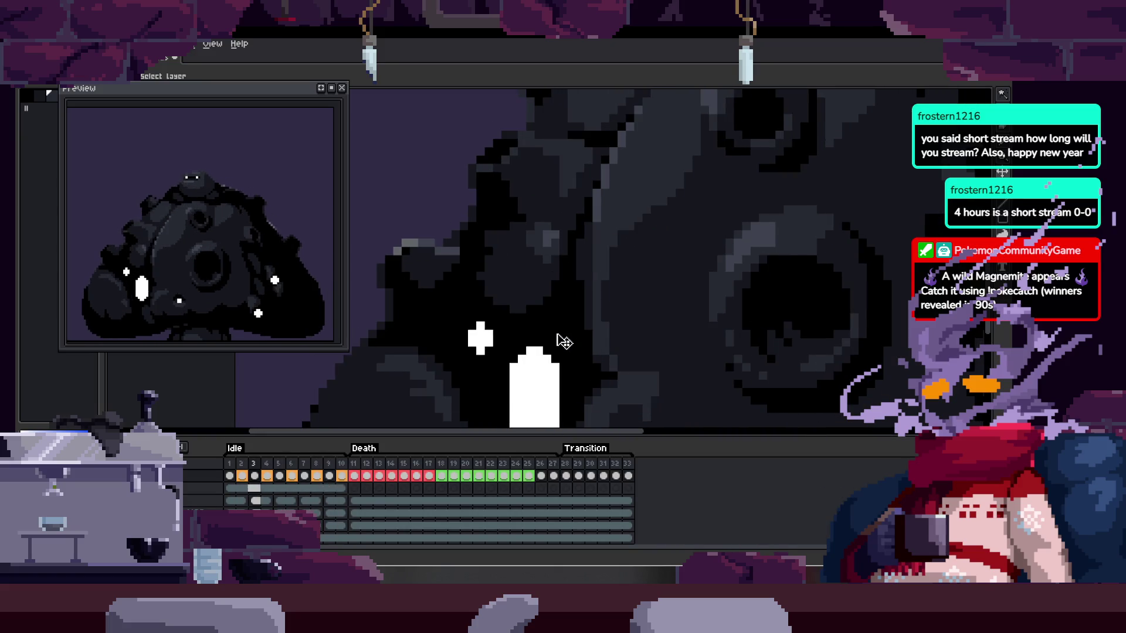
scroll(428, 373, up, 2)
key(Tab)
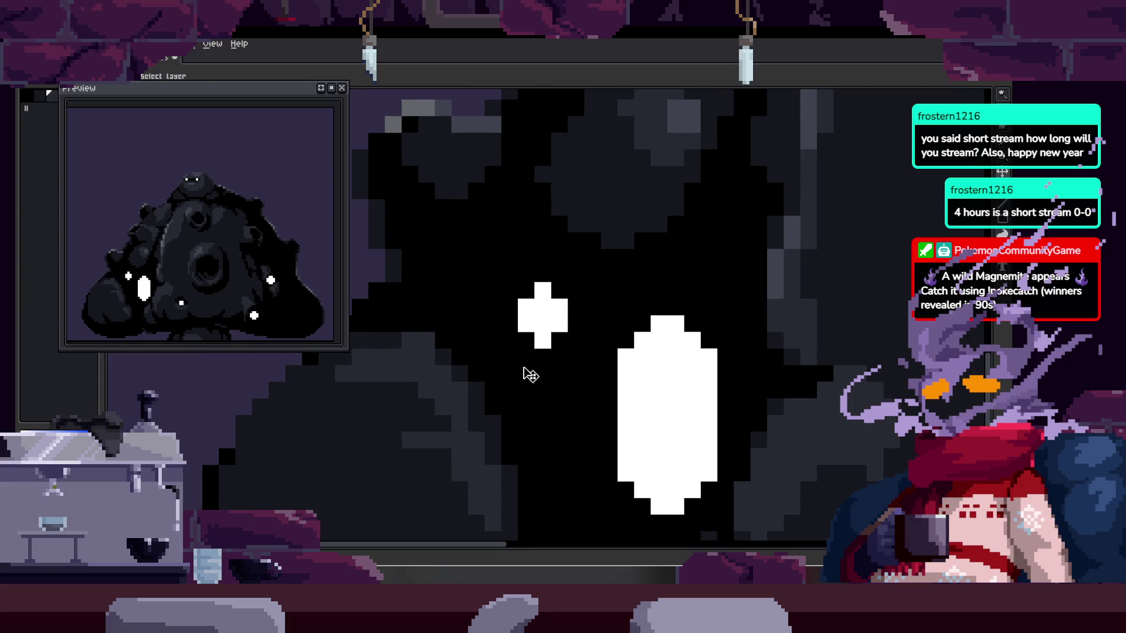
key(w)
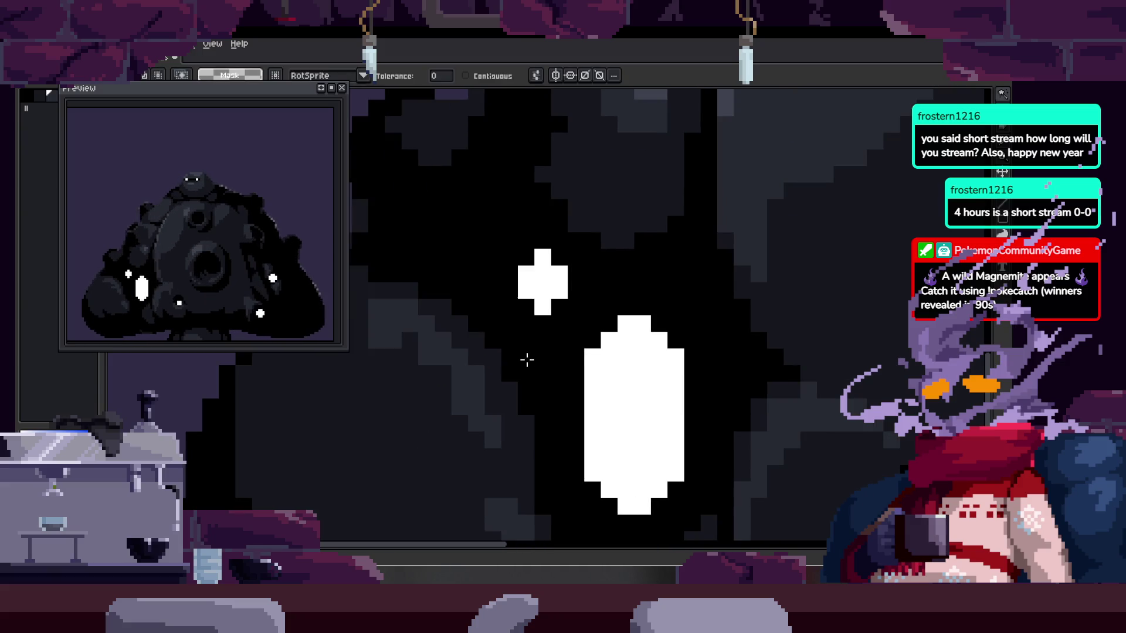
click(529, 366)
scroll(466, 371, up, 1)
key(b)
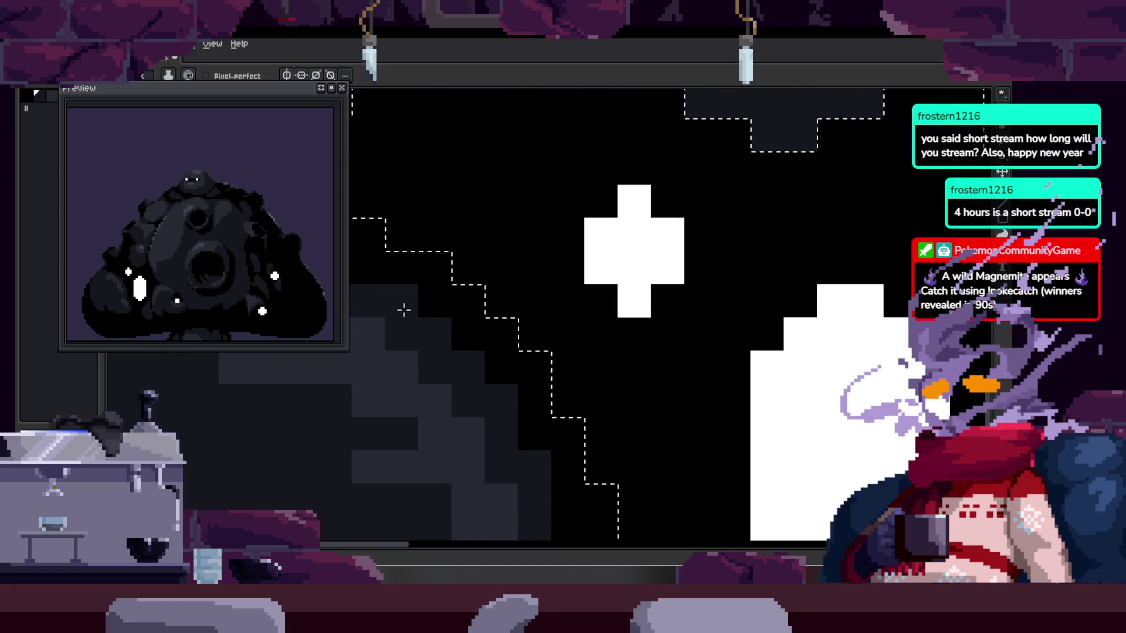
key(h)
drag(475, 348, 544, 348)
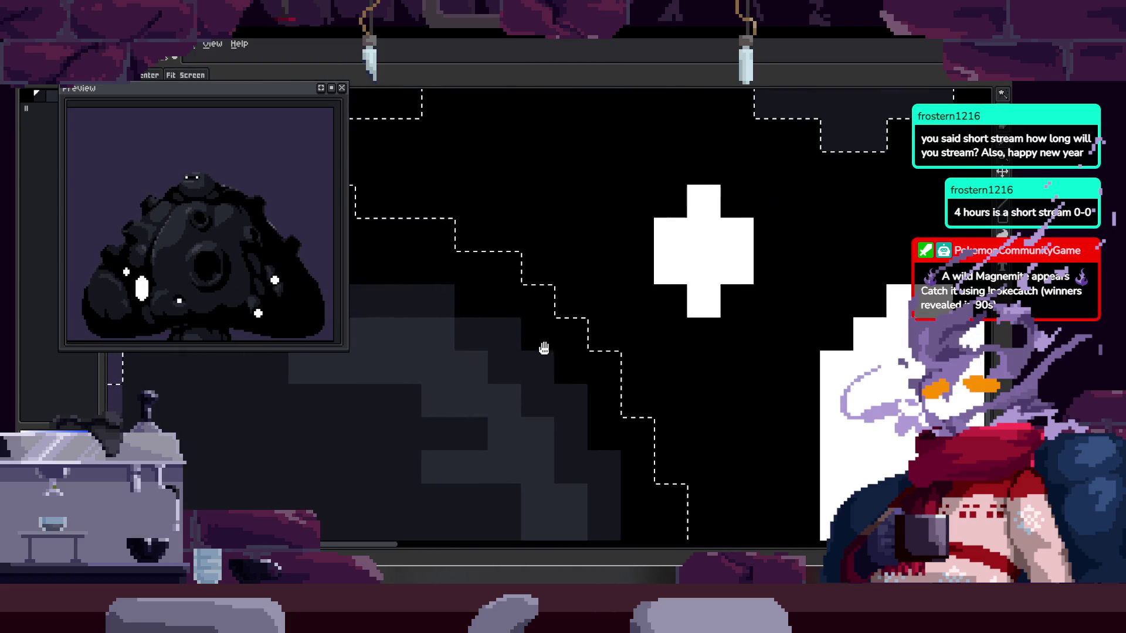
key(w)
click(595, 378)
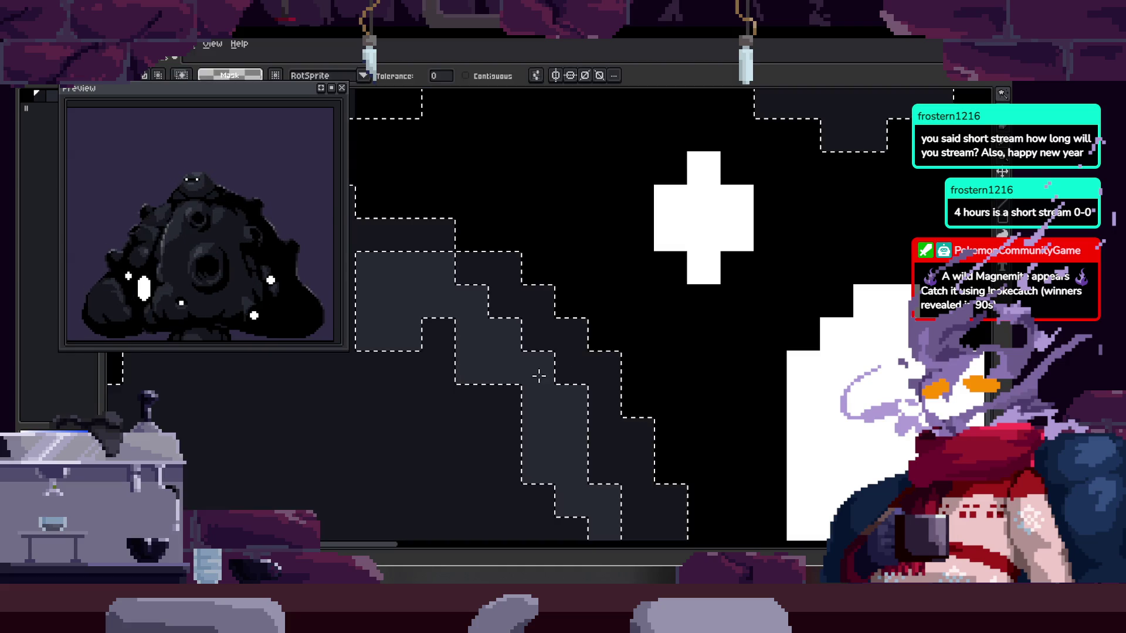
key(b)
click(472, 302)
click(536, 335)
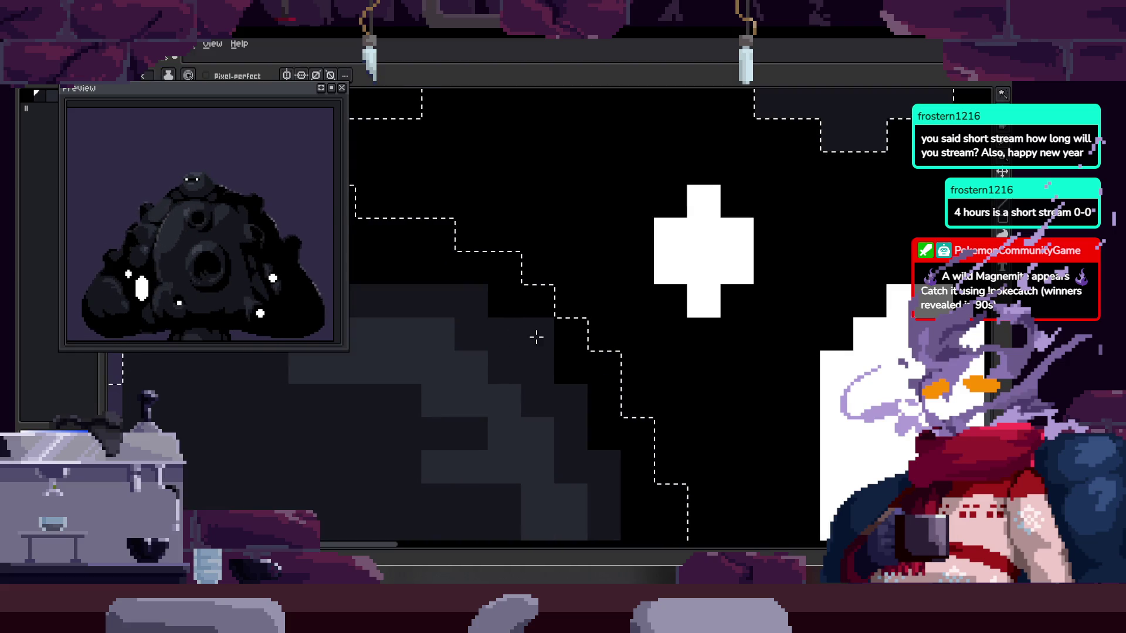
key(h)
drag(601, 417, 554, 323)
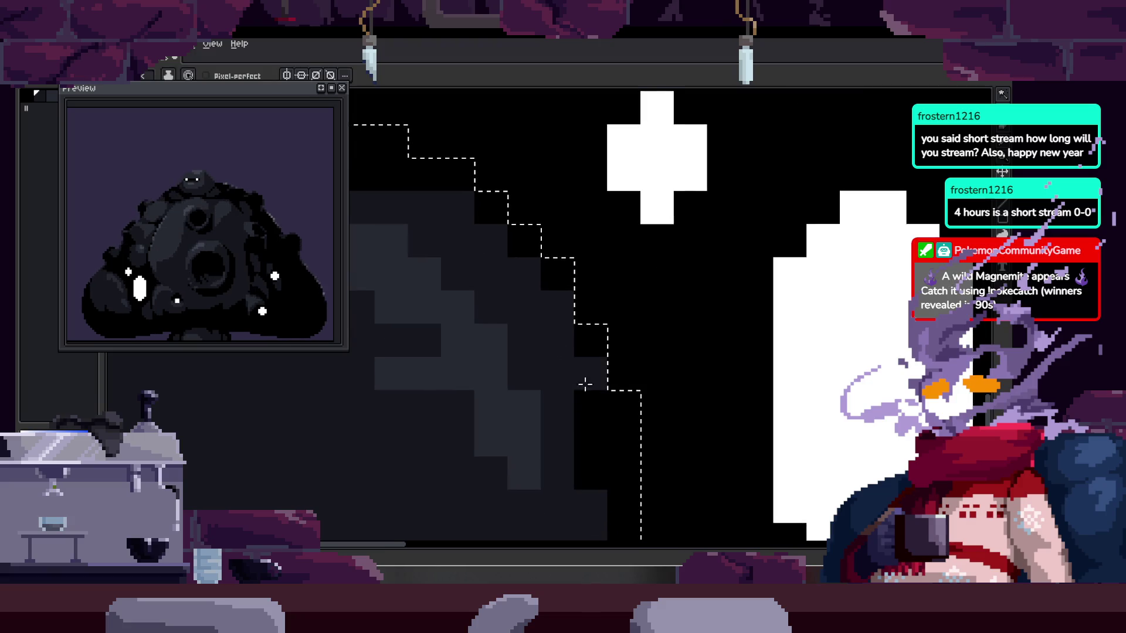
drag(583, 381, 595, 470)
scroll(596, 470, down, 3)
key(h)
scroll(428, 201, up, 3)
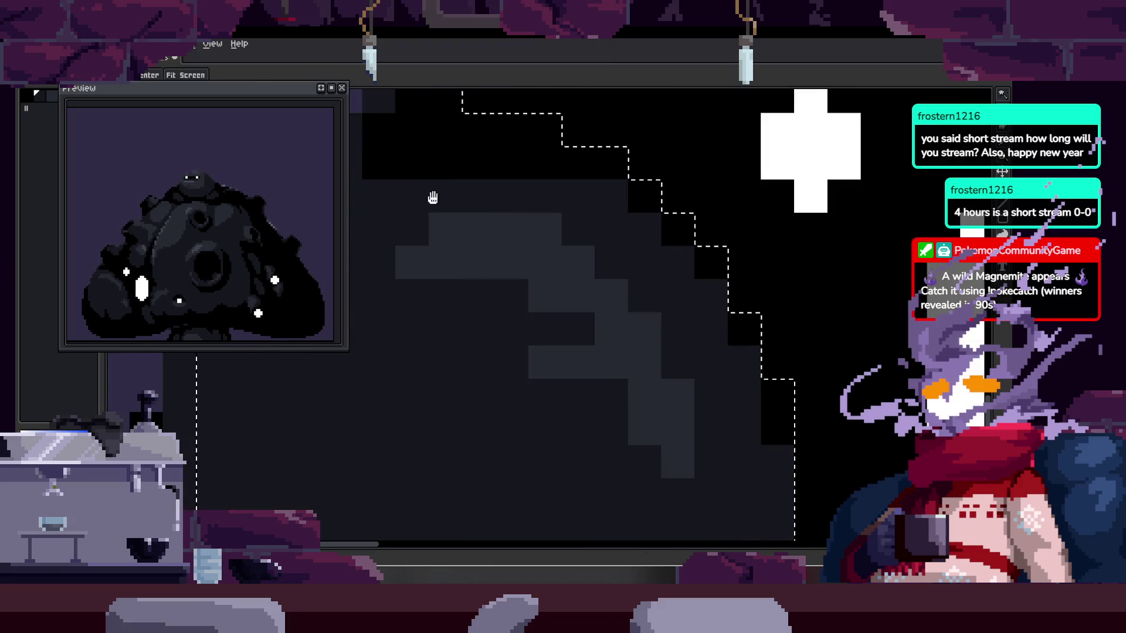
scroll(428, 201, down, 3)
scroll(587, 247, up, 3)
key(Tab)
key(b)
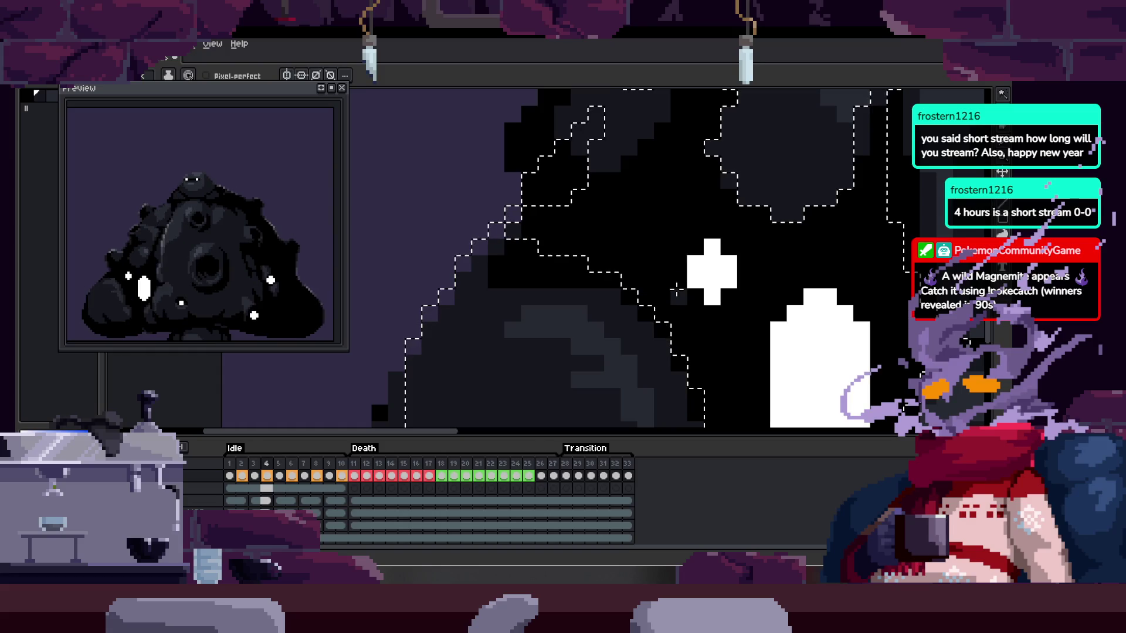
scroll(448, 246, up, 3)
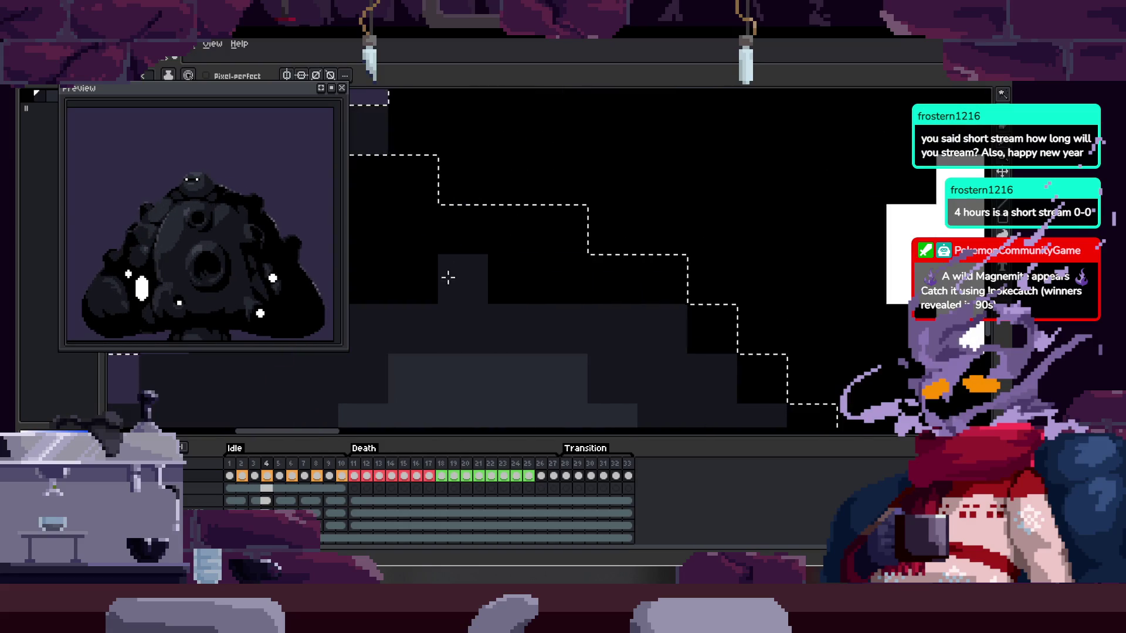
key(ctrl+z)
key(h)
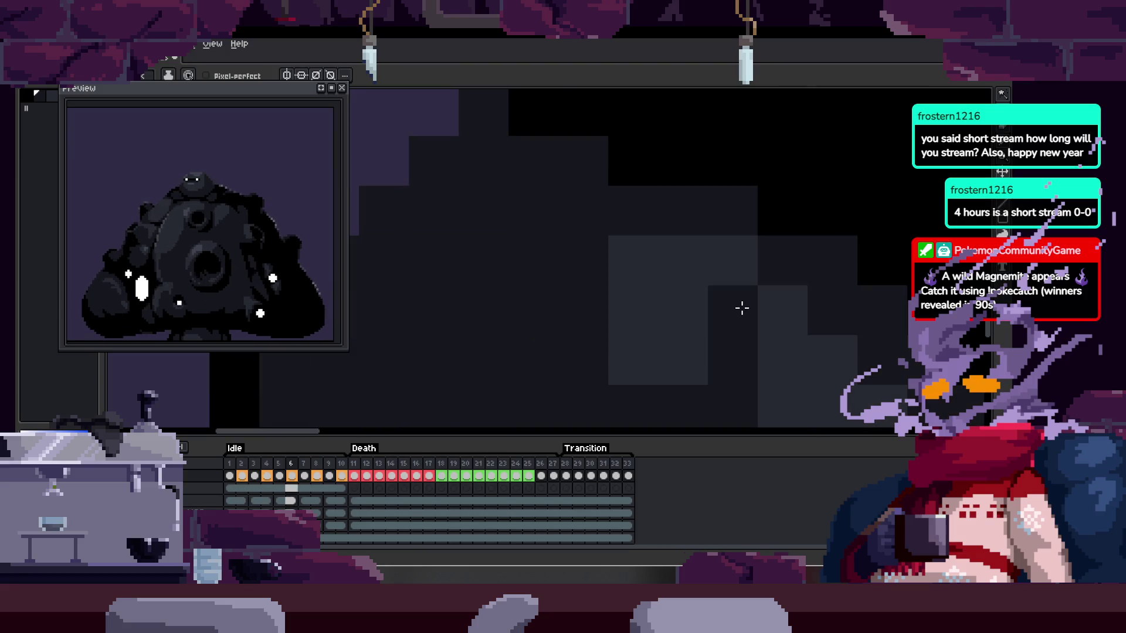
scroll(649, 305, down, 2)
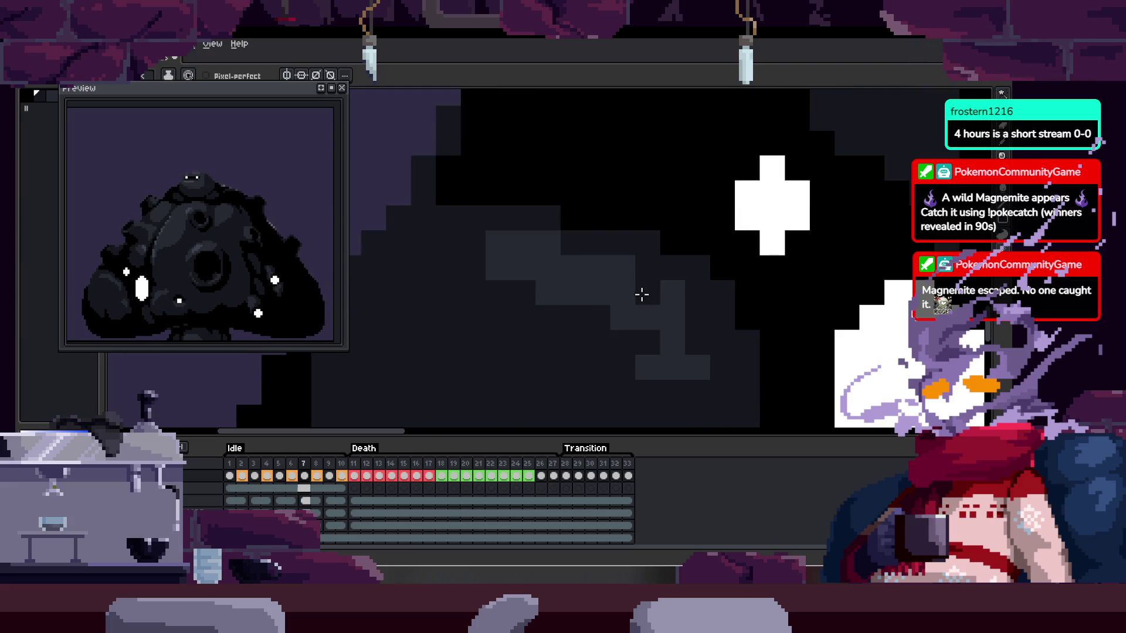
click(662, 267)
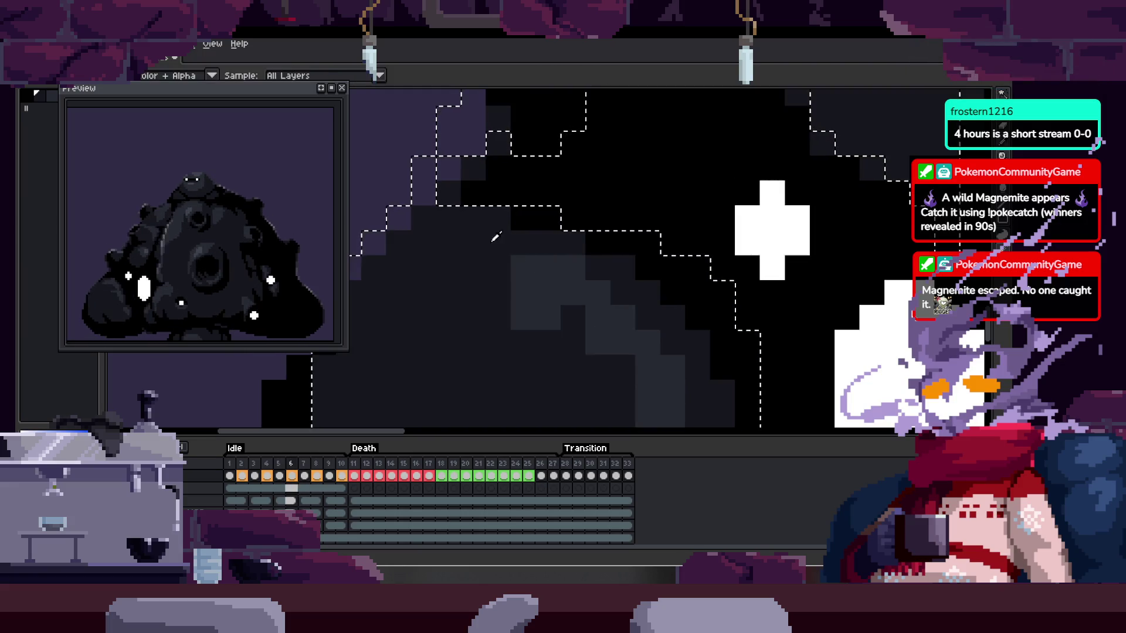
scroll(666, 289, up, 2)
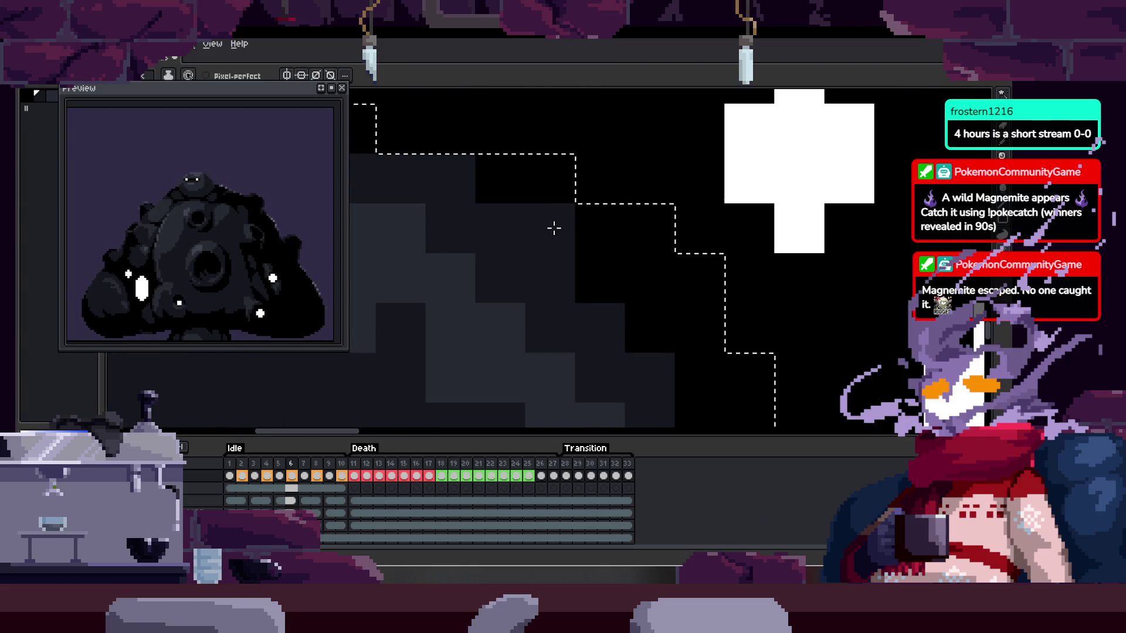
drag(655, 338, 586, 259)
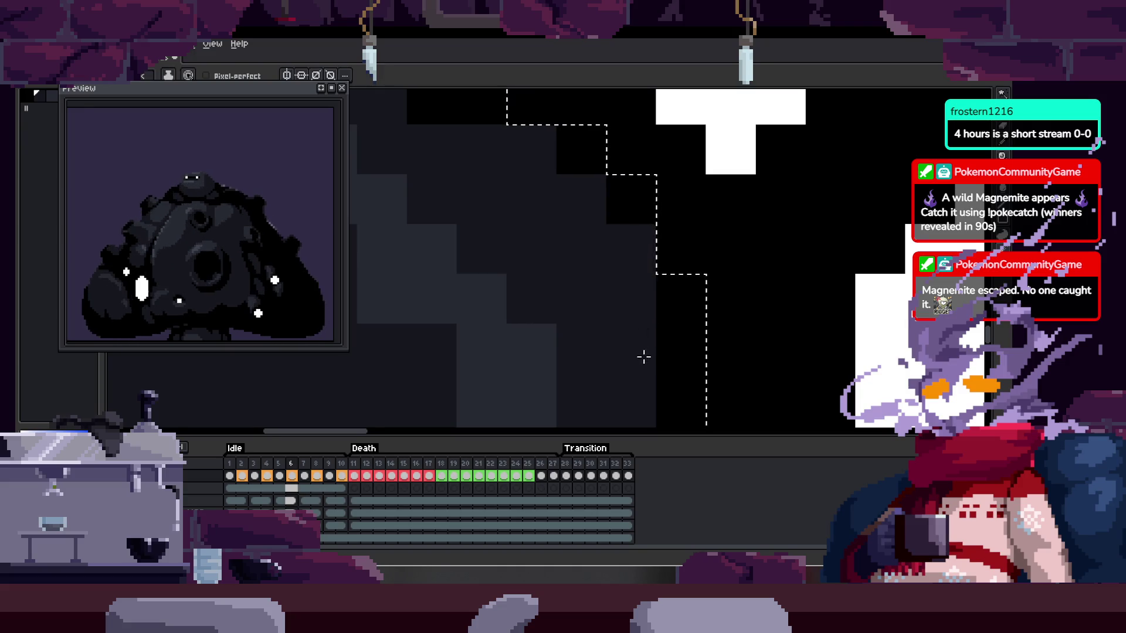
drag(676, 394, 603, 286)
scroll(603, 286, down, 3)
scroll(599, 302, up, 1)
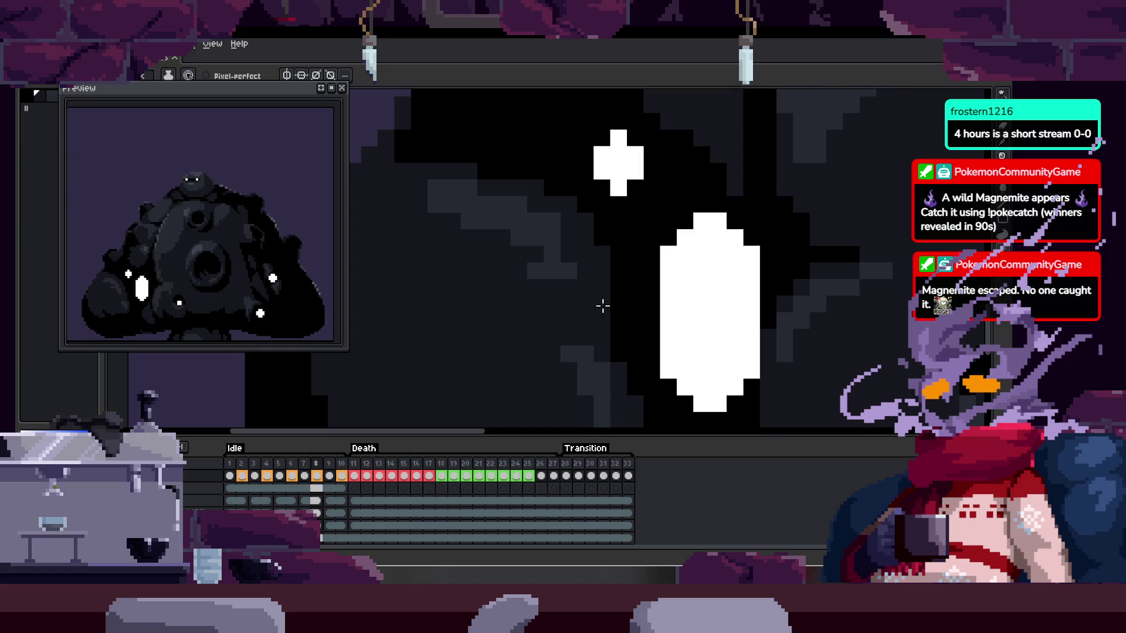
key(Right)
key(ctrl+s)
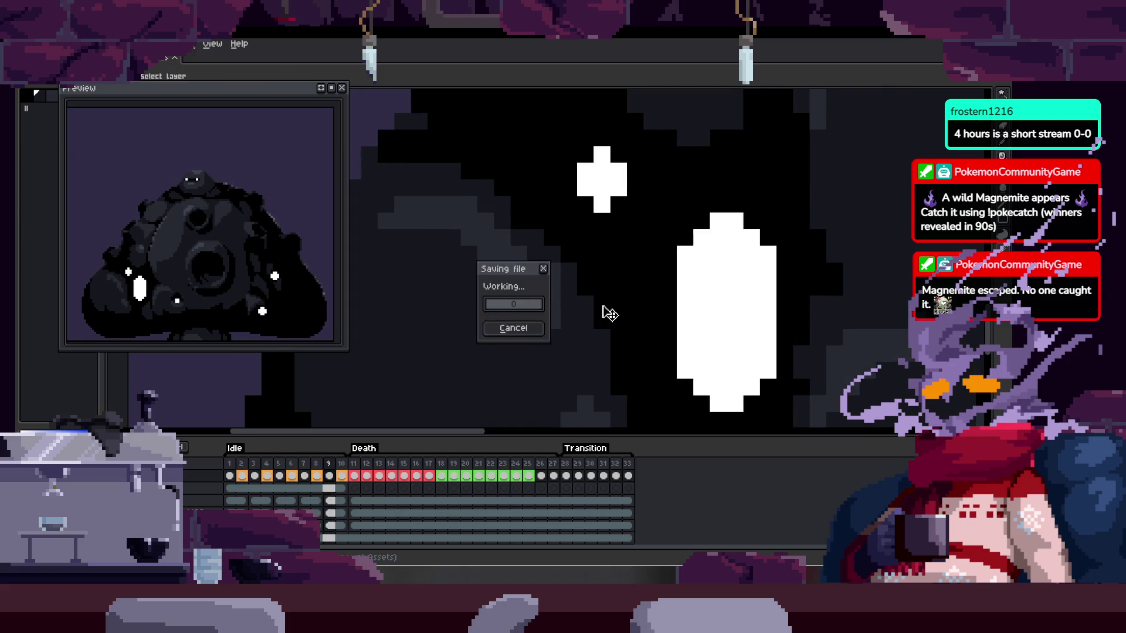
key(Left)
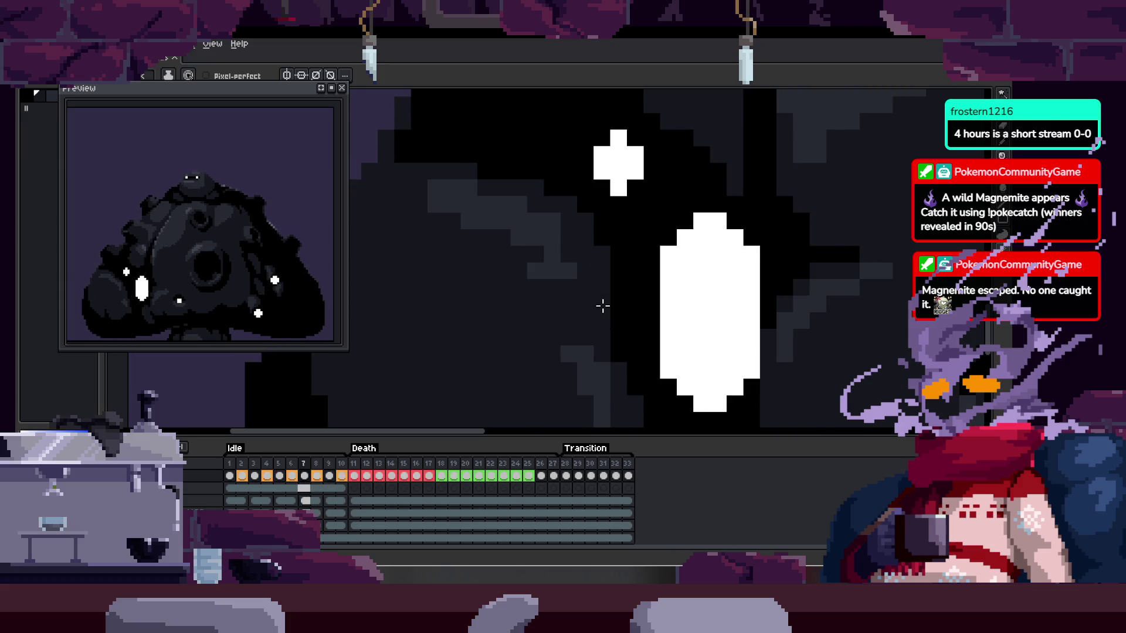
key(Left)
key(Left)
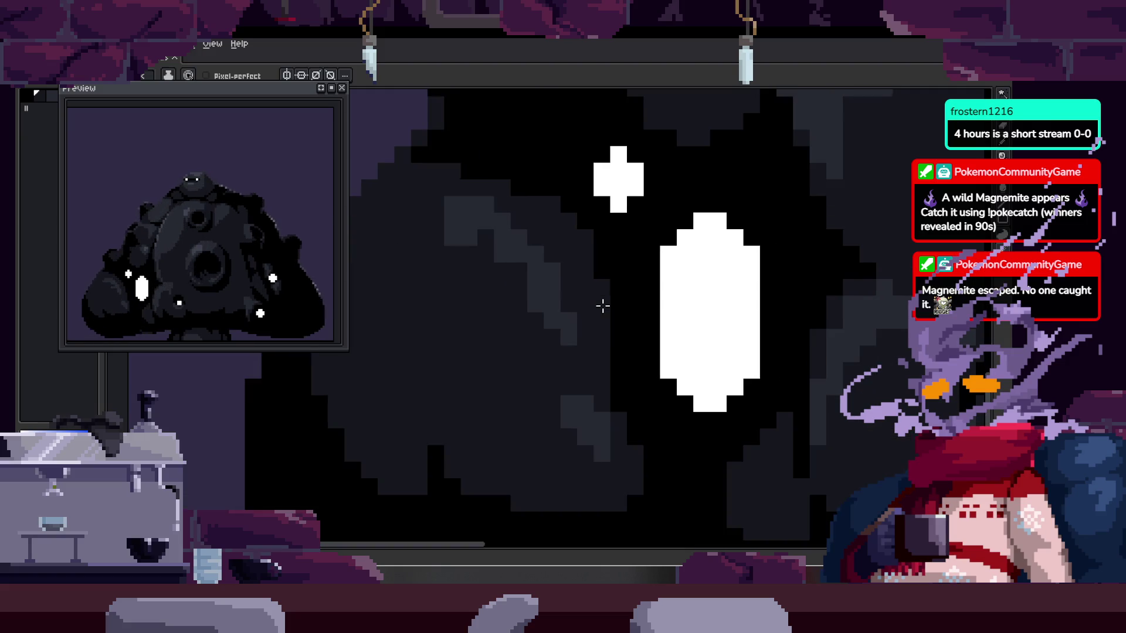
key(Right)
key(Right)
key(Right)
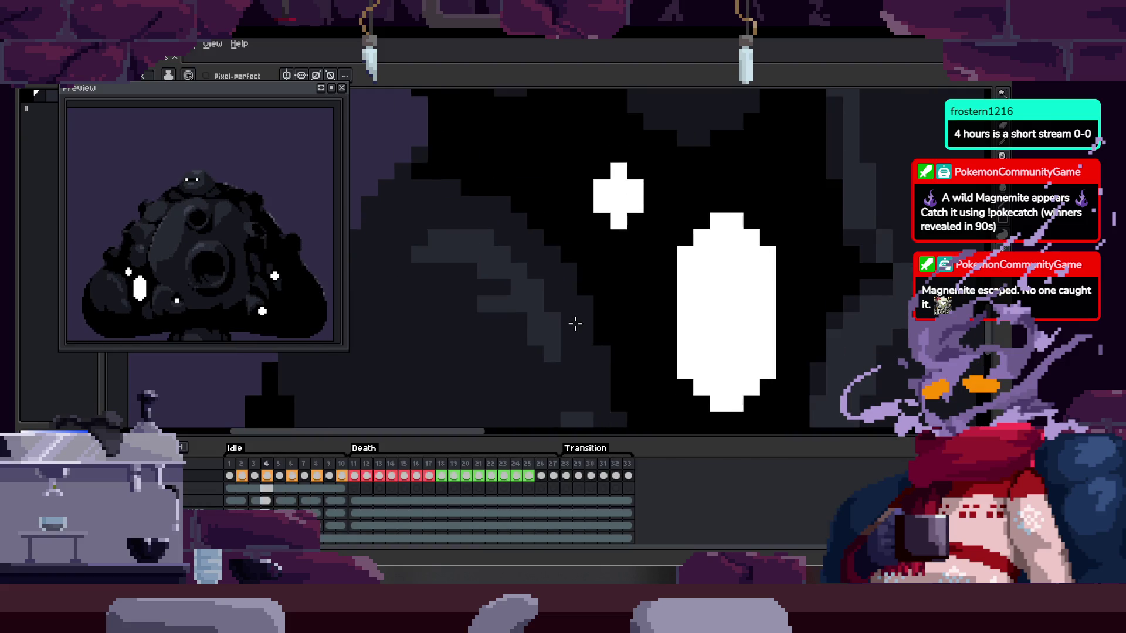
key(Tab)
key(Left)
key(Left)
key(Left)
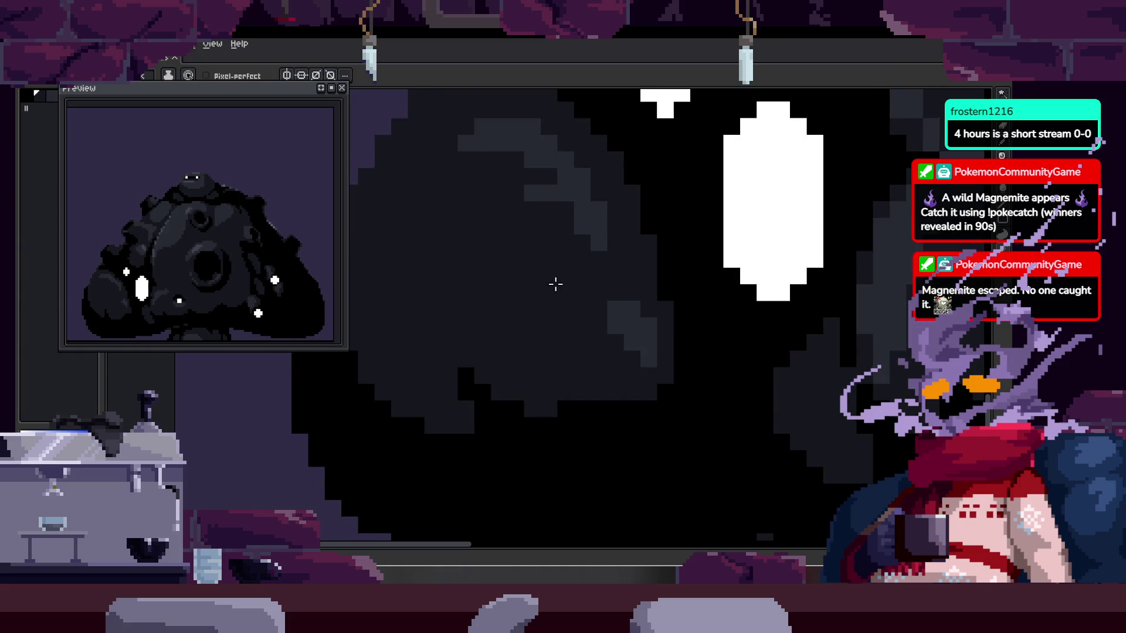
key(Tab)
key(Right)
key(Right)
key(Right)
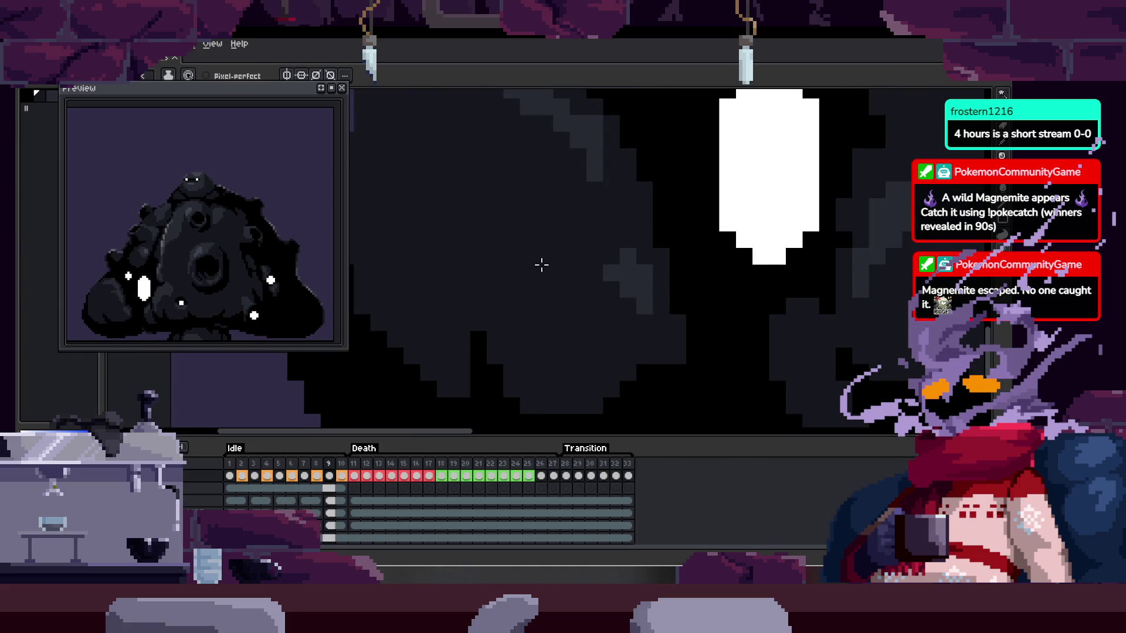
key(Left)
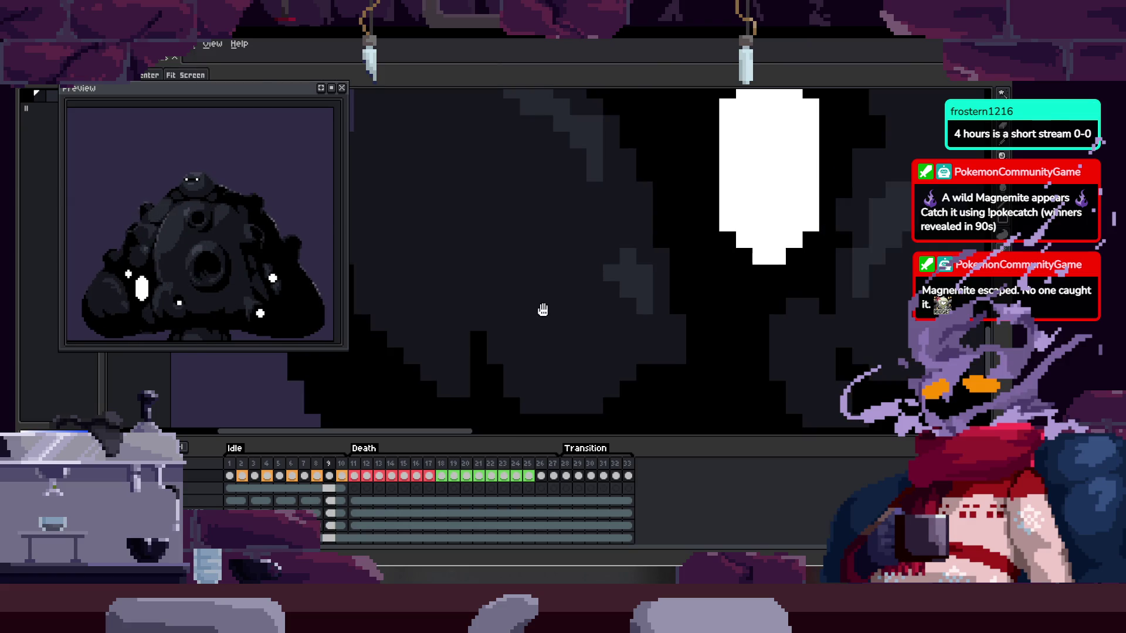
key(Left)
key(Left)
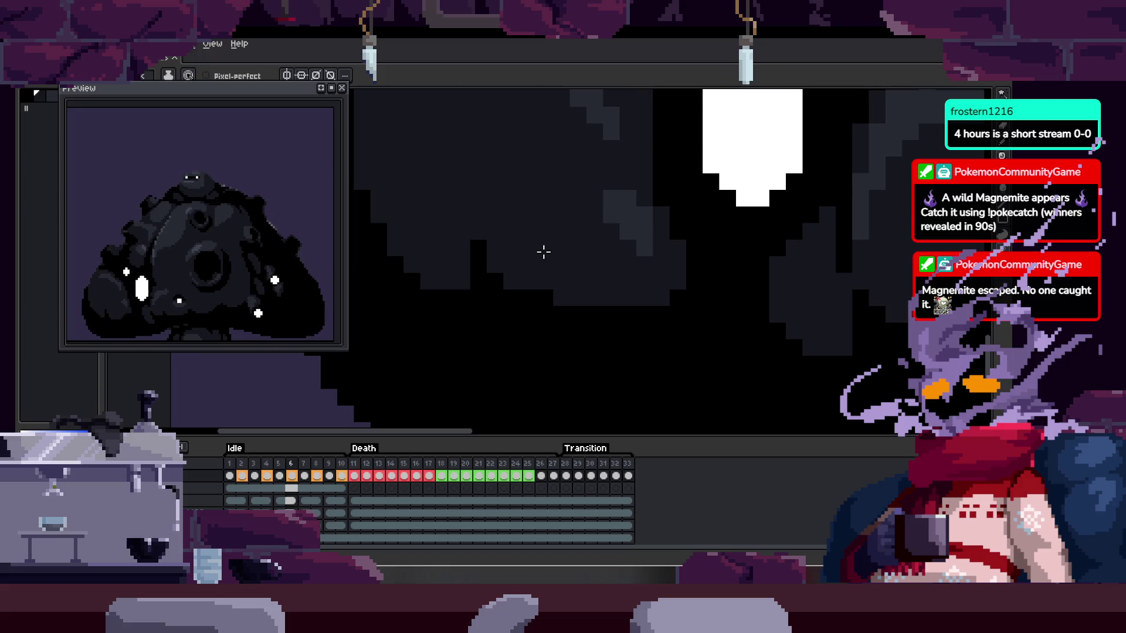
key(w)
click(543, 256)
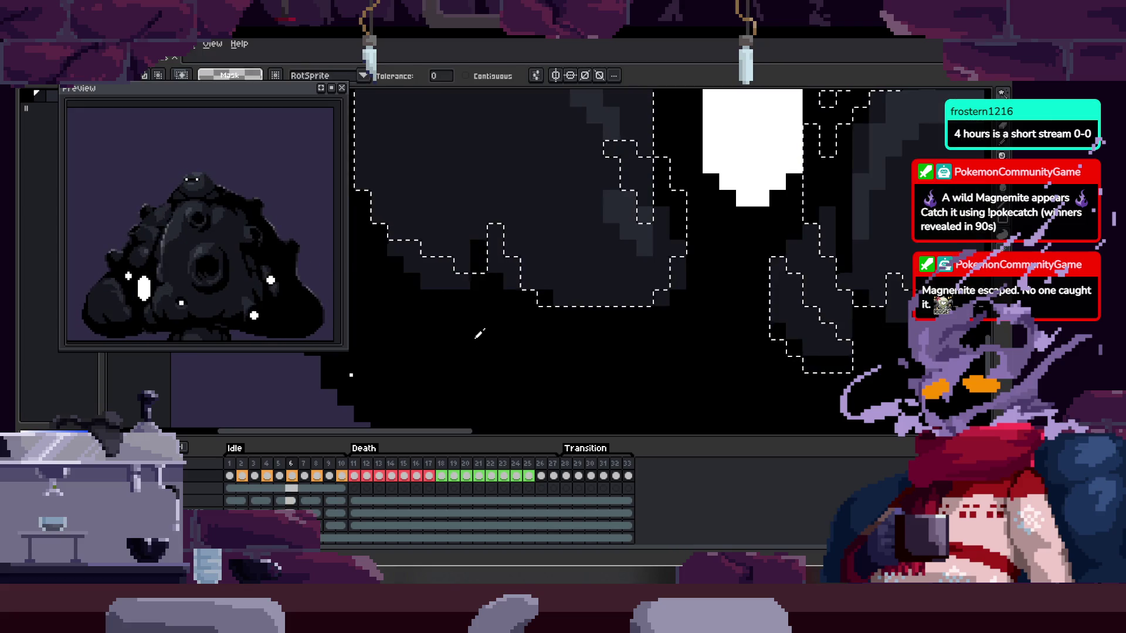
scroll(418, 284, up, 2)
key(ctrl+d)
key(b)
mouse_move(418, 284)
mouse_down()
mouse_move(460, 297)
mouse_move(461, 254)
mouse_up()
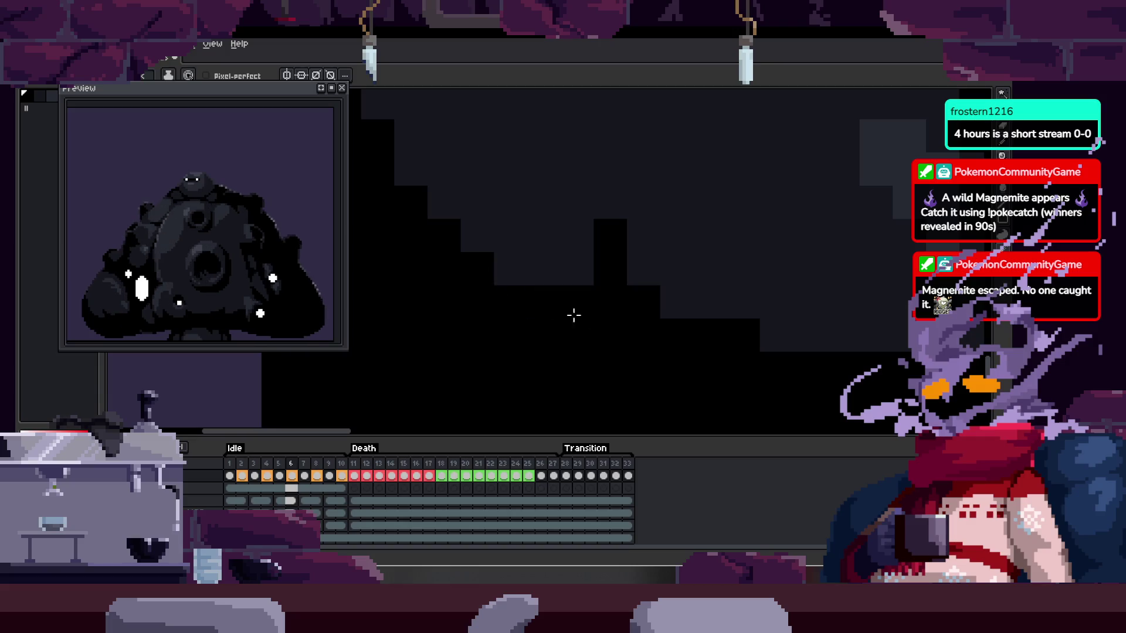
scroll(557, 312, right, 2)
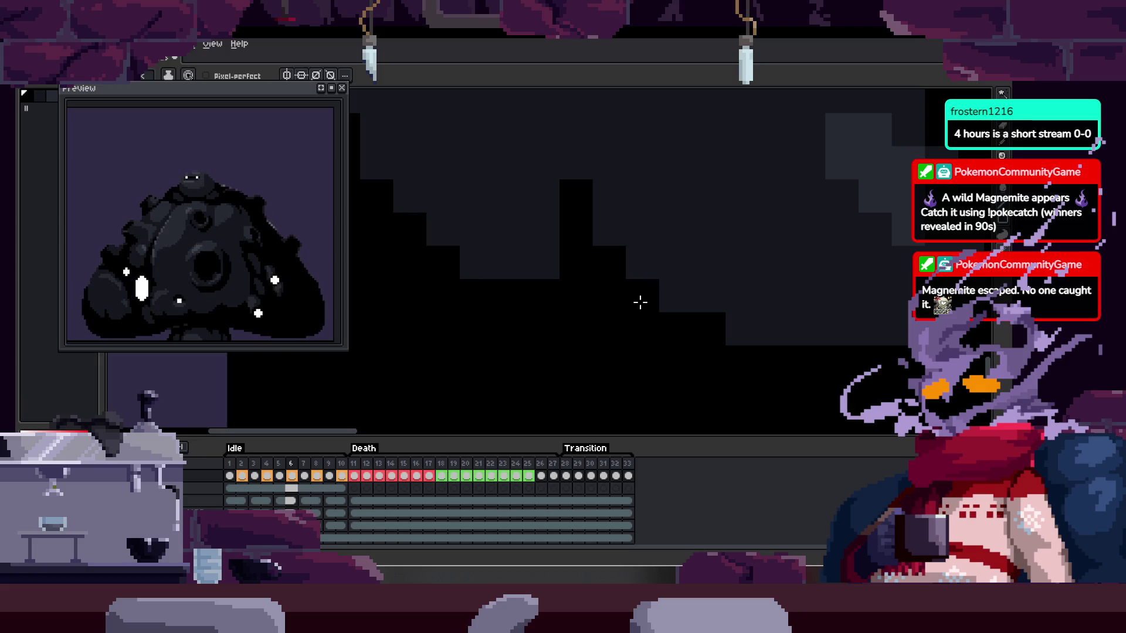
scroll(639, 300, right, 2)
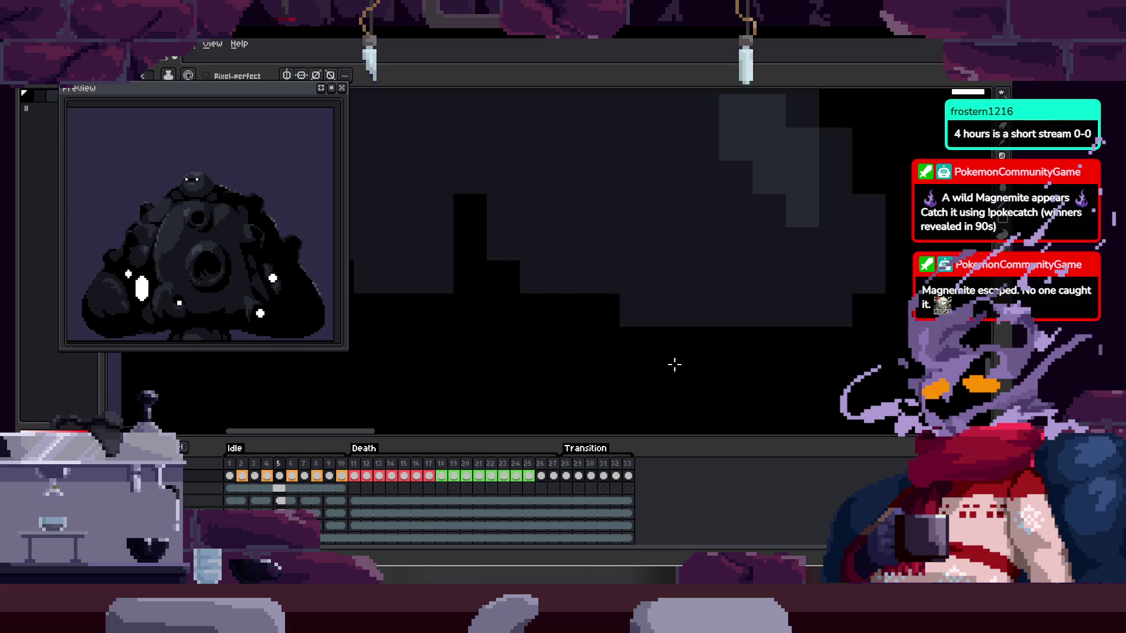
scroll(675, 364, down, 2)
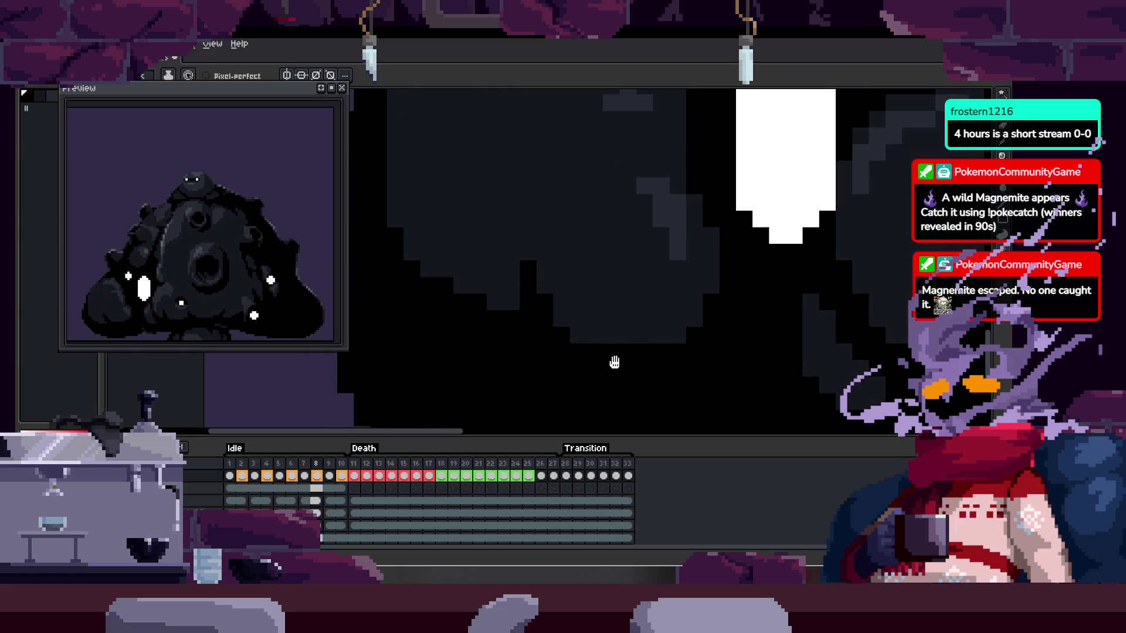
key(Tab)
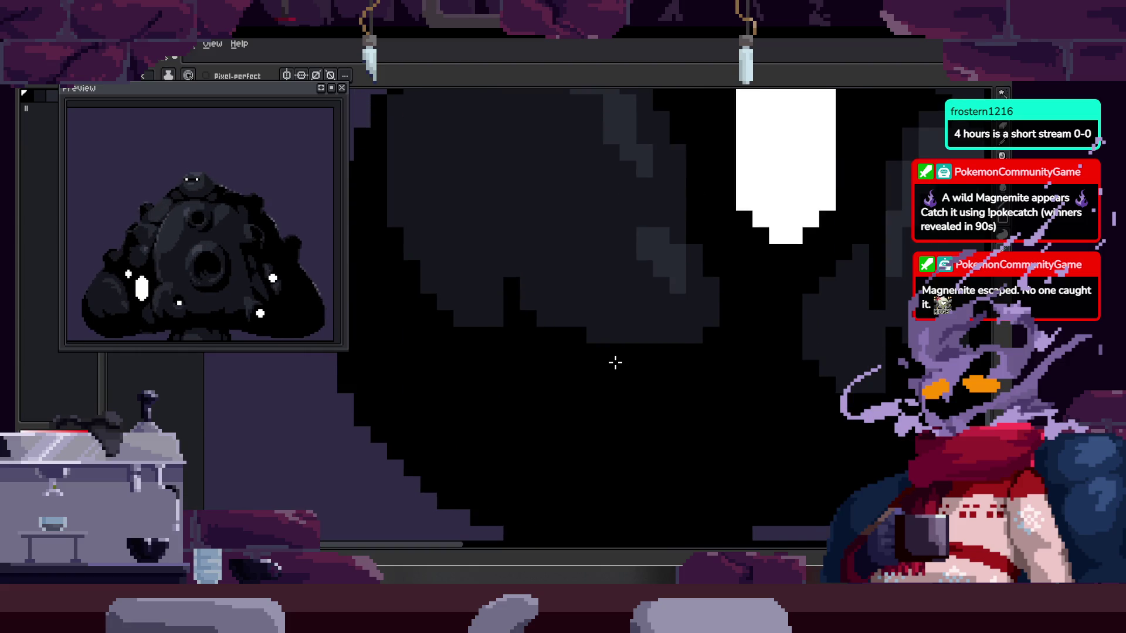
key(h)
key(b)
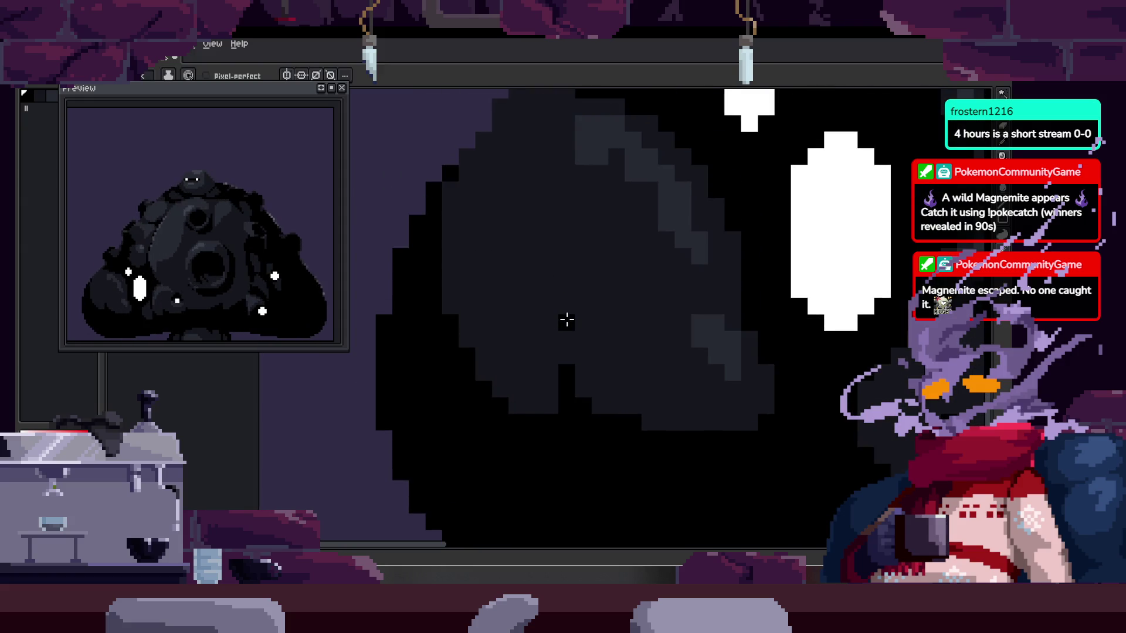
key(Tab)
key(Tab)
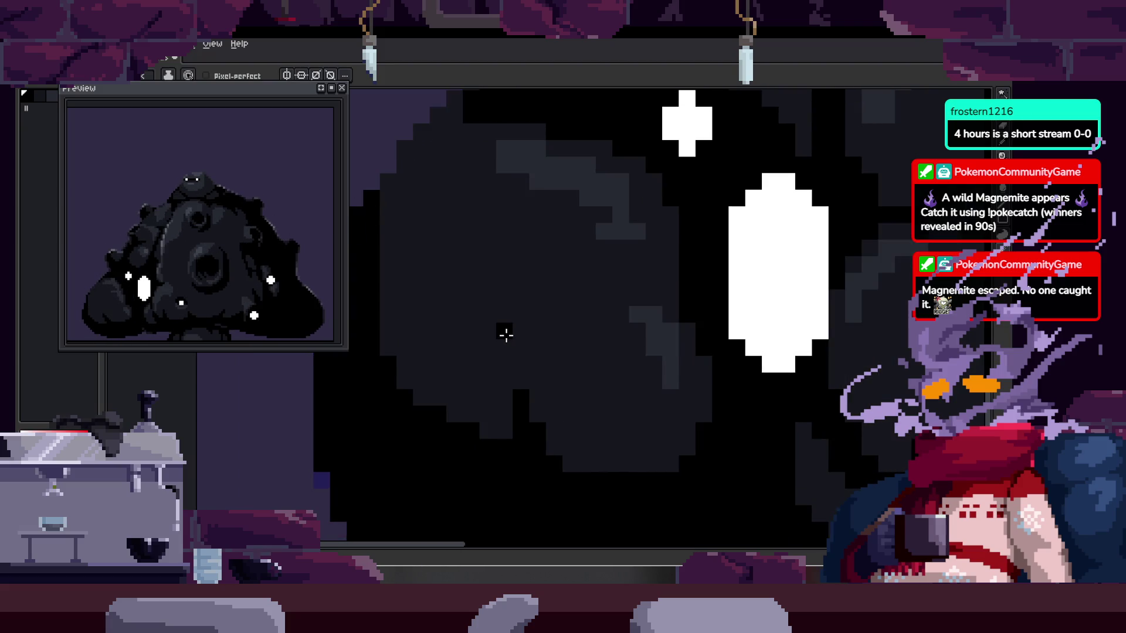
scroll(508, 326, up, 1)
scroll(548, 337, right, 2)
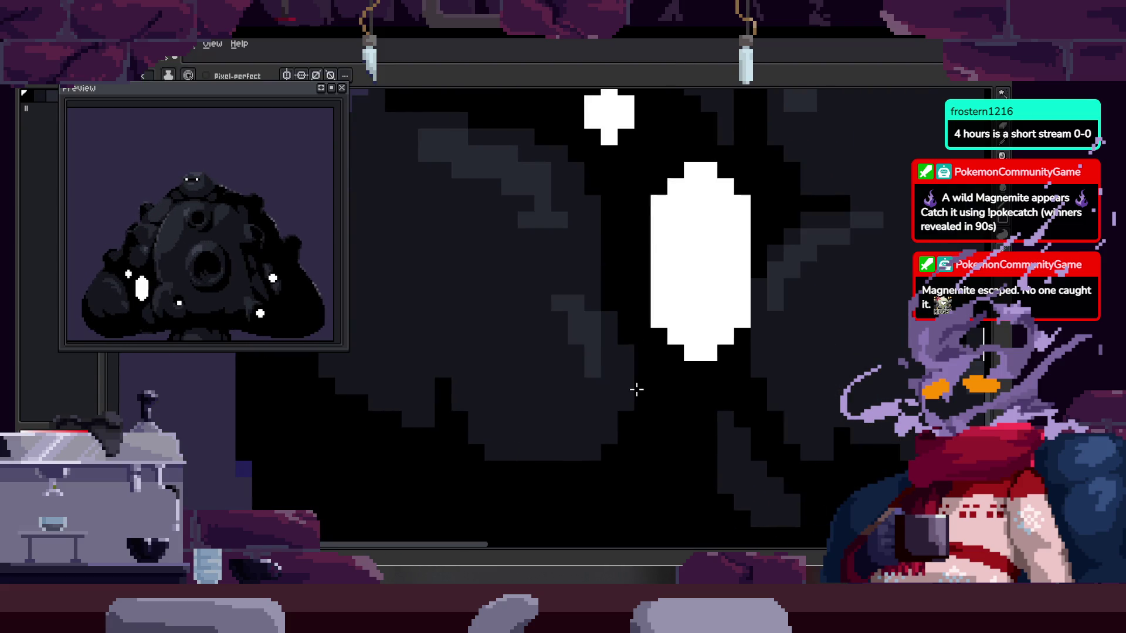
key(Tab)
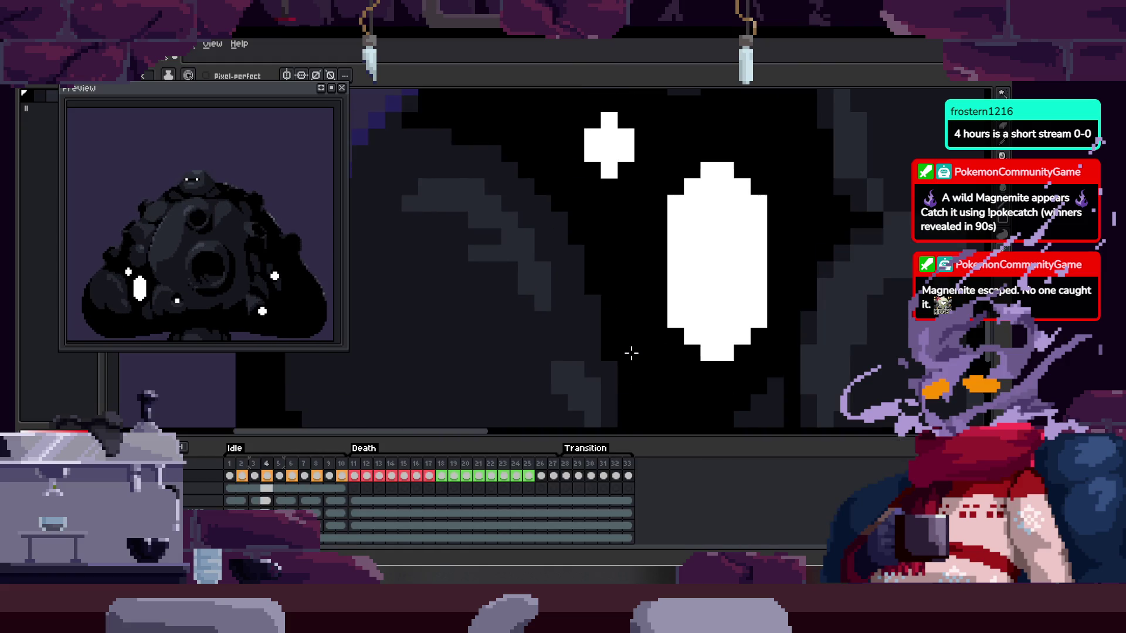
key(Tab)
key(space)
drag(613, 339, 608, 332)
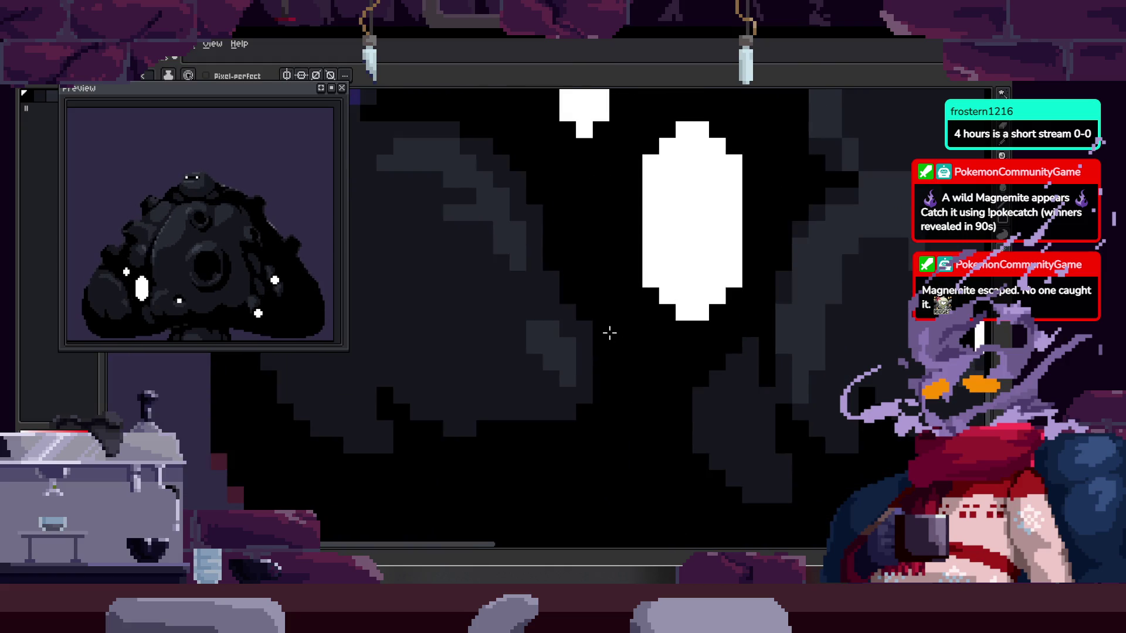
key(Tab)
click(573, 364)
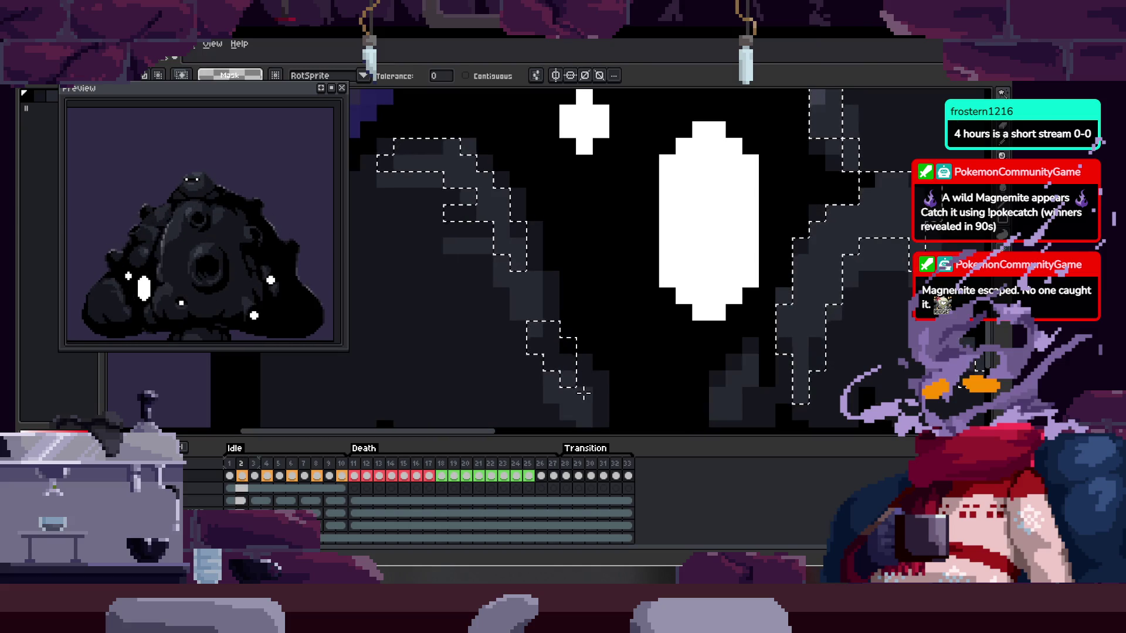
- Paint grey shading pixels onto the creature's body on Idle frame 1 with the Pencil
scroll(578, 395, down, 2)
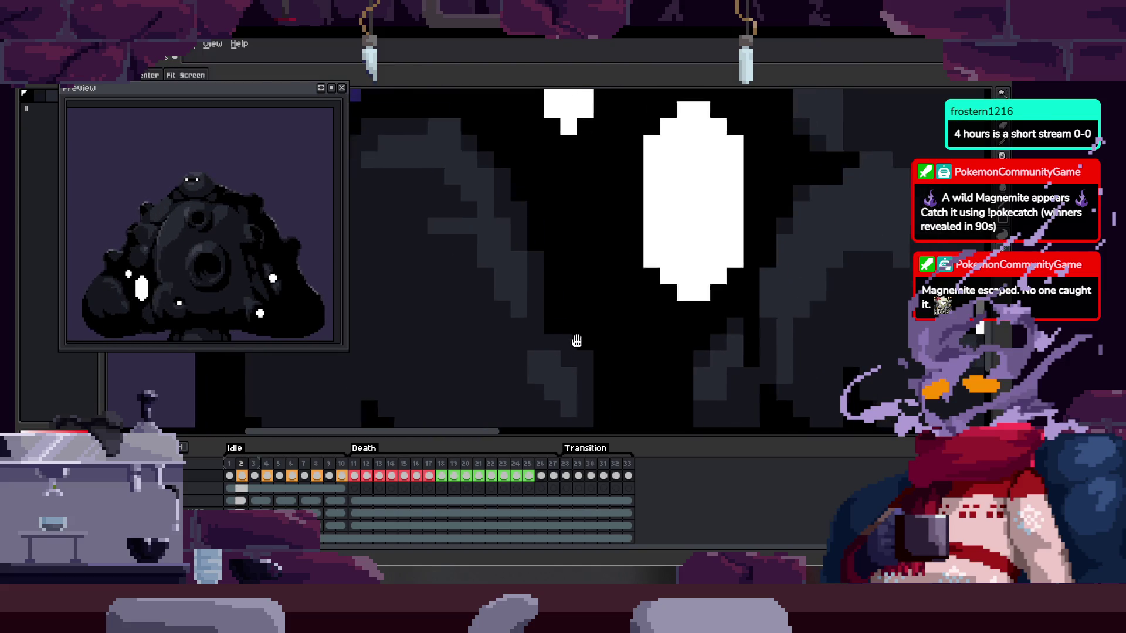
scroll(578, 344, right, 2)
key(b)
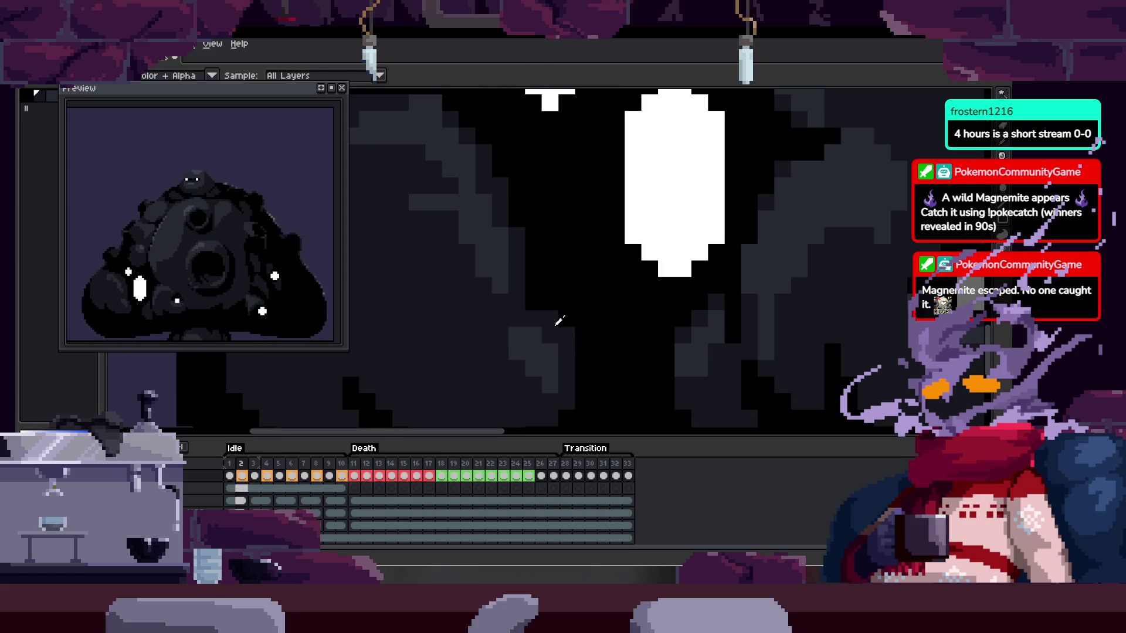
scroll(557, 320, up, 3)
mouse_move(570, 289)
mouse_down()
mouse_move(620, 299)
mouse_move(635, 266)
mouse_up()
- Advance to Idle frame 2 with the Pencil ready for shading
key(v)
scroll(596, 269, down, 3)
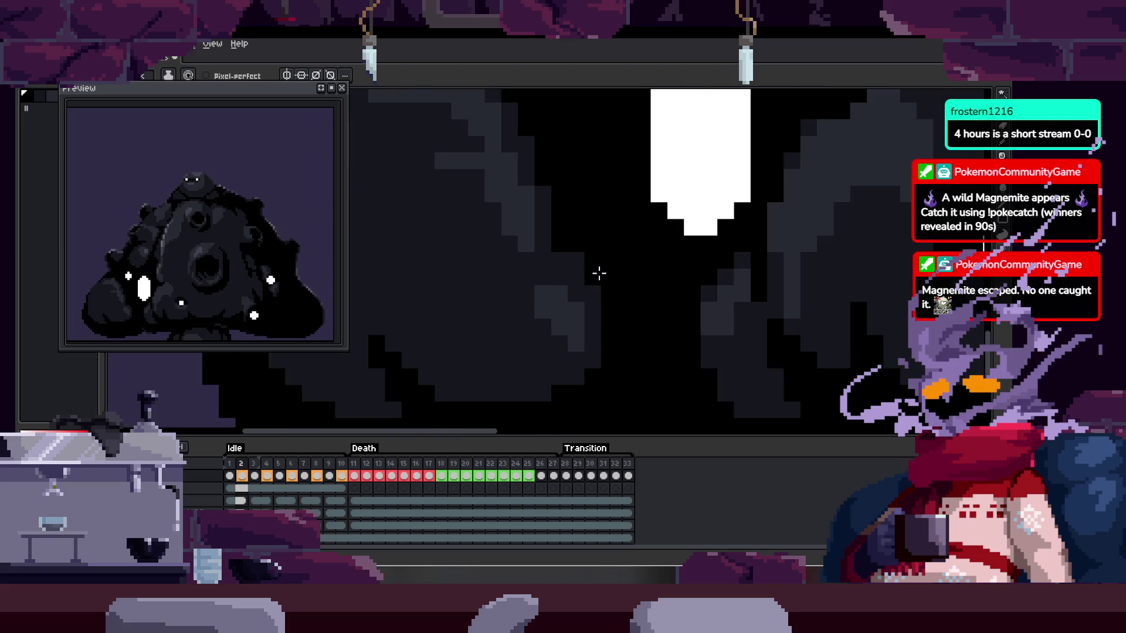
scroll(595, 269, right, 2)
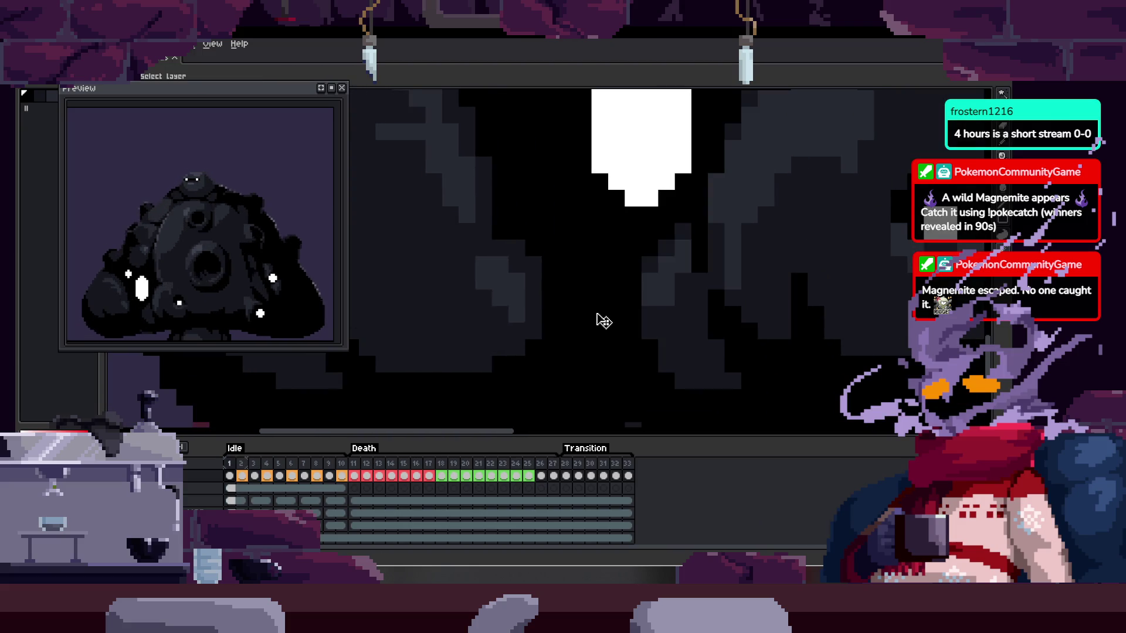
key(period)
scroll(558, 269, up, 2)
key(b)
scroll(598, 302, down, 3)
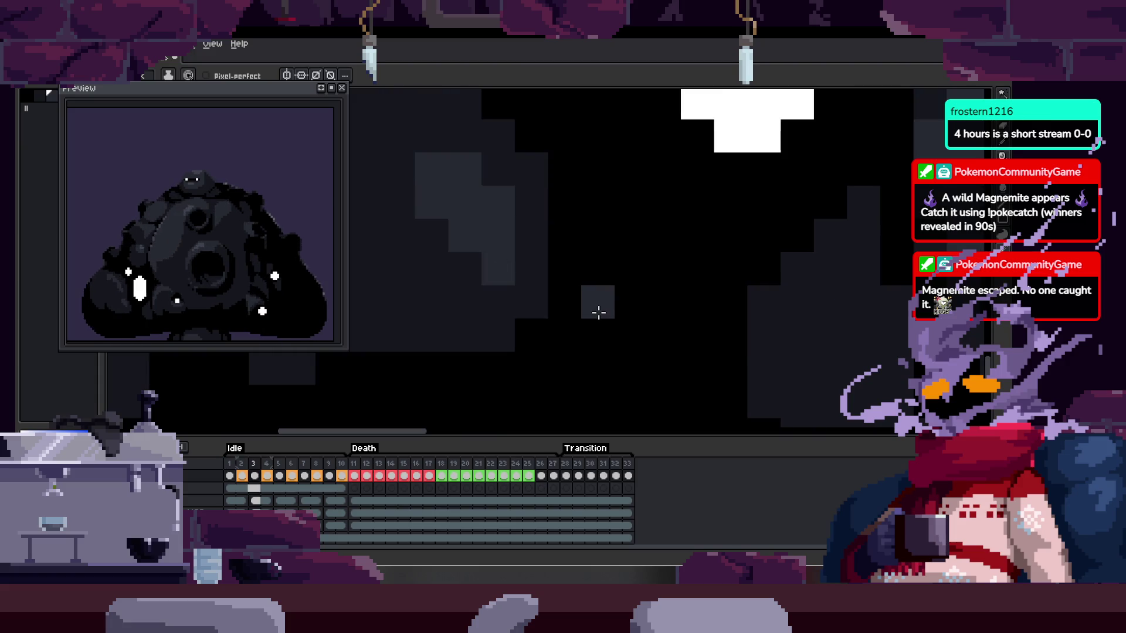
- Flip between Idle frames 2, 3 and 4 to compare the shading, settling on frame 2
key(period)
key(period)
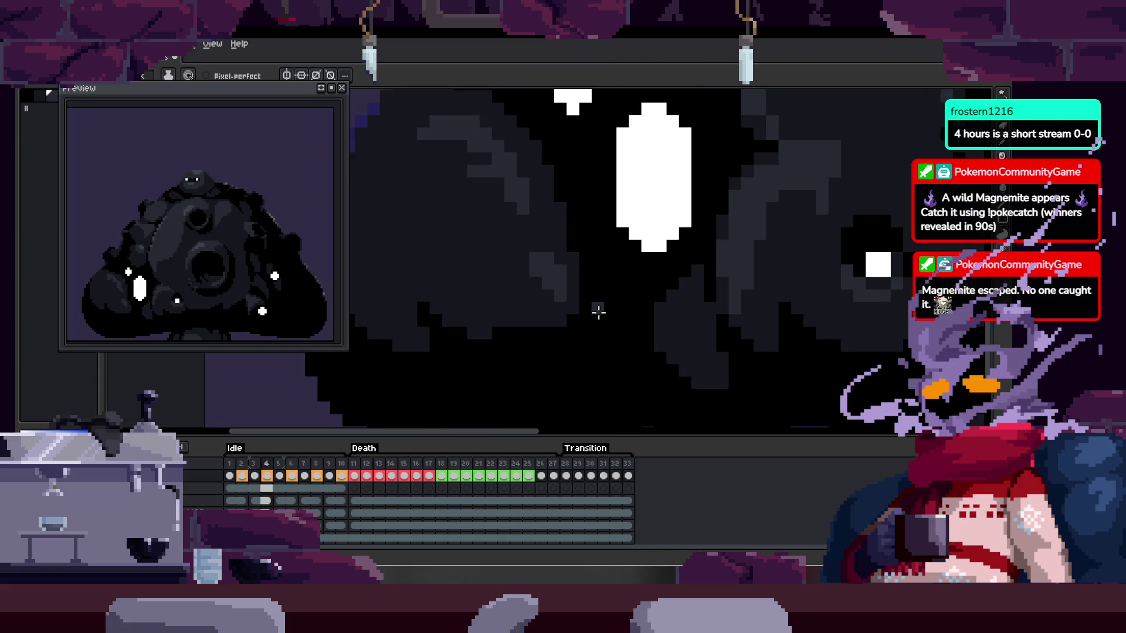
key(comma)
key(comma)
key(period)
key(comma)
key(comma)
key(period)
key(period)
scroll(549, 196, up, 3)
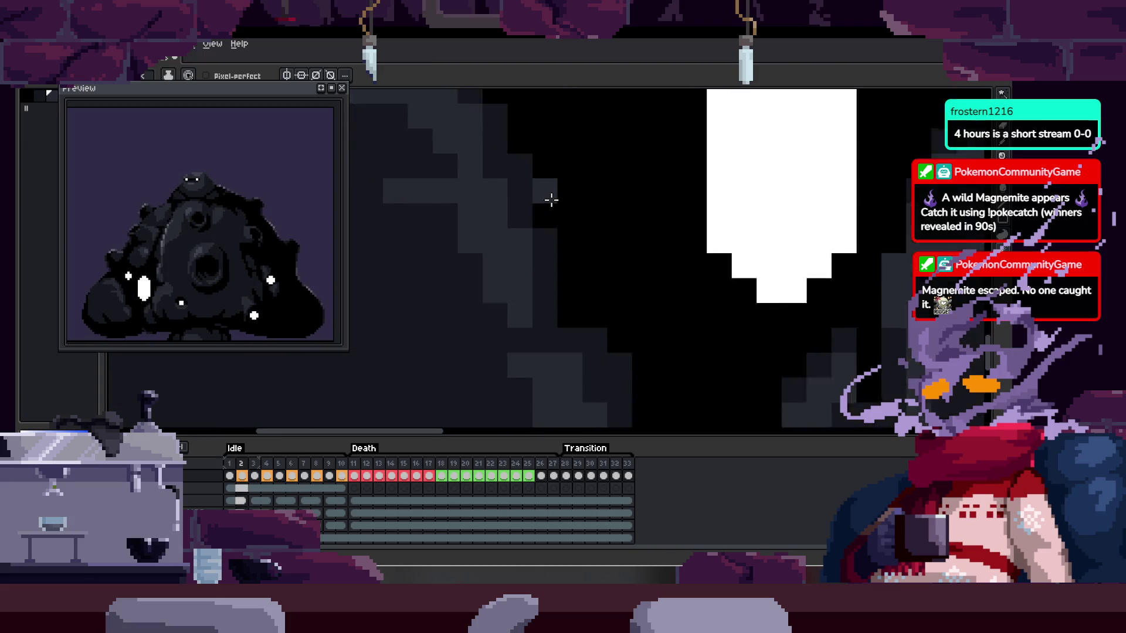
key(comma)
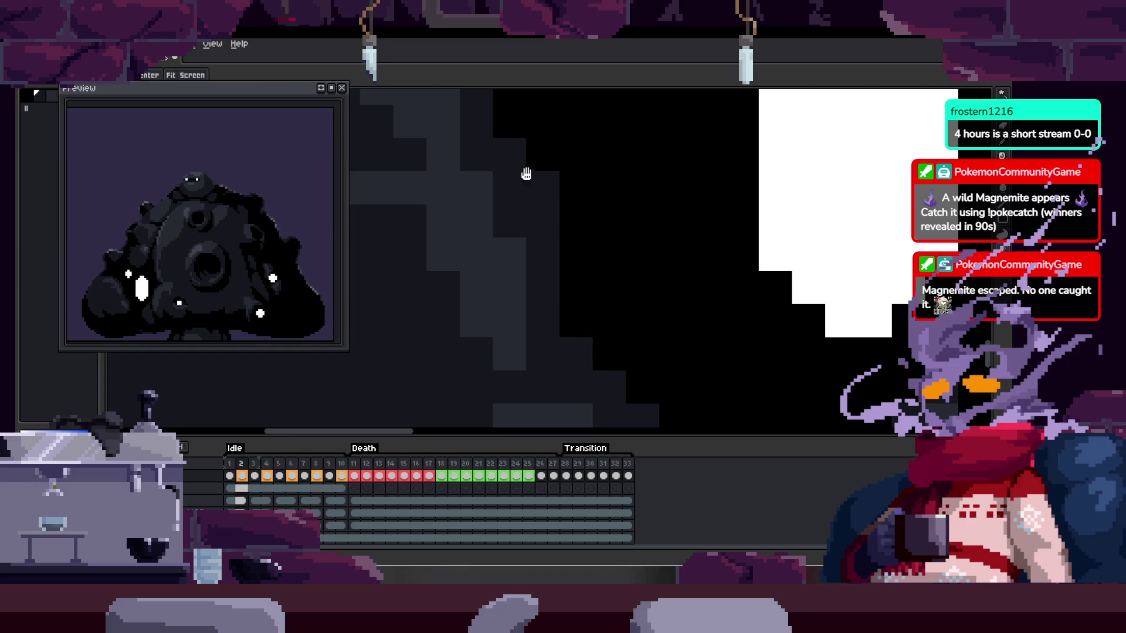
- Touch up the grey shading on the creature's face across Idle frames 2 and 3
drag(526, 174, 559, 278)
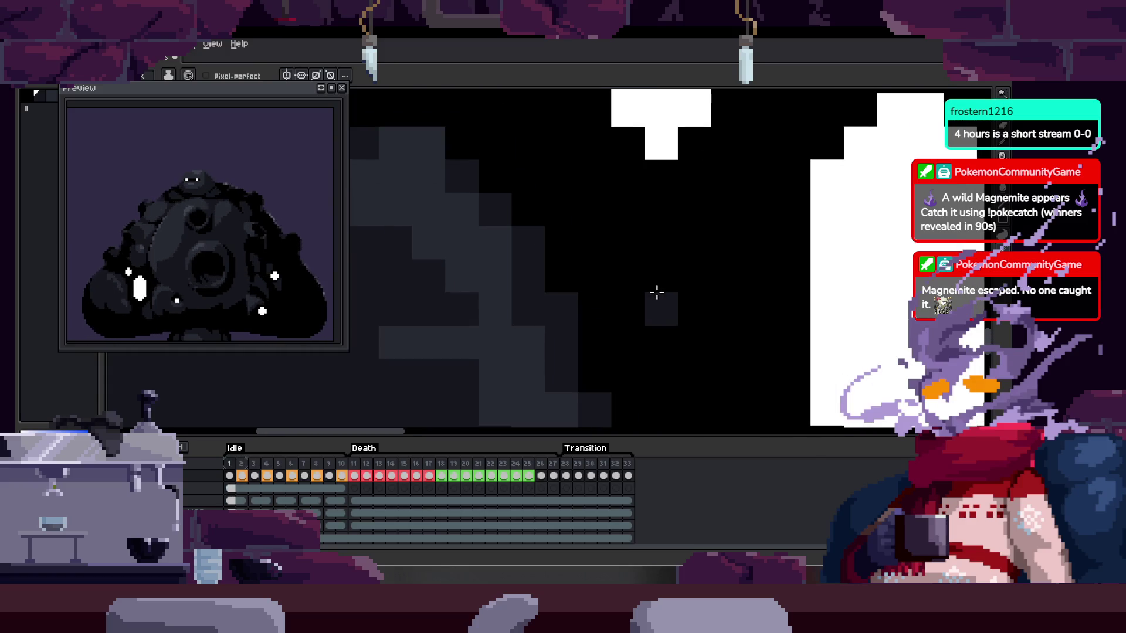
key(period)
drag(579, 235, 632, 258)
key(comma)
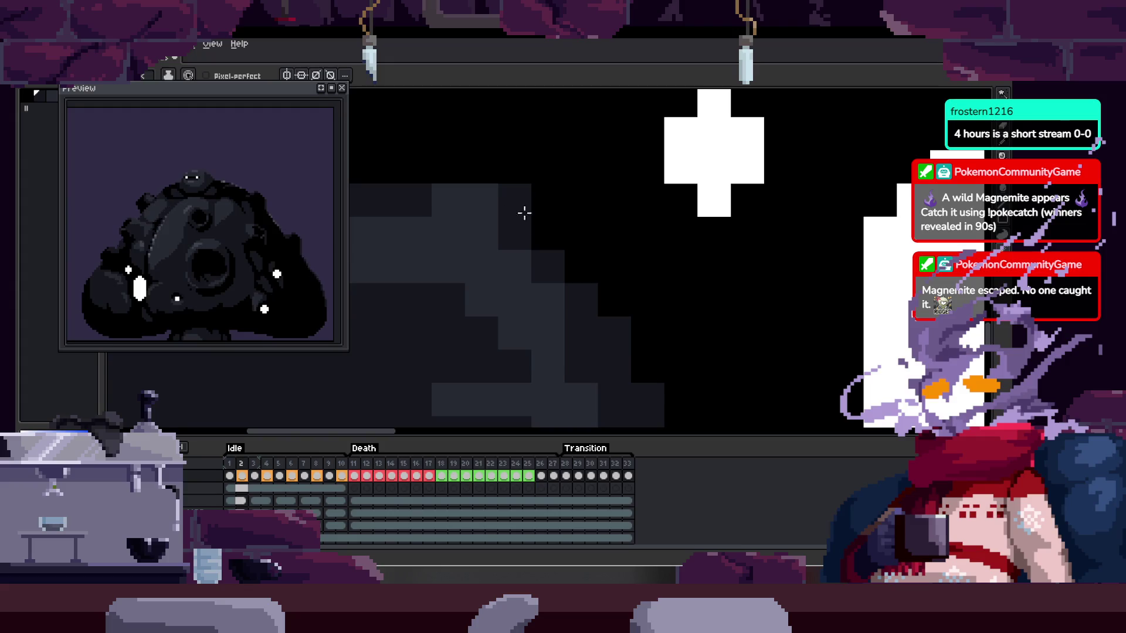
drag(532, 228, 644, 292)
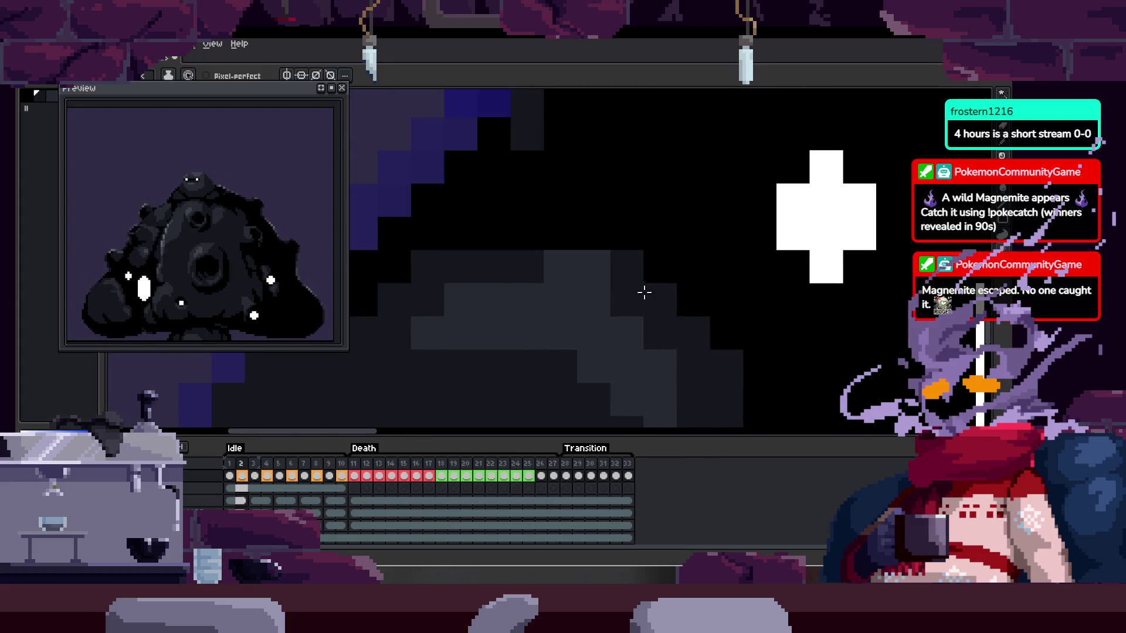
drag(552, 244, 535, 217)
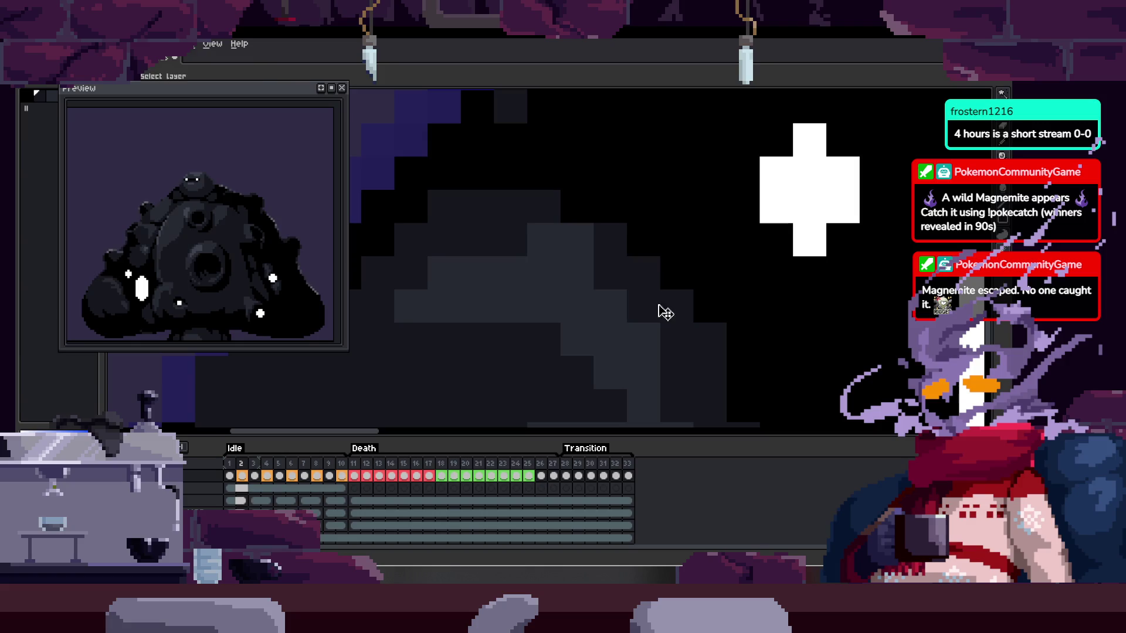
- Pick a colour from the canvas, compare Idle frames 1 and 2, and save the sprite
key(i)
key(comma)
key(period)
key(period)
key(comma)
key(comma)
key(period)
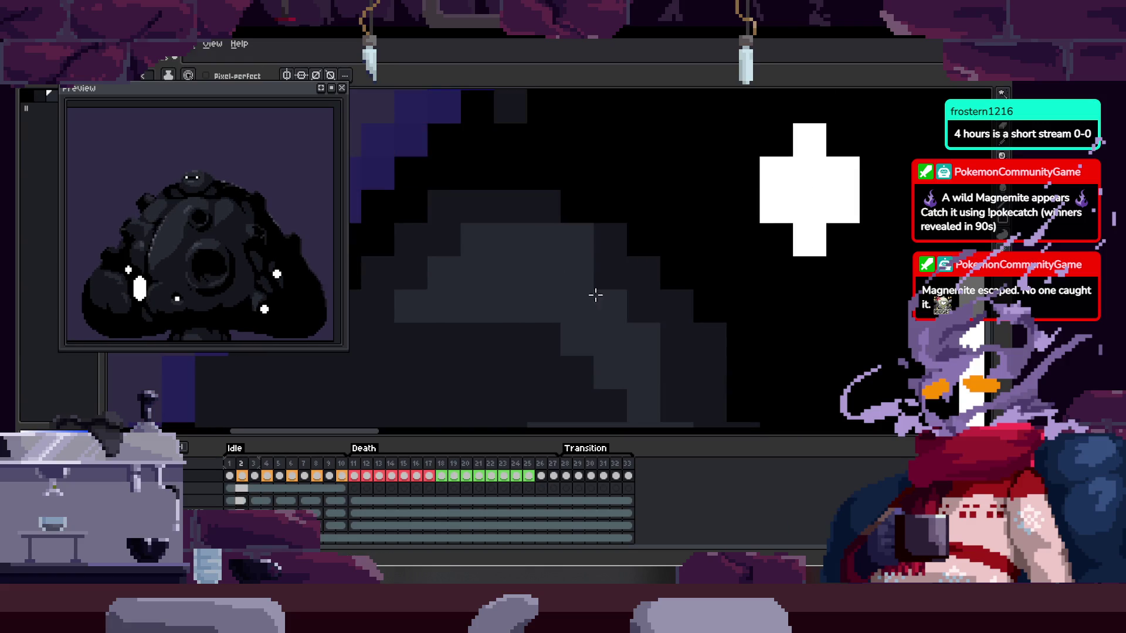
key(comma)
key(period)
key(End)
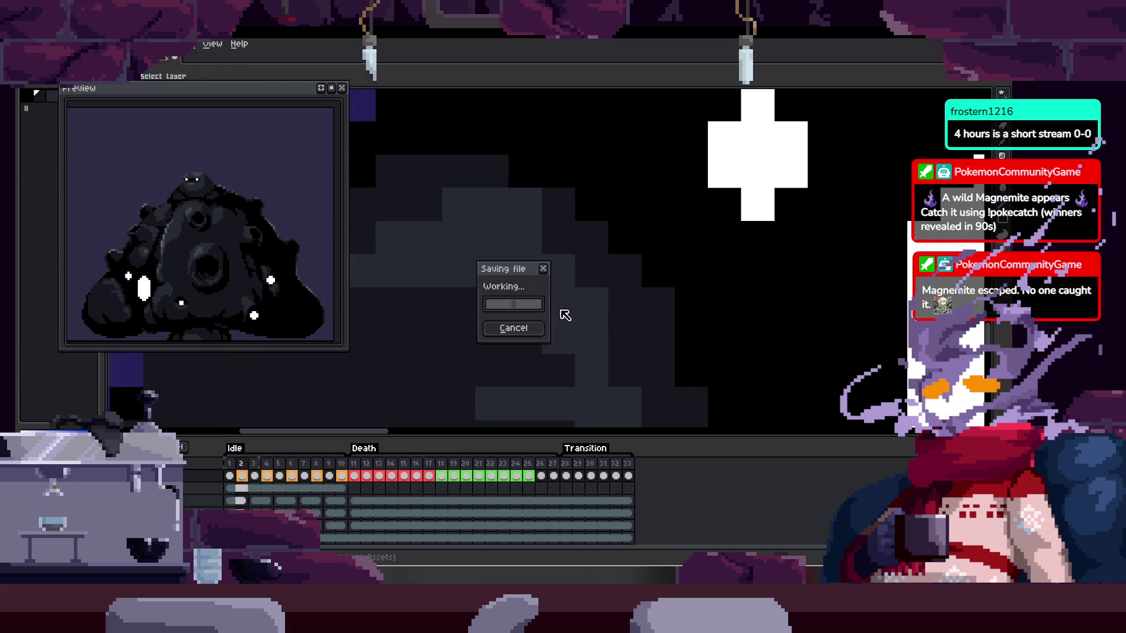
key(b)
key(Return)
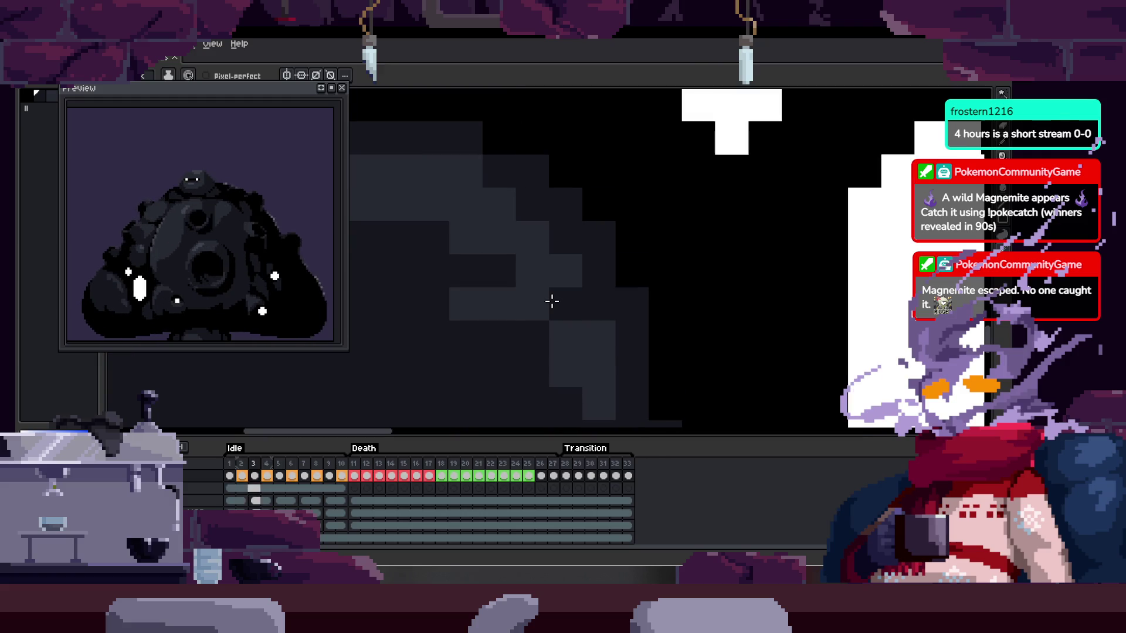
scroll(645, 291, down, 2)
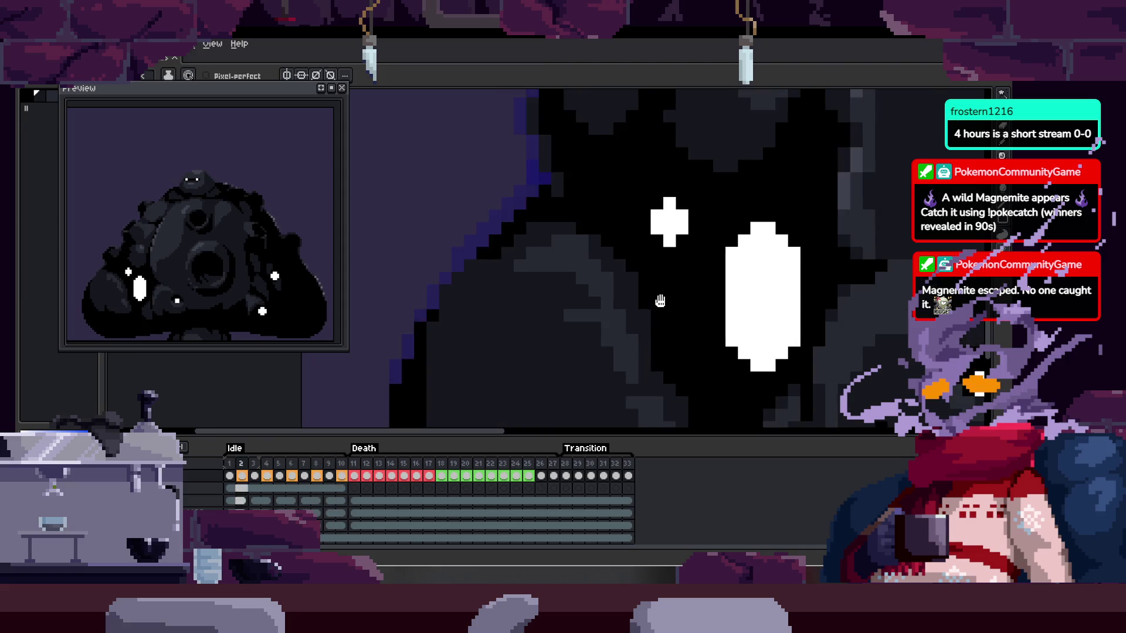
key(Tab)
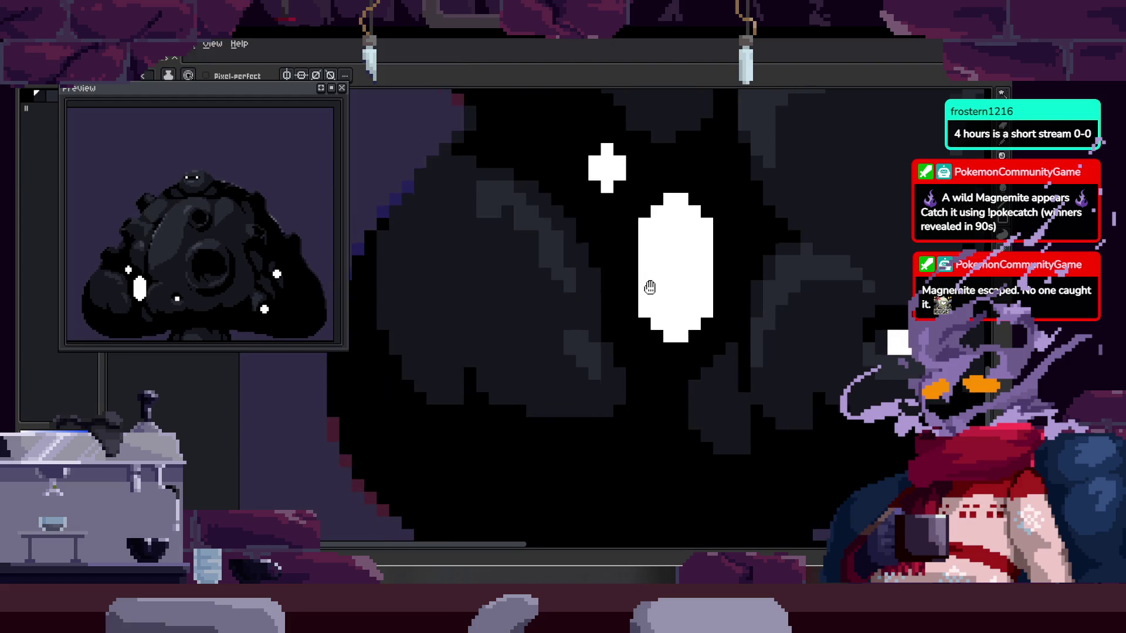
key(Tab)
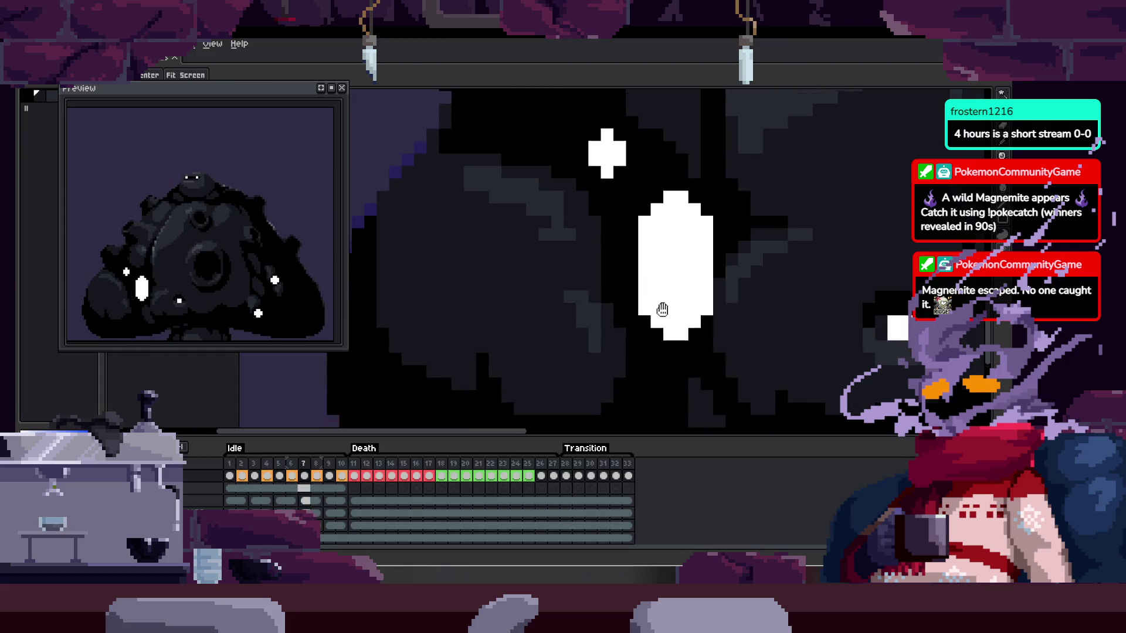
key(Tab)
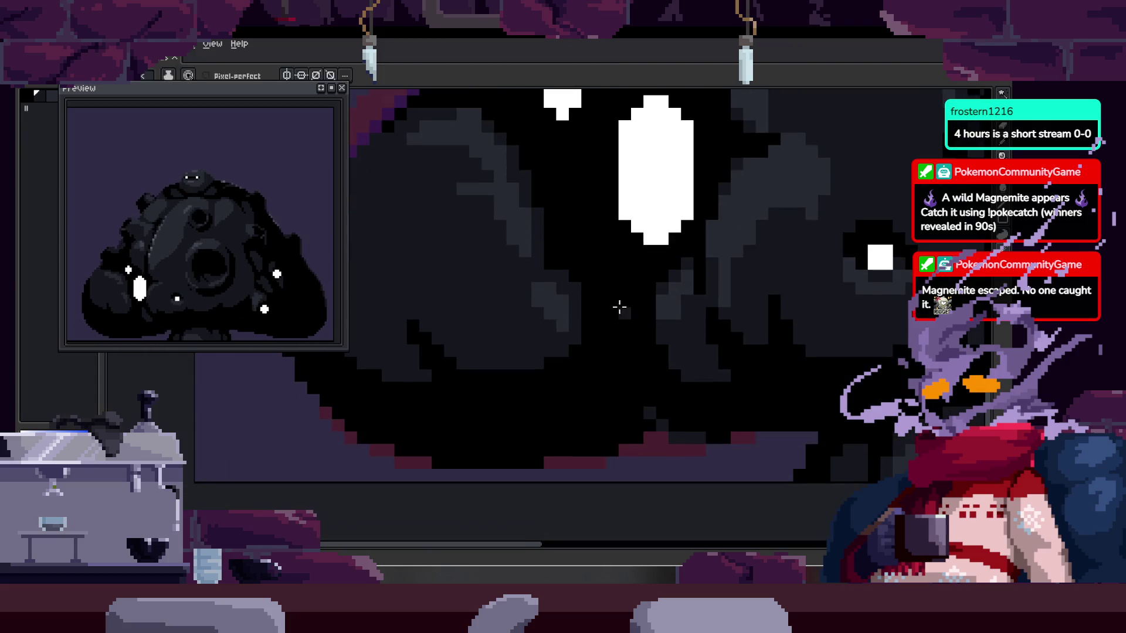
- Restore the timeline and Magic Wand-select the body's dark shadow on Idle frame 3, then switch to the Pencil
scroll(585, 351, up, 2)
drag(547, 369, 535, 383)
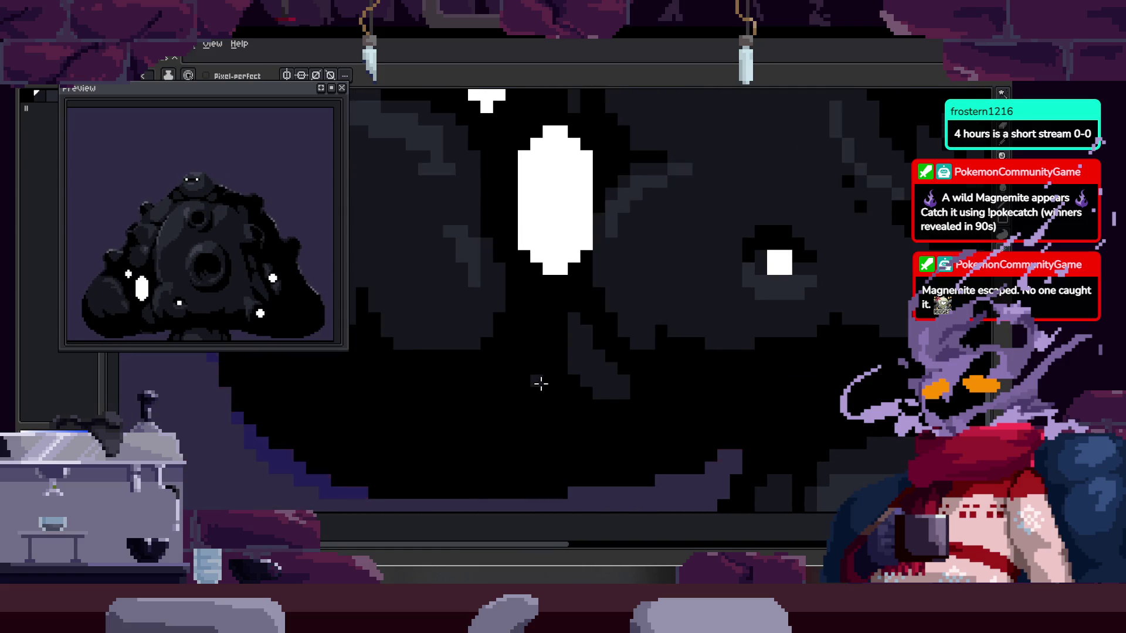
key(Tab)
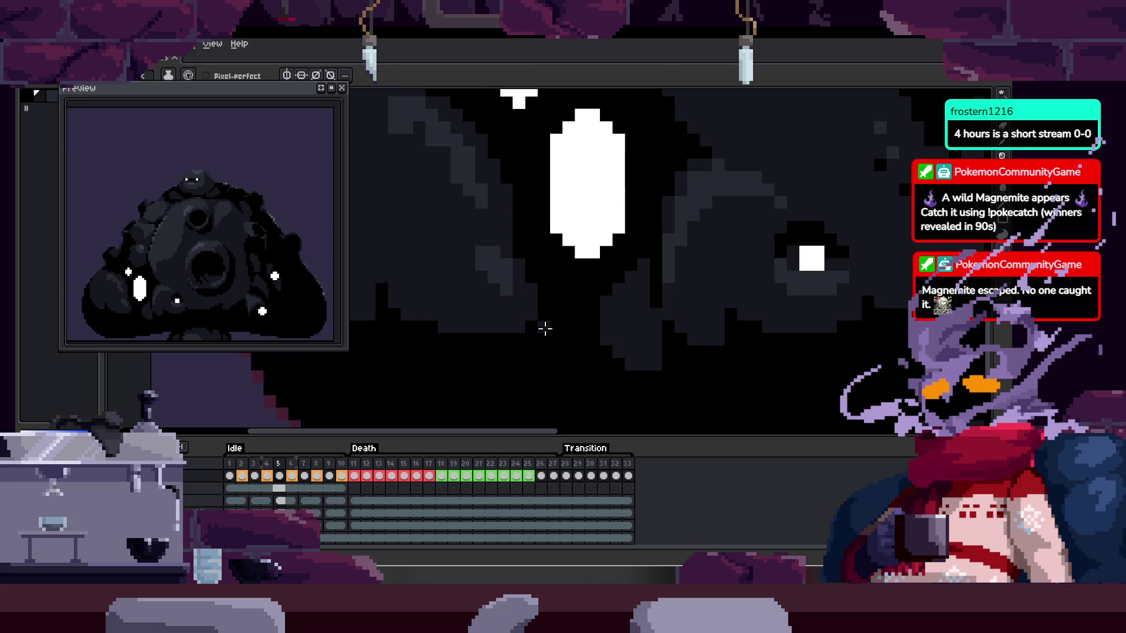
drag(503, 354, 533, 345)
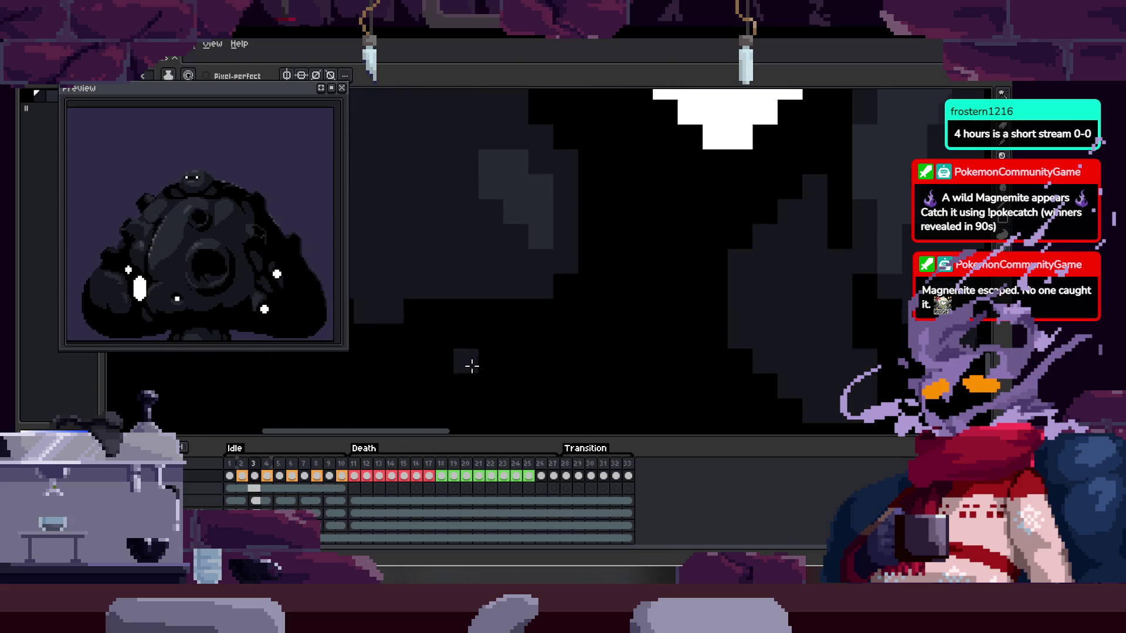
scroll(532, 347, down, 2)
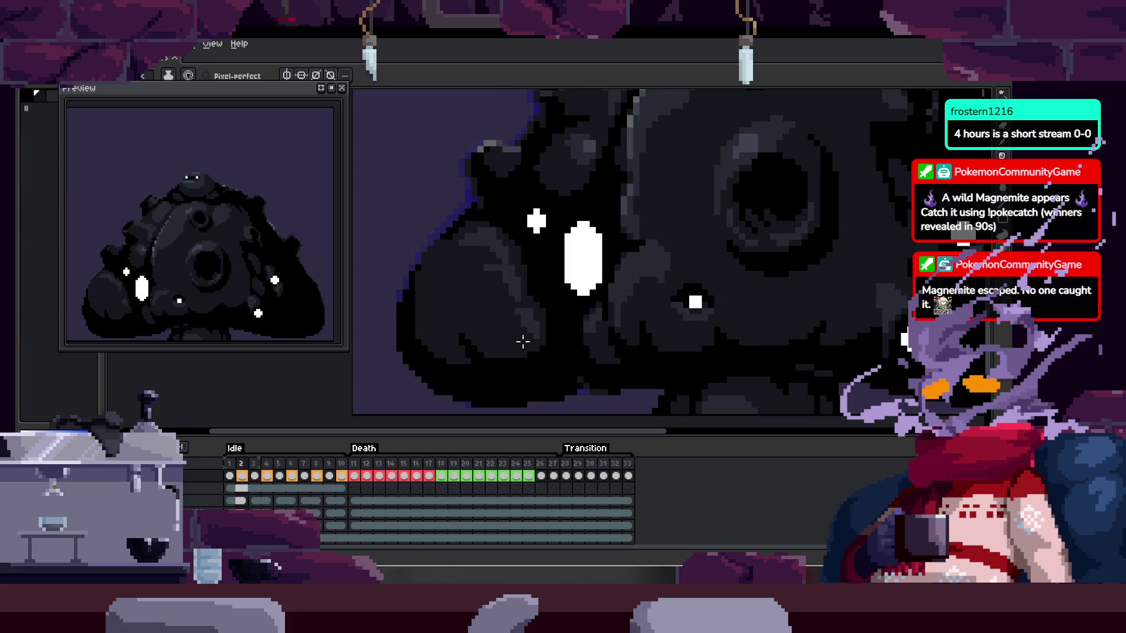
scroll(523, 342, up, 2)
key(w)
click(520, 360)
key(b)
scroll(502, 334, up, 2)
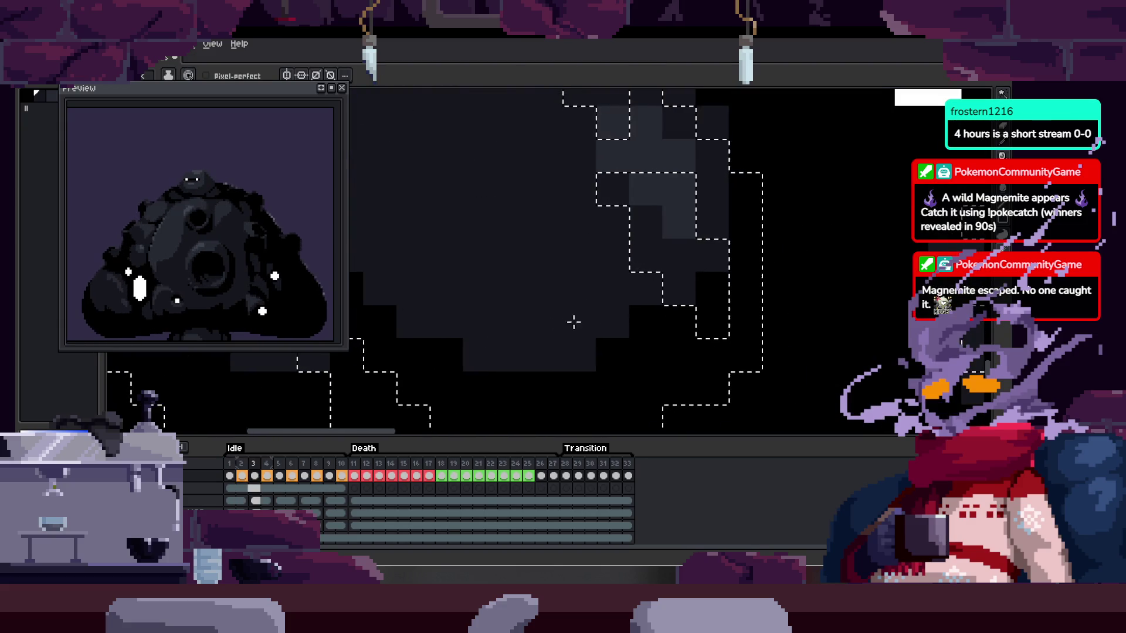
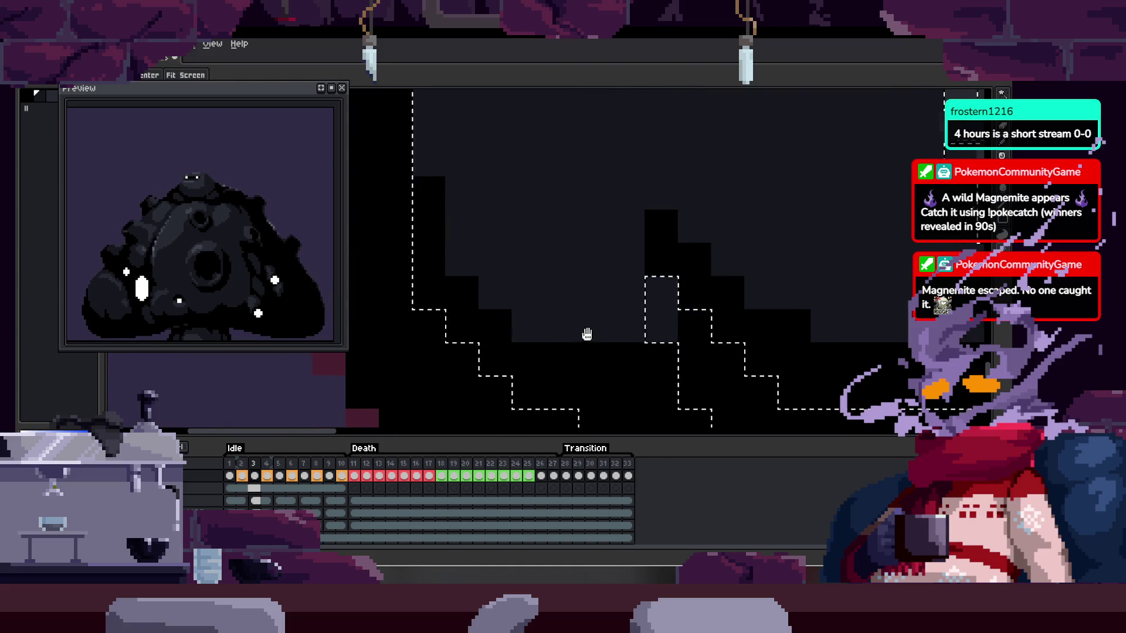
- Deselect, switch to the pencil, compare idle frames 3 and 4, and save the sprite
key(ctrl+d)
key(b)
key(Right)
scroll(593, 334, down, 2)
key(h)
drag(691, 319, 646, 320)
key(b)
key(Left)
key(ctrl+s)
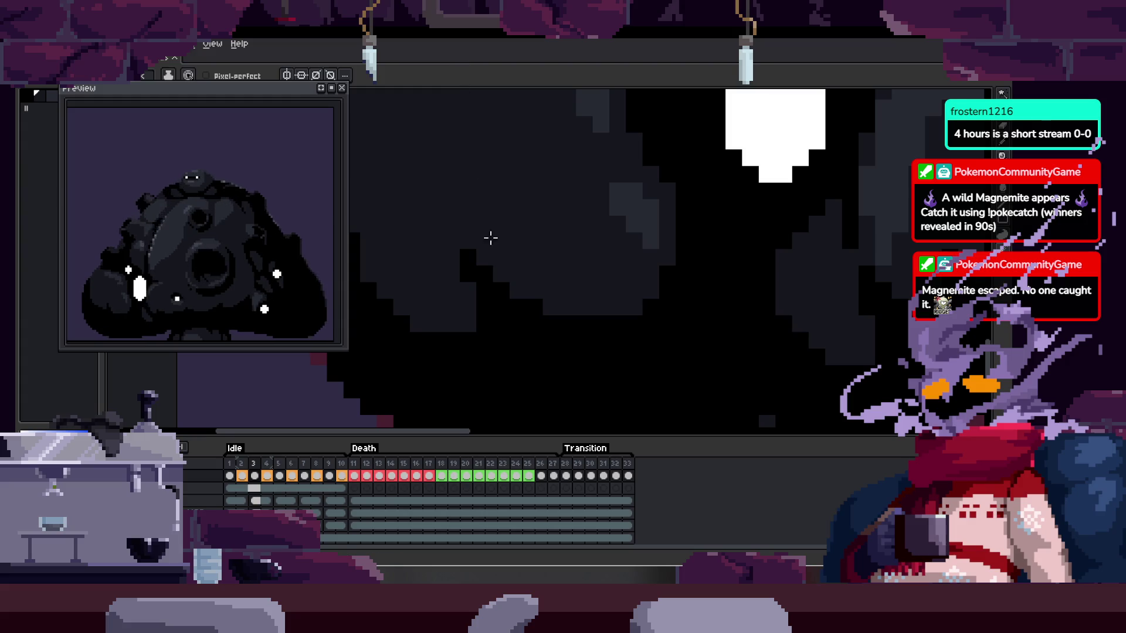
- With the timeline hidden, add a dark pixel to the creature's body shading, then step back a frame
drag(532, 334, 507, 297)
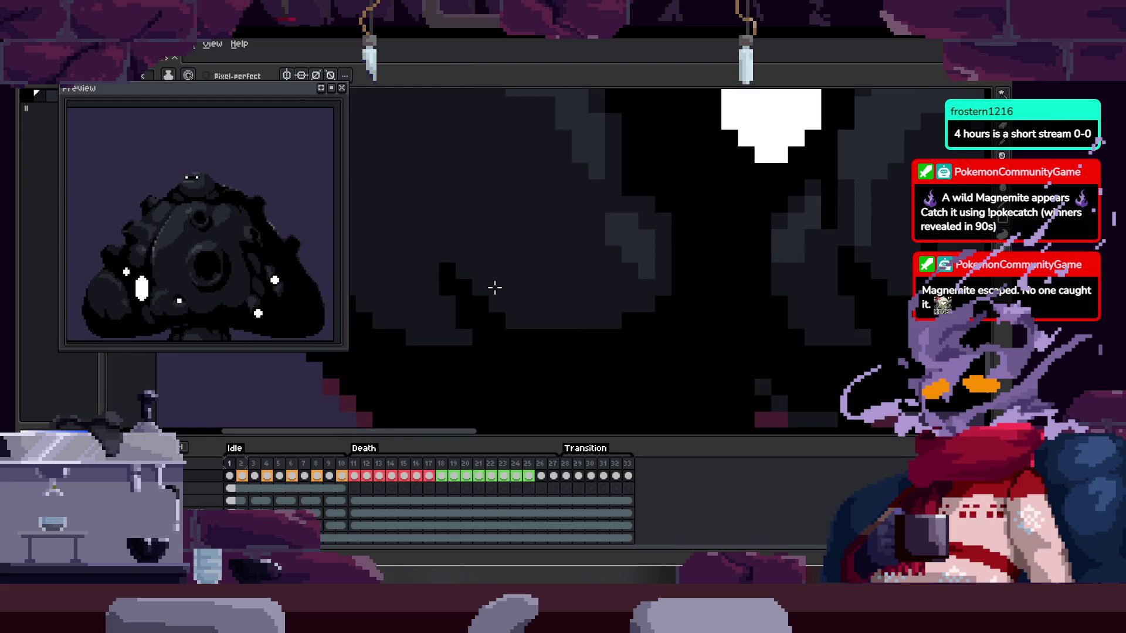
key(Tab)
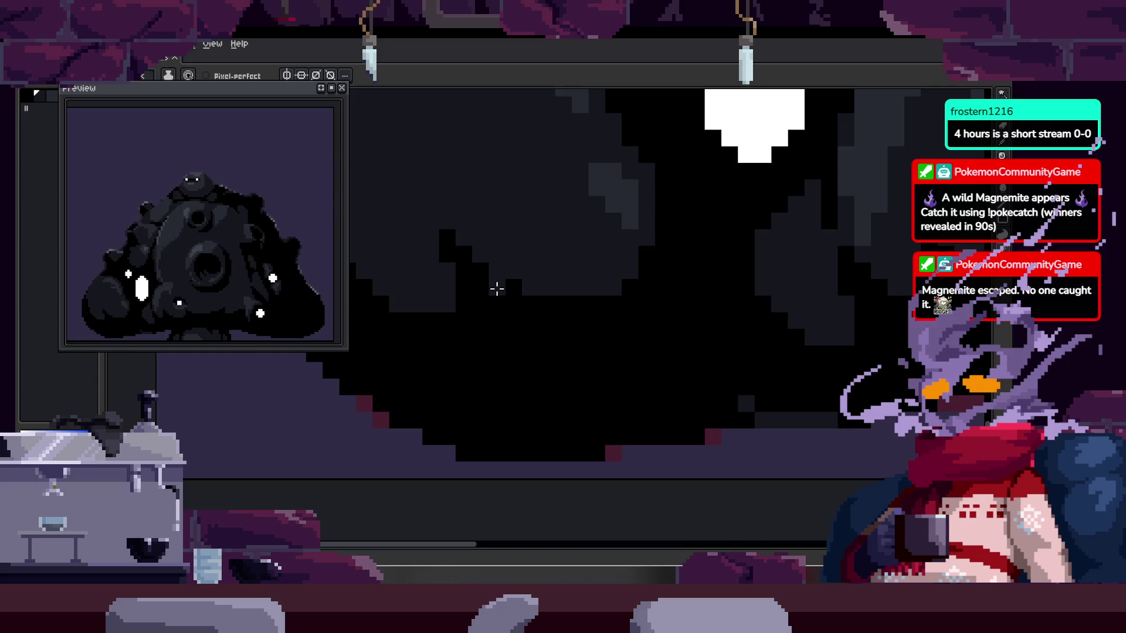
scroll(497, 288, up, 1)
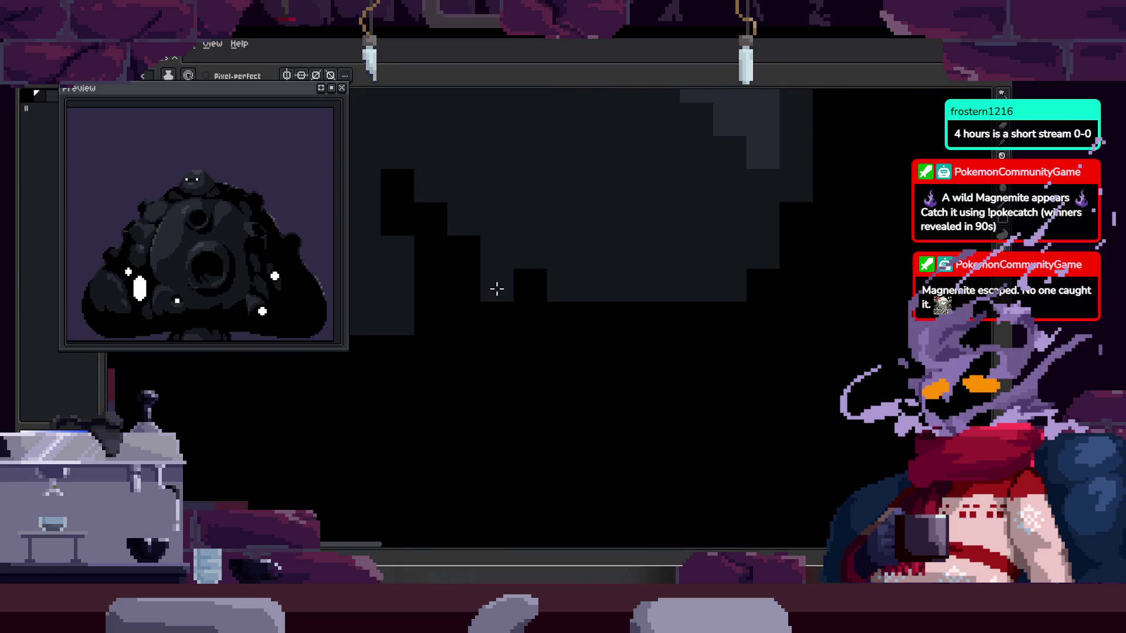
scroll(469, 322, down, 2)
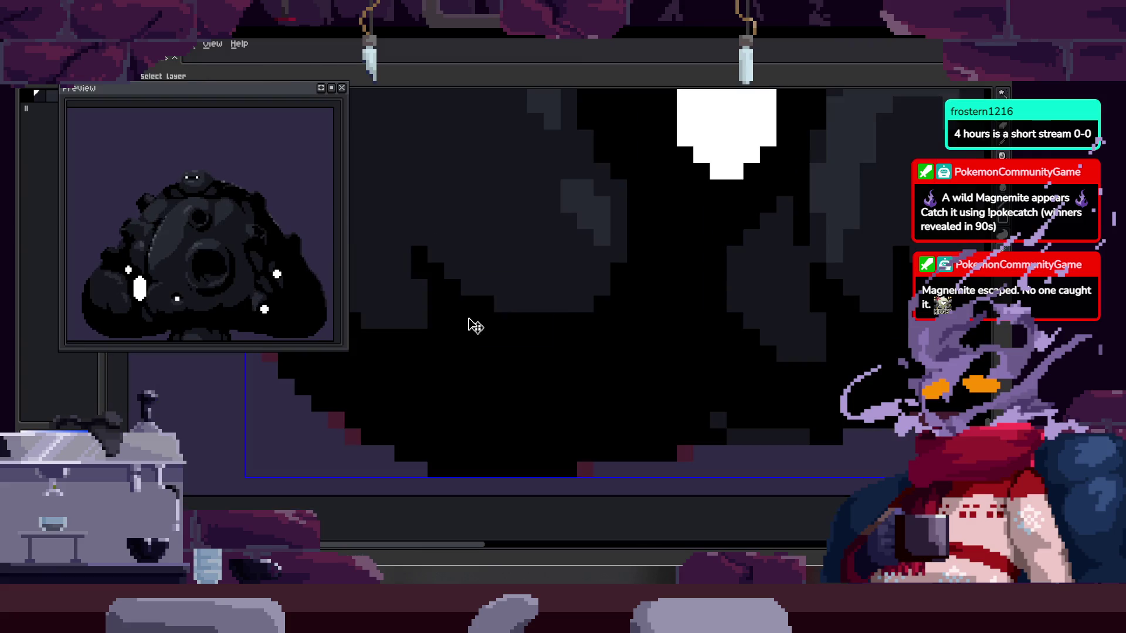
click(486, 331)
scroll(483, 330, up, 2)
scroll(483, 330, down, 2)
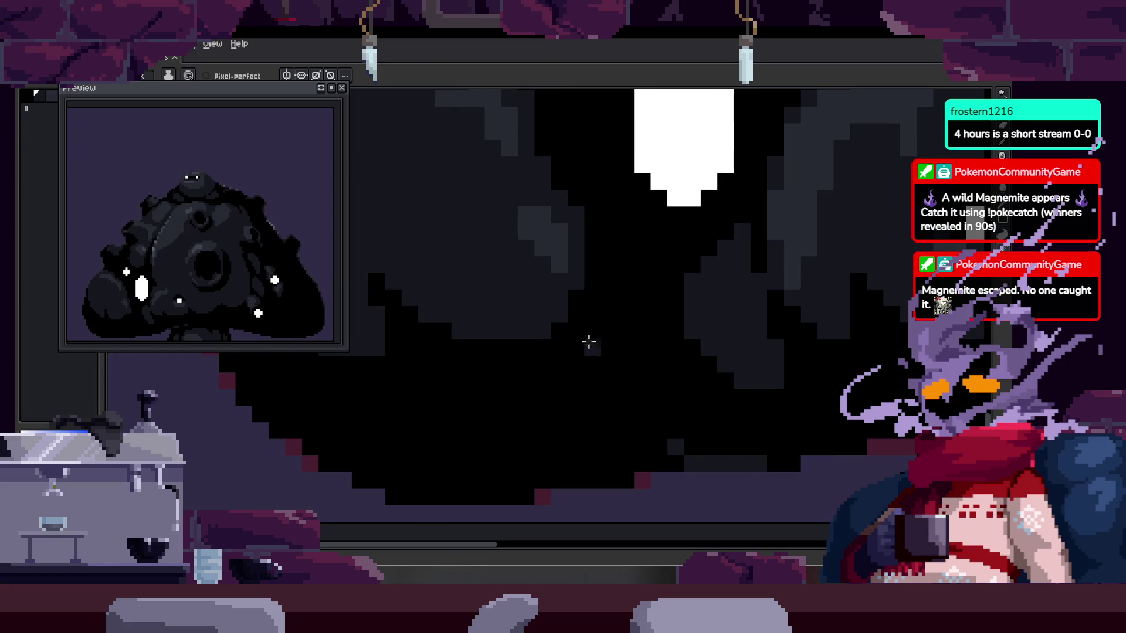
scroll(510, 293, up, 2)
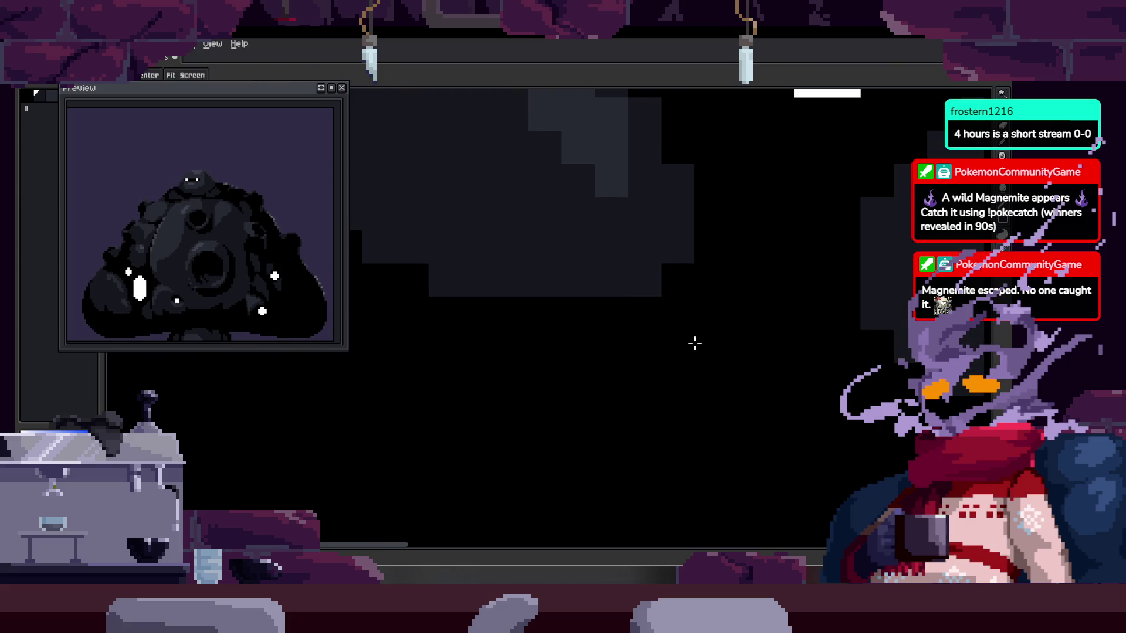
key(Tab)
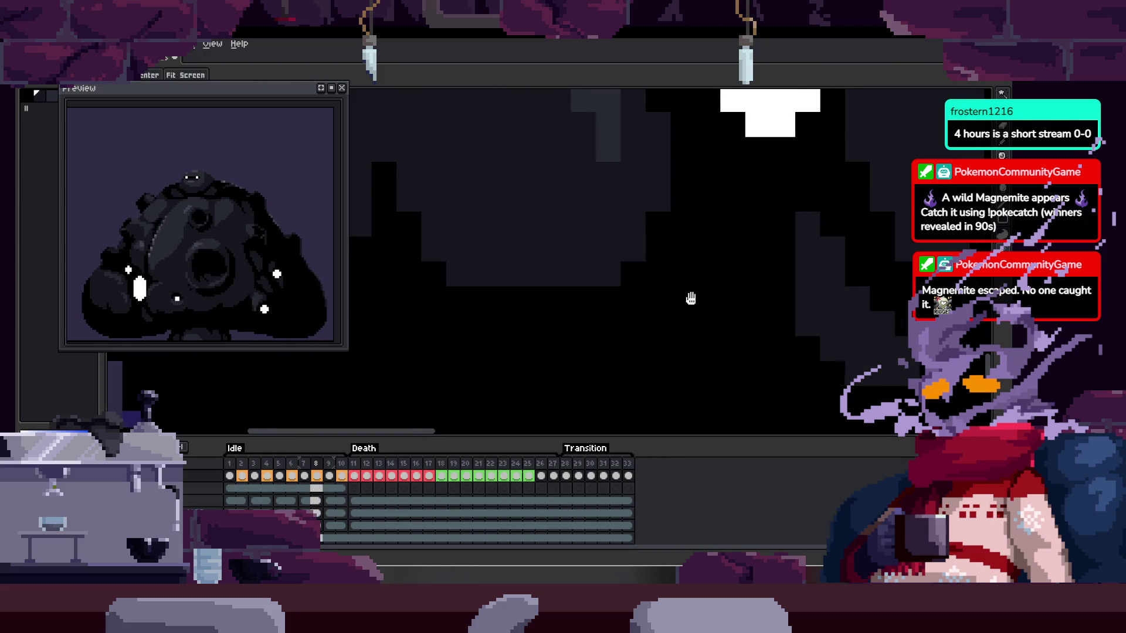
scroll(681, 302, down, 2)
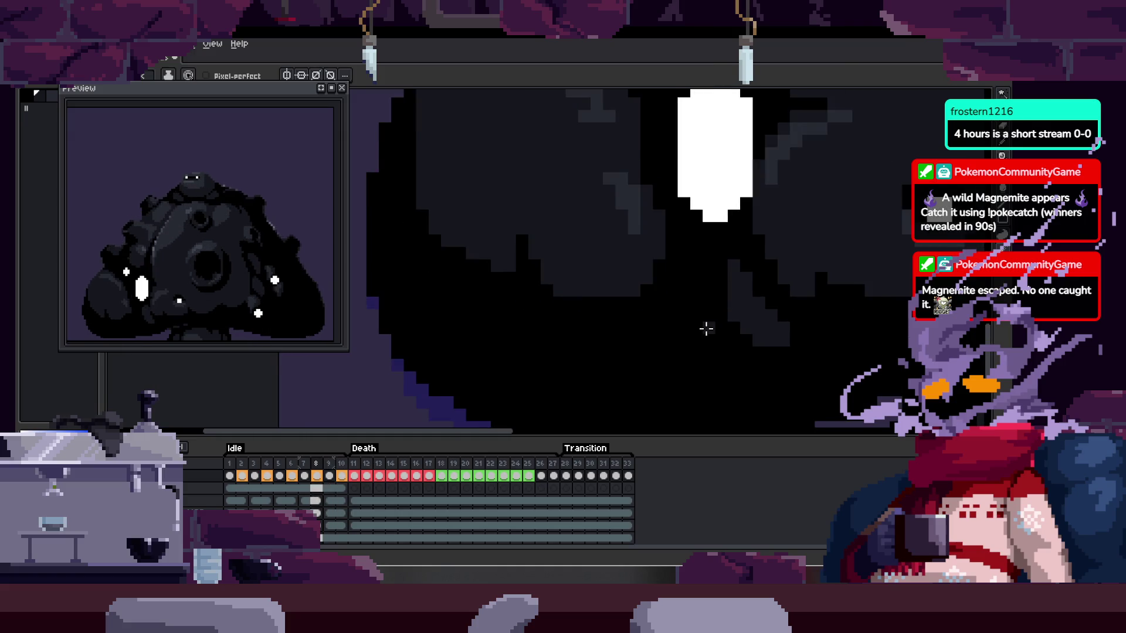
key(Left)
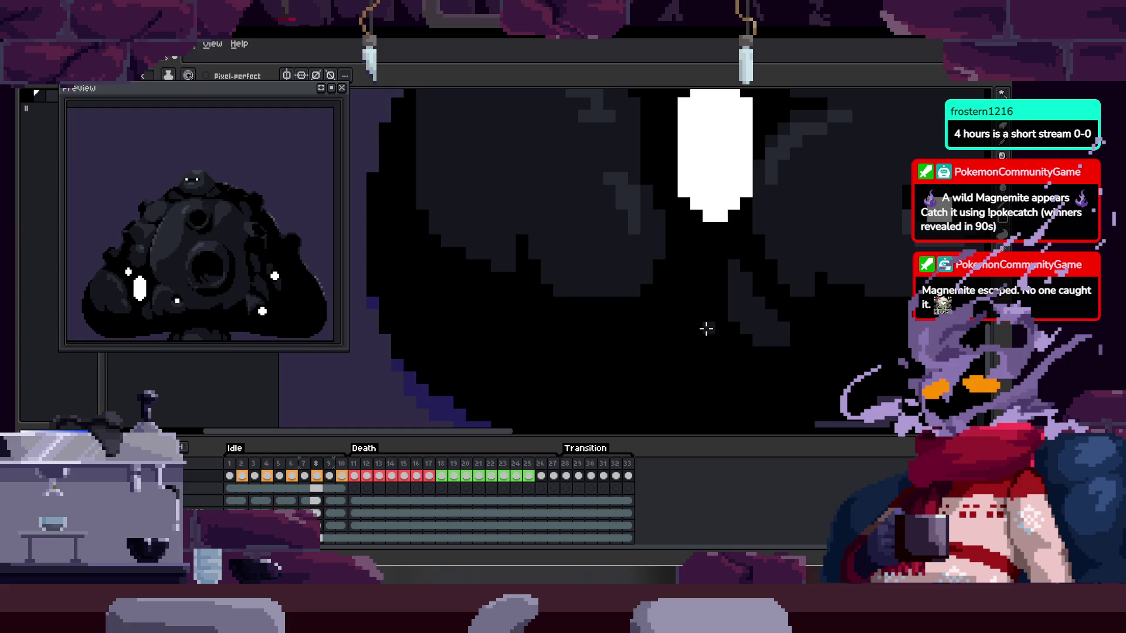
- Sample the black body colour and paint it over the grey shading area in idle frame 8
key(i)
click(681, 312)
scroll(681, 312, up, 2)
mouse_move(481, 273)
mouse_down()
mouse_move(465, 269)
mouse_move(712, 307)
mouse_move(727, 269)
mouse_up()
drag(492, 314, 724, 345)
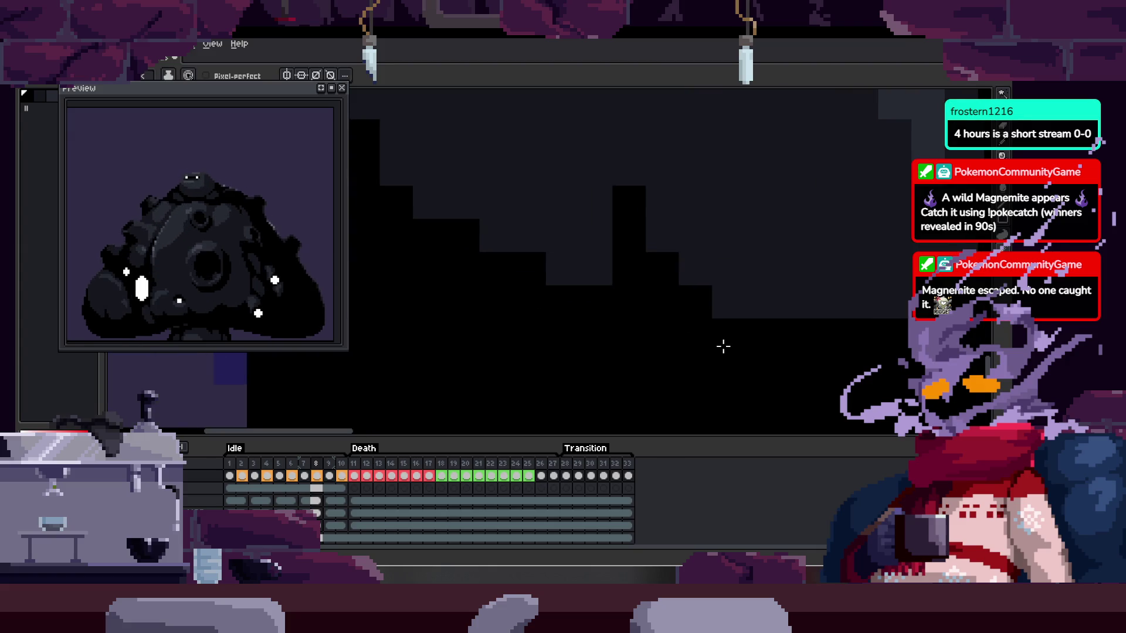
drag(553, 298, 597, 319)
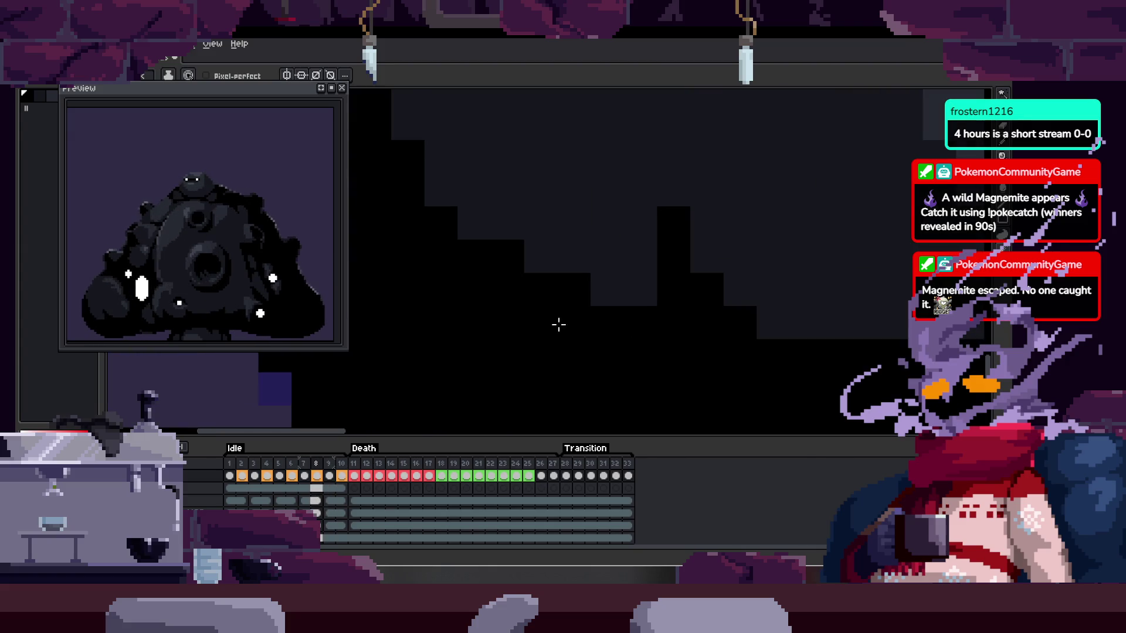
- Blacken the cells along the grey staircase edge, undoing one stray pixel
click(410, 138)
click(432, 179)
click(470, 221)
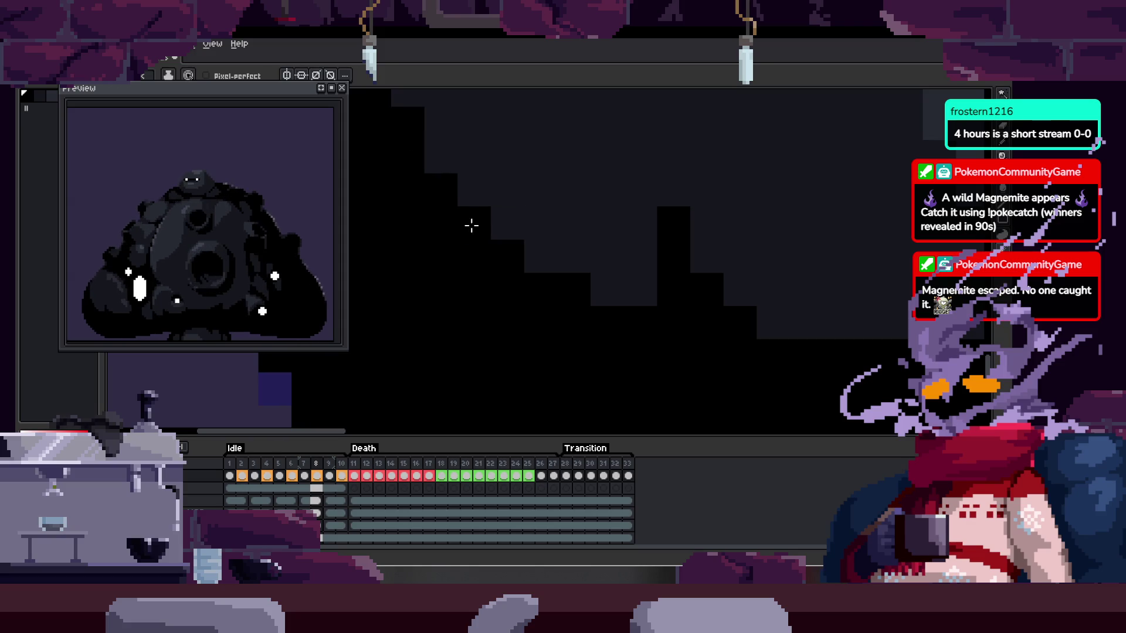
click(548, 261)
click(613, 302)
click(639, 293)
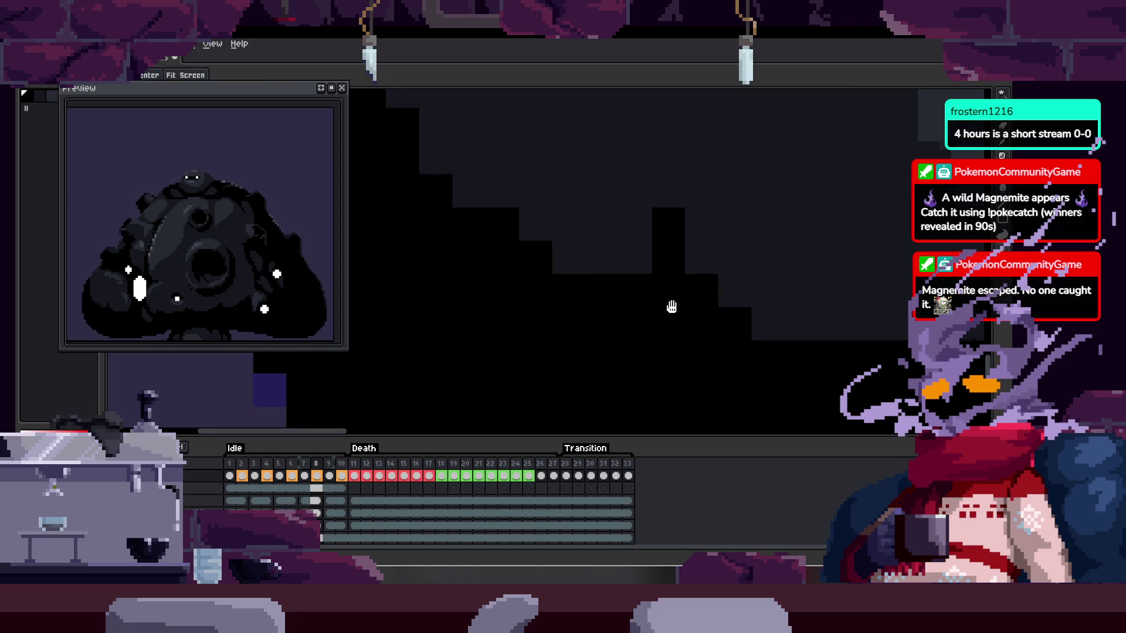
drag(758, 320, 666, 331)
click(666, 331)
key(ctrl+z)
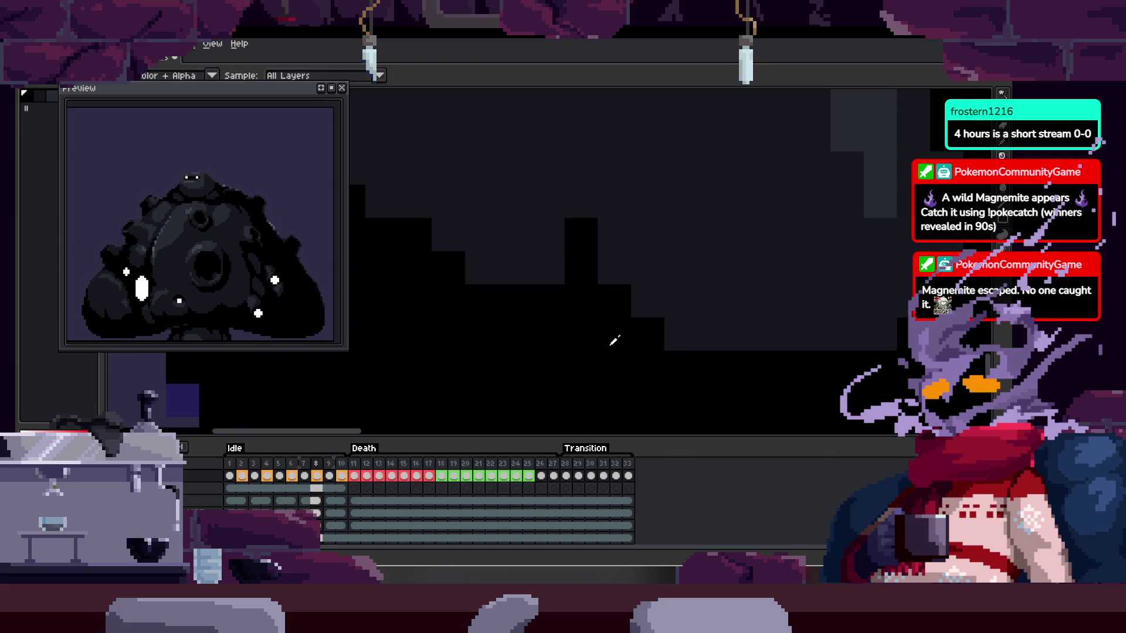
- Paint black over the tall grey column and lower stepped edge, then return to the first idle frame
click(594, 196)
click(615, 268)
click(633, 299)
click(686, 329)
scroll(634, 302, down, 2)
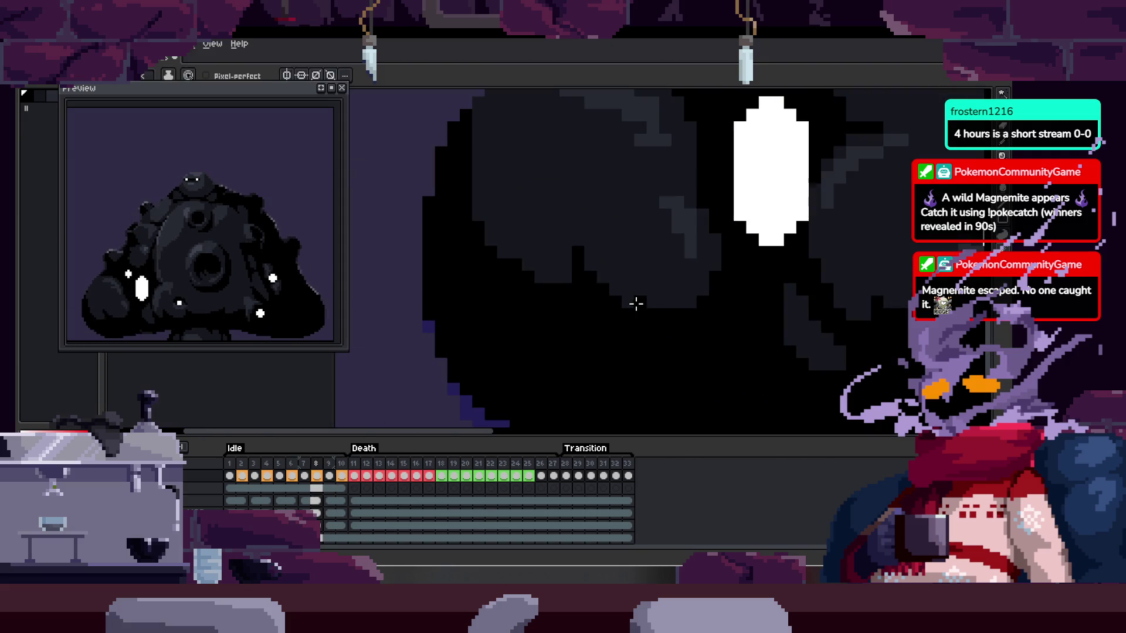
scroll(712, 339, down, 3)
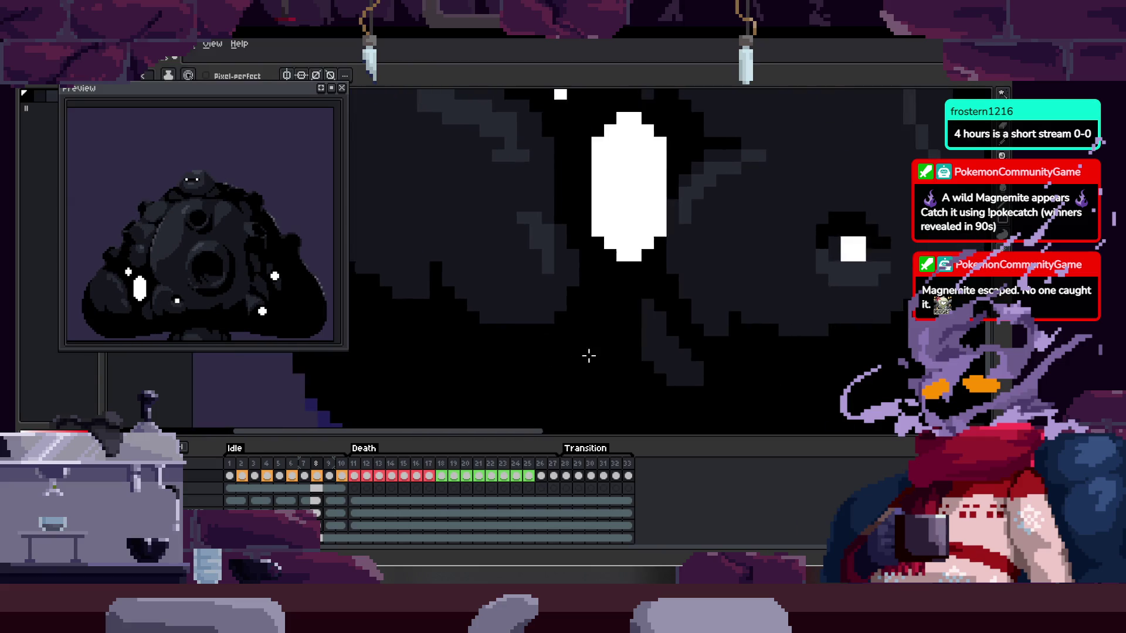
key(Return)
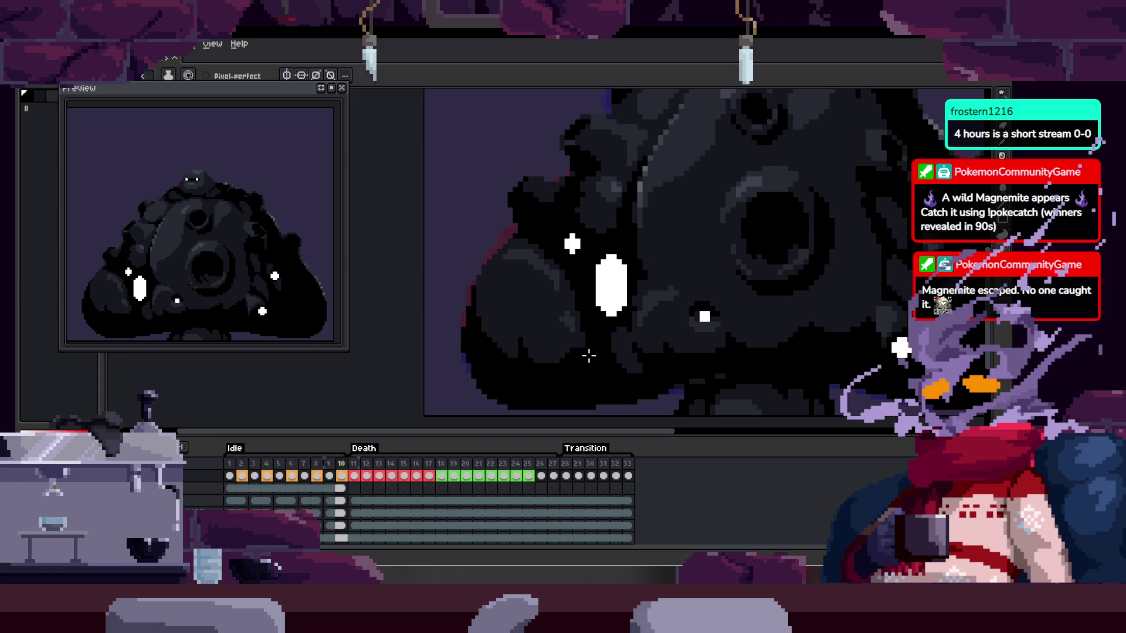
scroll(592, 340, up, 3)
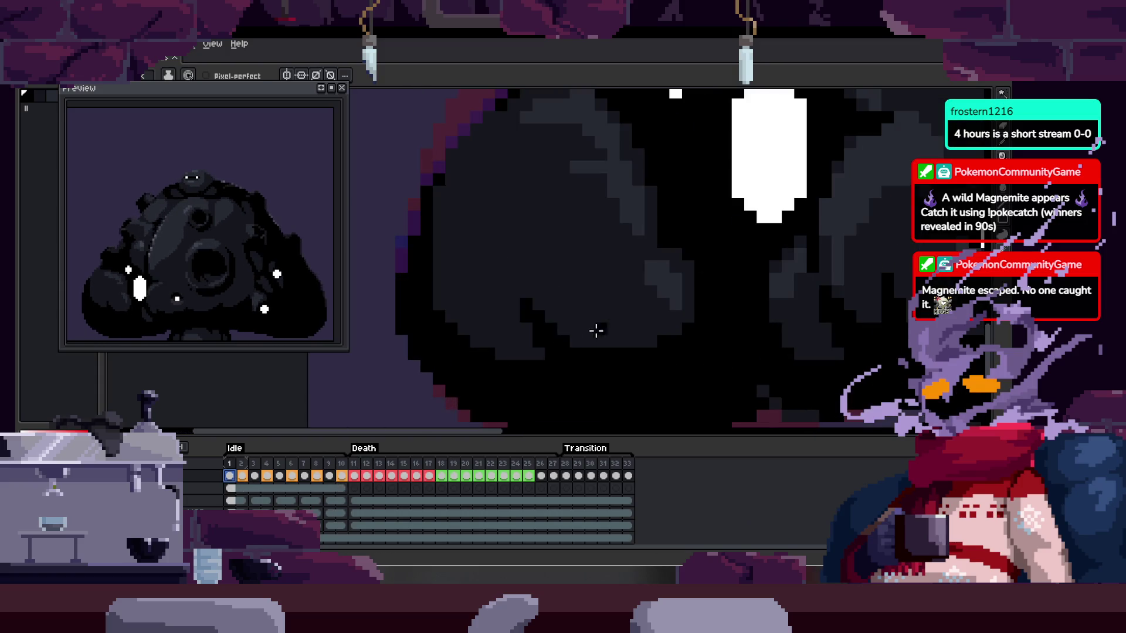
- Magic-wand the dark shading region on frame 10, deselect it, and paint dark grey shading
key(w)
click(595, 331)
key(Tab)
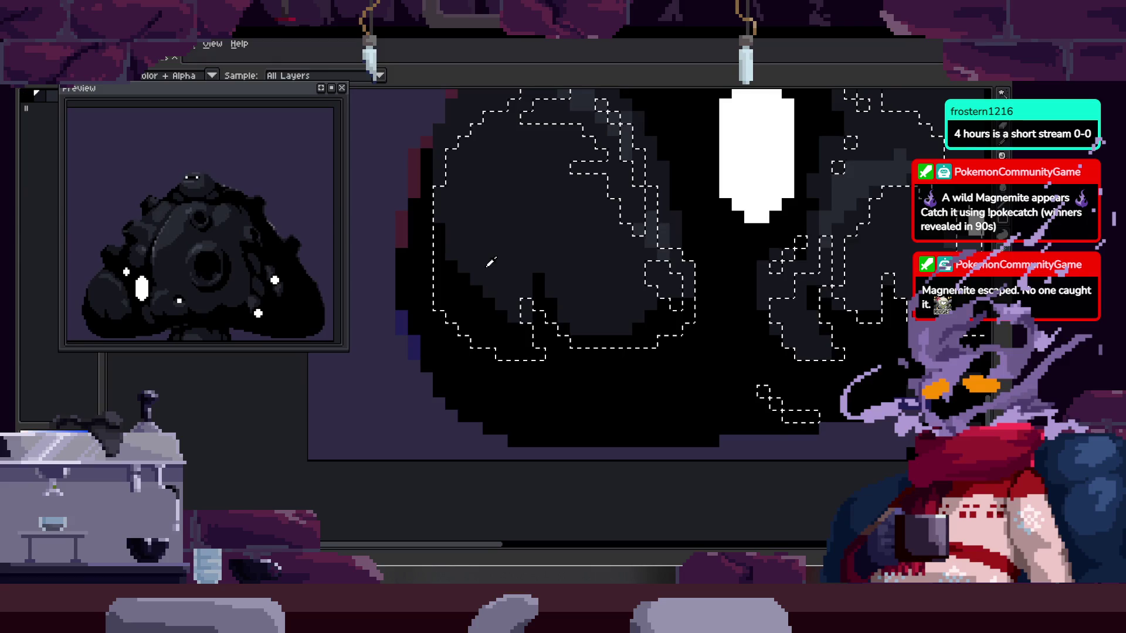
key(b)
scroll(491, 262, up, 1)
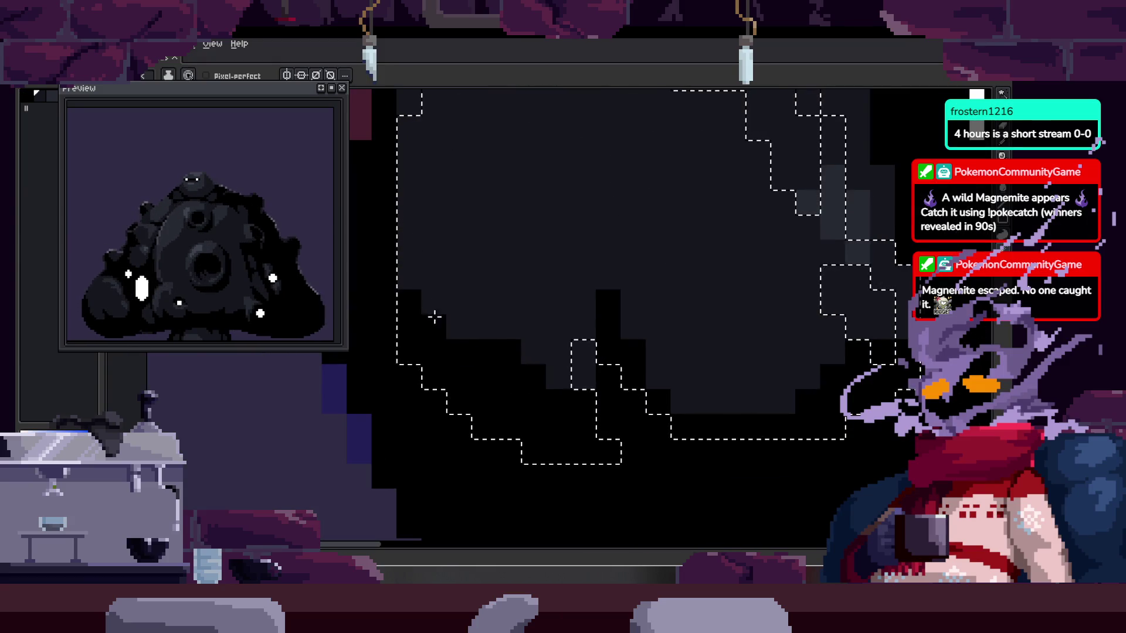
drag(606, 410, 543, 374)
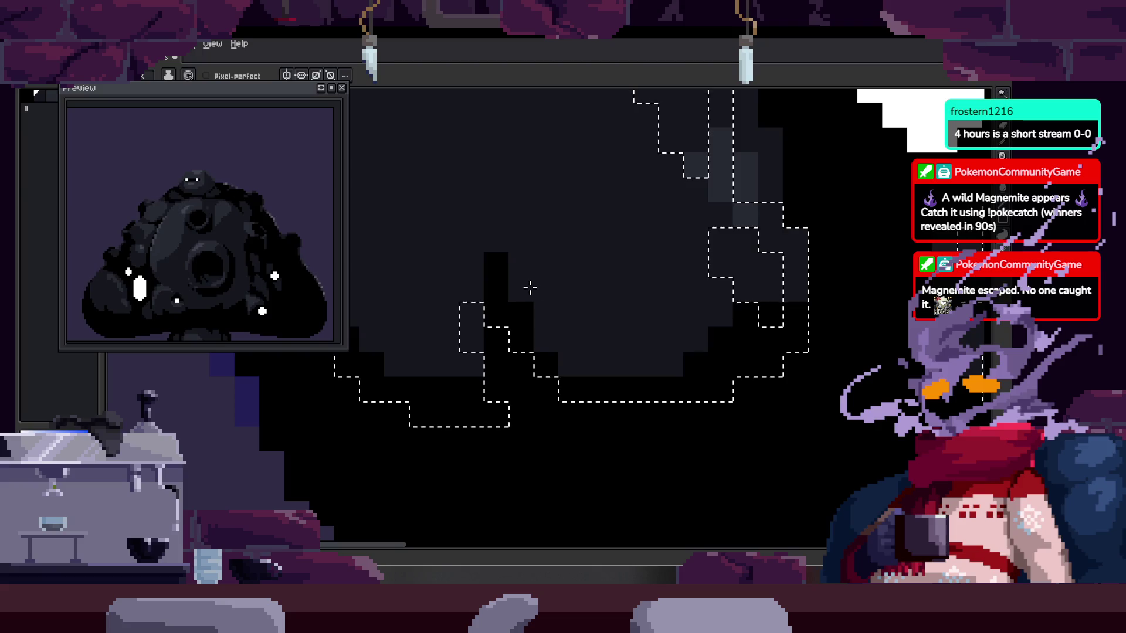
key(ctrl+d)
mouse_move(495, 268)
mouse_down()
mouse_move(511, 305)
mouse_move(527, 276)
mouse_move(515, 345)
mouse_move(626, 360)
mouse_move(633, 375)
mouse_up()
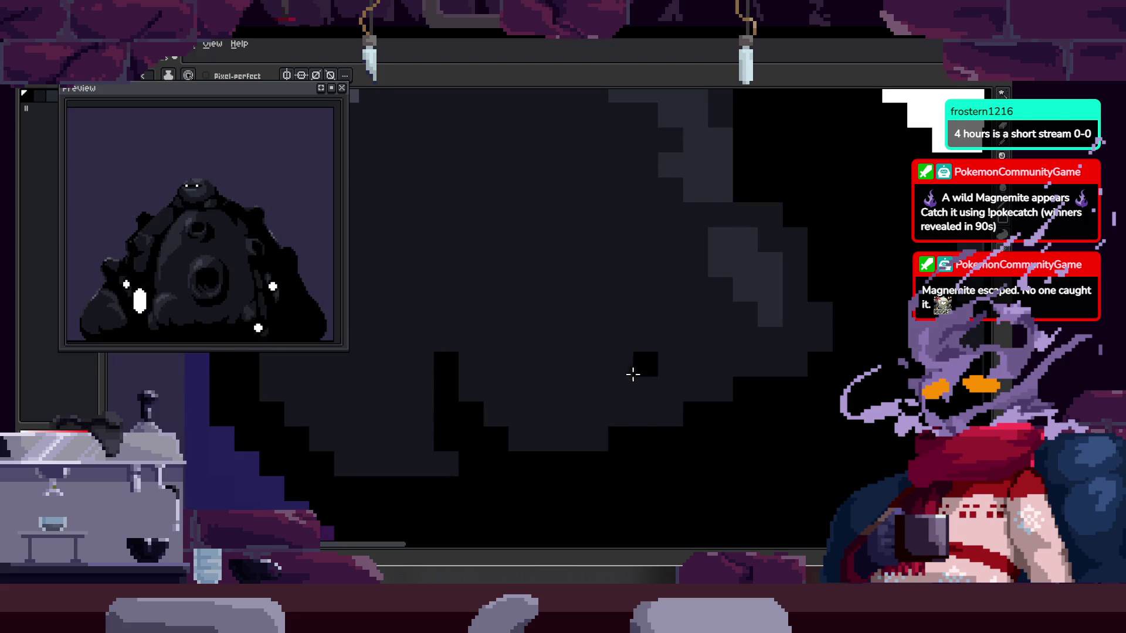
- Select another connected shading area and fill it with dark grey
key(w)
click(604, 346)
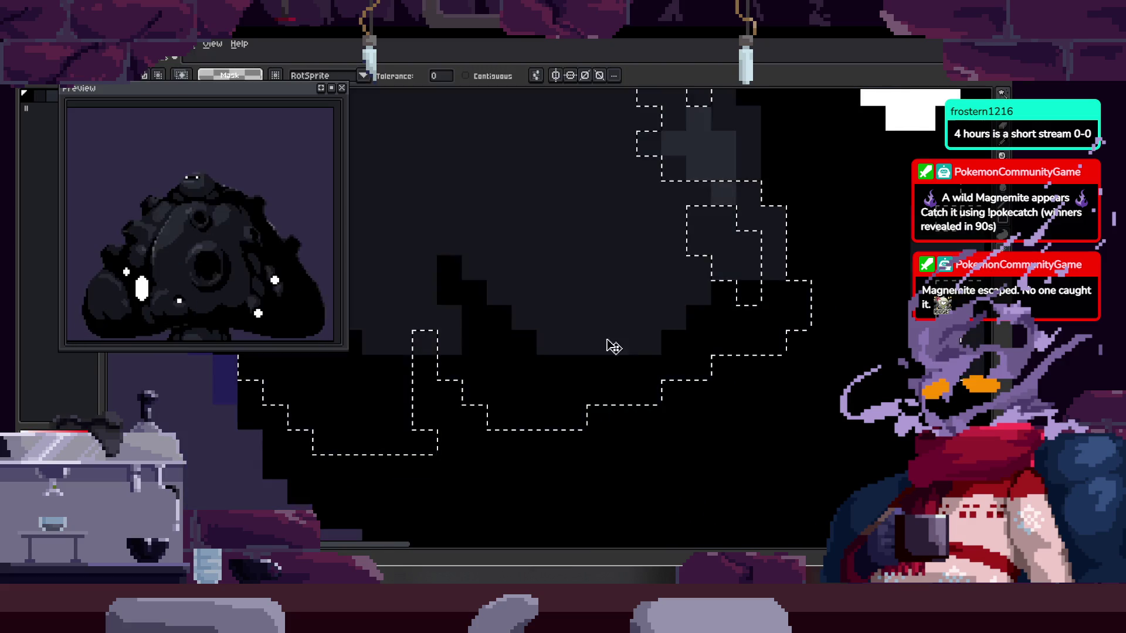
key(Tab)
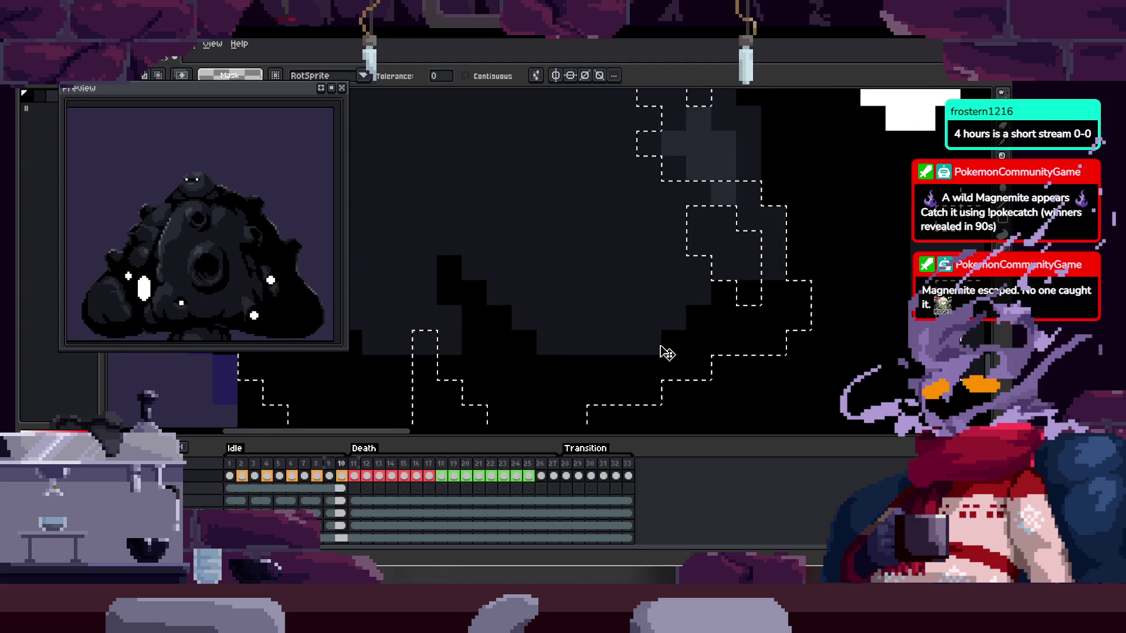
key(h)
mouse_move(643, 364)
mouse_down()
mouse_move(654, 327)
mouse_move(729, 319)
mouse_move(794, 339)
mouse_up()
key(b)
mouse_move(681, 316)
mouse_down()
mouse_move(763, 337)
mouse_move(868, 282)
mouse_up()
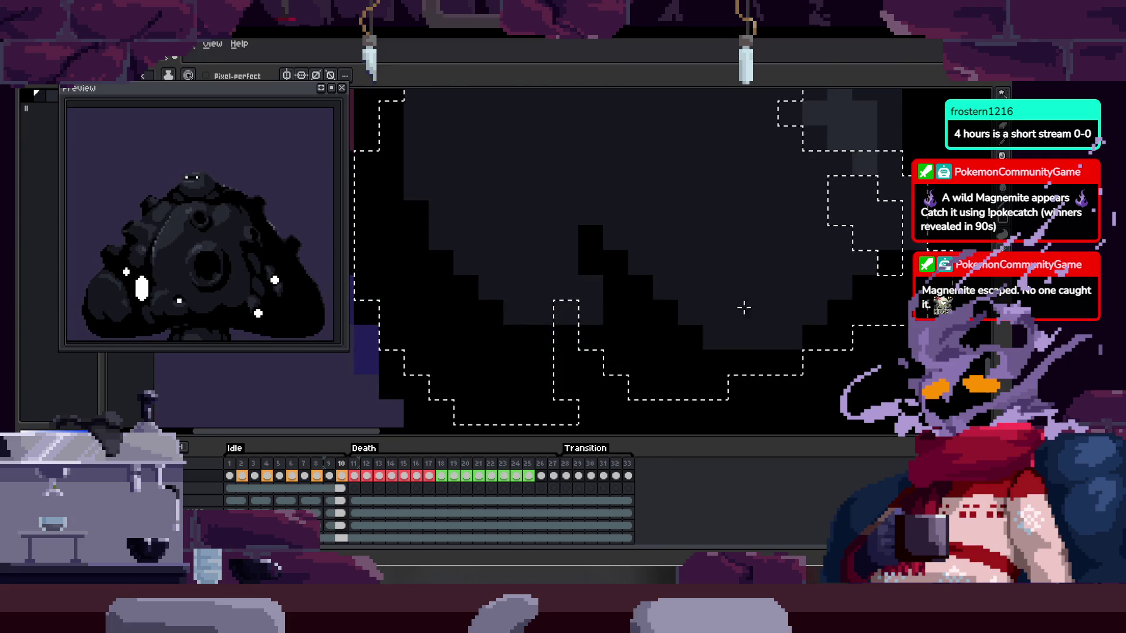
- Flip between frames 9 and 10 and other idle frames to compare the shading
key(Left)
key(ctrl+d)
key(Right)
key(Left)
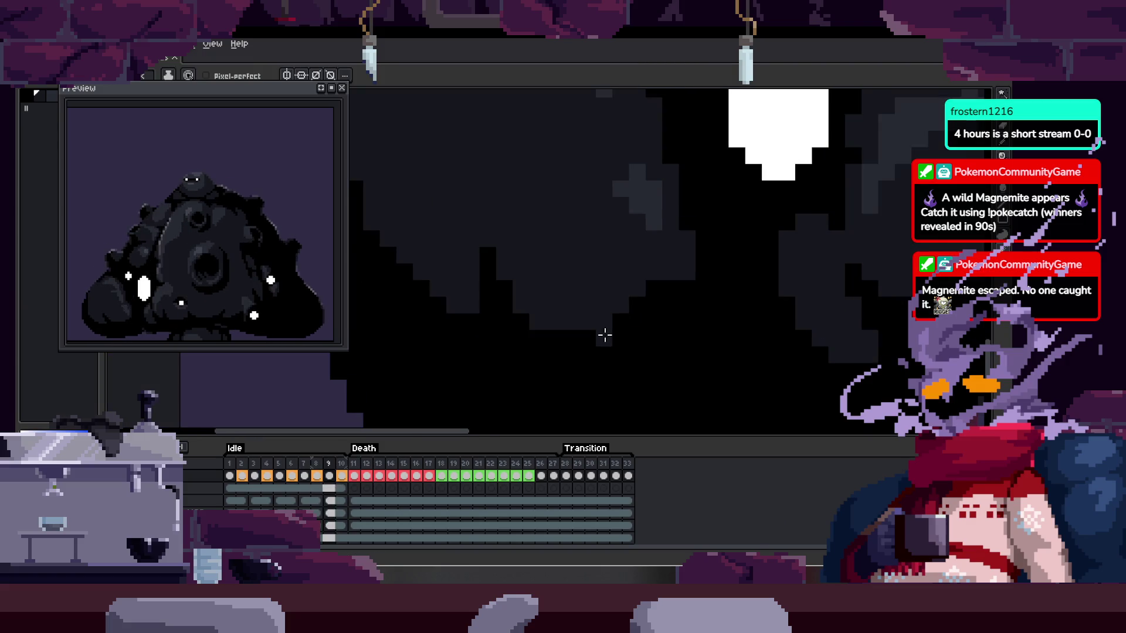
key(Tab)
key(Left)
key(Left)
key(Left)
key(Tab)
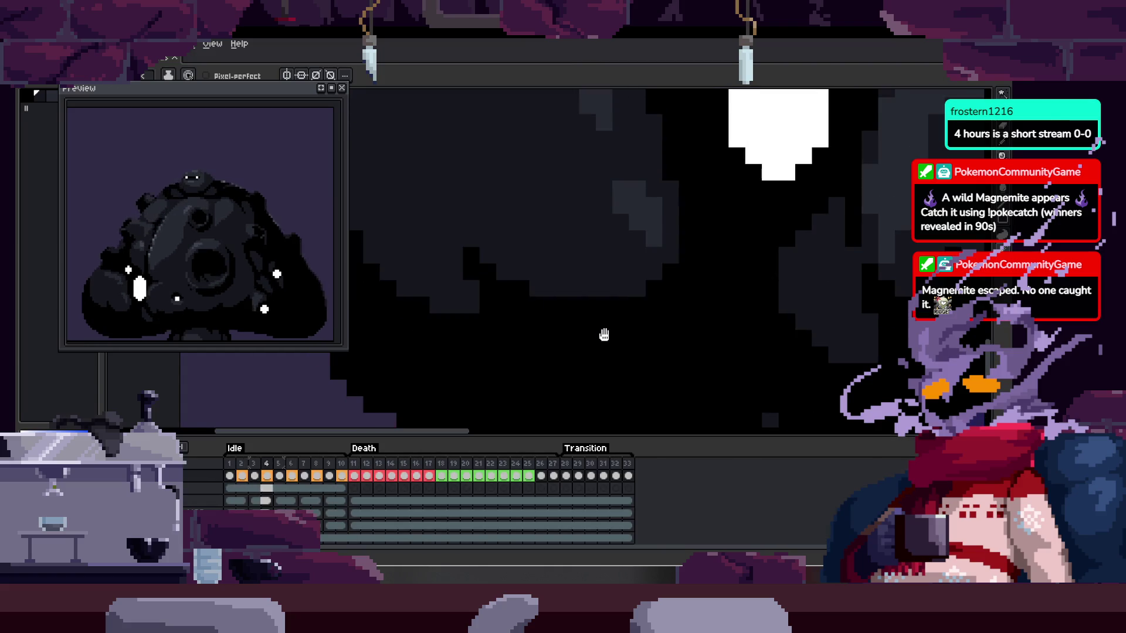
key(Right)
key(Left)
key(Right)
key(Left)
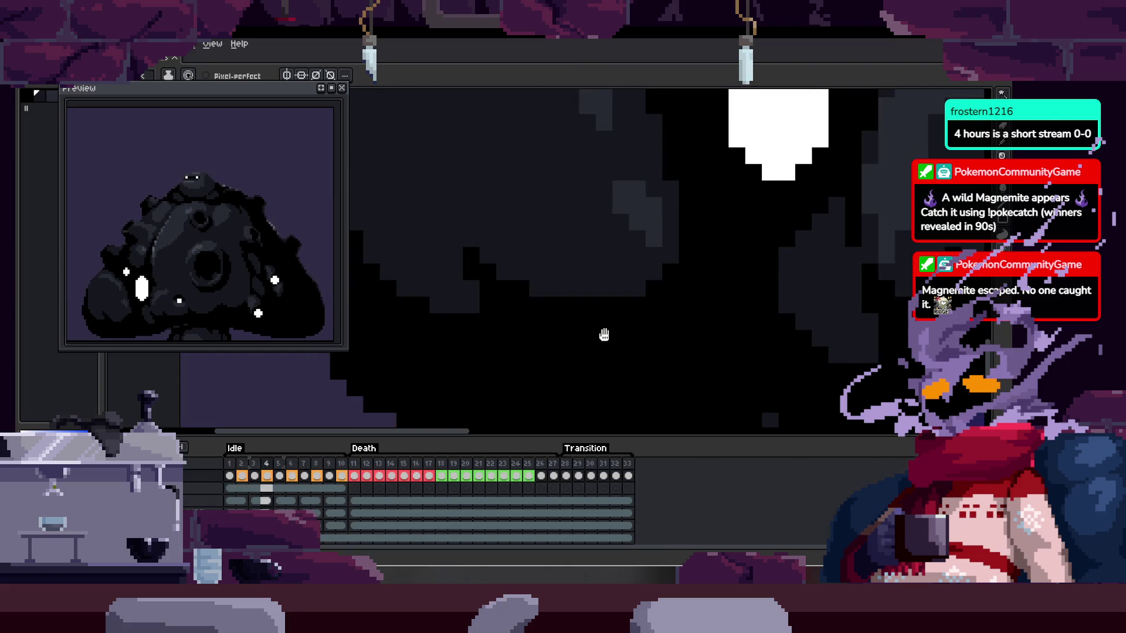
key(Right)
key(Right)
key(Right)
key(Right)
key(Right)
key(Left)
key(Left)
key(Left)
key(Right)
key(Right)
key(Right)
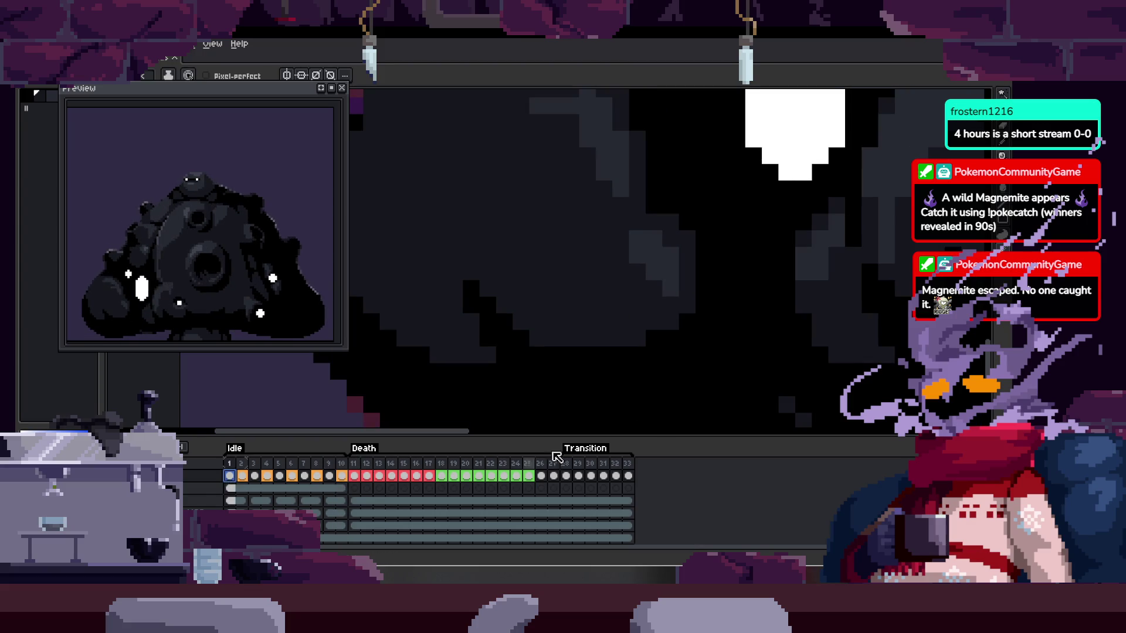
- Open frame 1 of the idle animation and select its dark grey shading region
click(230, 489)
click(339, 478)
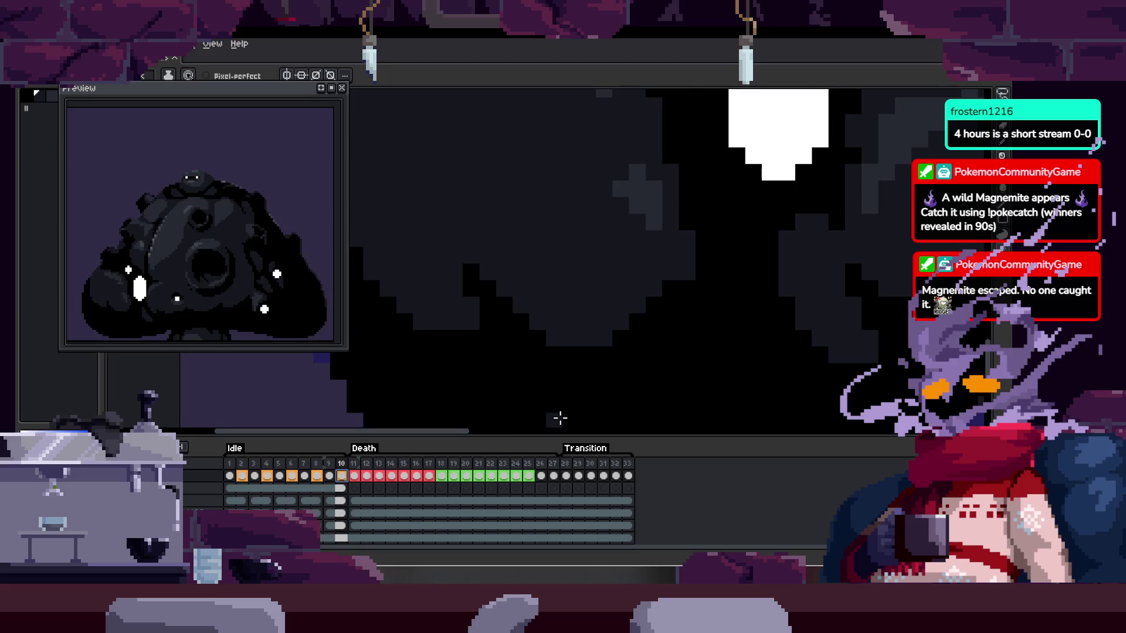
click(230, 477)
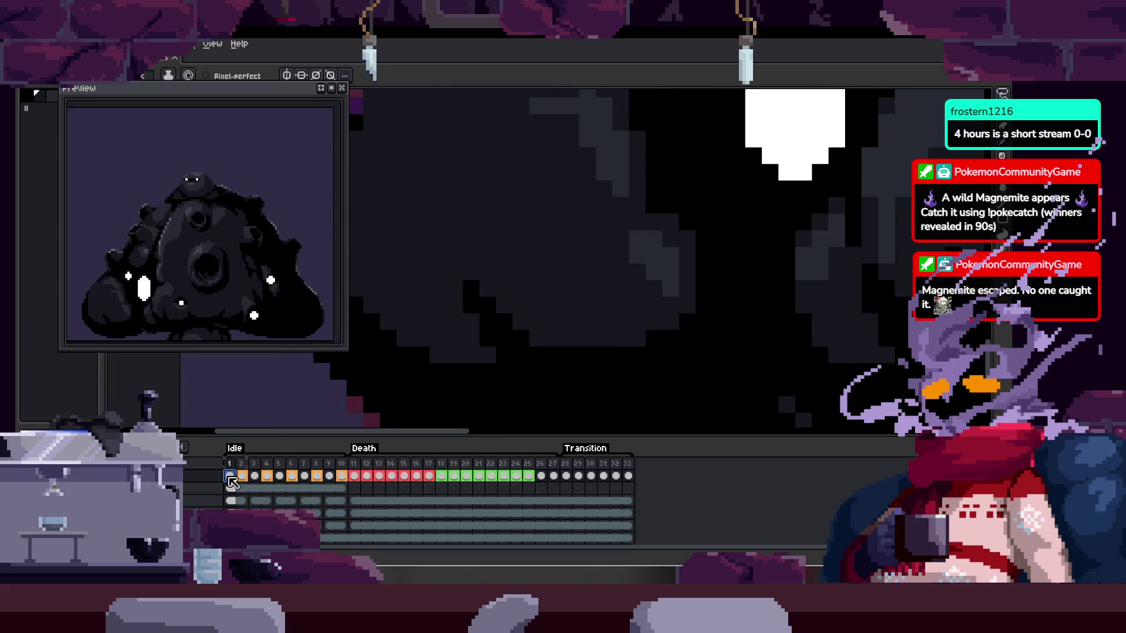
click(626, 324)
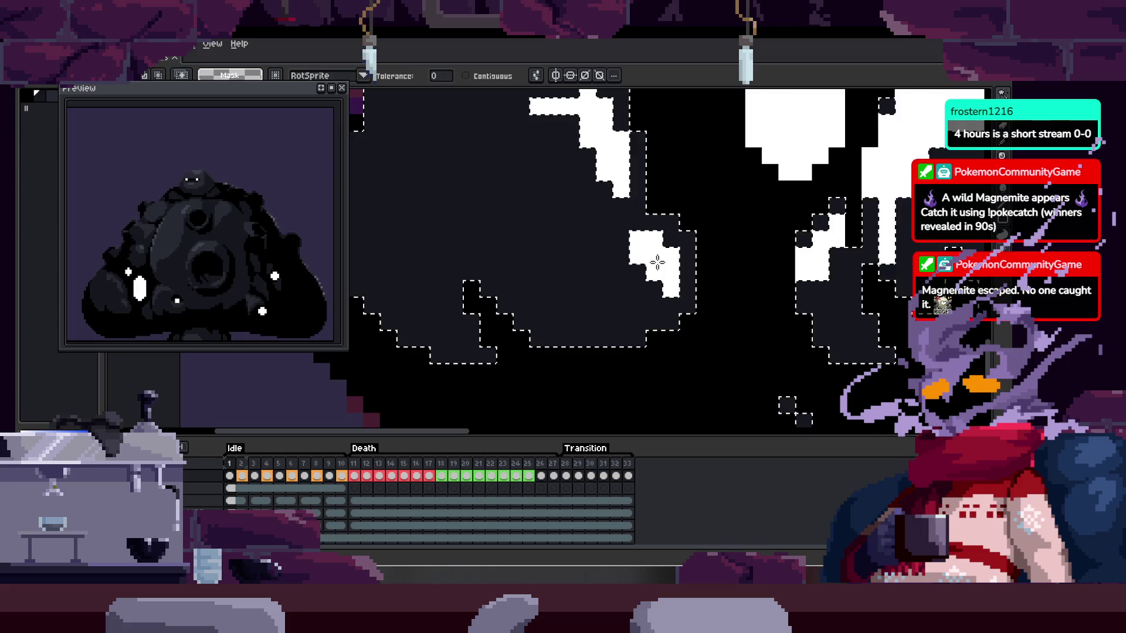
scroll(551, 385, down, 1)
scroll(551, 385, up, 3)
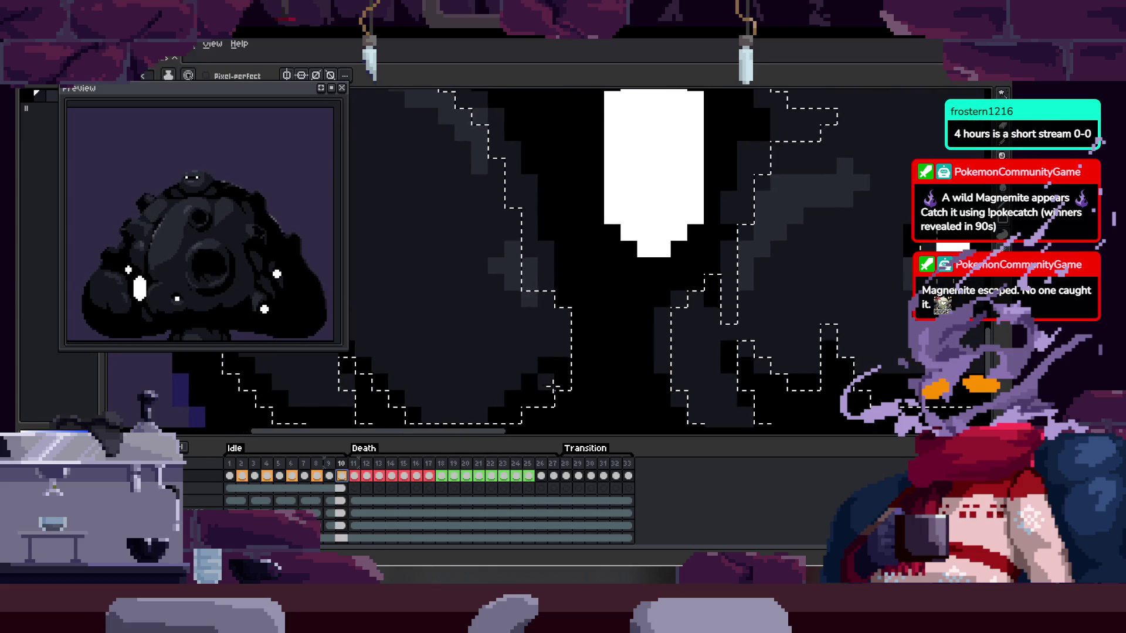
- Inspect frame 1's shading up close with the timeline hidden, then clear the selection
key(Tab)
scroll(530, 322, up, 2)
key(w)
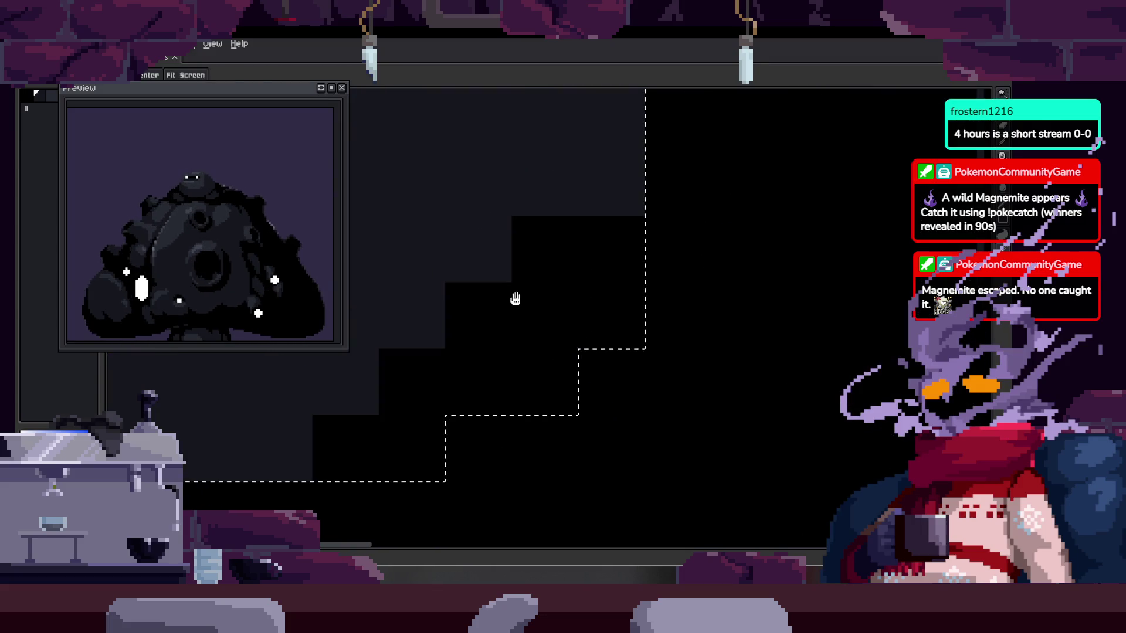
key(b)
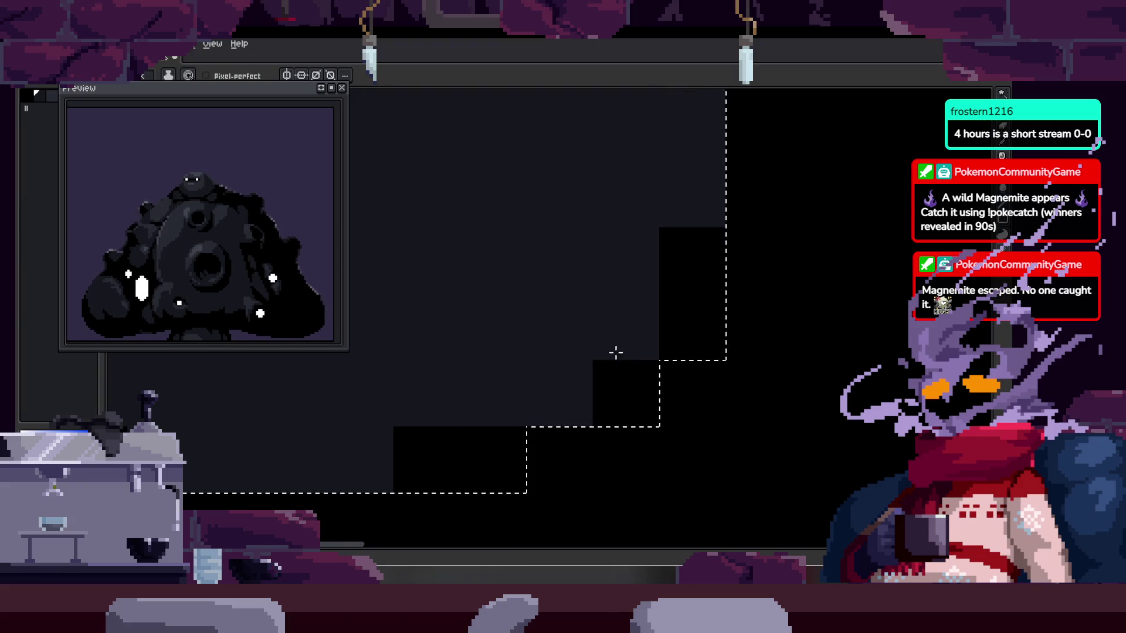
scroll(658, 362, down, 3)
key(ctrl+d)
mouse_move(691, 389)
mouse_down()
mouse_move(618, 397)
mouse_move(616, 437)
mouse_move(518, 425)
mouse_up()
scroll(618, 397, down, 3)
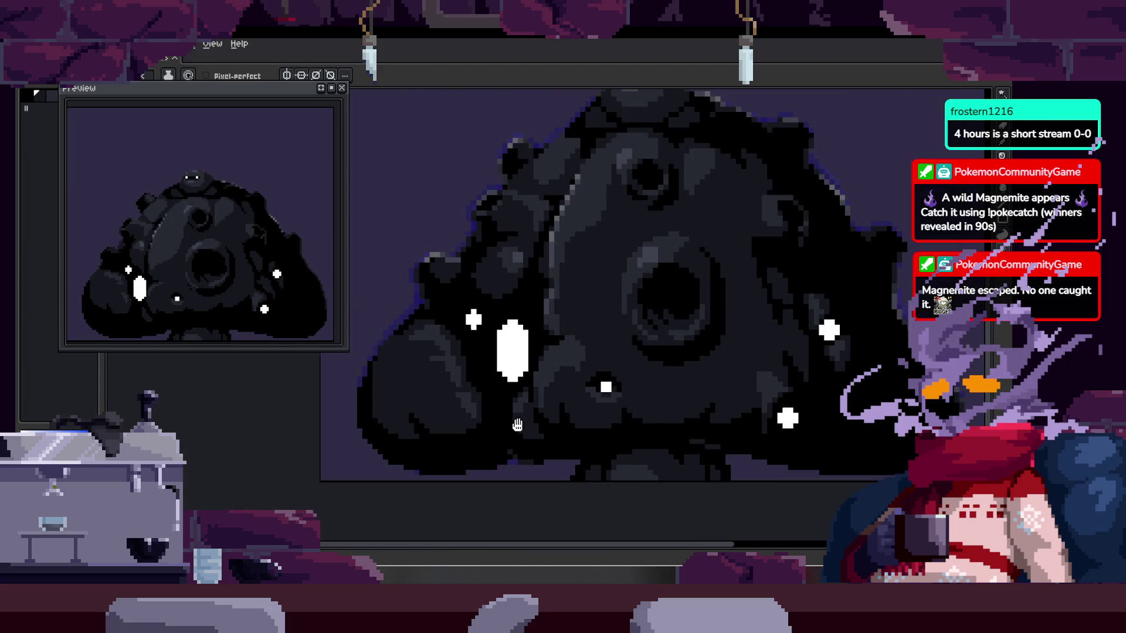
scroll(517, 425, down, 2)
scroll(517, 424, up, 3)
- Close the animation Preview window and return to the pencil
key(Tab)
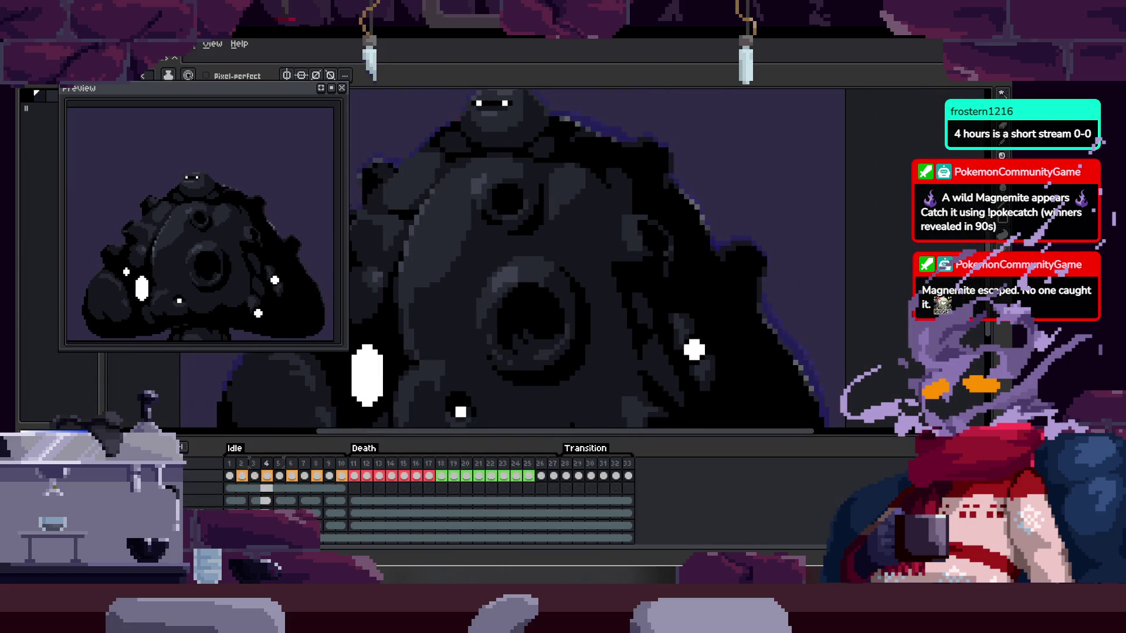
key(Tab)
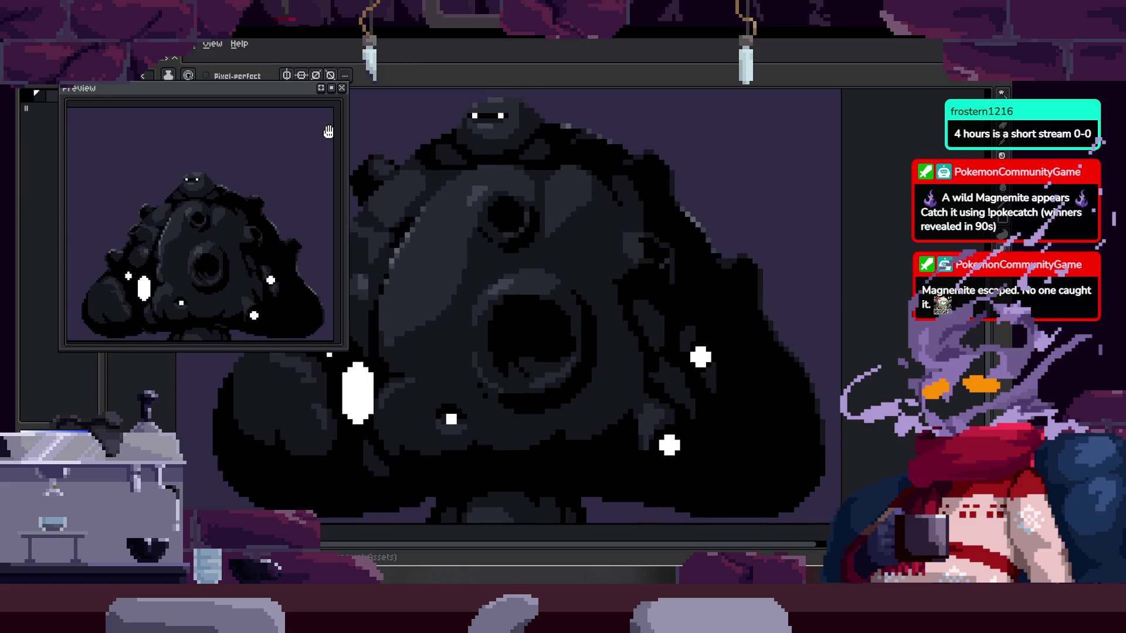
click(342, 88)
key(b)
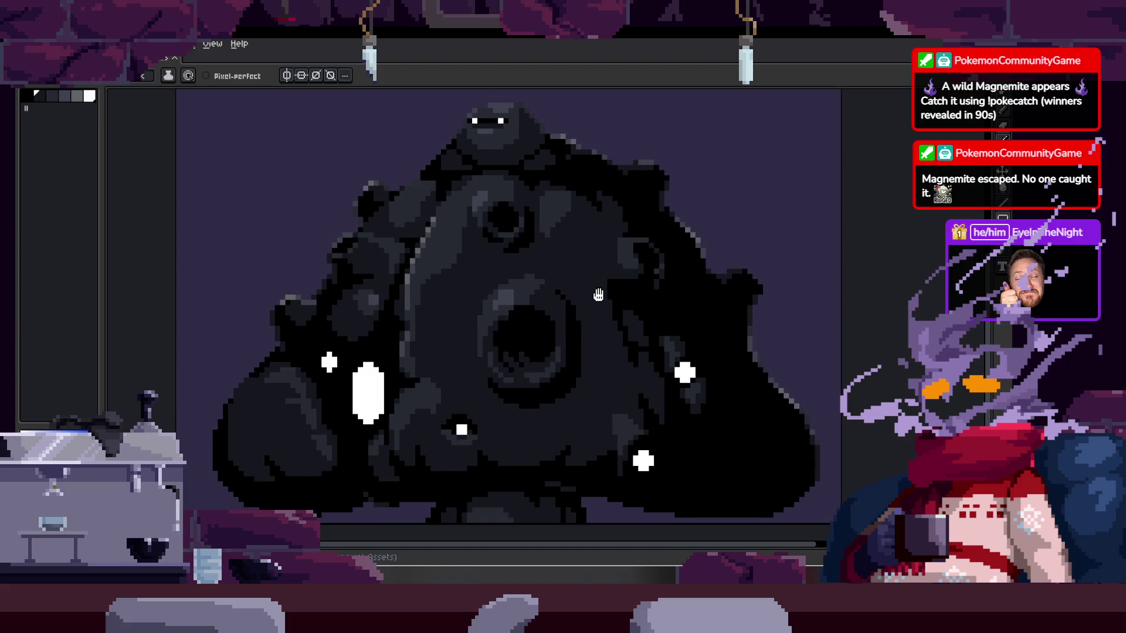